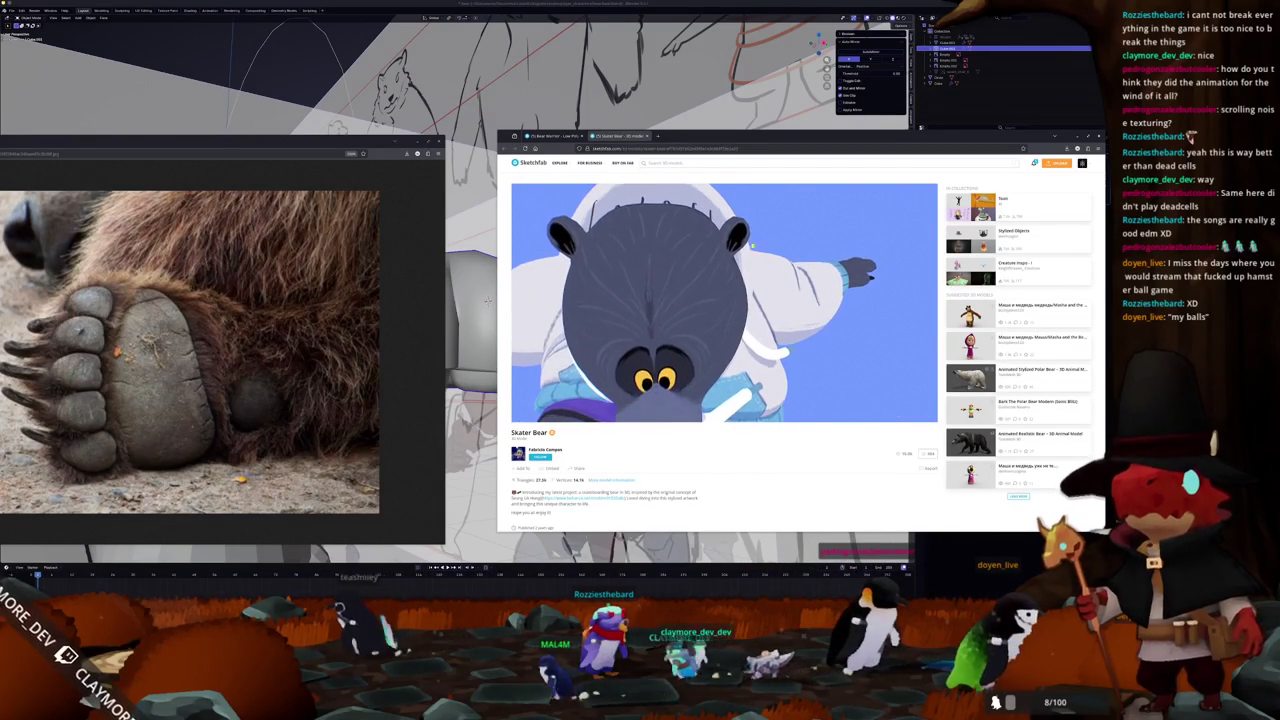
- Study the Skater Bear's wireframe topology in Sketchfab, then bring the Blender scene back
mouse_move(776, 143)
mouse_down()
mouse_move(722, 152)
mouse_move(779, 148)
mouse_move(769, 157)
mouse_up()
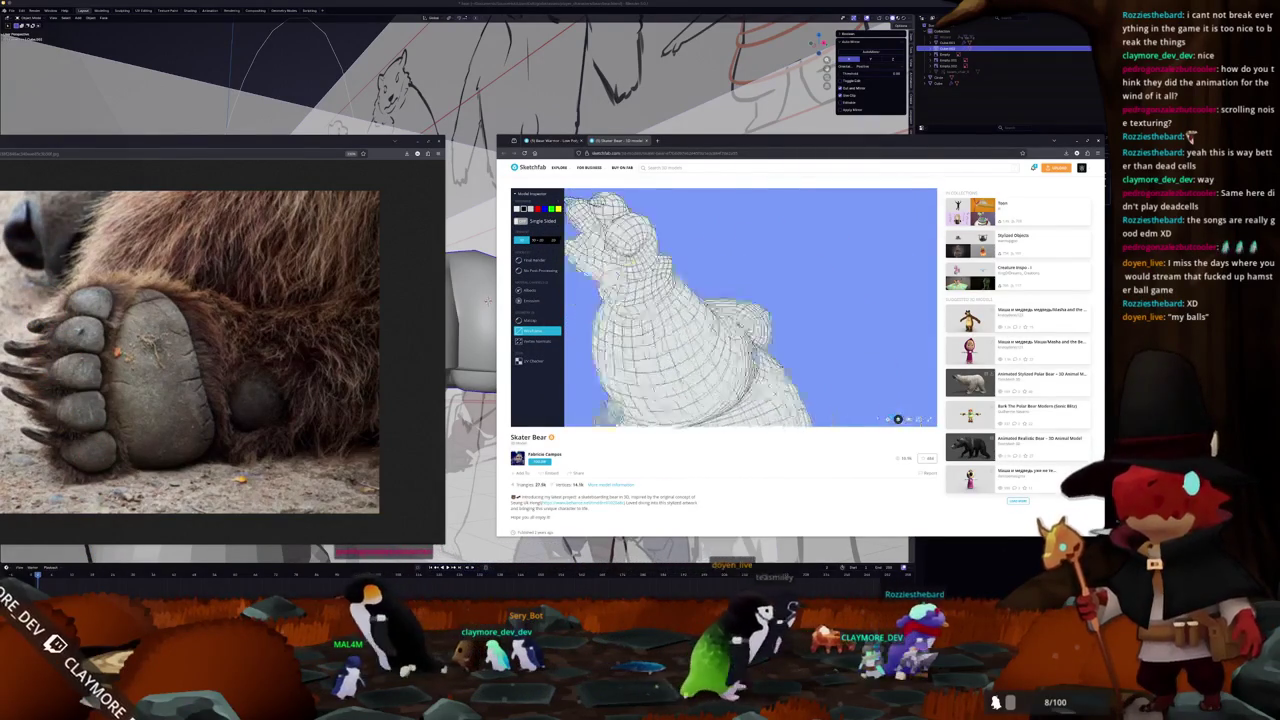
click(480, 298)
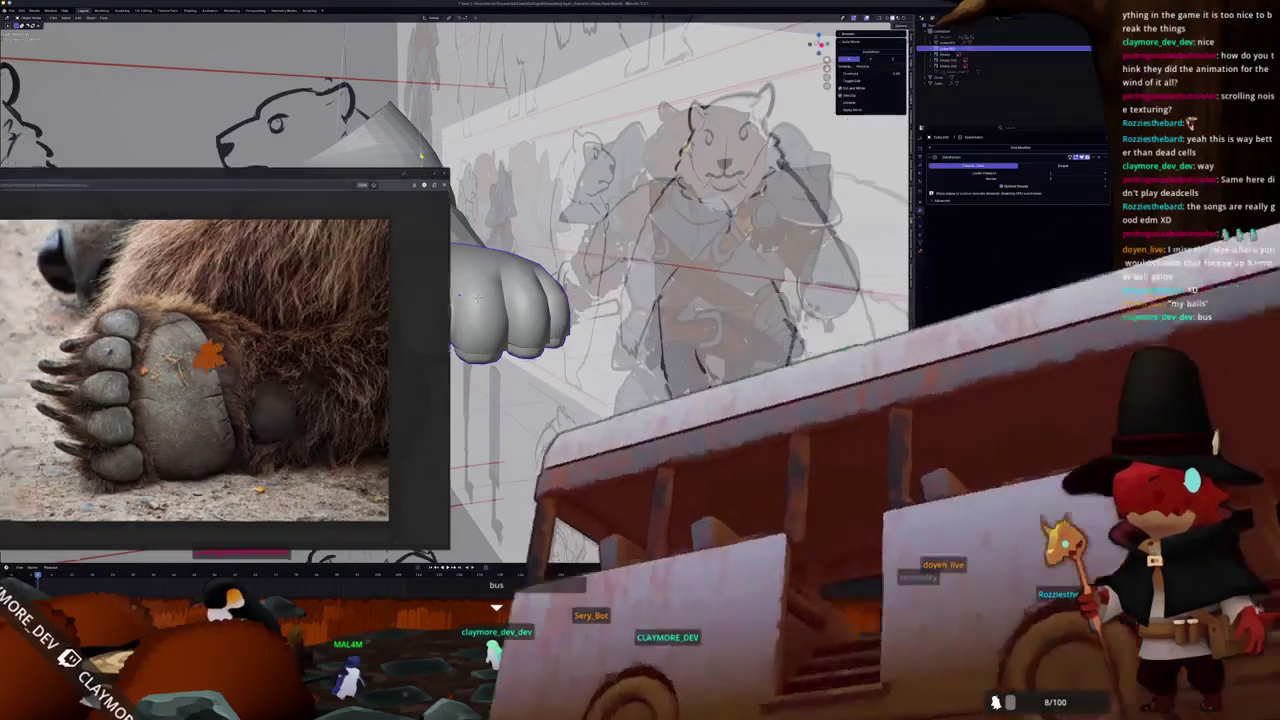
- Frame the selected fist and orbit out to see it against the bear sketches
click(477, 296)
key(KP_Decimal)
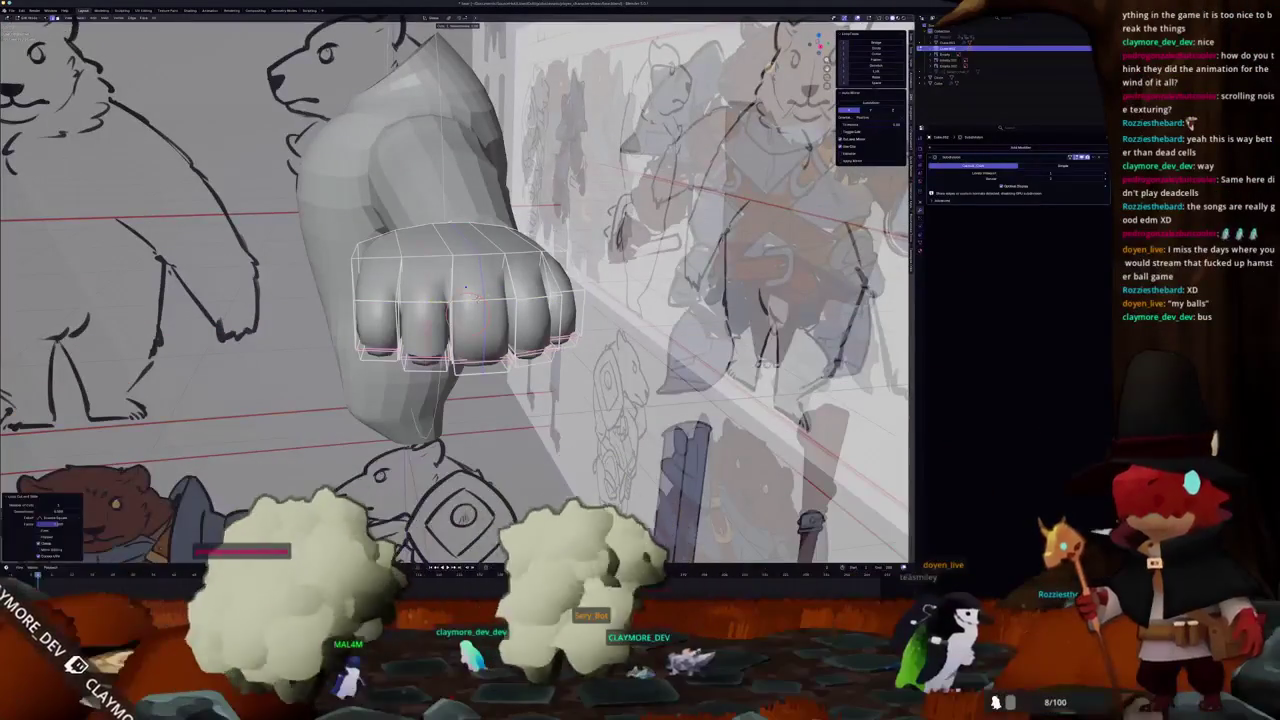
mouse_move(465, 287)
mouse_down()
mouse_move(570, 315)
mouse_move(560, 320)
mouse_move(575, 335)
mouse_up()
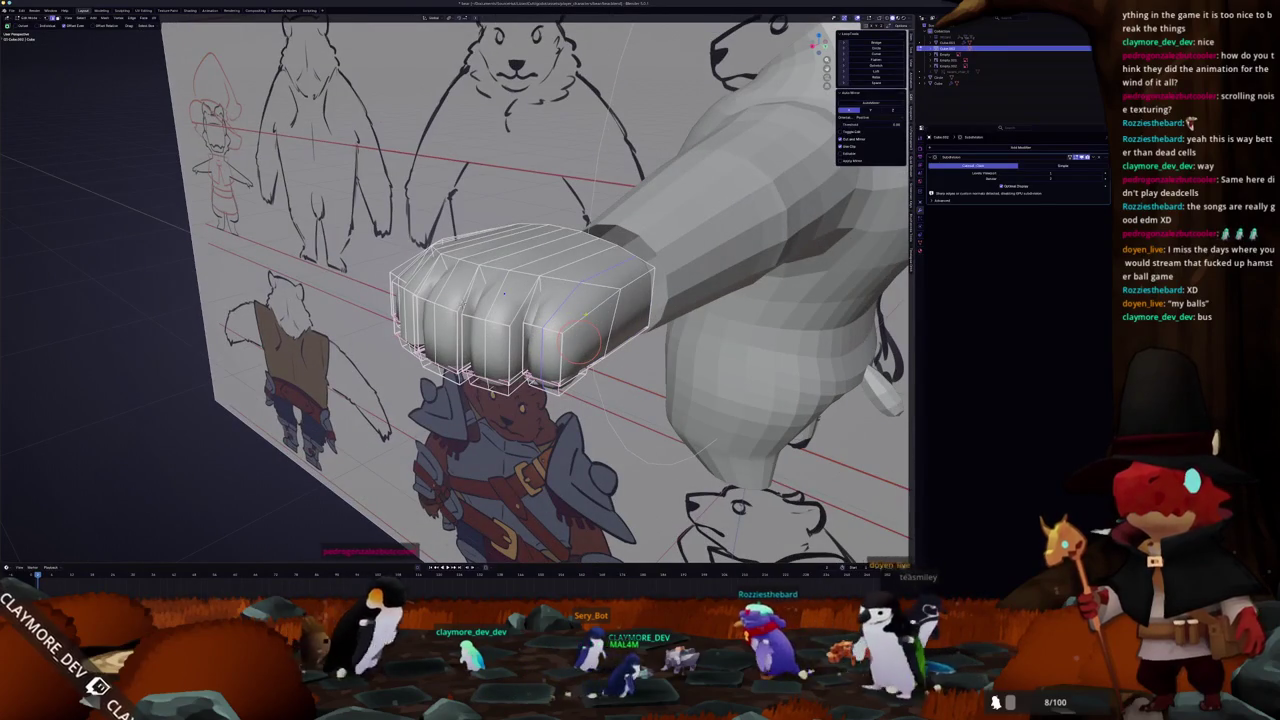
drag(503, 293, 632, 285)
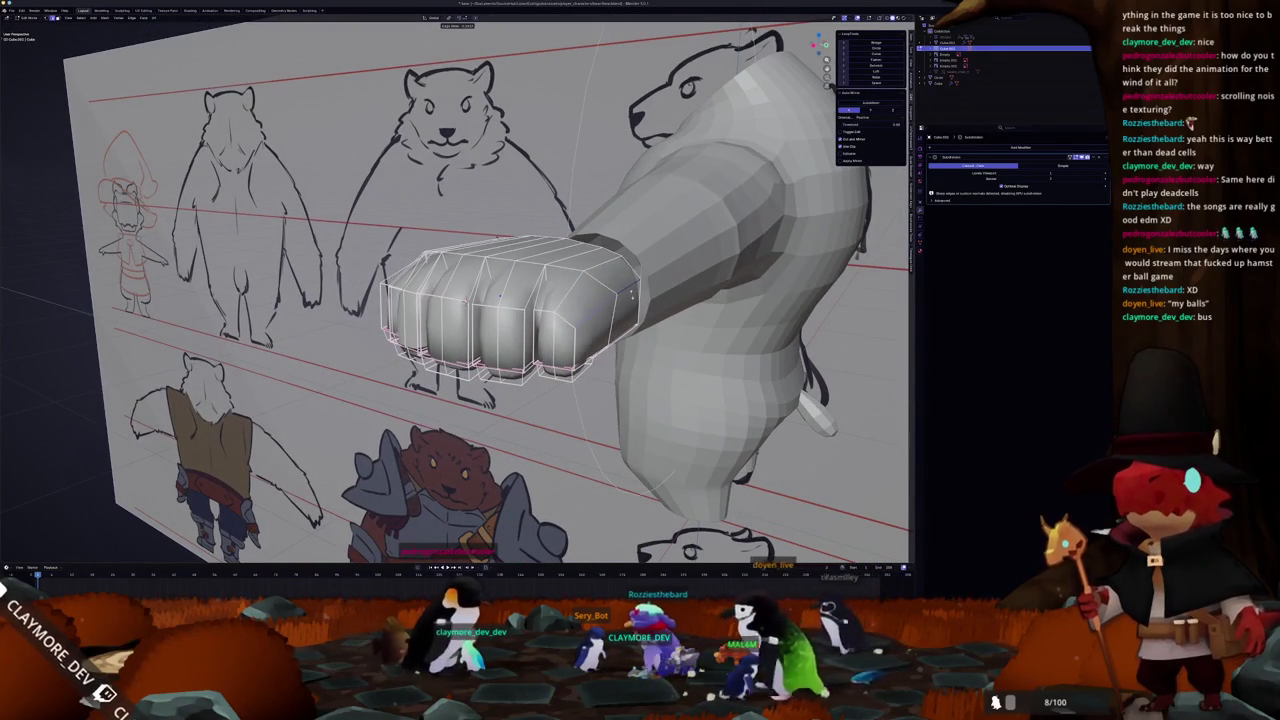
scroll(632, 285, up, 3)
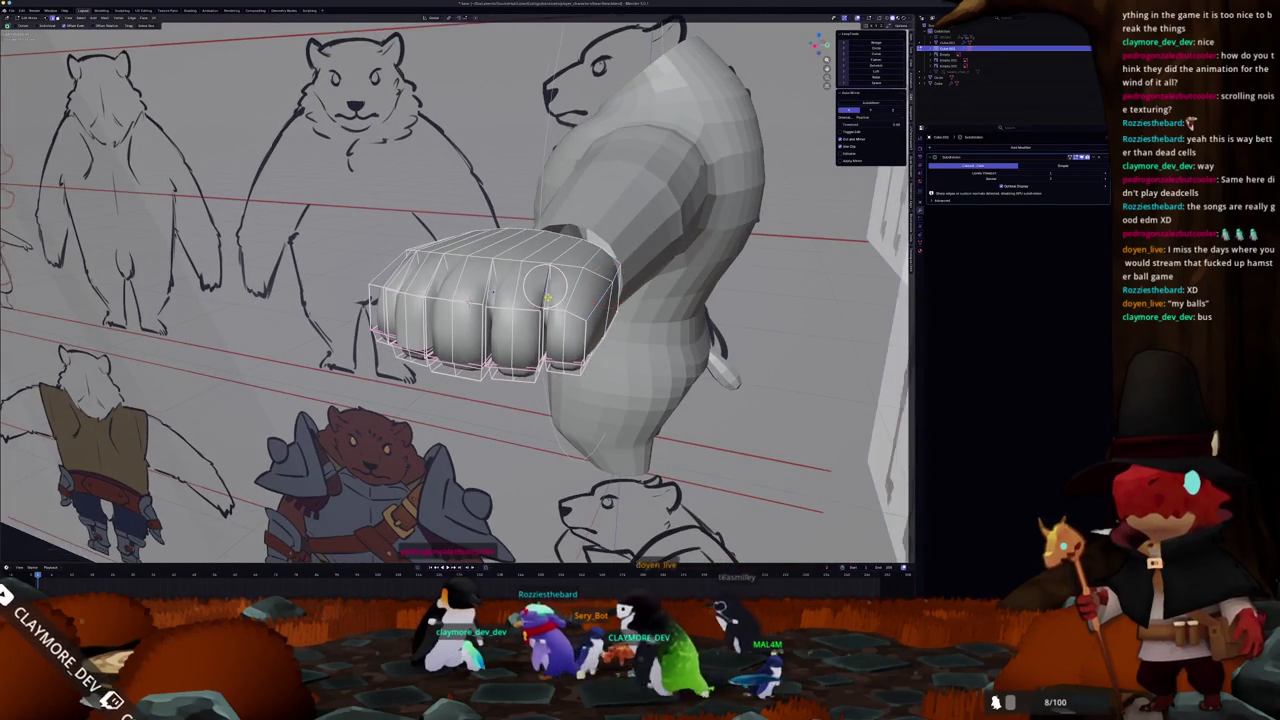
scroll(491, 290, up, 2)
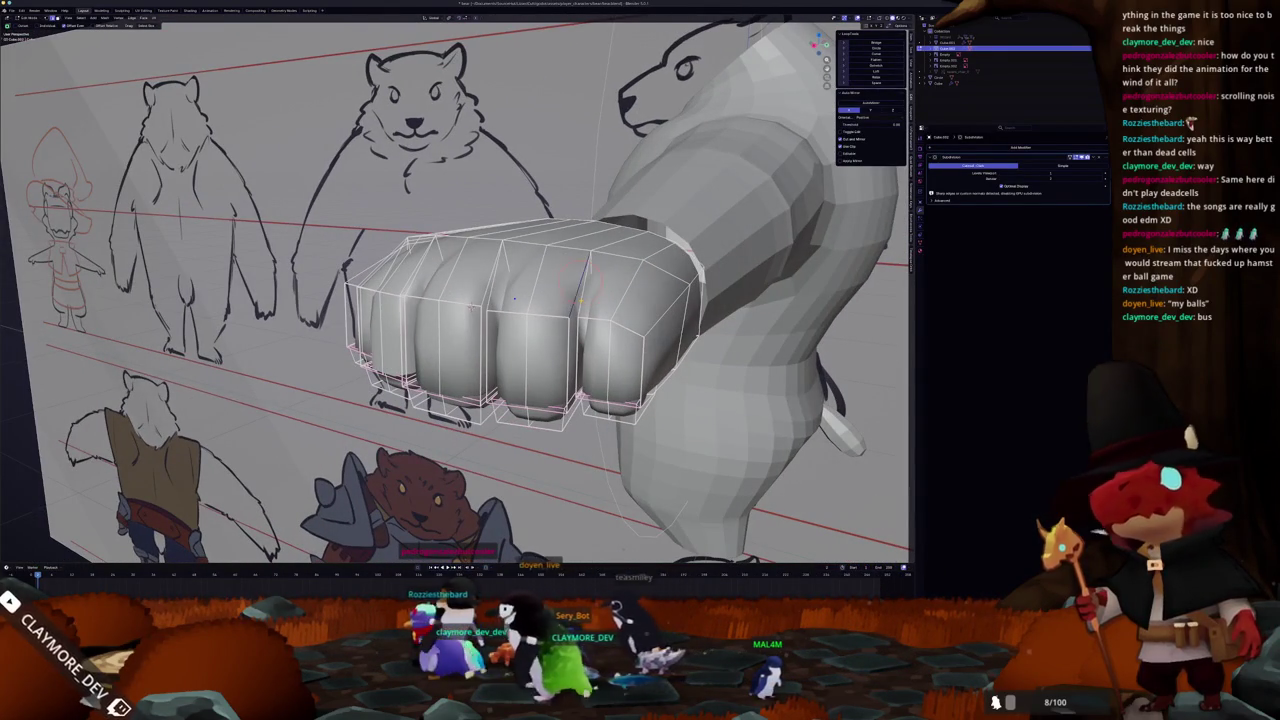
scroll(520, 300, up, 1)
drag(523, 299, 537, 303)
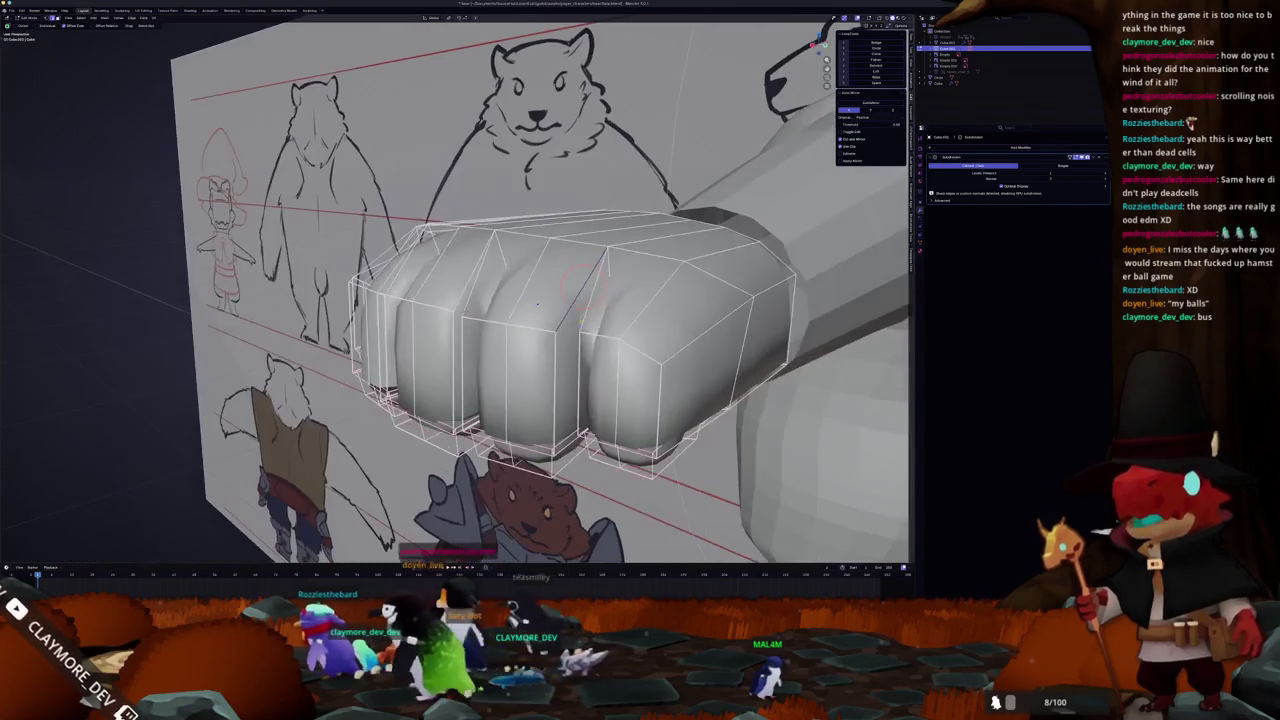
- Compare the fist with the front sketch in X-ray, then inspect it side-on from below
key(alt+z)
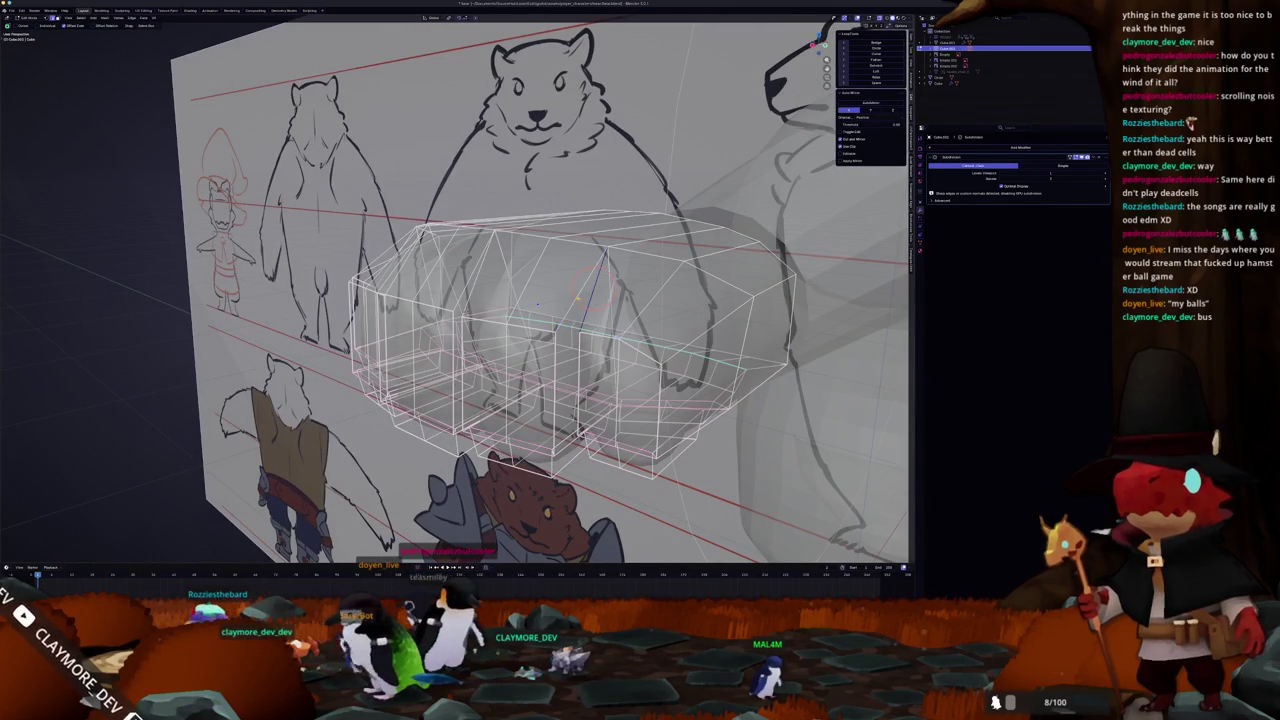
key(KP_1)
key(alt+z)
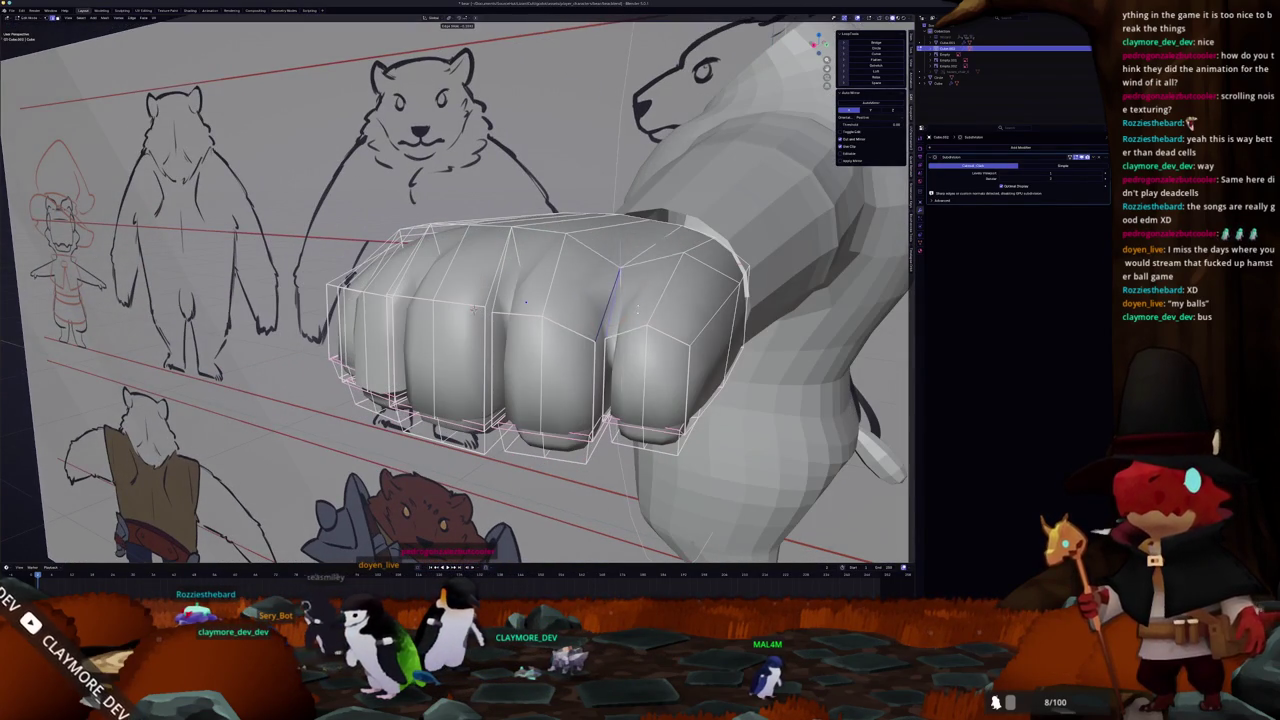
drag(473, 310, 476, 311)
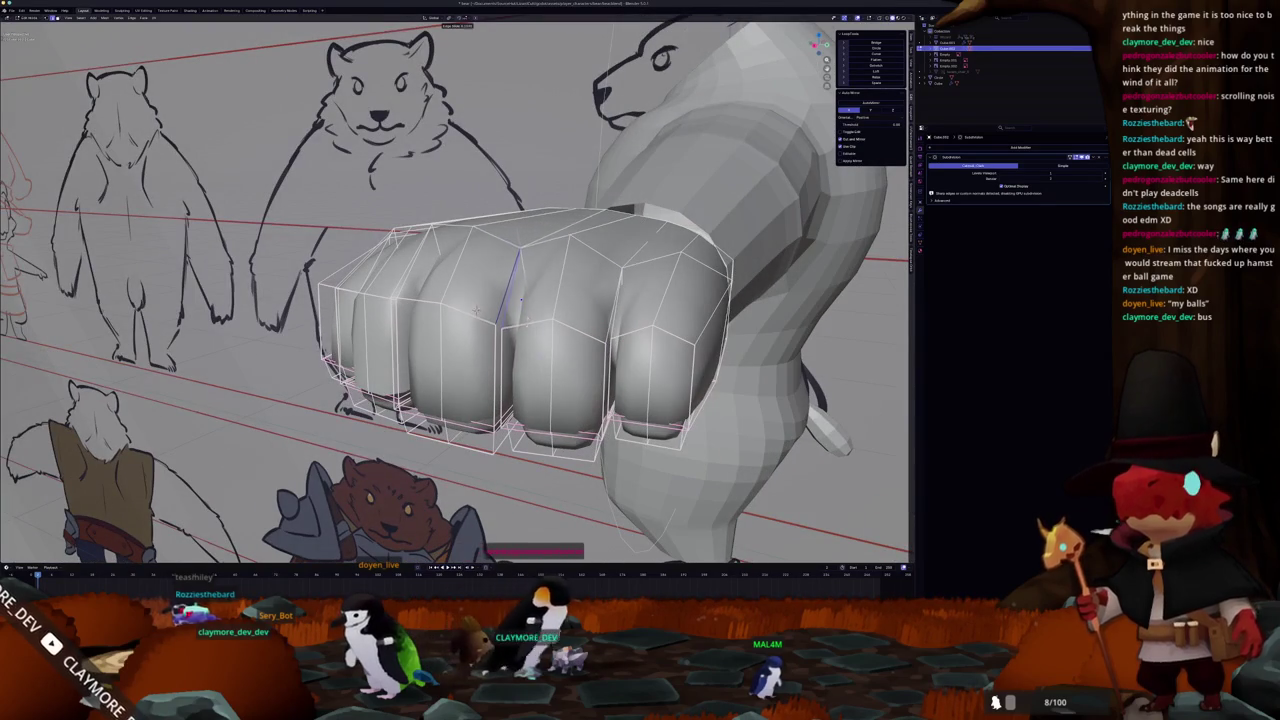
drag(476, 310, 533, 324)
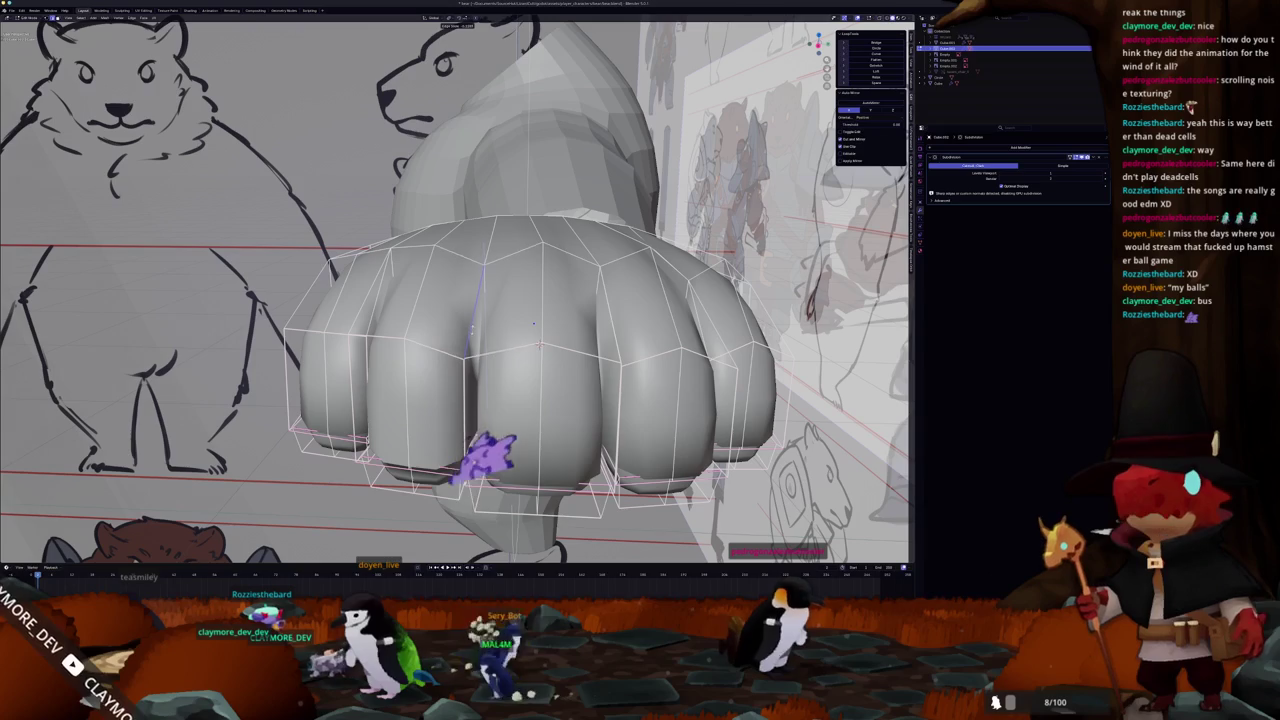
mouse_move(533, 324)
mouse_down()
mouse_move(368, 290)
mouse_move(450, 302)
mouse_move(425, 282)
mouse_move(475, 343)
mouse_move(472, 255)
mouse_move(421, 257)
mouse_move(514, 320)
mouse_up()
- Cut an extra edge loop into the fist mesh and leave Edit Mode
key(ctrl+r)
click(420, 280)
key(Tab)
key(Tab)
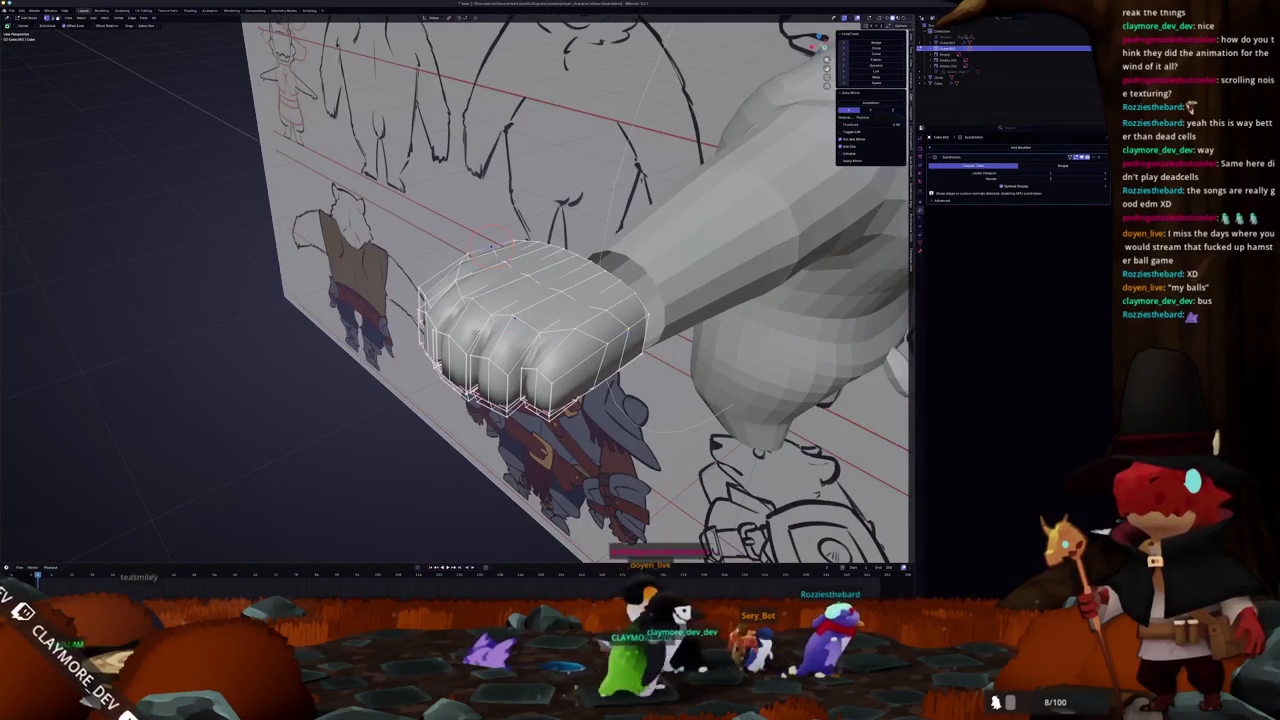
- Place the 3D cursor on the fist and check it from side, front and angled views
shift+right_click(535, 278)
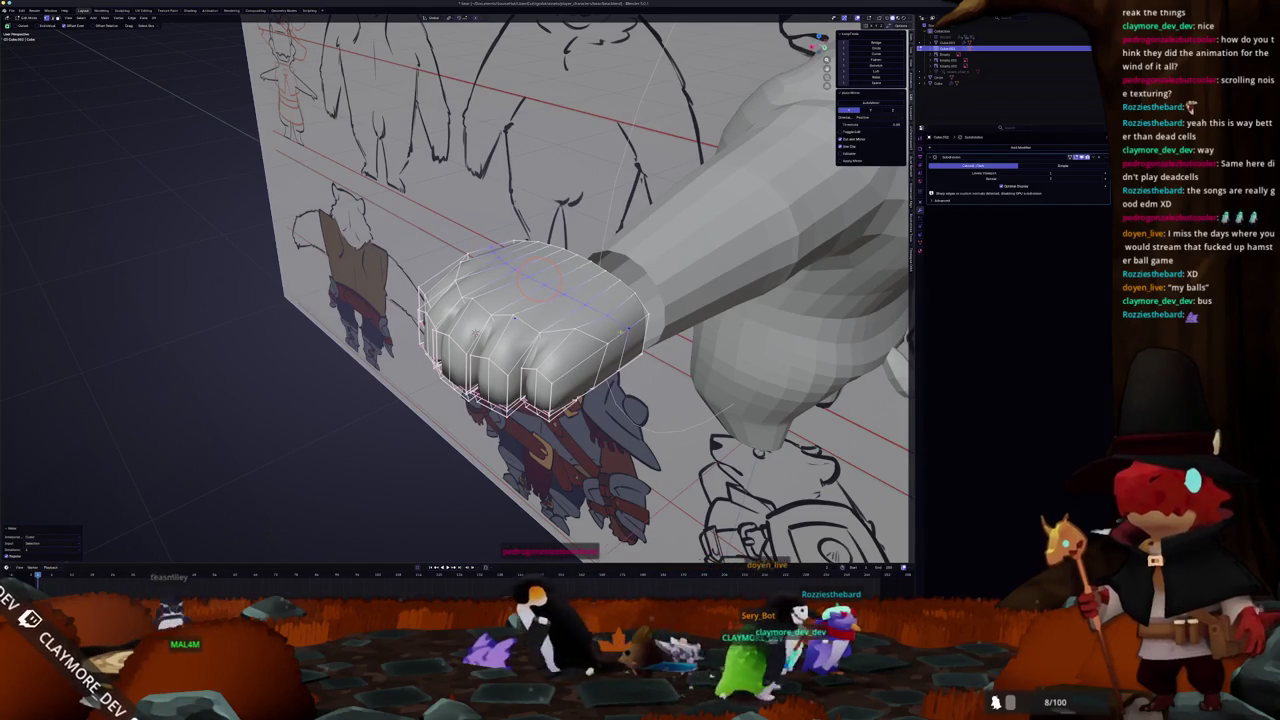
key(KP_3)
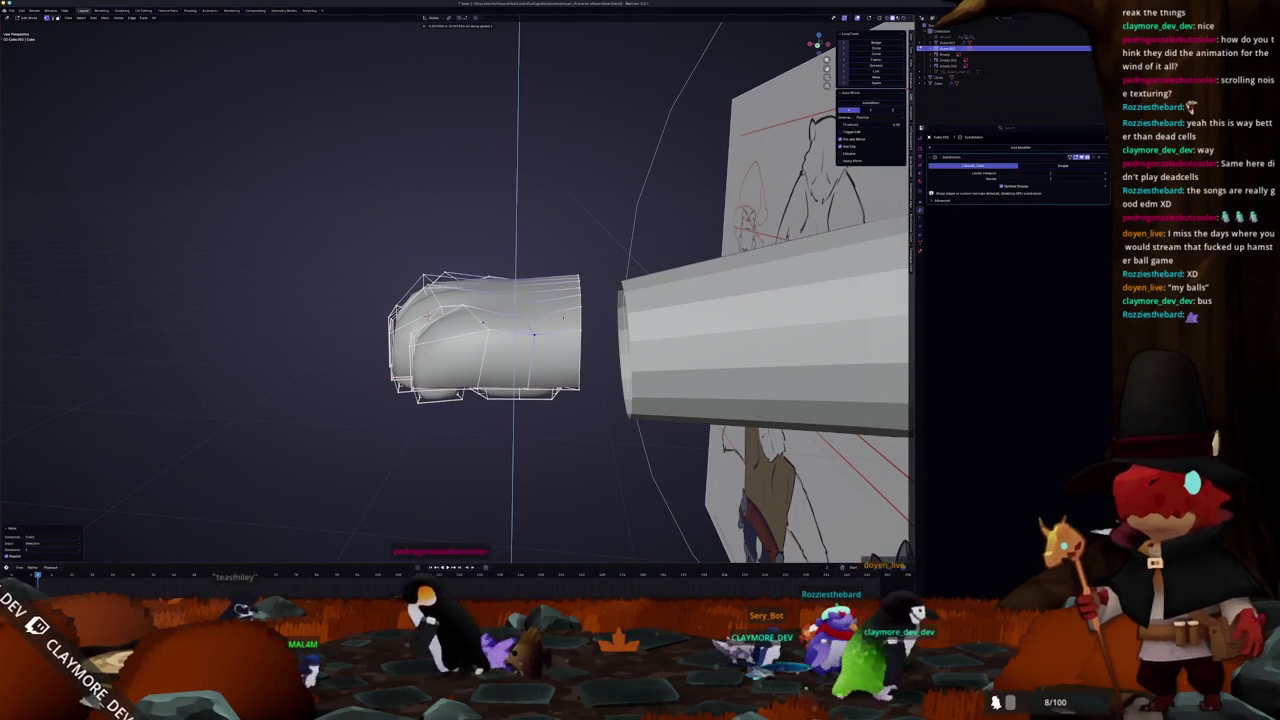
mouse_move(500, 320)
mouse_down()
mouse_move(470, 340)
mouse_move(400, 350)
mouse_move(300, 335)
mouse_move(420, 320)
mouse_move(490, 330)
mouse_up()
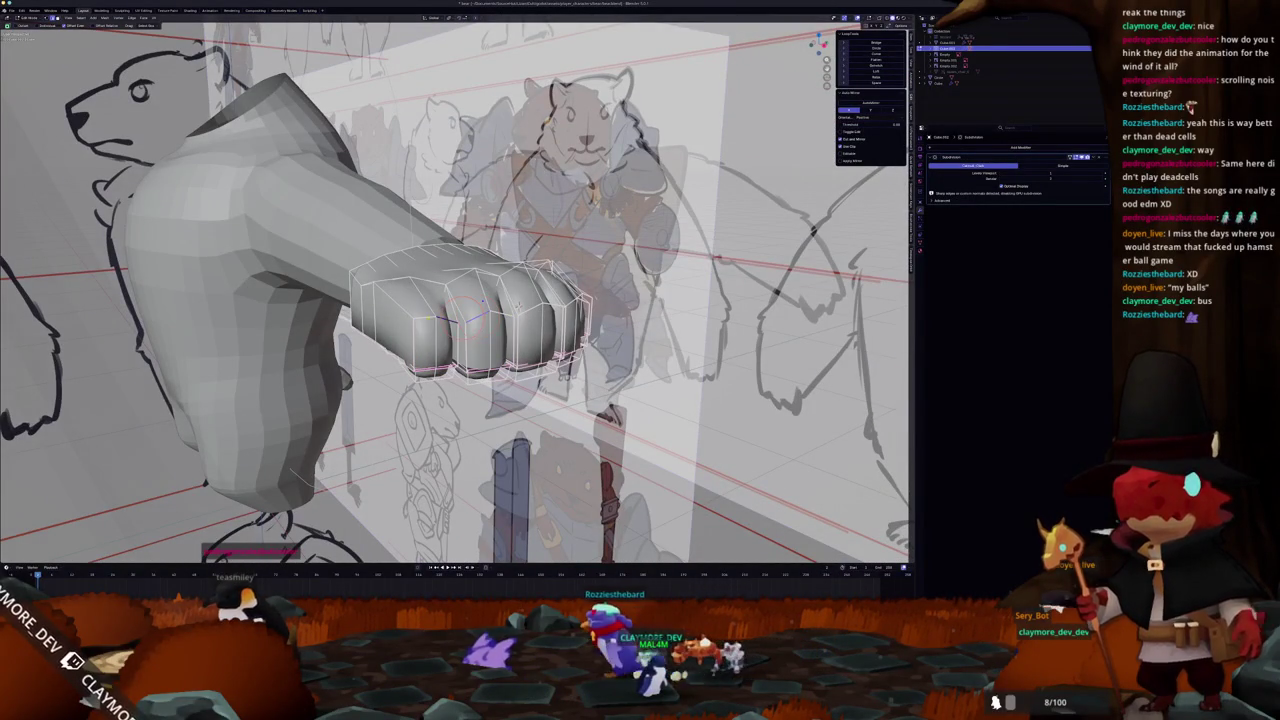
drag(490, 330, 420, 330)
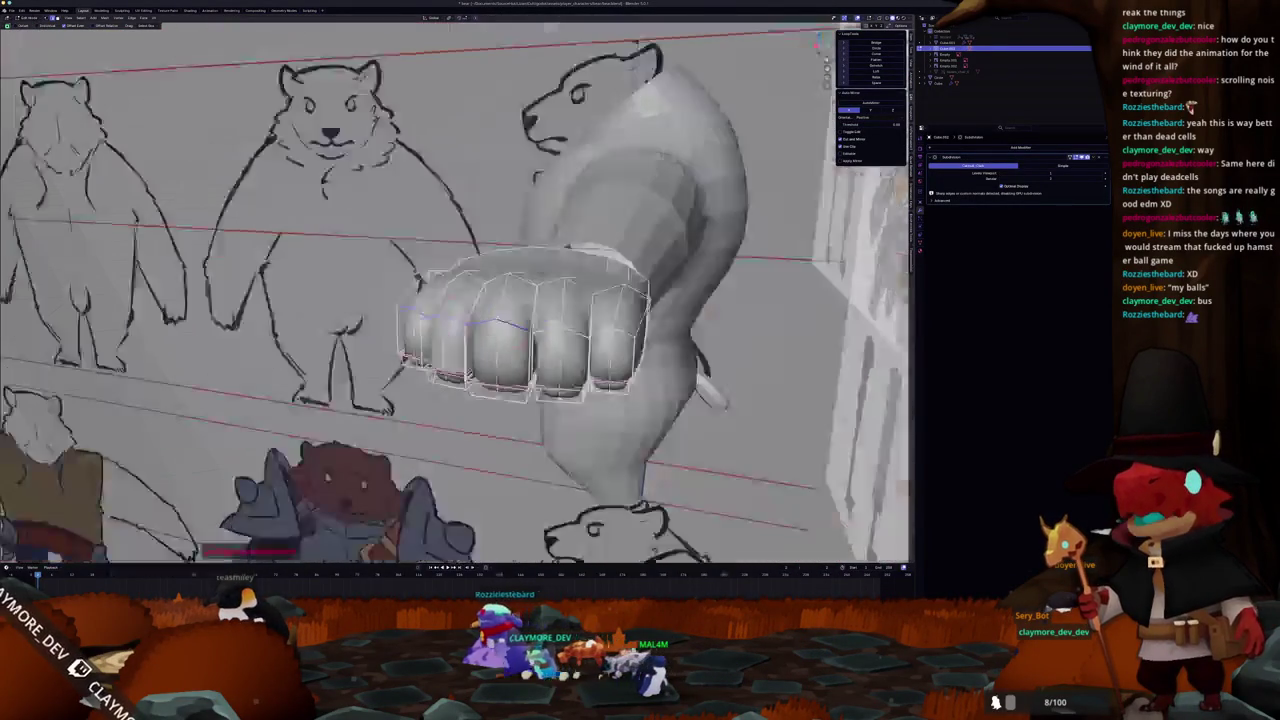
mouse_move(525, 313)
mouse_down()
mouse_move(697, 313)
mouse_move(652, 316)
mouse_up()
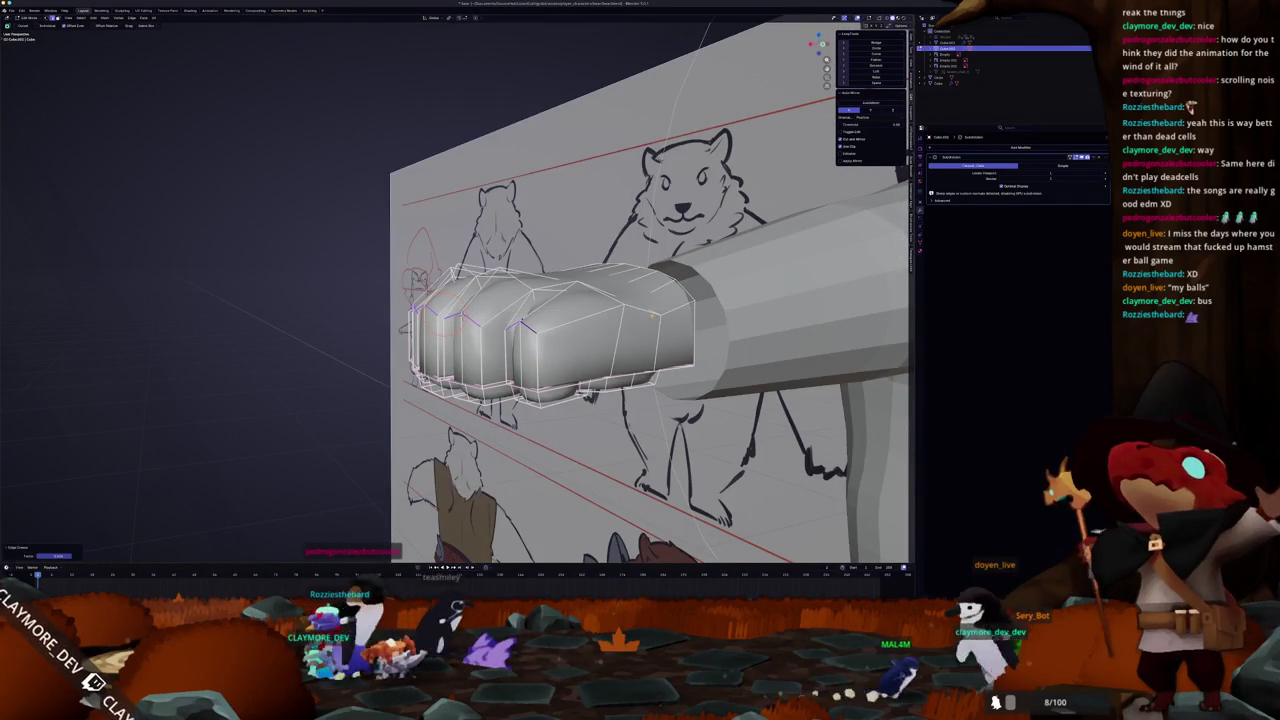
key(KP_1)
key(KP_3)
mouse_move(652, 316)
mouse_down()
mouse_move(586, 323)
mouse_move(612, 341)
mouse_move(563, 300)
mouse_move(576, 296)
mouse_up()
- Move the selected knuckle vertices outward, then check side and front views
key(g)
click(612, 342)
scroll(628, 355, down, 1)
key(KP_3)
key(KP_1)
- Check the knuckles' alignment with the sketches in X-ray front view, then restore solid shading
key(alt+z)
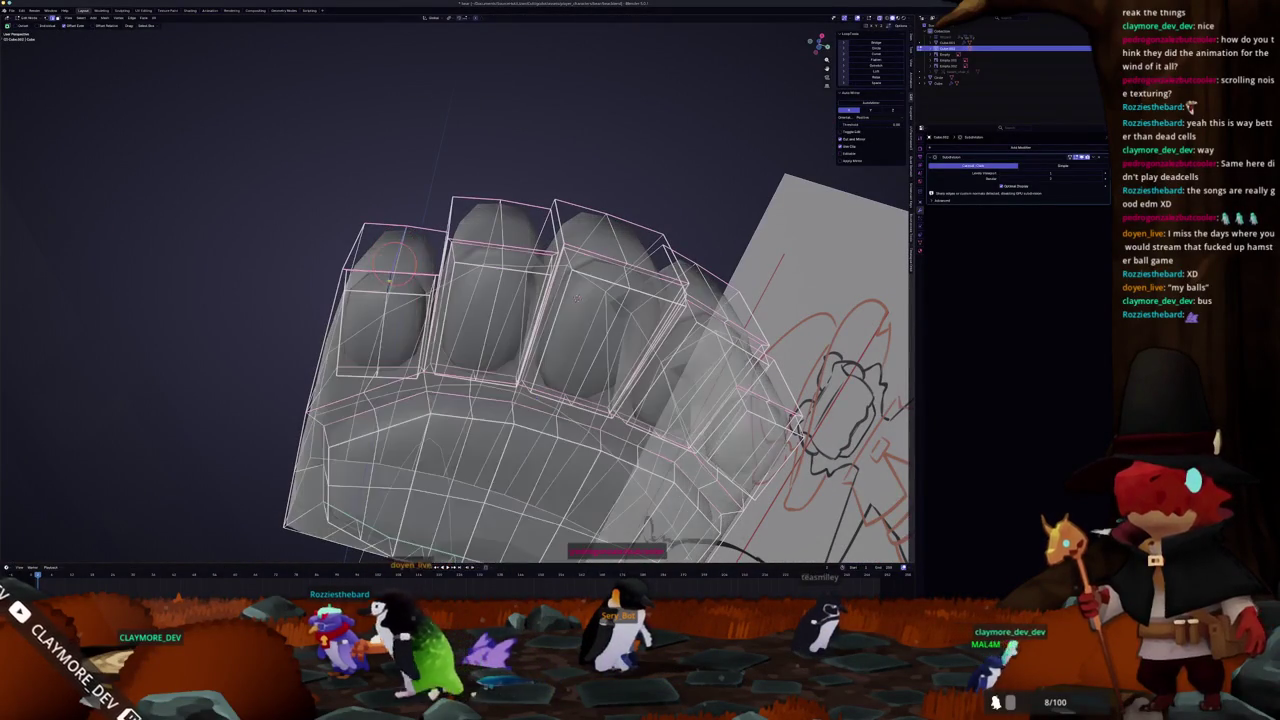
key(KP_1)
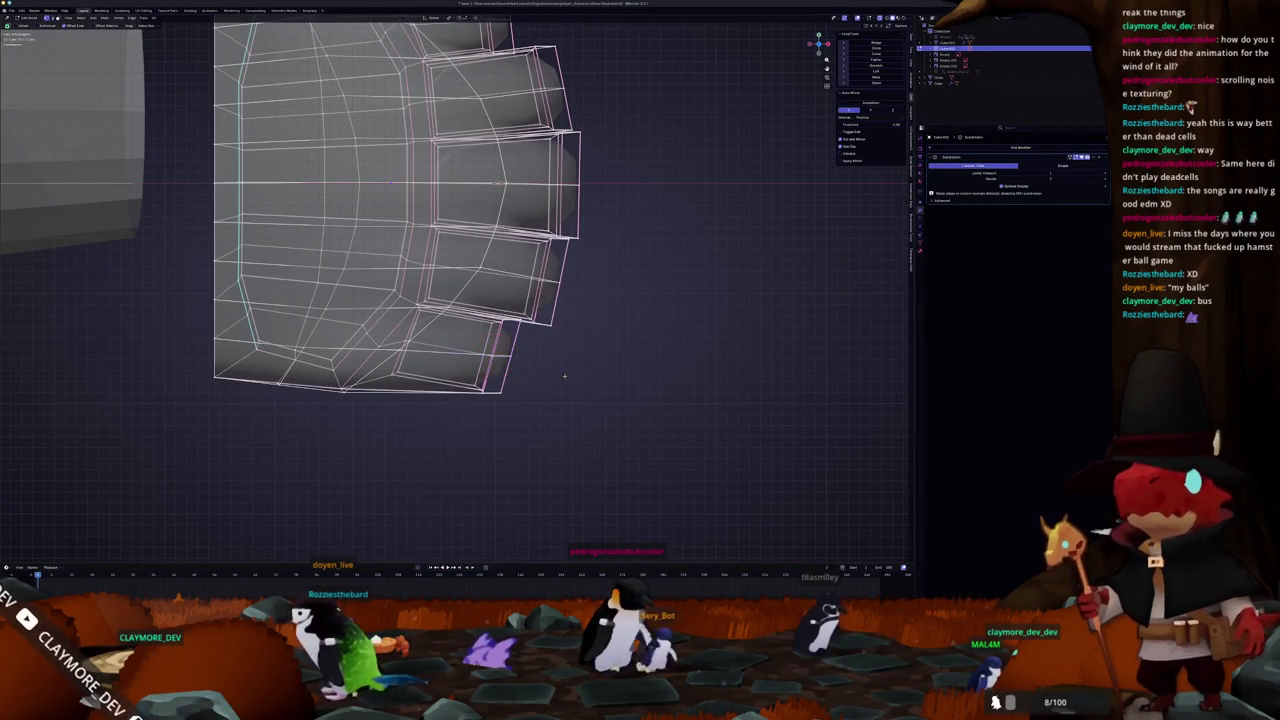
scroll(501, 349, up, 3)
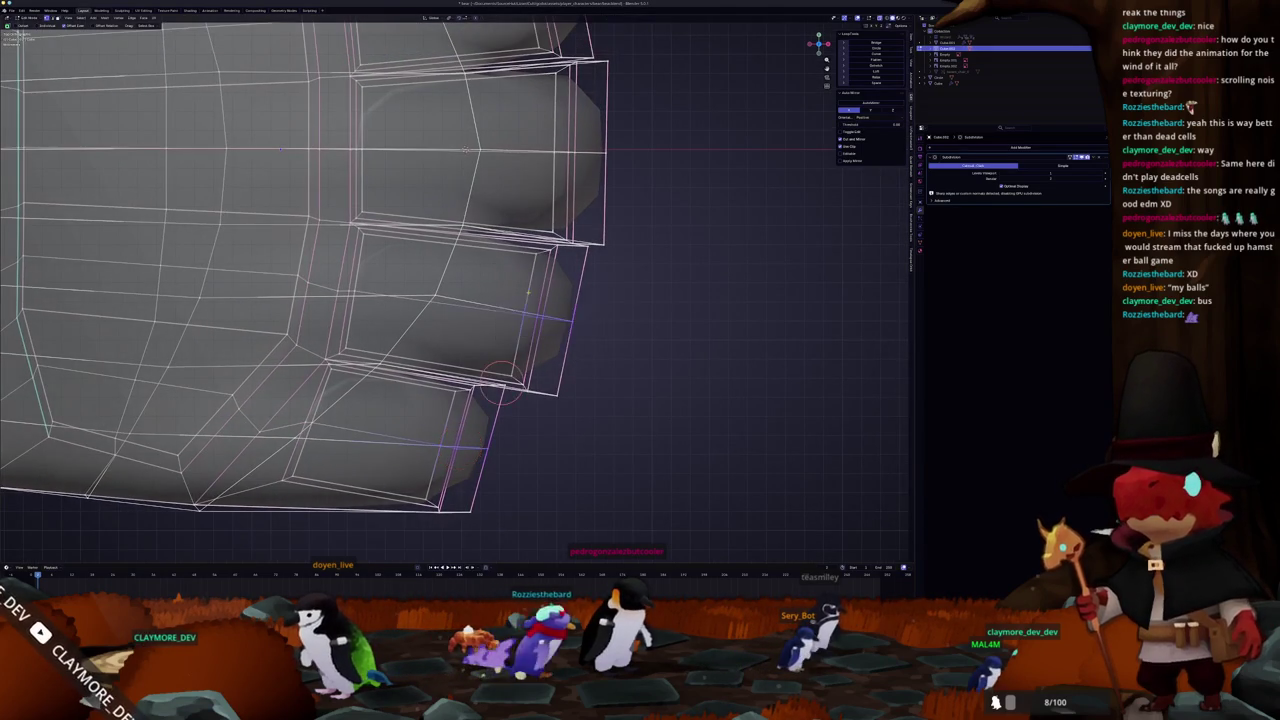
scroll(500, 380, down, 1)
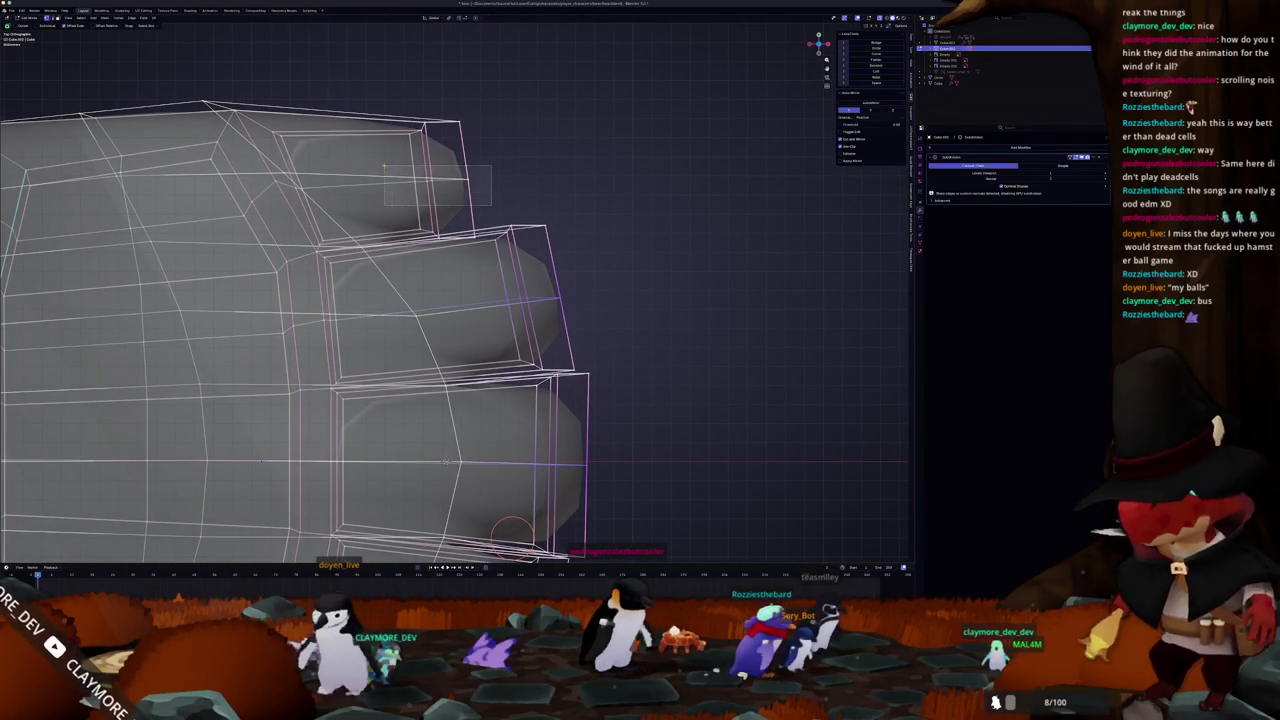
scroll(512, 530, down, 5)
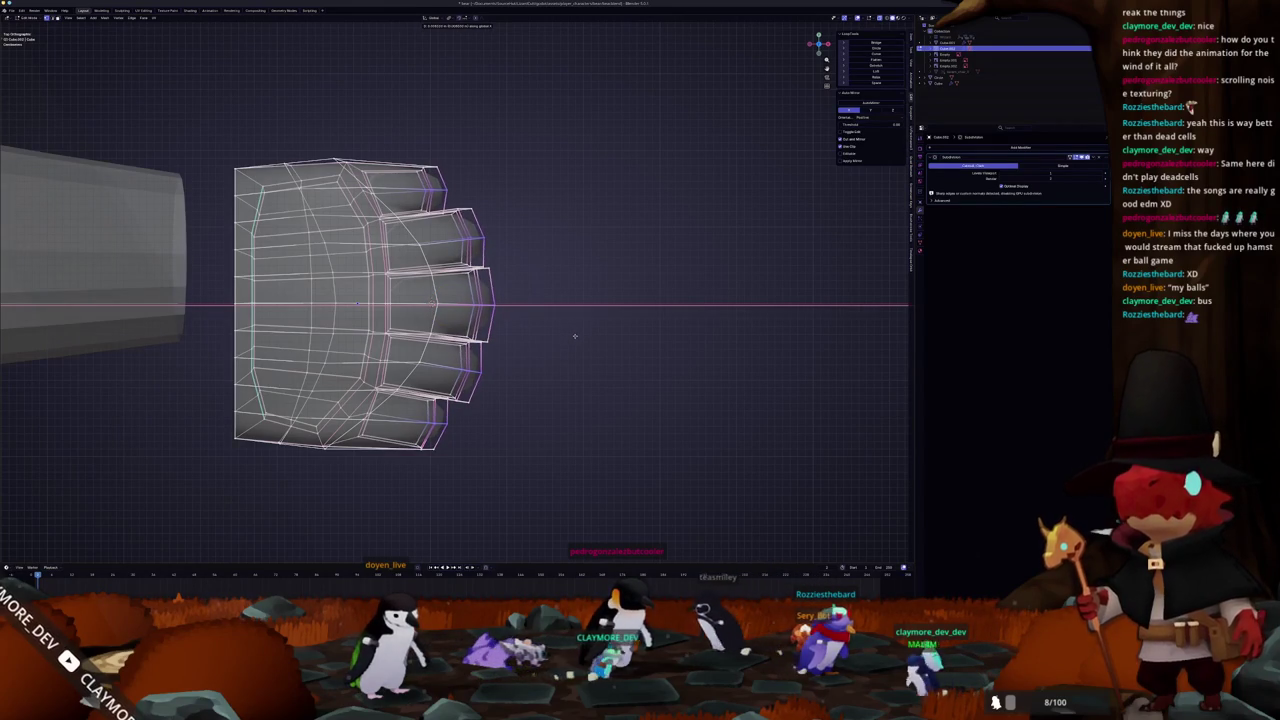
key(alt+z)
mouse_move(569, 271)
mouse_down()
mouse_move(468, 348)
mouse_move(419, 275)
mouse_up()
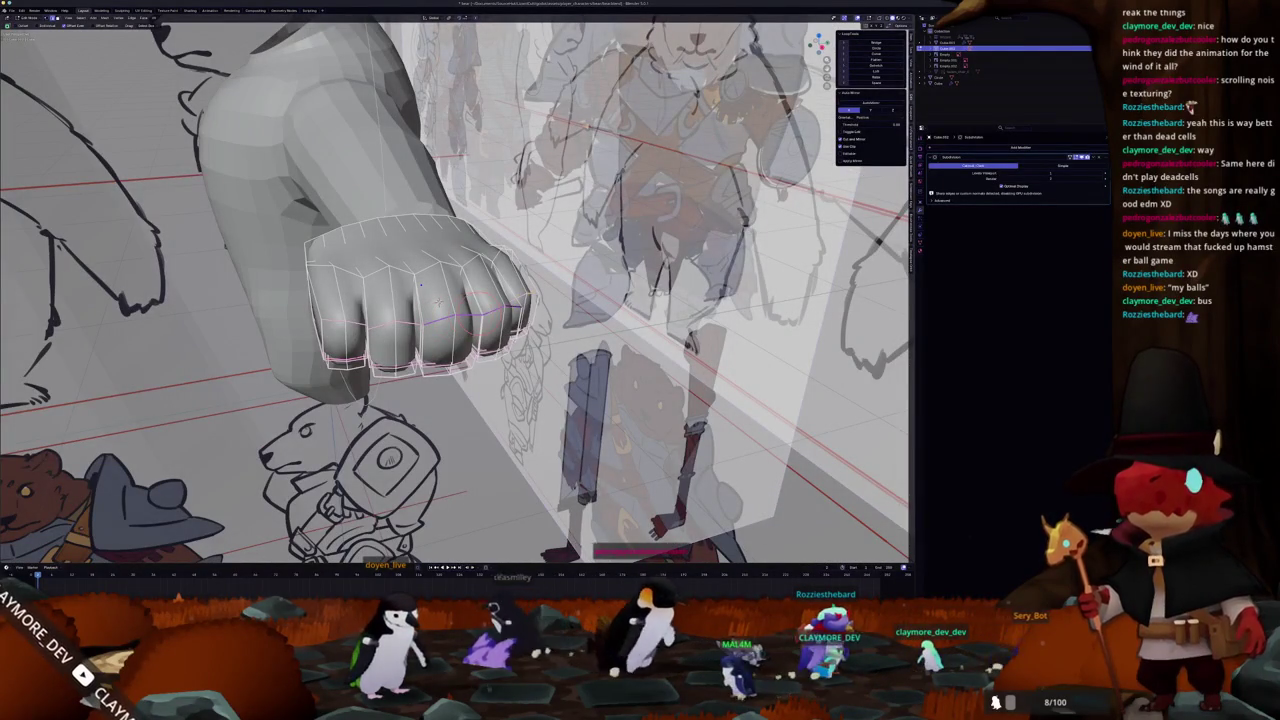
- Orbit around the fist to reveal the coloured character sketch
scroll(420, 285, up, 1)
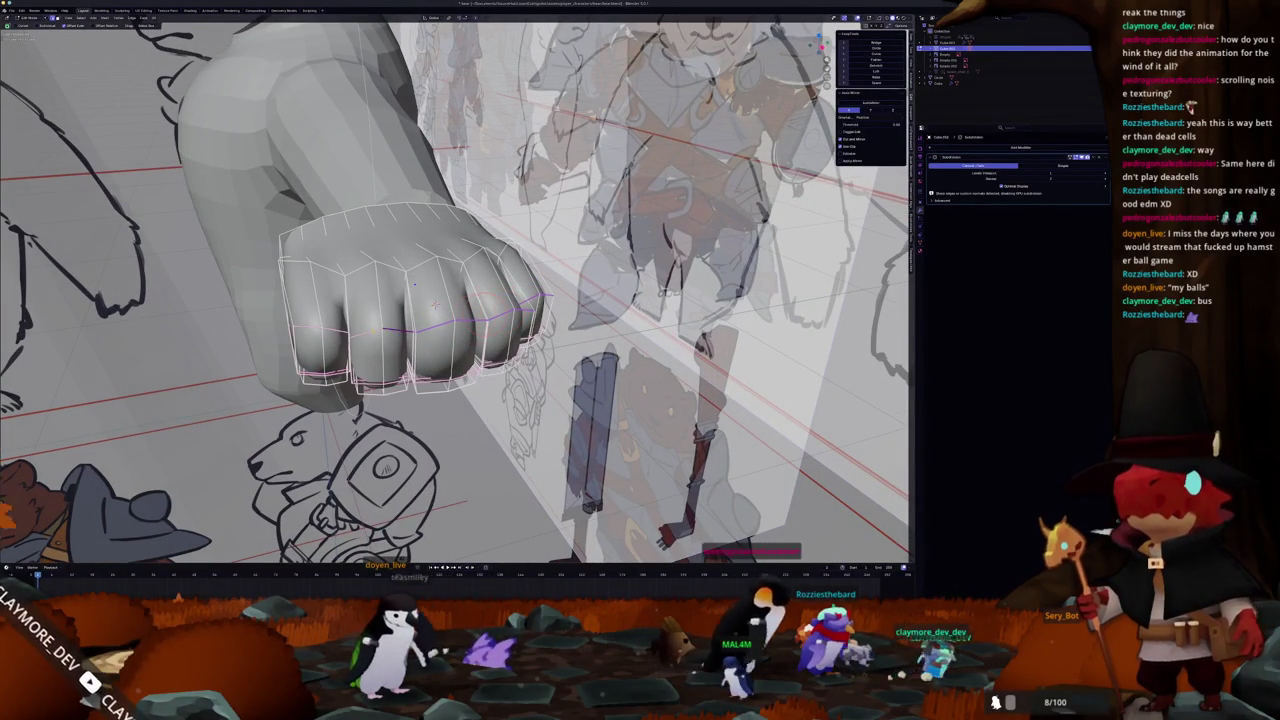
drag(413, 285, 500, 300)
mouse_move(396, 300)
mouse_down()
mouse_move(347, 322)
mouse_move(434, 252)
mouse_move(408, 289)
mouse_move(428, 338)
mouse_up()
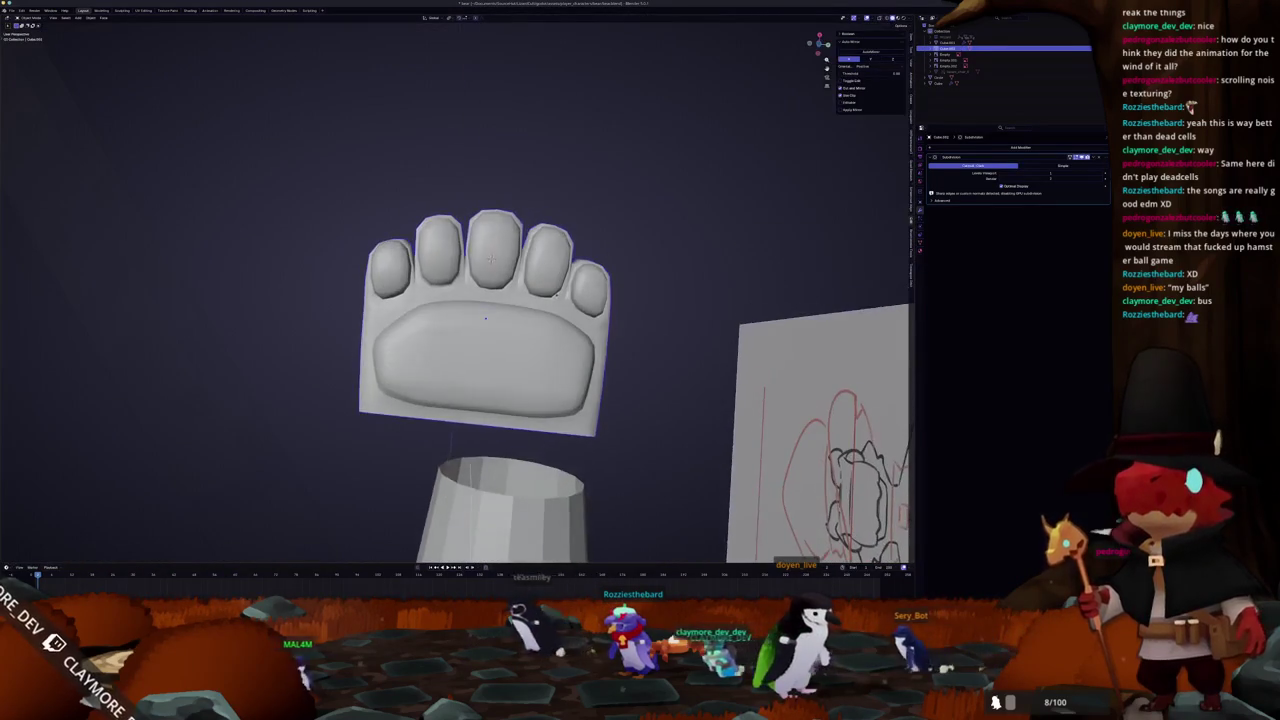
- Open the paw mesh in Edit Mode from a side view and view its toes from below
key(KP_3)
key(Tab)
scroll(420, 330, up, 3)
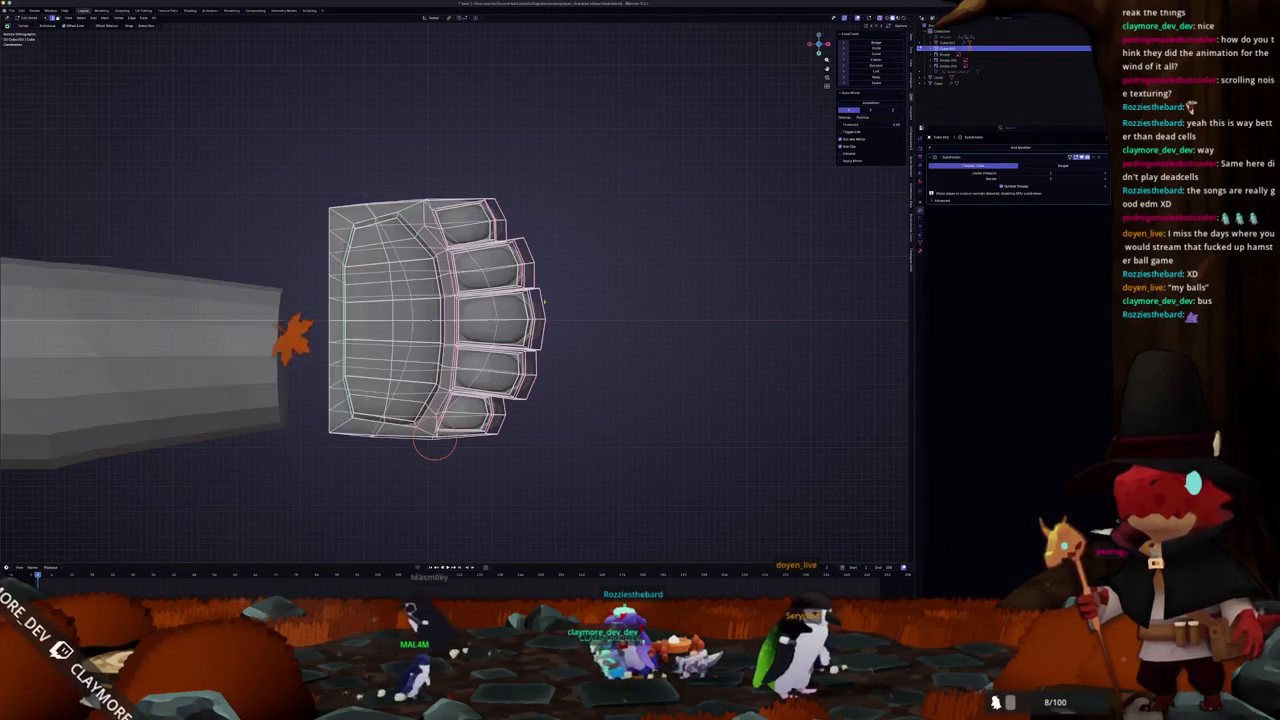
drag(420, 330, 516, 406)
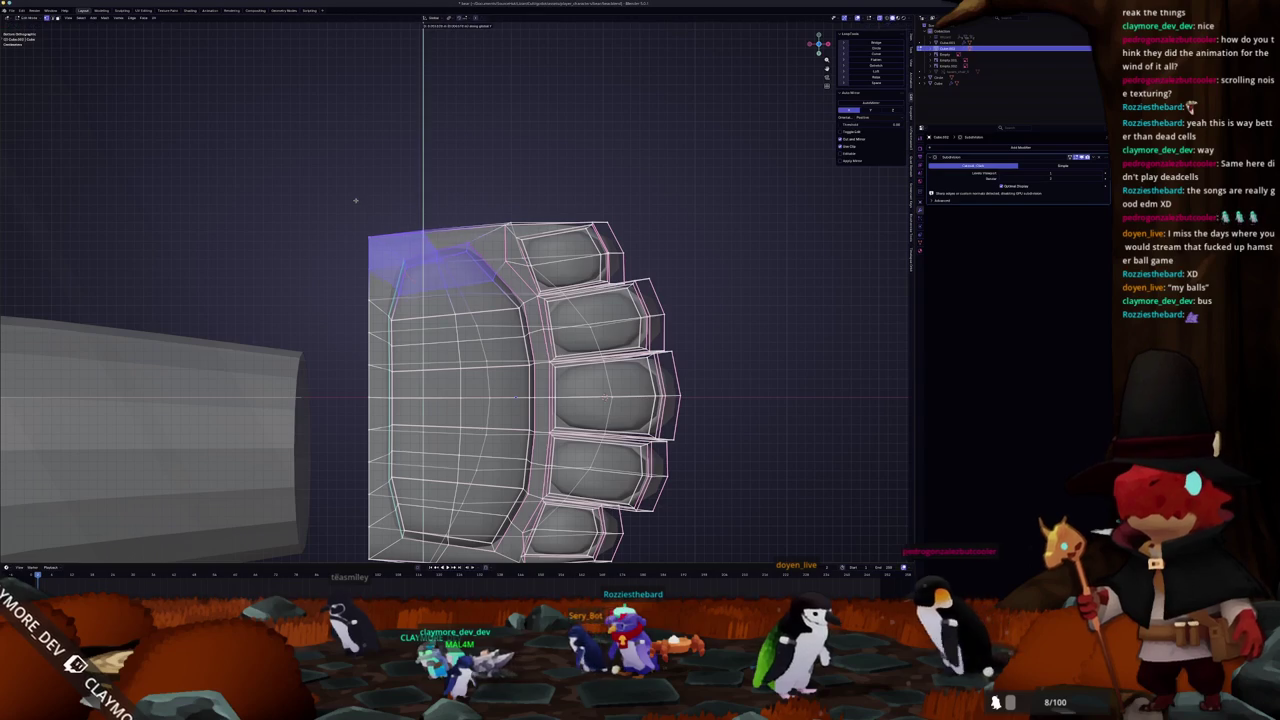
key(Tab)
scroll(390, 269, down, 4)
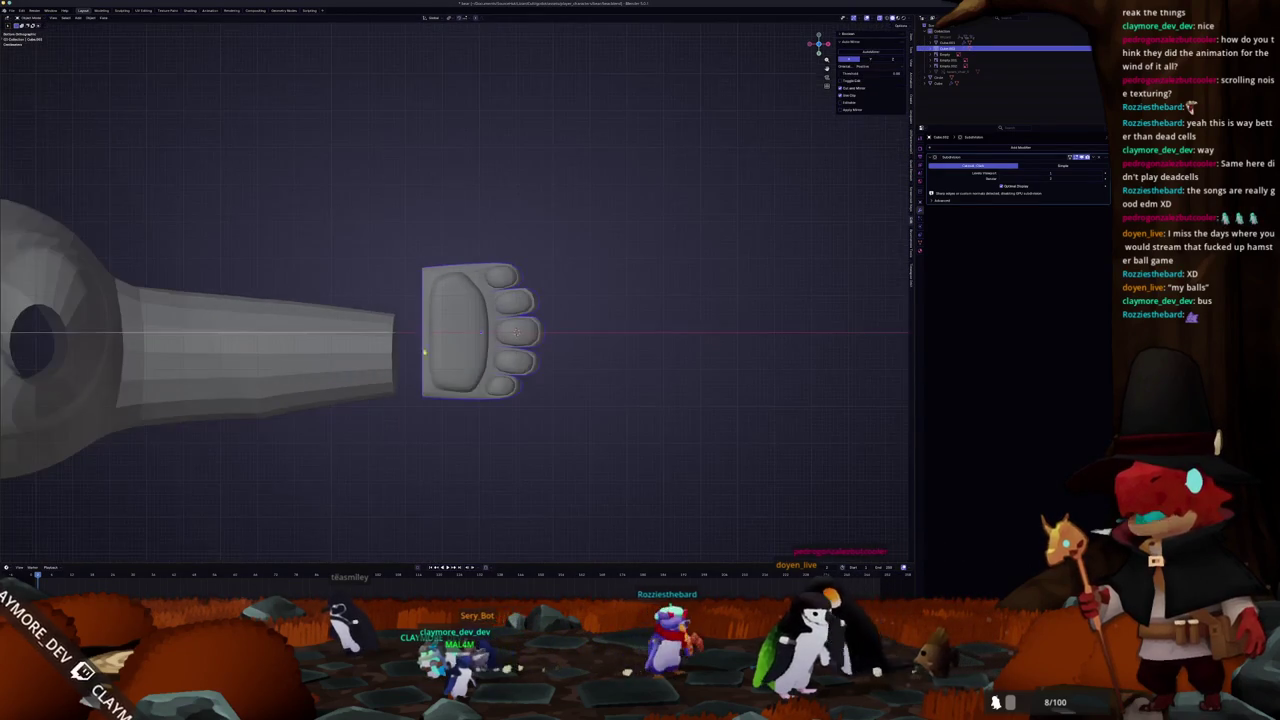
scroll(416, 389, up, 3)
key(Tab)
mouse_move(416, 389)
mouse_down()
mouse_move(450, 360)
mouse_move(483, 430)
mouse_move(431, 431)
mouse_up()
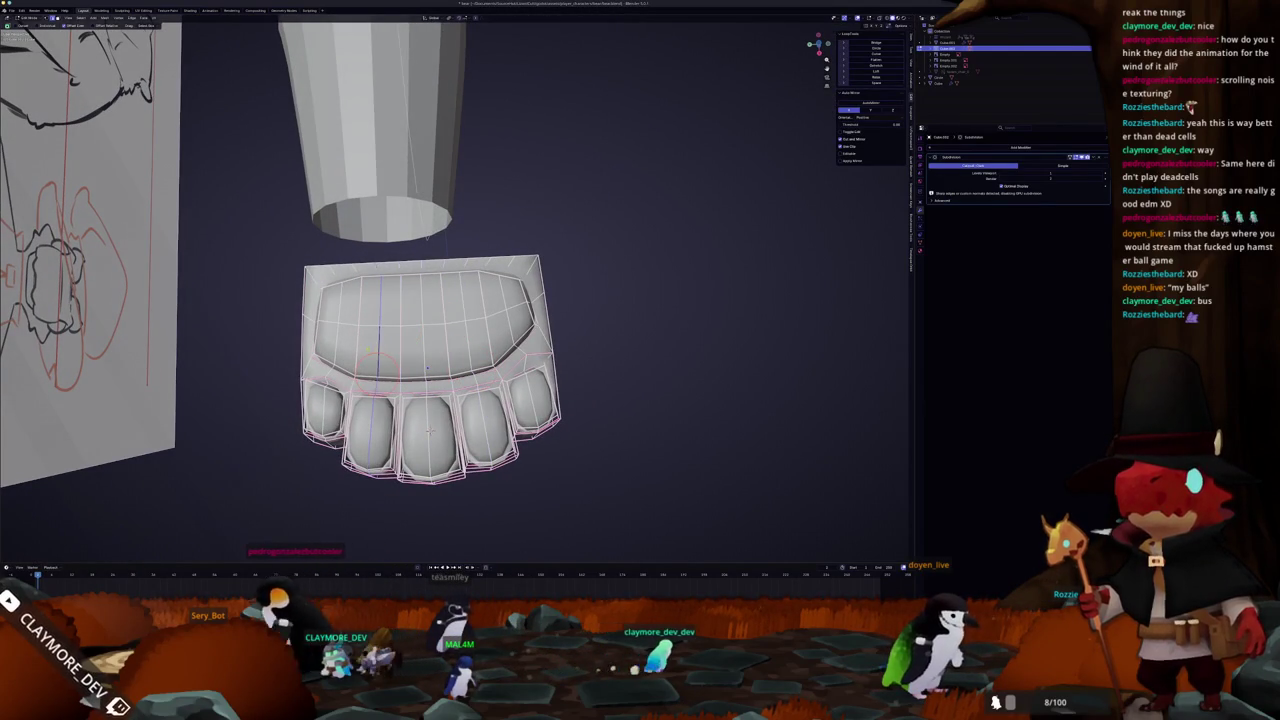
- Dissolve the selected extra vertices on the paw mesh
key(Tab)
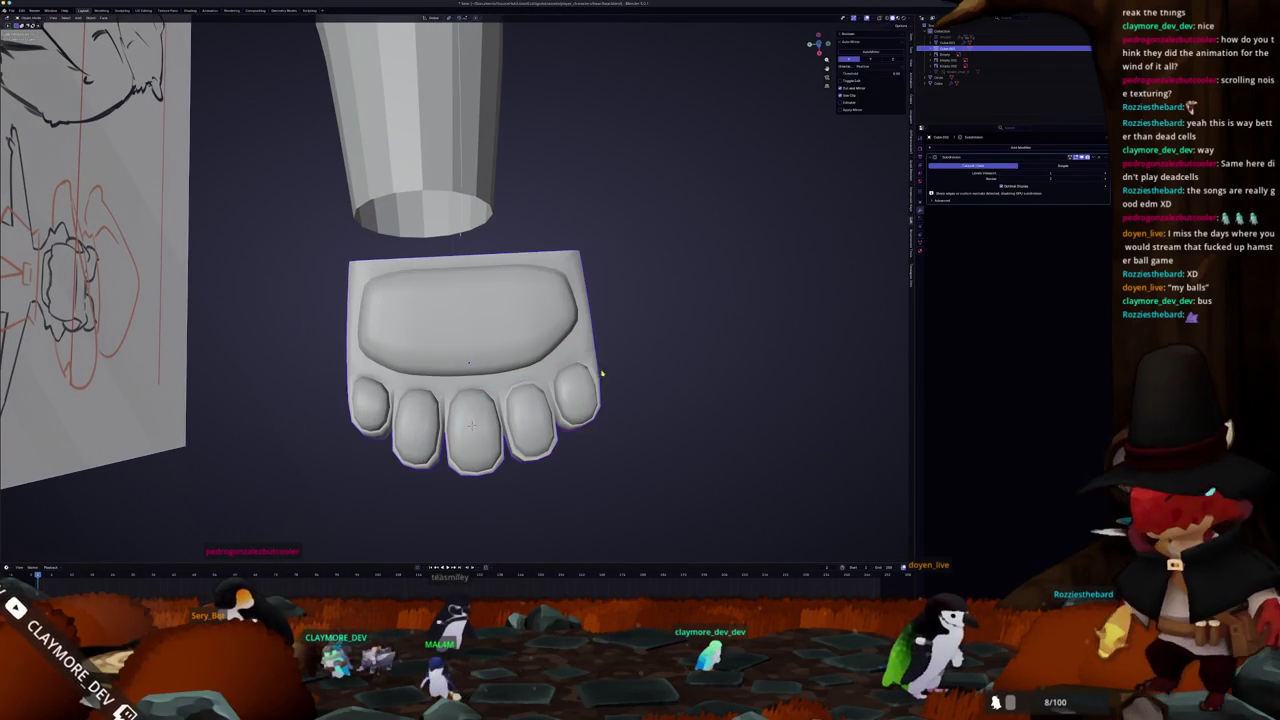
key(Tab)
key(Tab)
key(Tab)
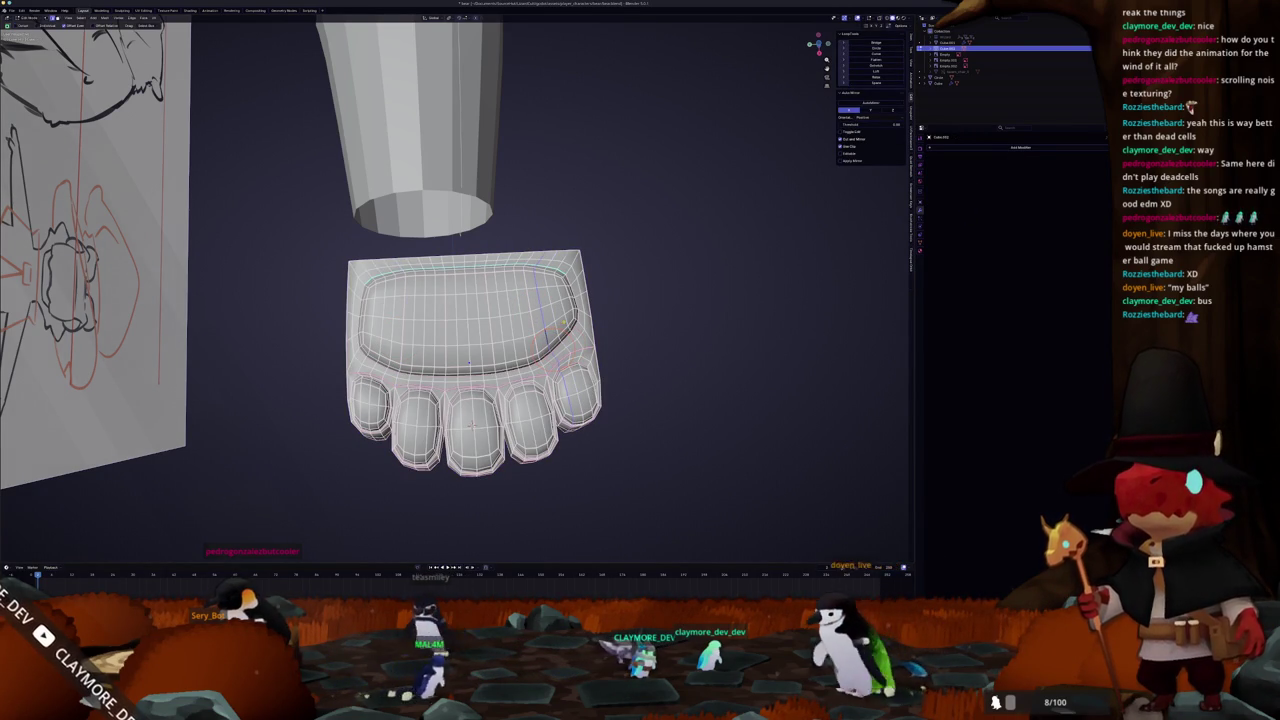
key(x)
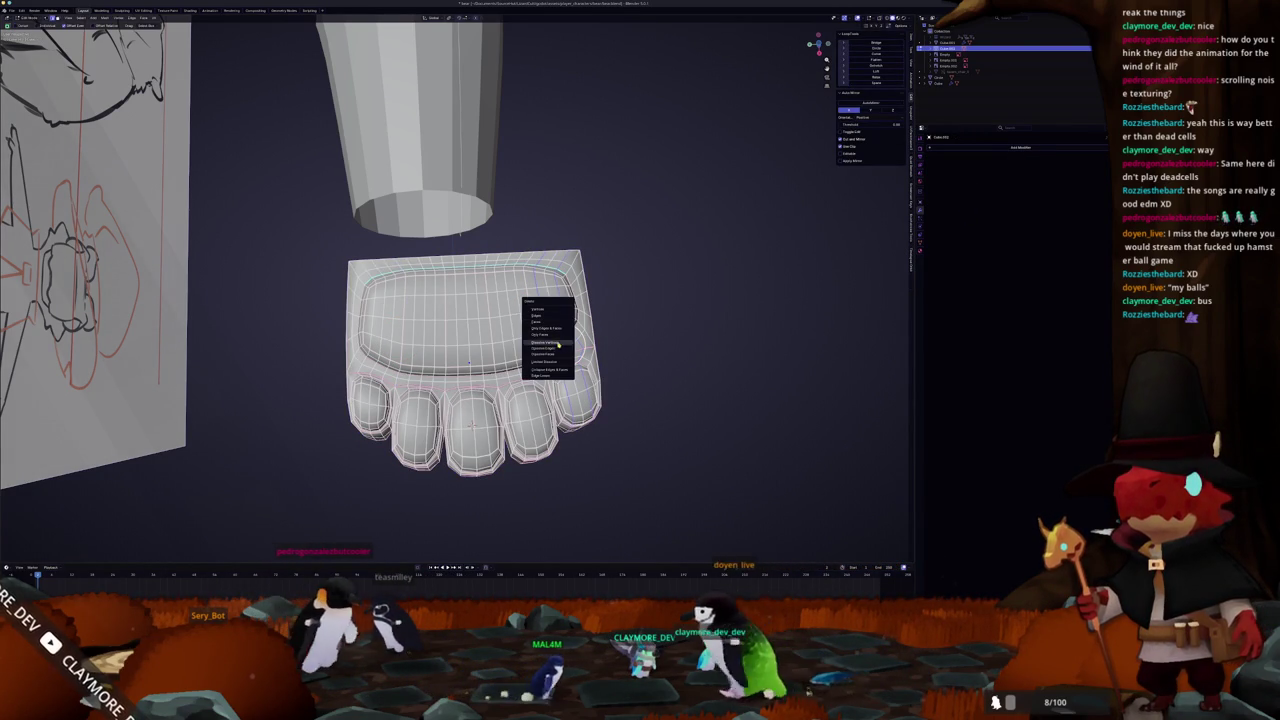
click(557, 343)
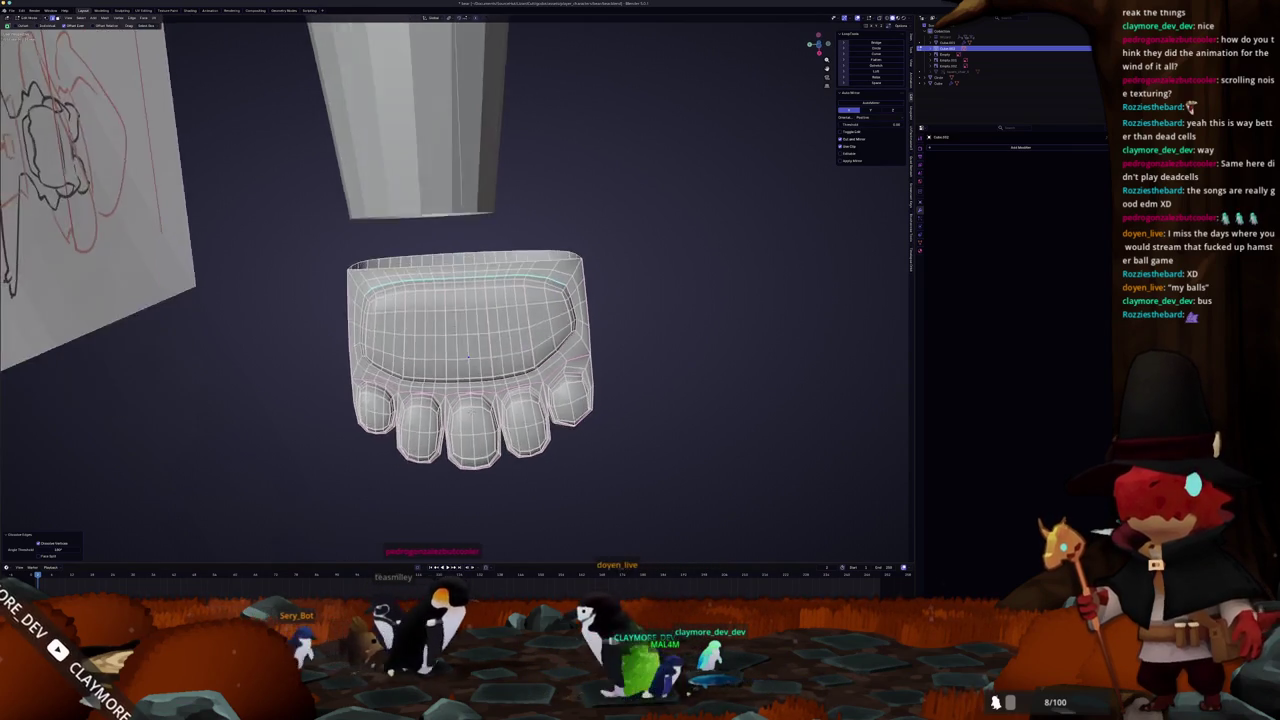
scroll(470, 363, up, 10)
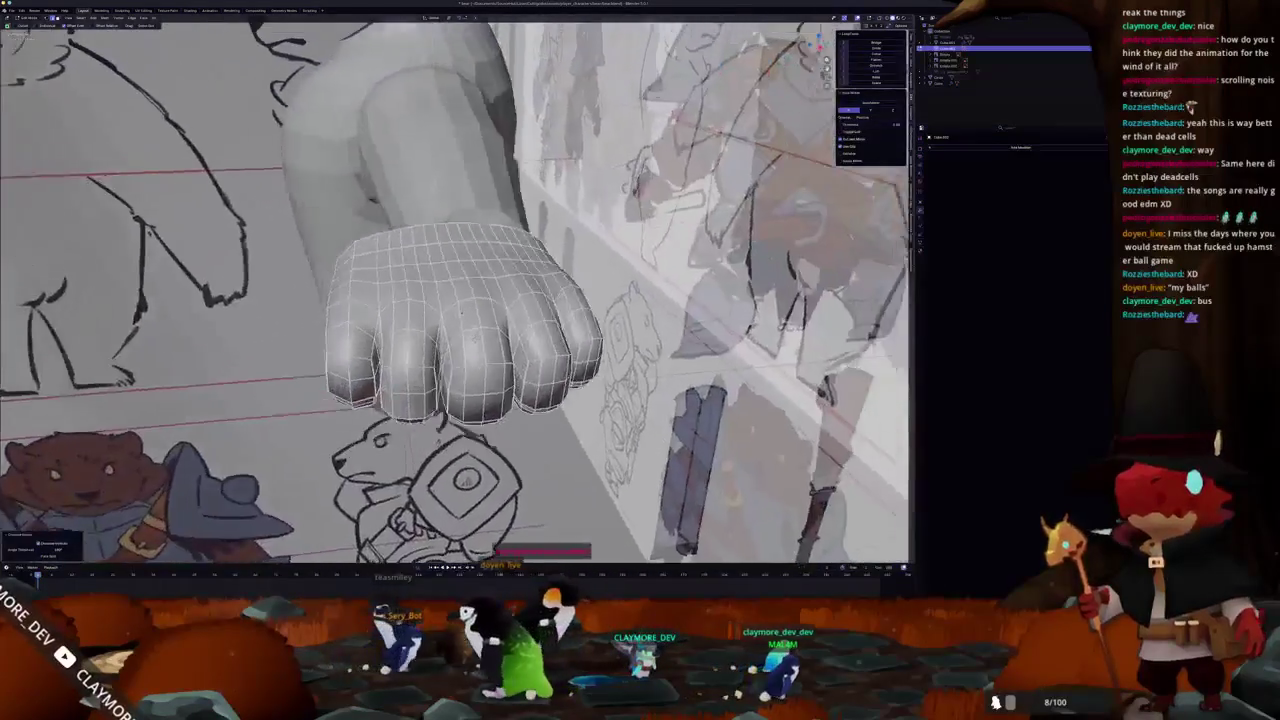
- Check the whole fist, toggle X-ray on and off, and bring up the edge options
key(Tab)
scroll(549, 290, down, 10)
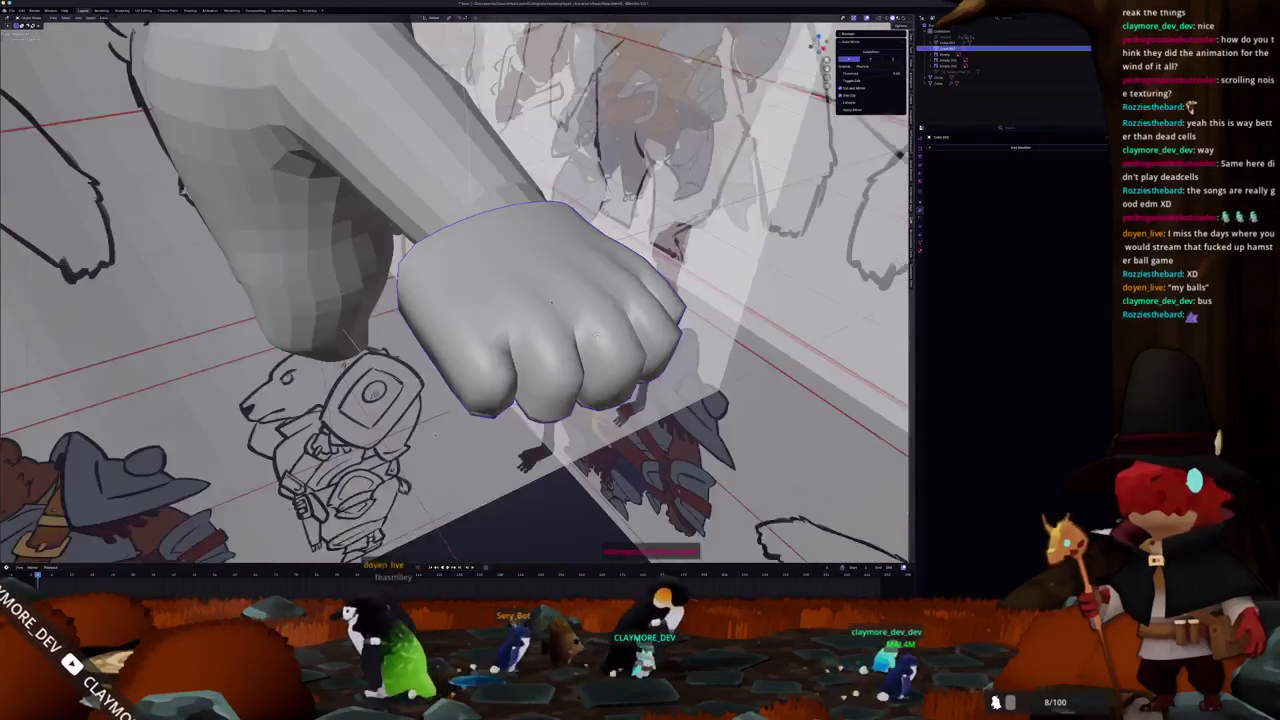
key(Tab)
scroll(535, 311, down, 10)
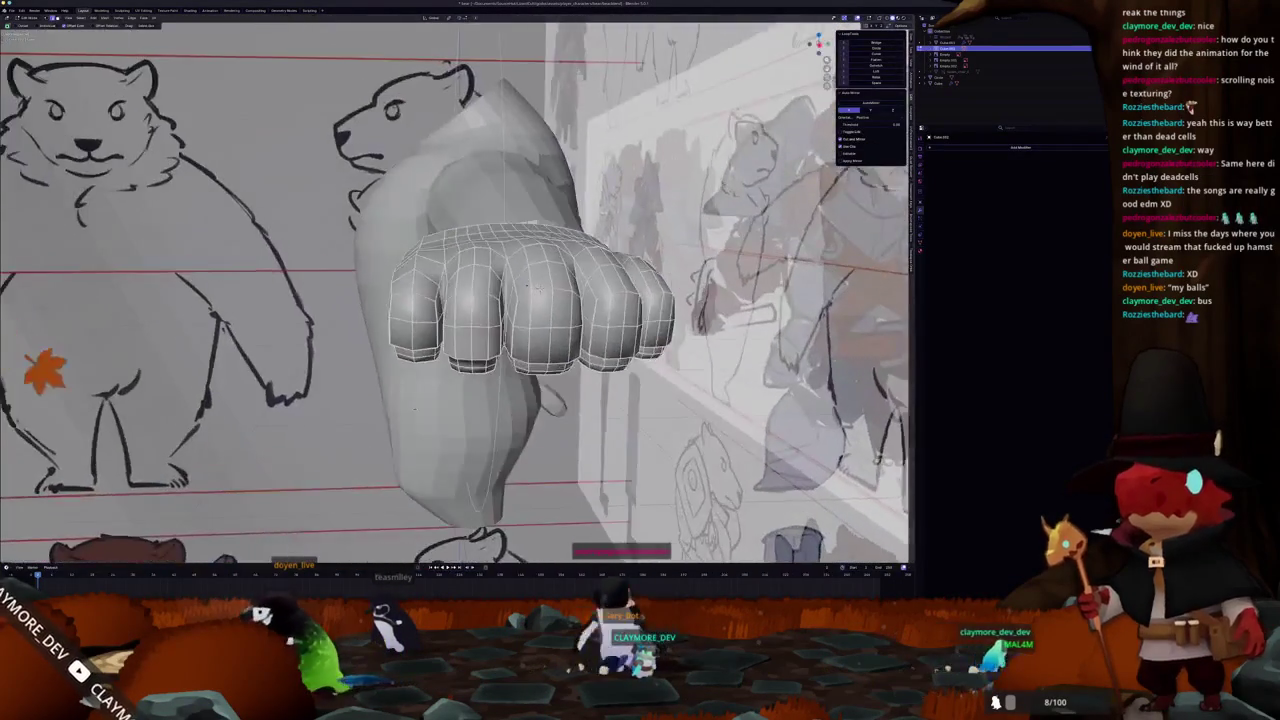
key(alt+z)
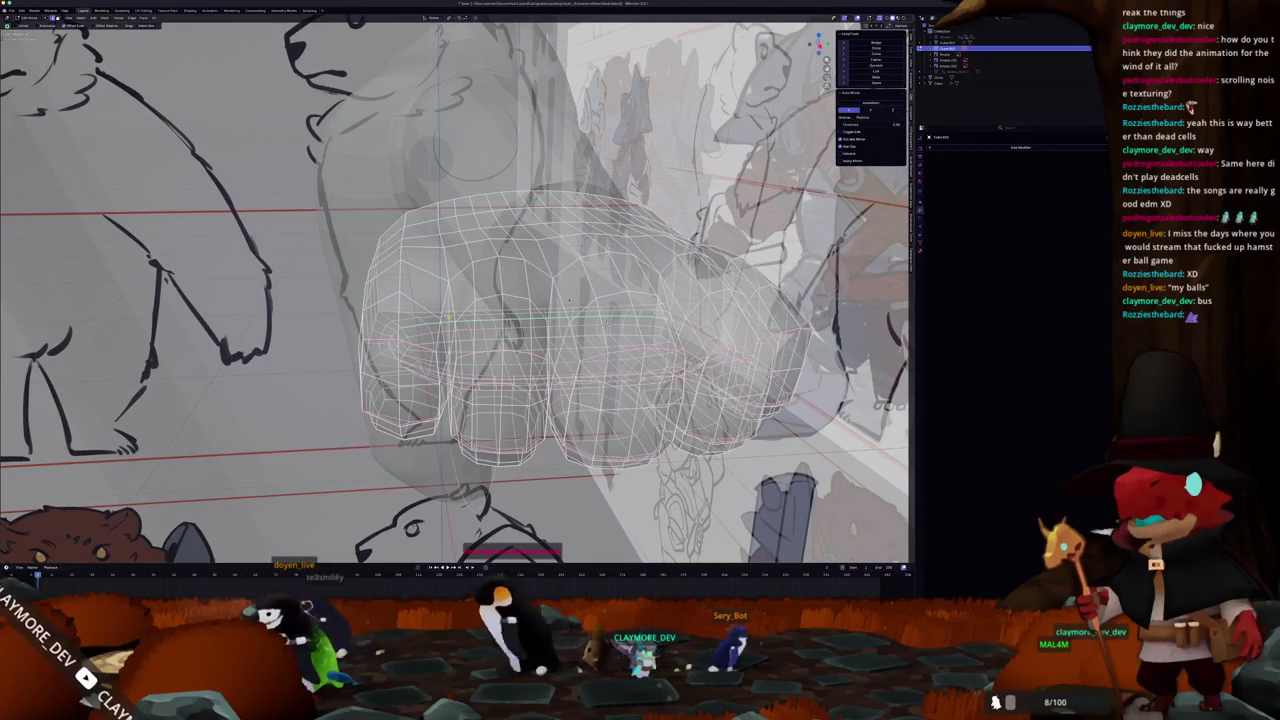
key(alt+z)
right_click(450, 318)
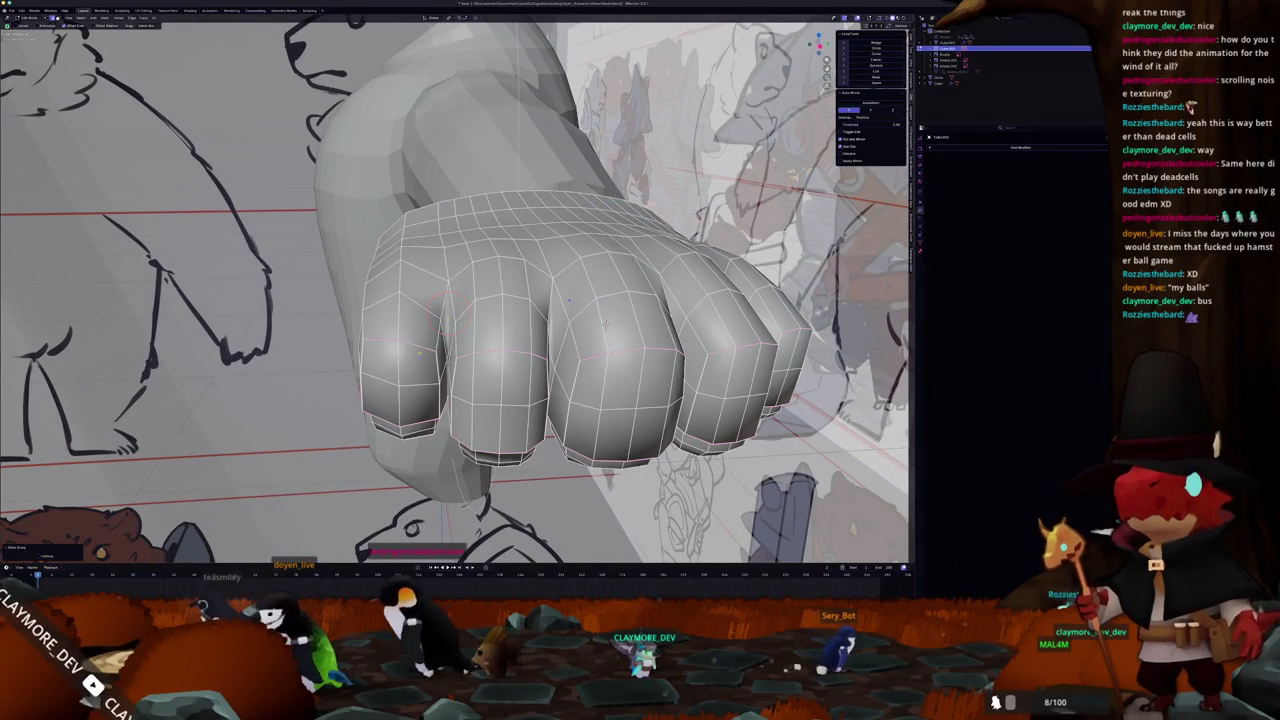
- Add a level-1 Subdivision Surface modifier to smooth the fist, then re-enter Edit Mode
key(Tab)
scroll(612, 335, down, 10)
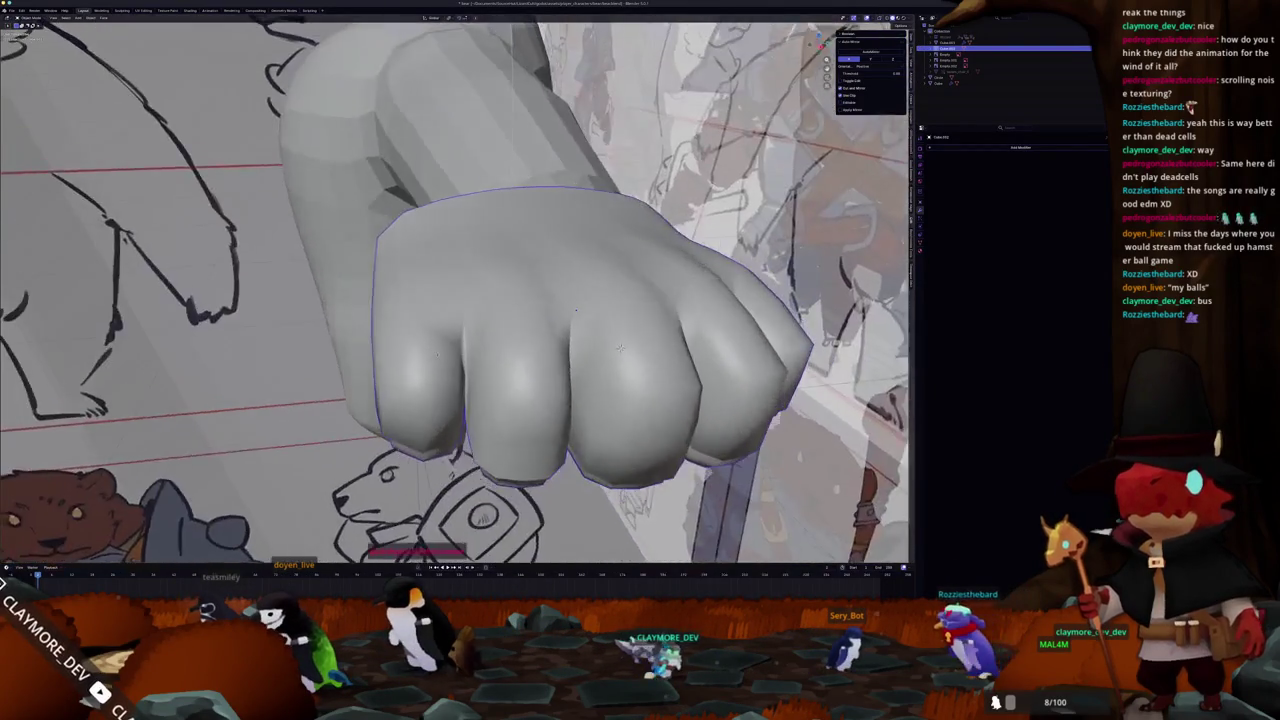
key(Tab)
scroll(620, 347, down, 5)
key(Tab)
key(Tab)
key(Tab)
key(ctrl+1)
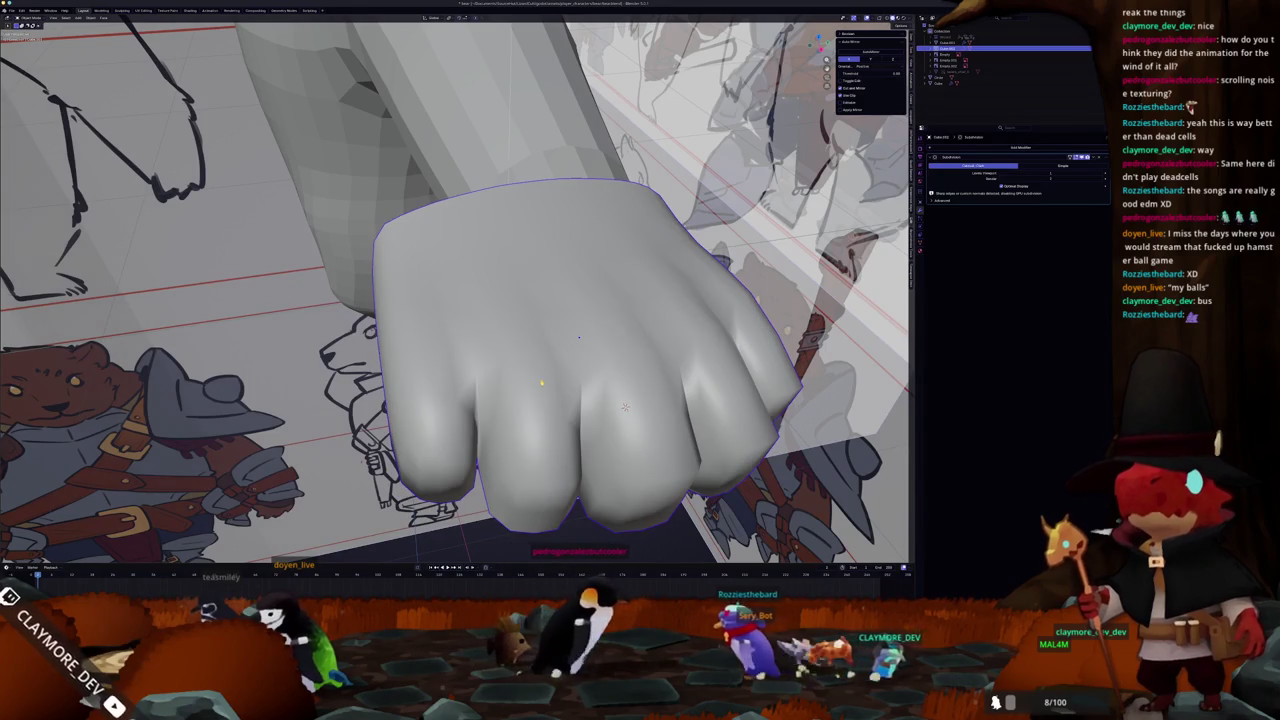
key(Tab)
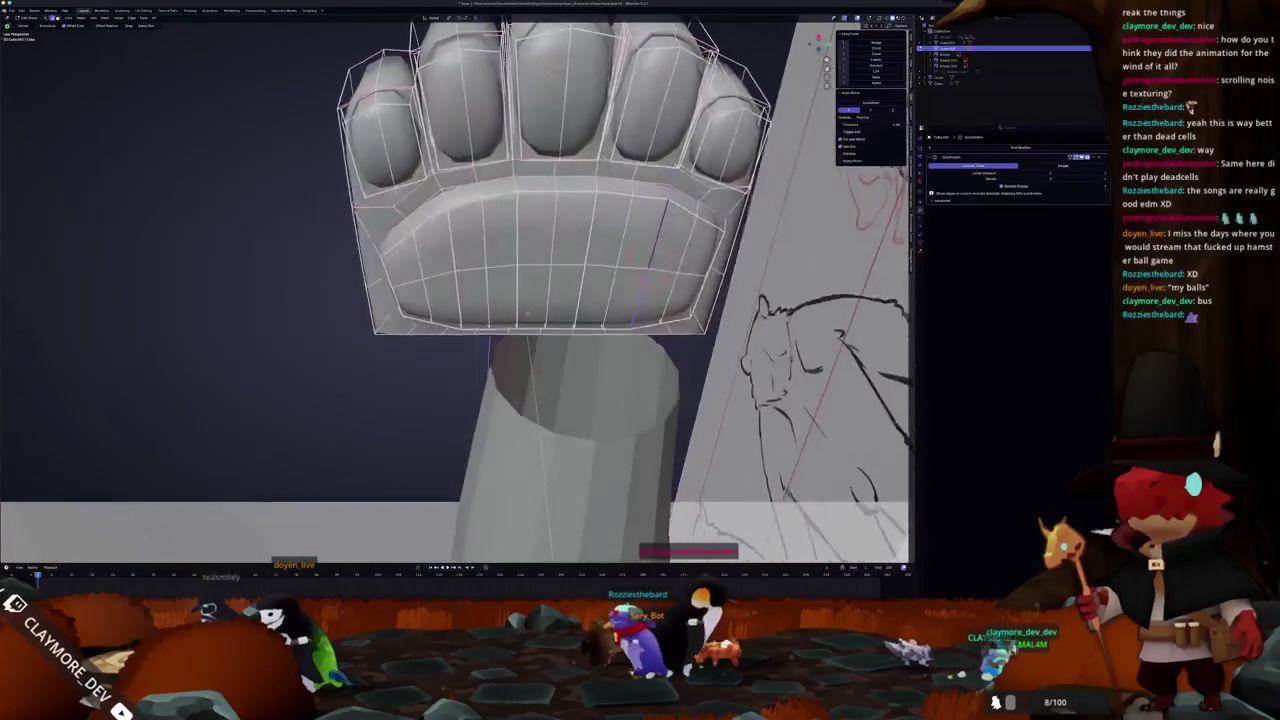
- Dissolve the extra edge loop across the palm
scroll(540, 290, up, 3)
drag(542, 172, 507, 186)
scroll(543, 253, up, 2)
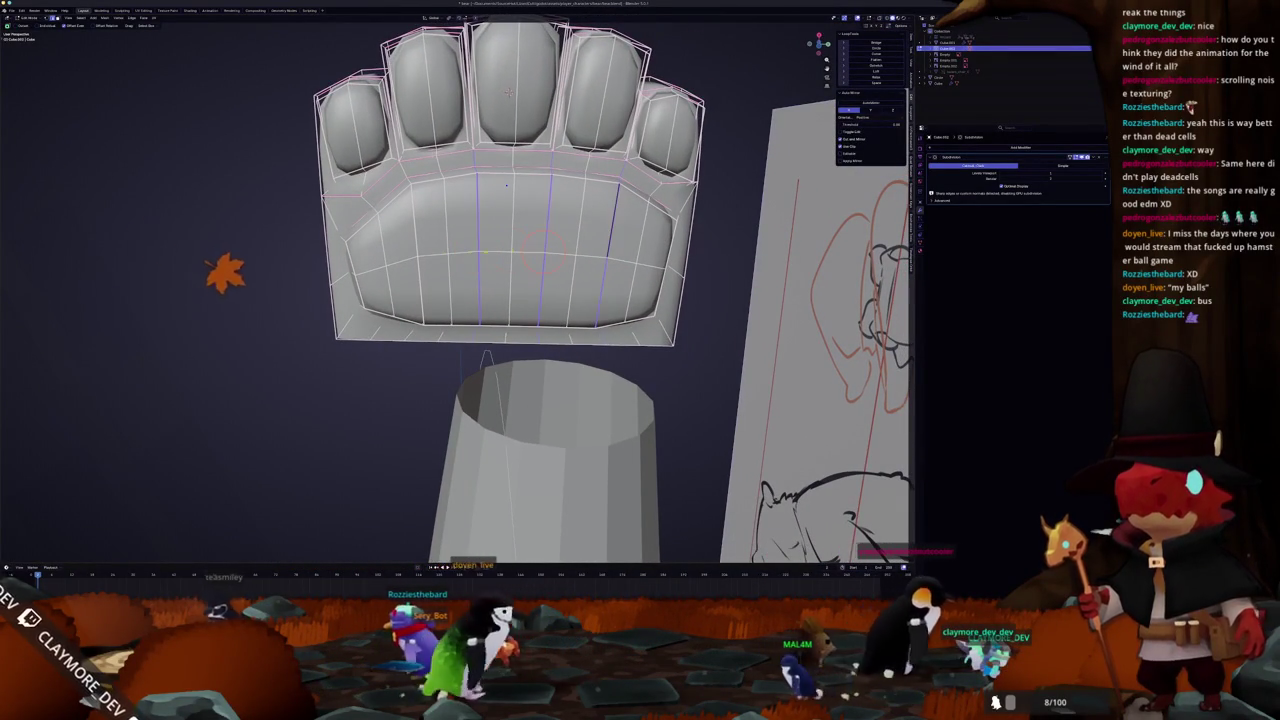
key(x)
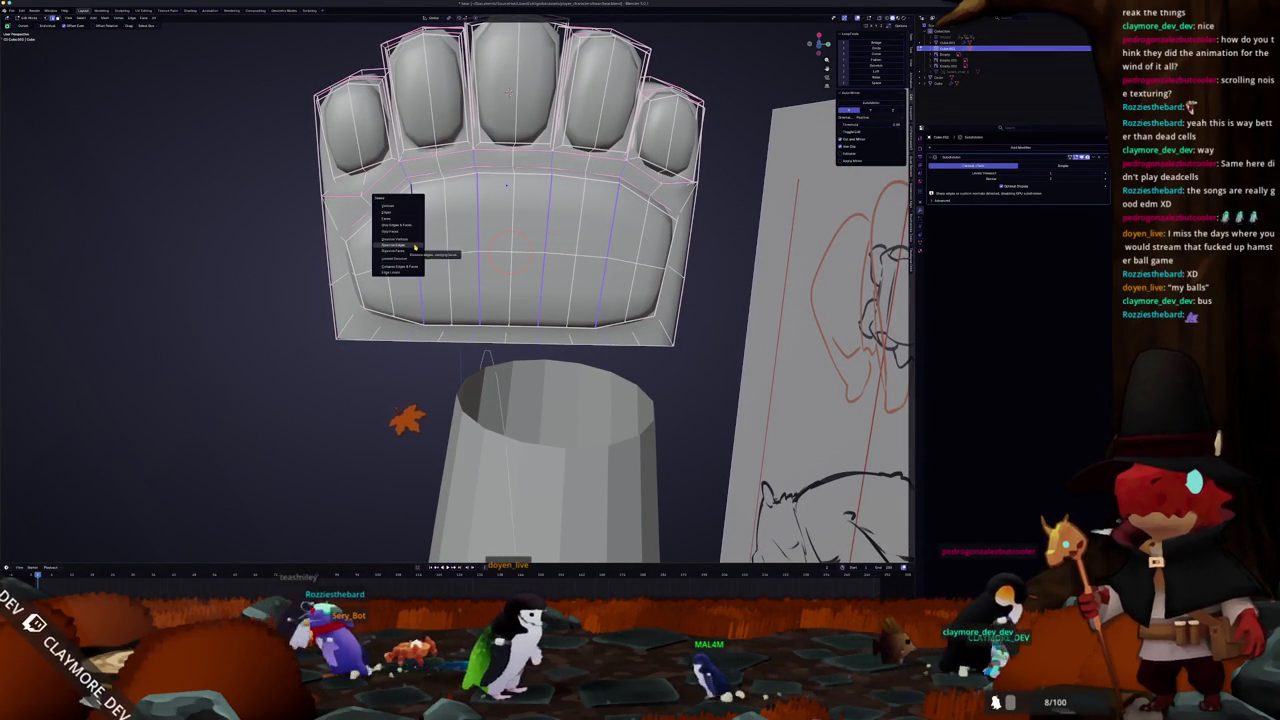
click(414, 246)
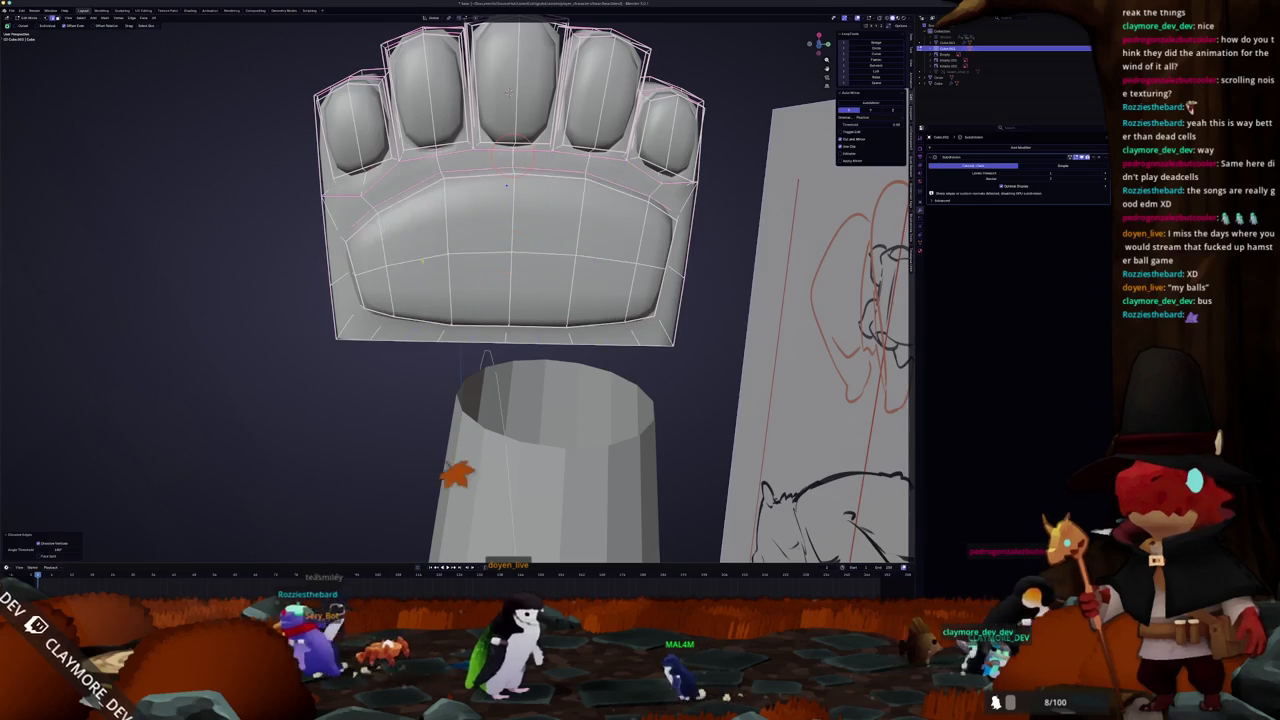
scroll(414, 246, down, 3)
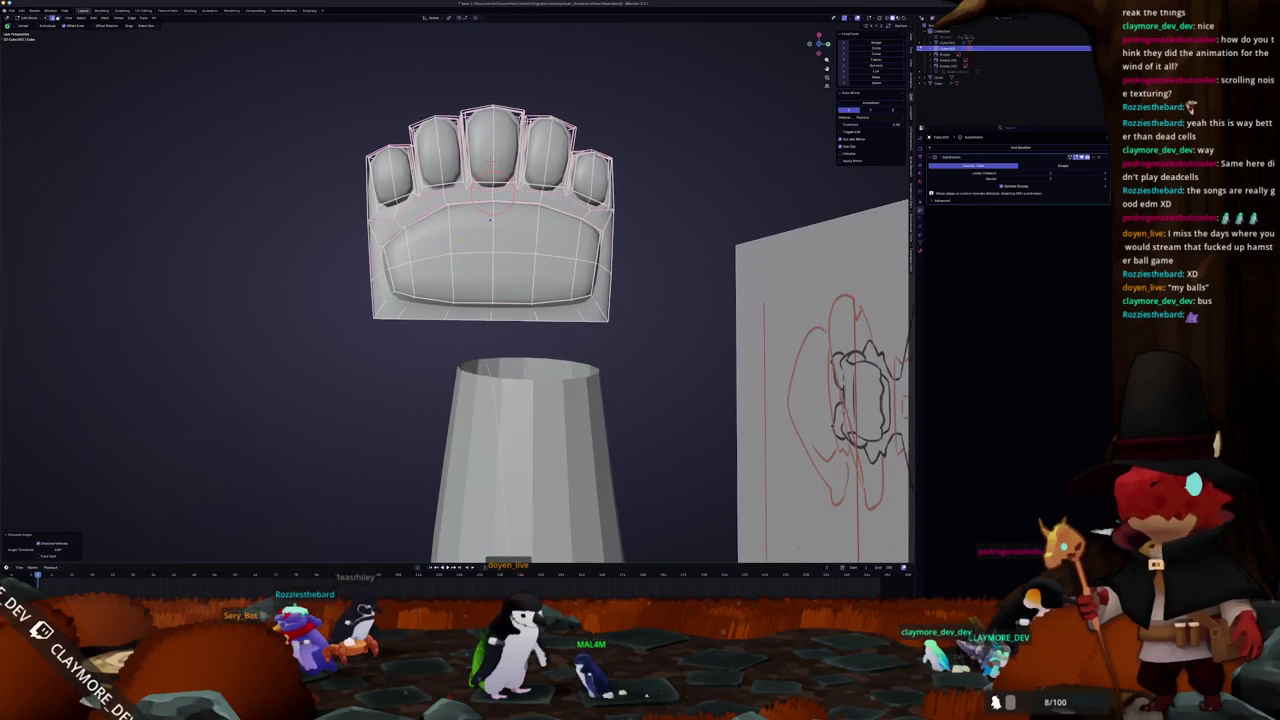
scroll(490, 230, up, 5)
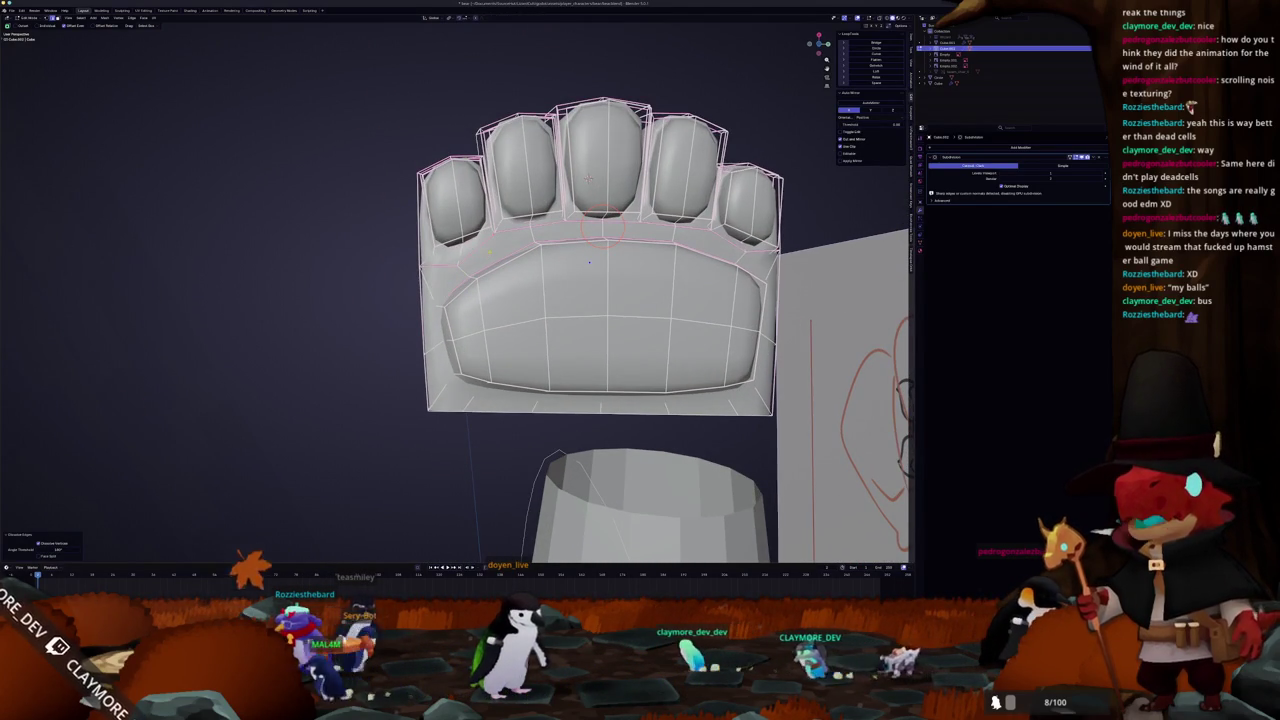
scroll(588, 178, up, 3)
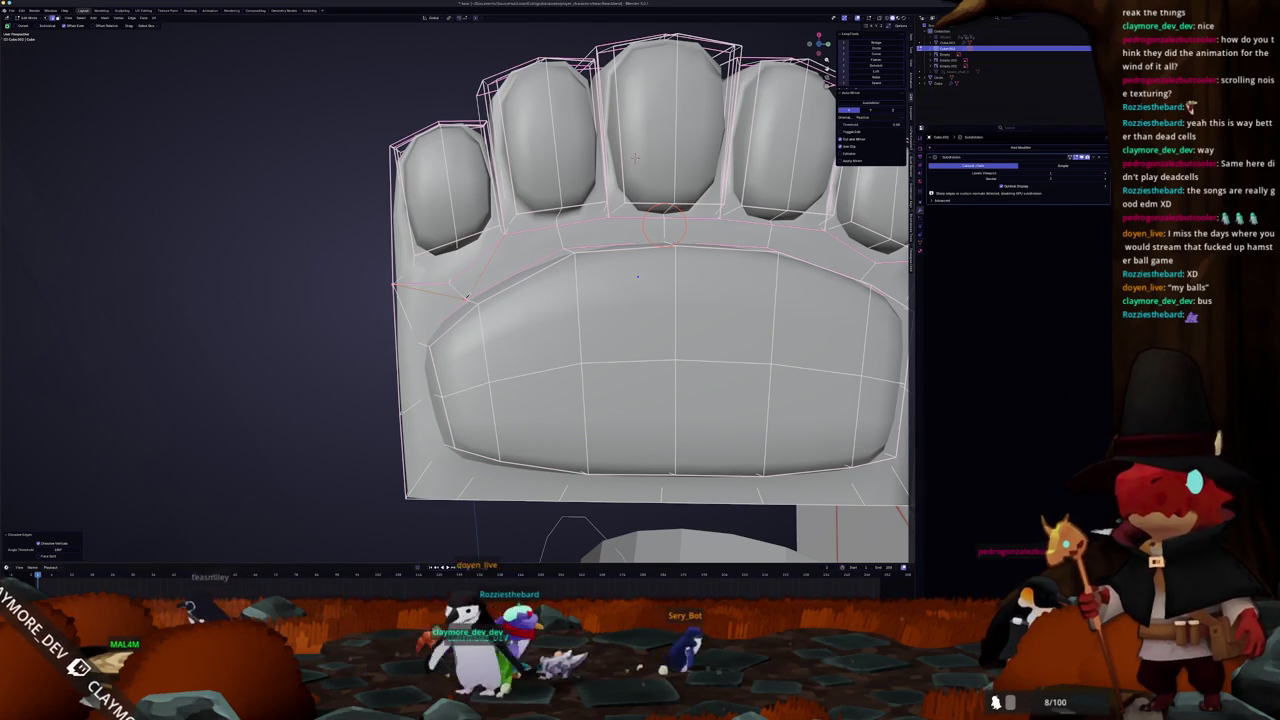
- Edge-slide the loop between the paw's toe pads into place
drag(634, 157, 580, 180)
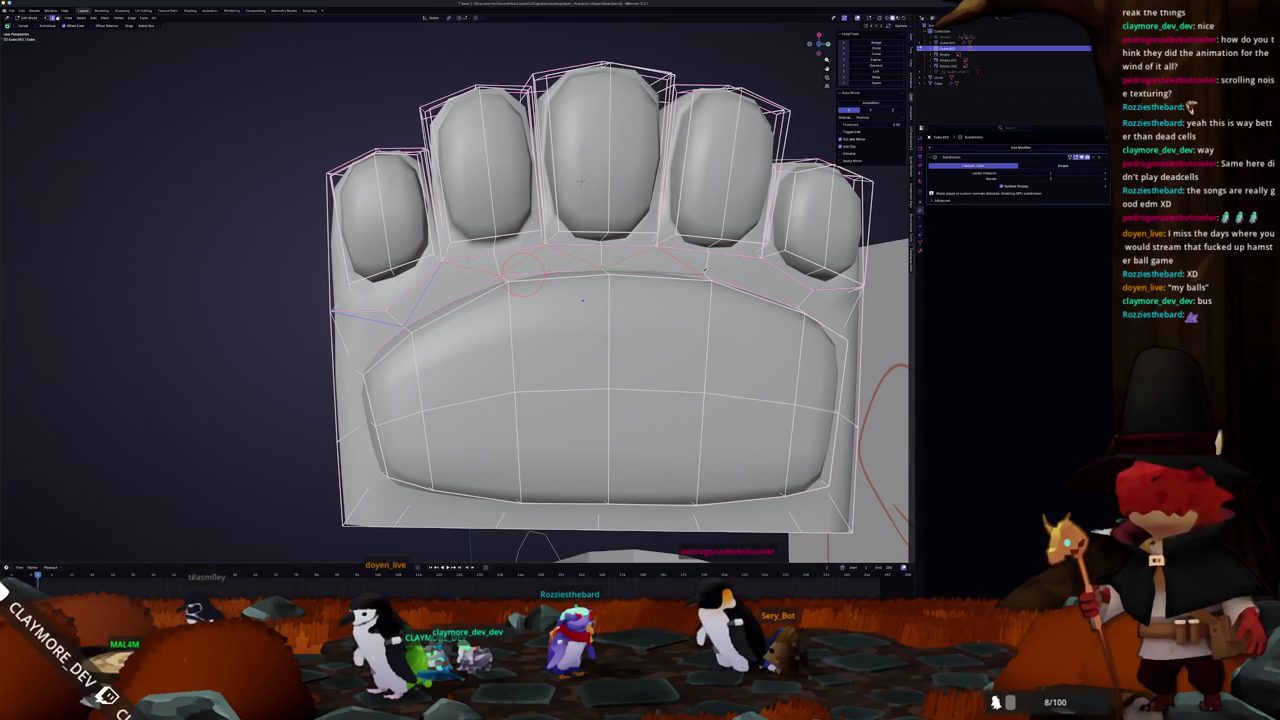
drag(581, 181, 332, 134)
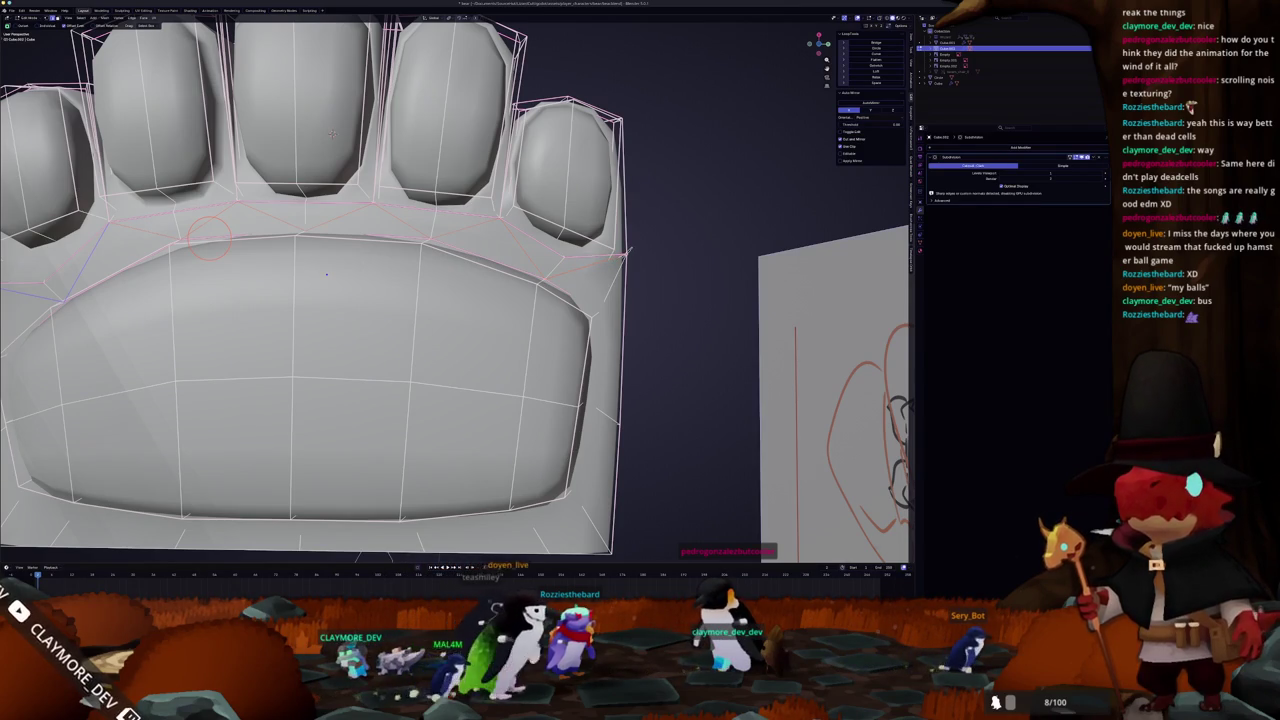
mouse_move(332, 134)
mouse_down()
mouse_move(509, 337)
mouse_move(440, 388)
mouse_up()
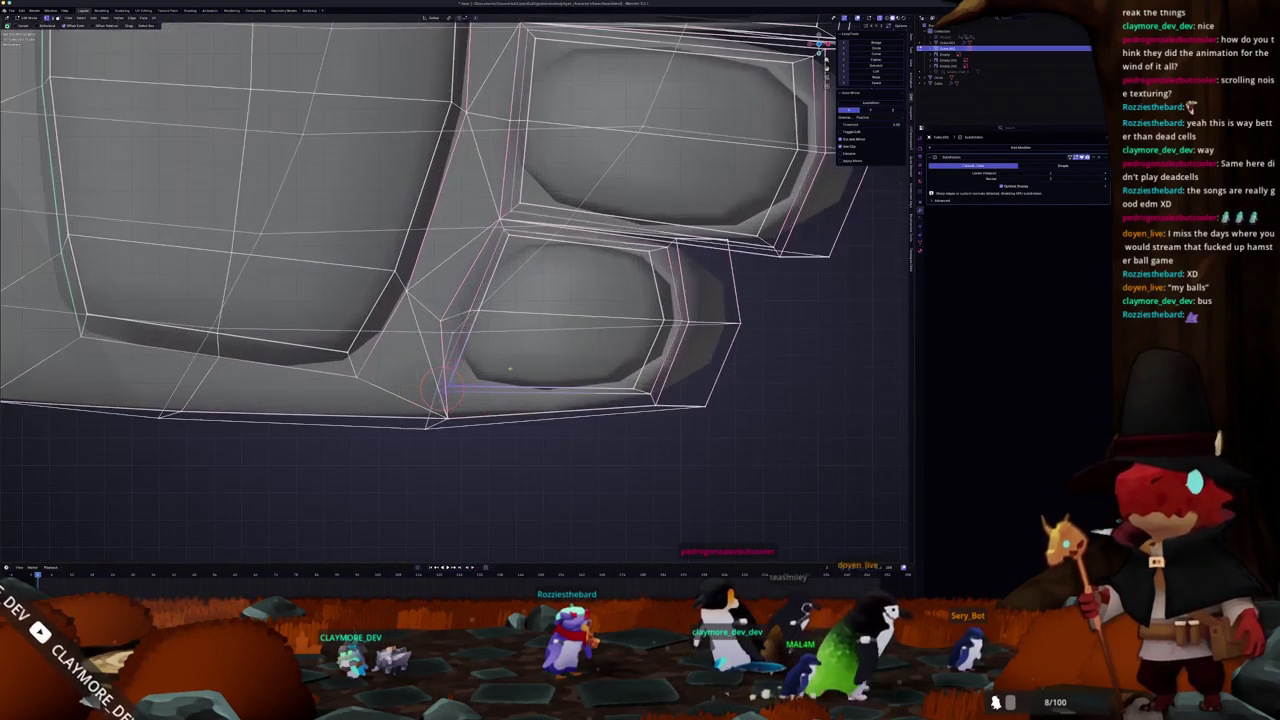
click(520, 371)
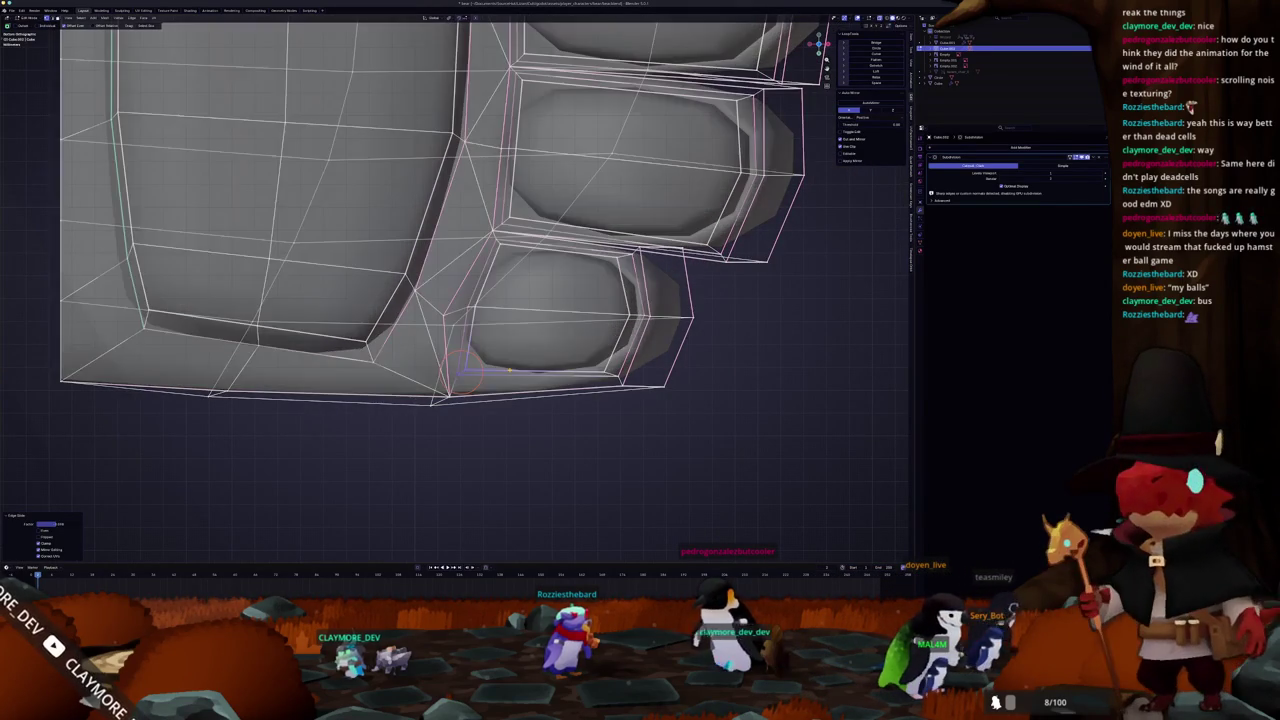
scroll(455, 350, up, 3)
- Move the vertex between the toe pads slightly left in top orthographic view
click(445, 318)
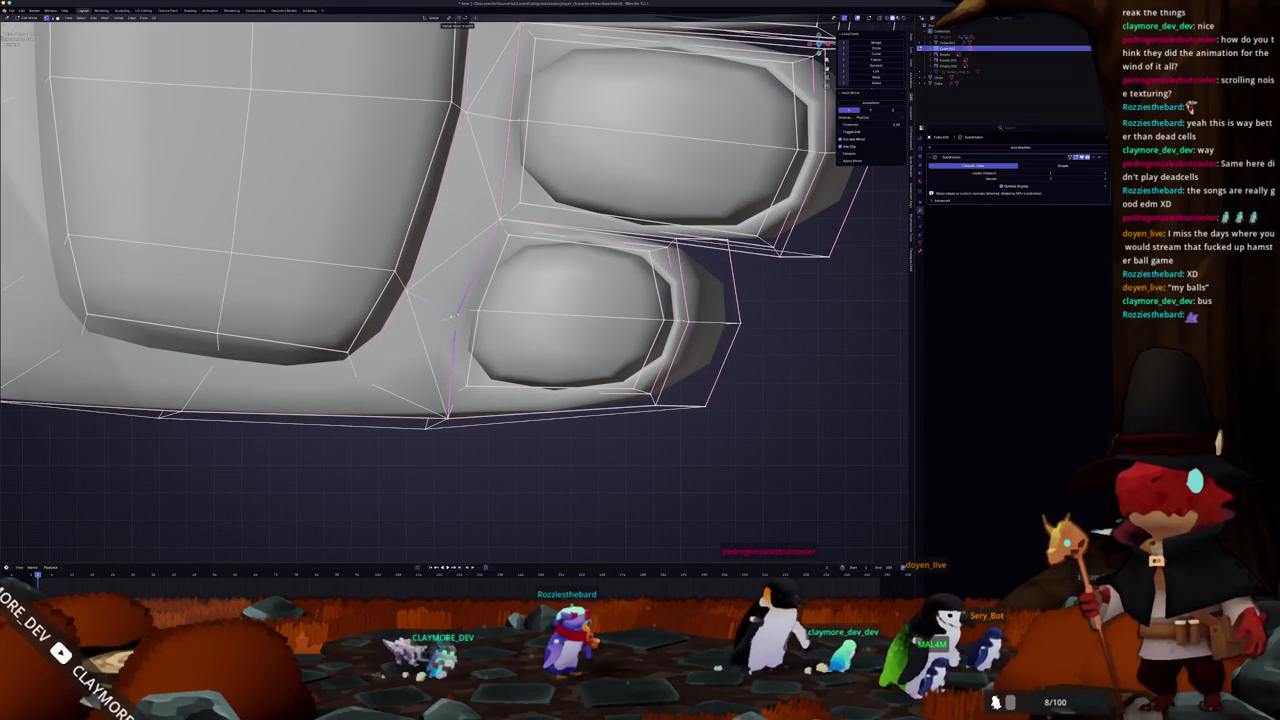
scroll(457, 390, down, 6)
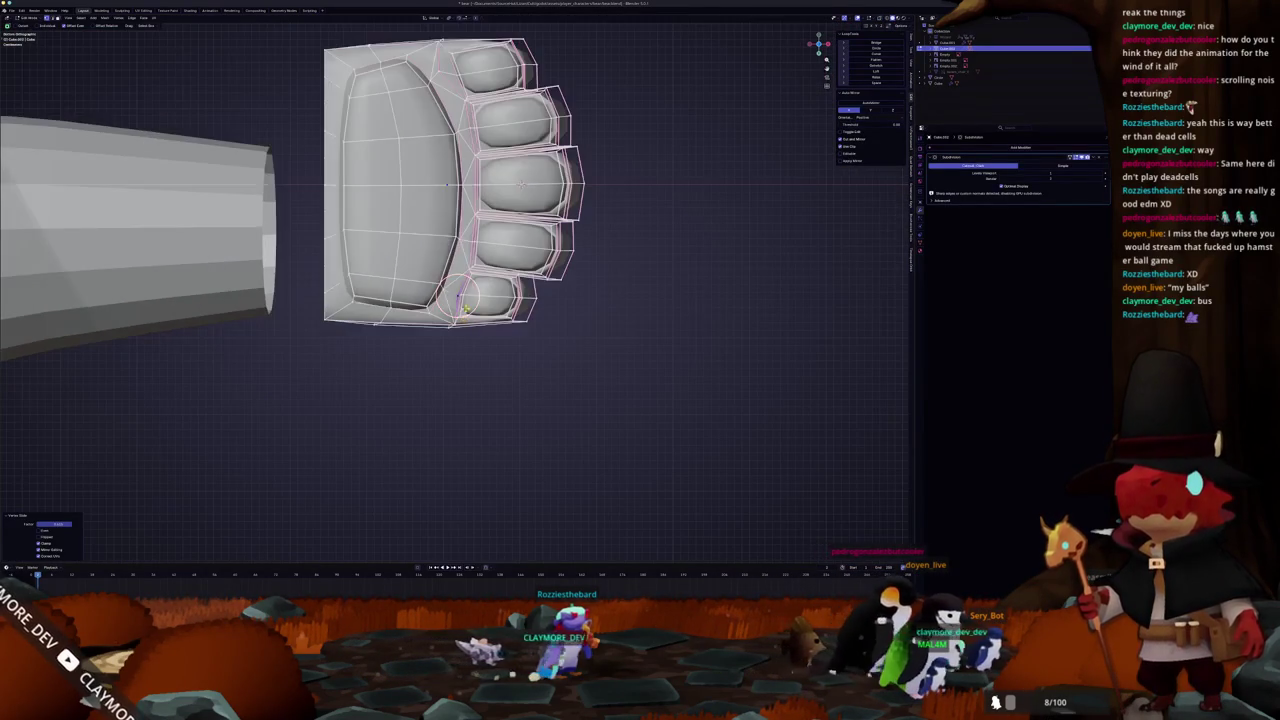
scroll(506, 455, up, 3)
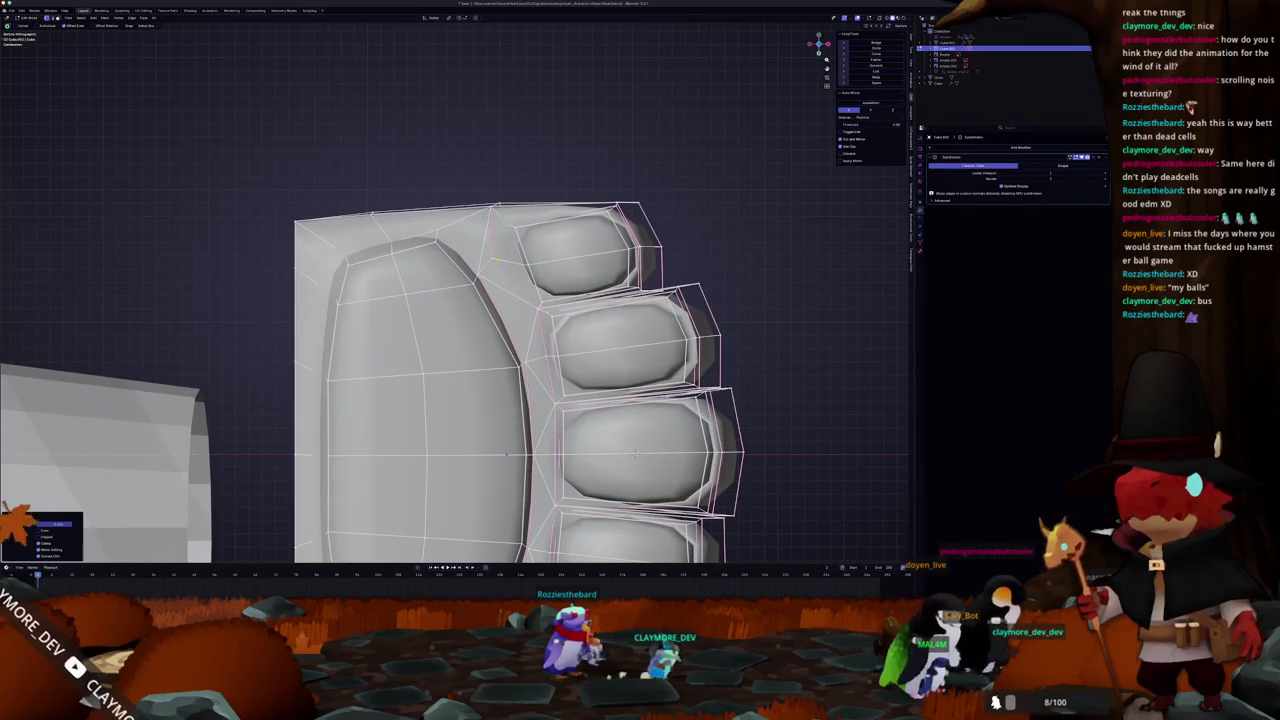
scroll(506, 455, up, 3)
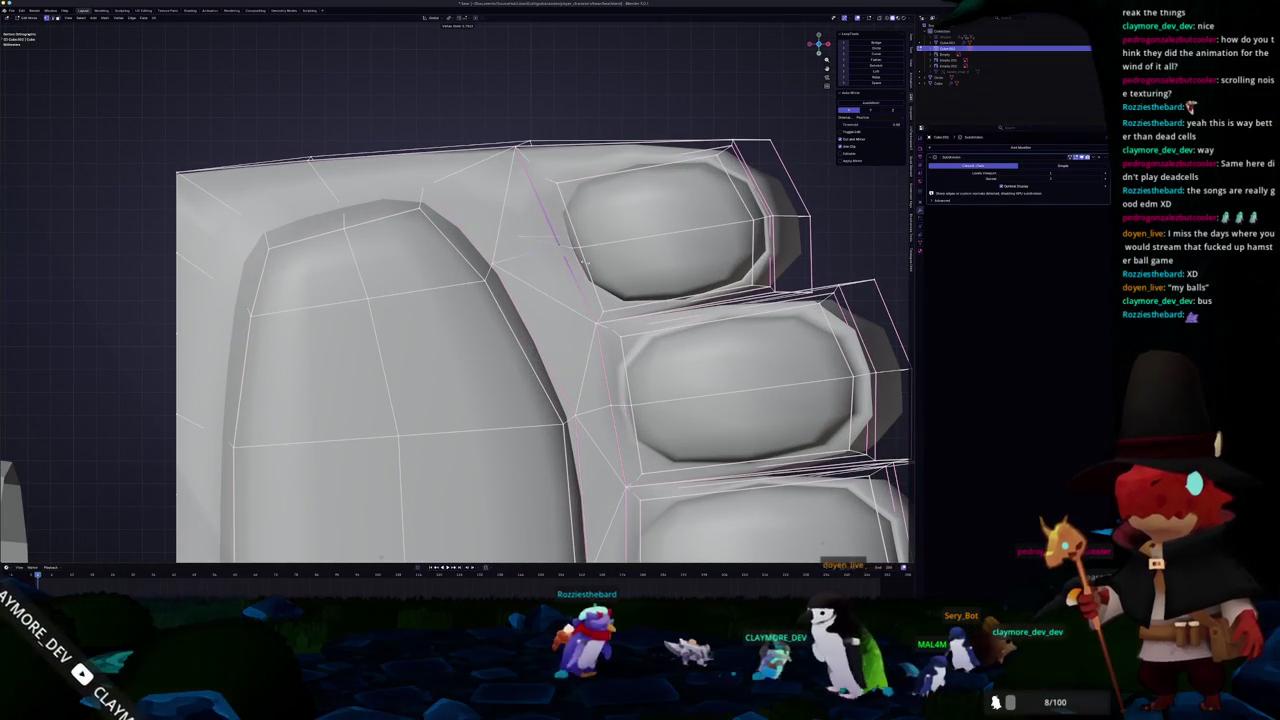
key(ctrl+KP_7)
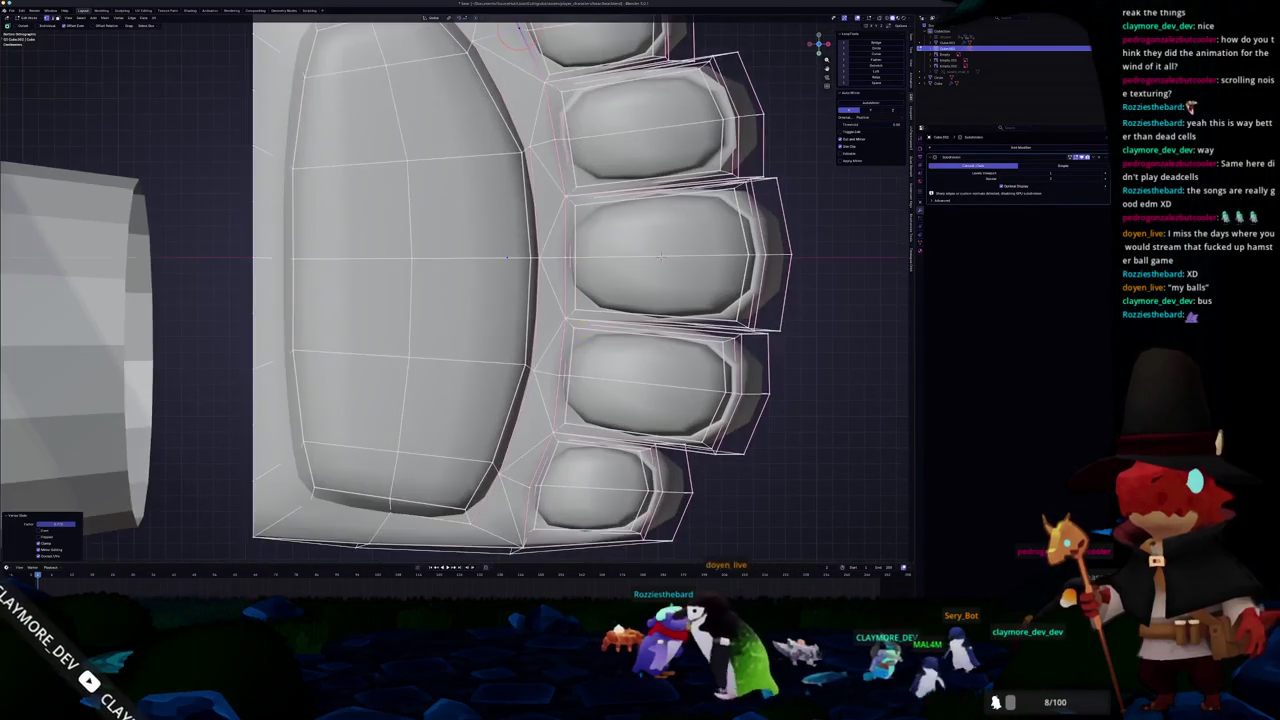
key(g)
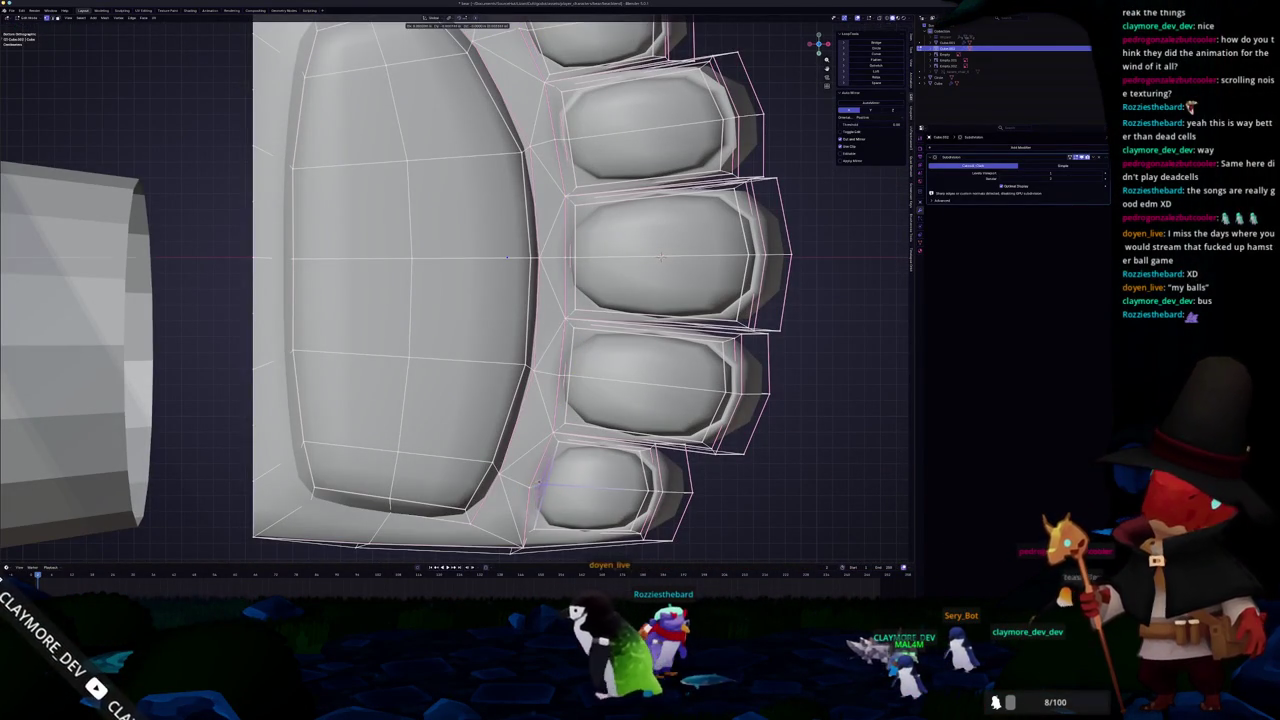
key(Return)
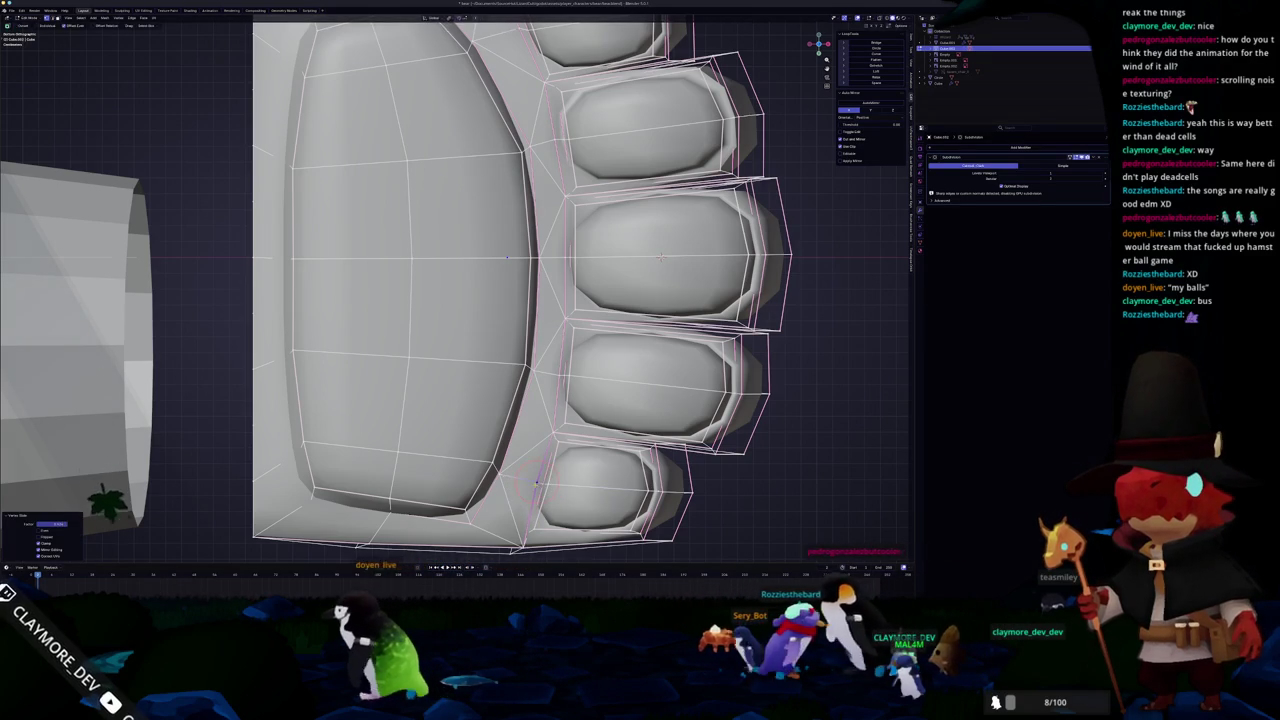
- Preview the smoothed paw in Object Mode and return to editing its mesh
key(Tab)
scroll(532, 478, down, 5)
key(Tab)
scroll(518, 420, up, 5)
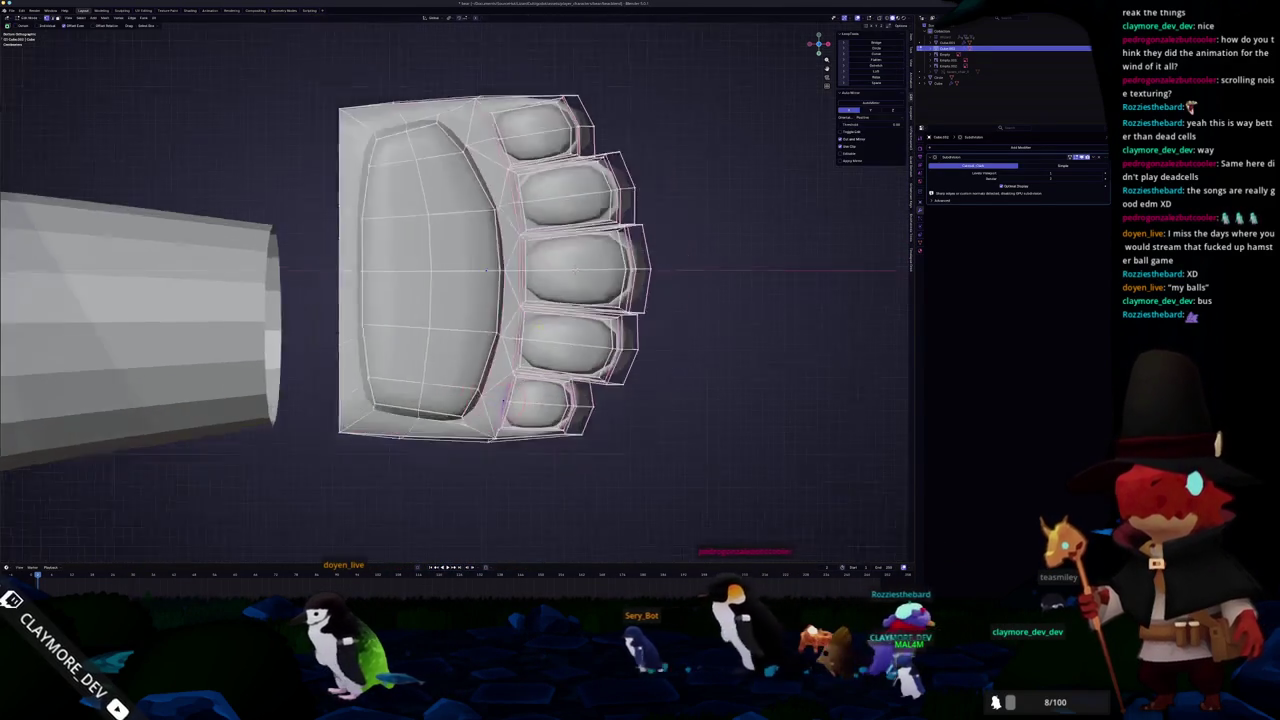
key(Tab)
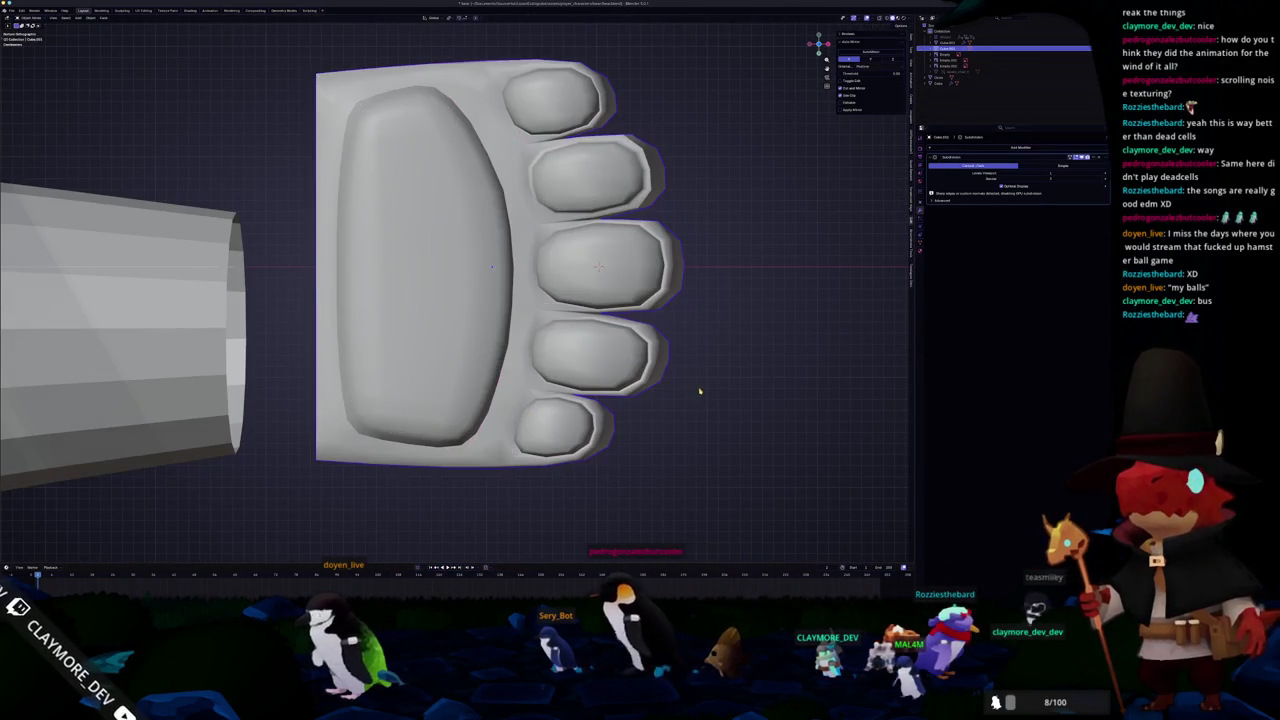
scroll(470, 270, right, 2)
key(Tab)
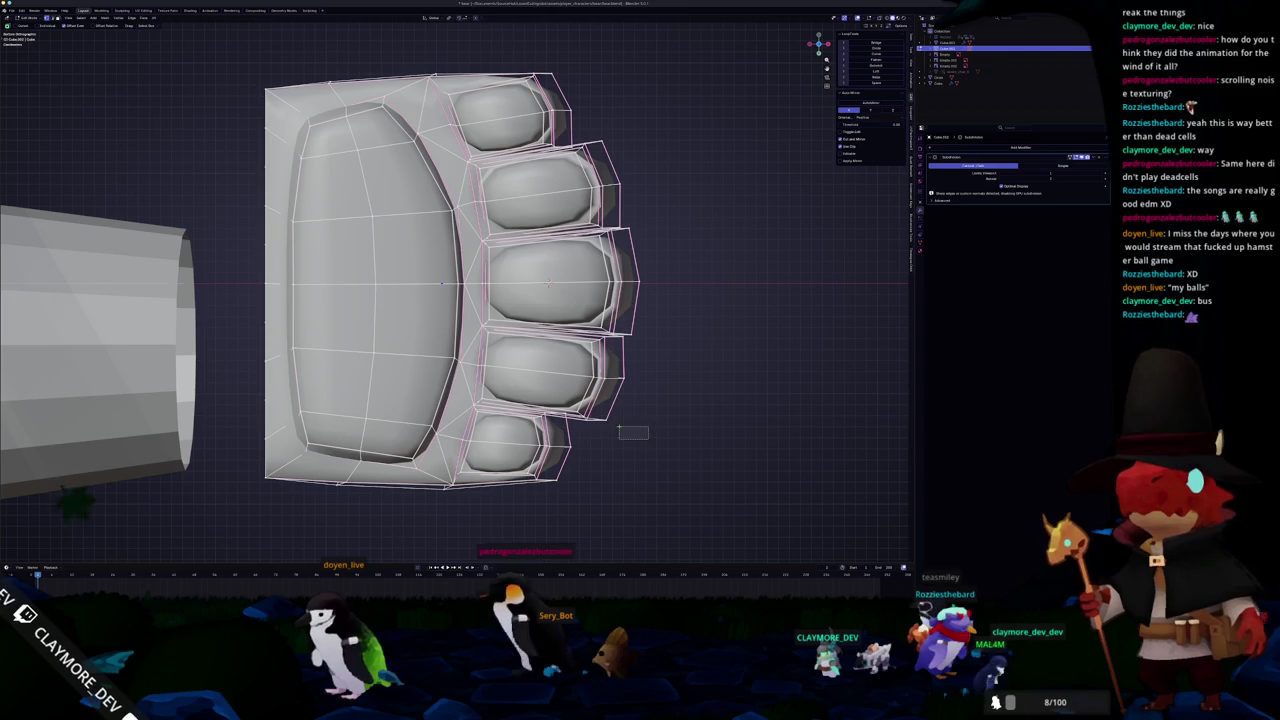
scroll(648, 478, up, 4)
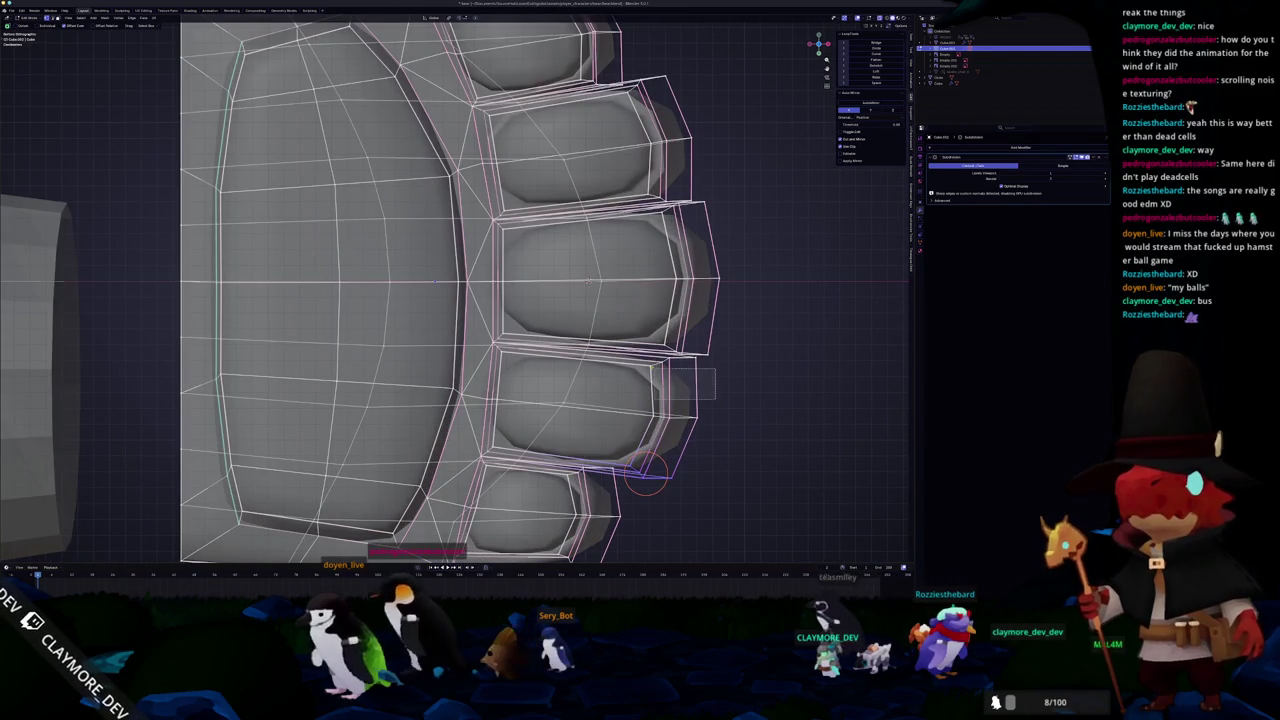
- Cancel a stray scale and circle-select the fingertip faces of the lower and upper fingers
key(s)
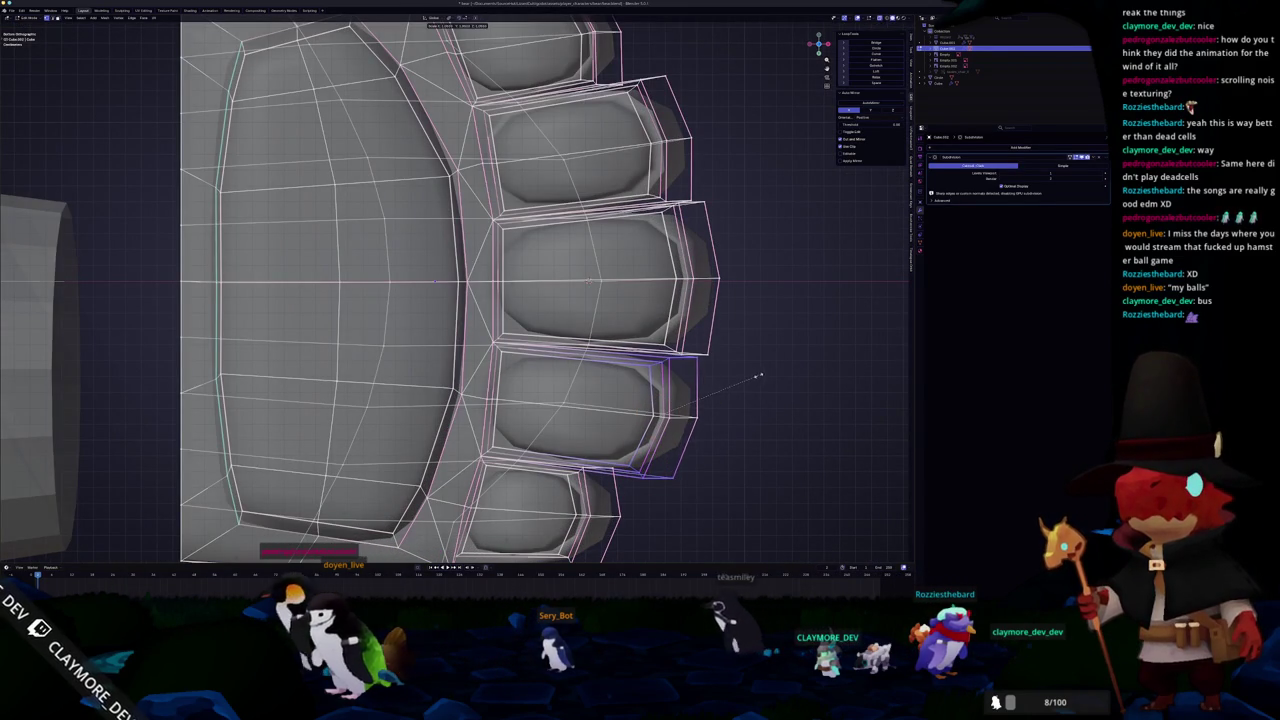
key(Escape)
key(c)
drag(700, 400, 680, 440)
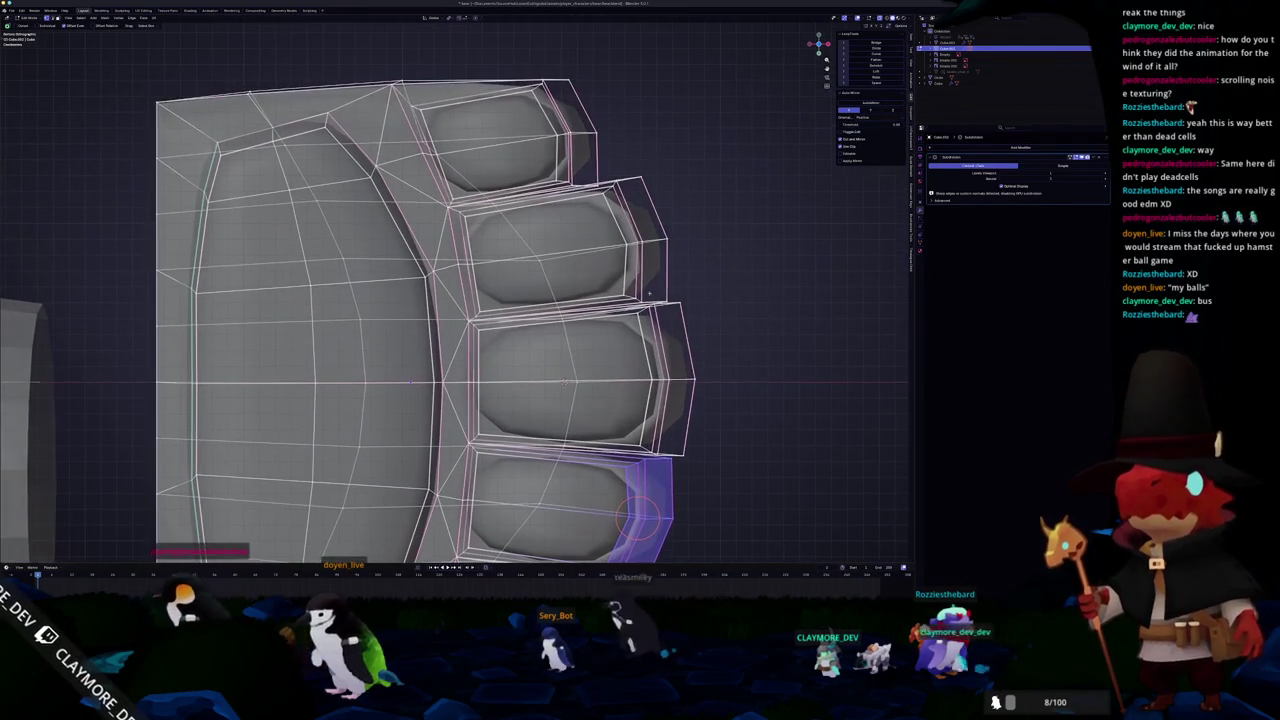
scroll(640, 515, up, 4)
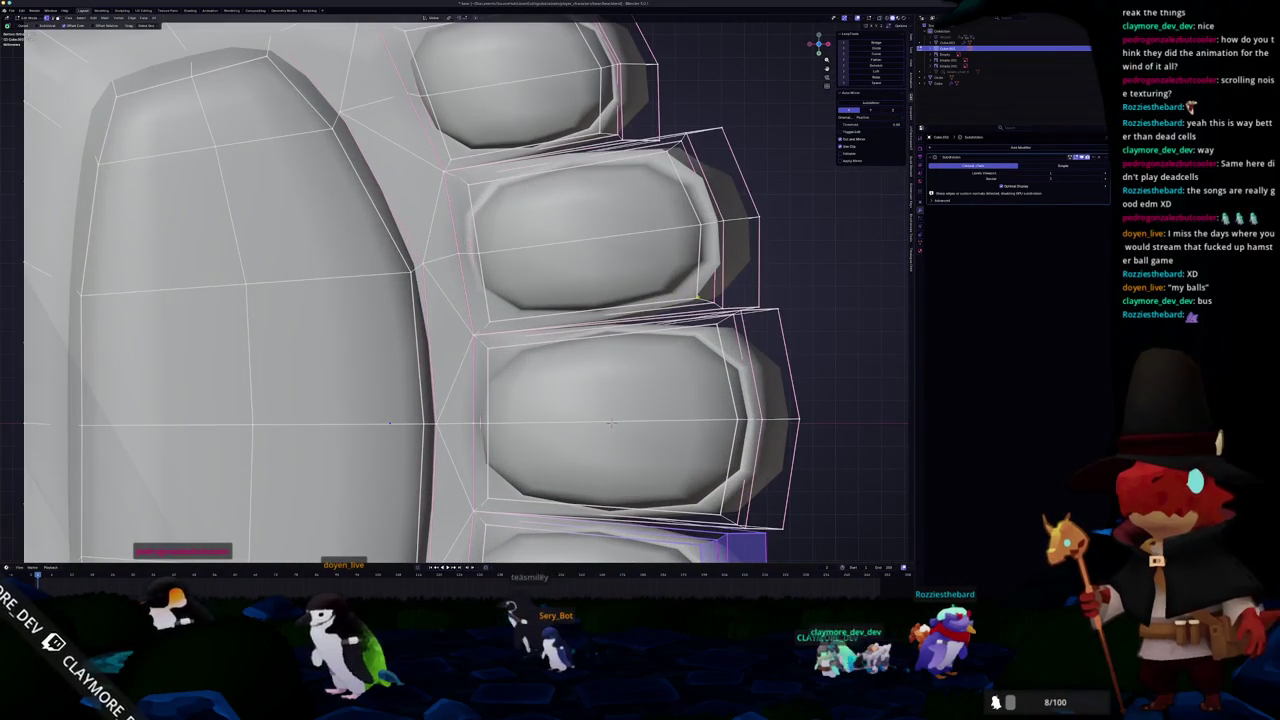
ctrl+click(727, 545)
mouse_move(774, 270)
mouse_down()
mouse_move(735, 240)
mouse_move(740, 280)
mouse_move(720, 150)
mouse_up()
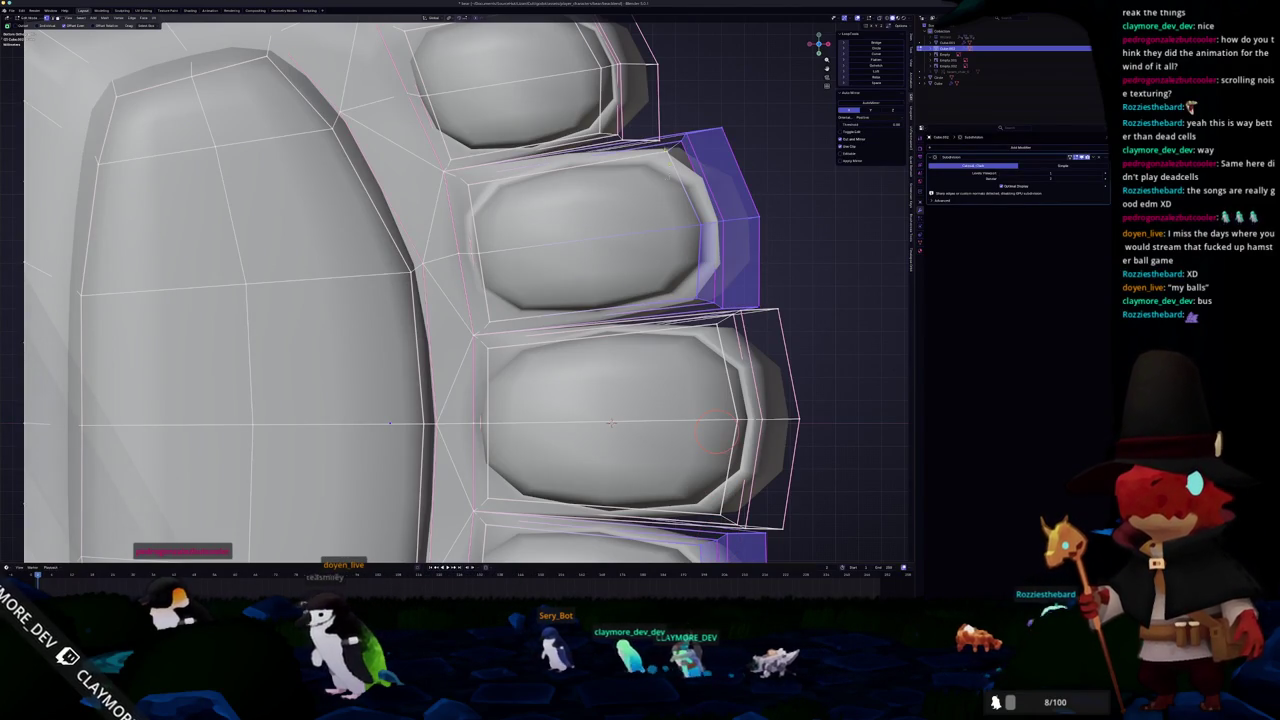
scroll(611, 422, down, 5)
scroll(690, 303, up, 2)
- Scale the selected fingertips slightly larger and return to Object Mode
key(s)
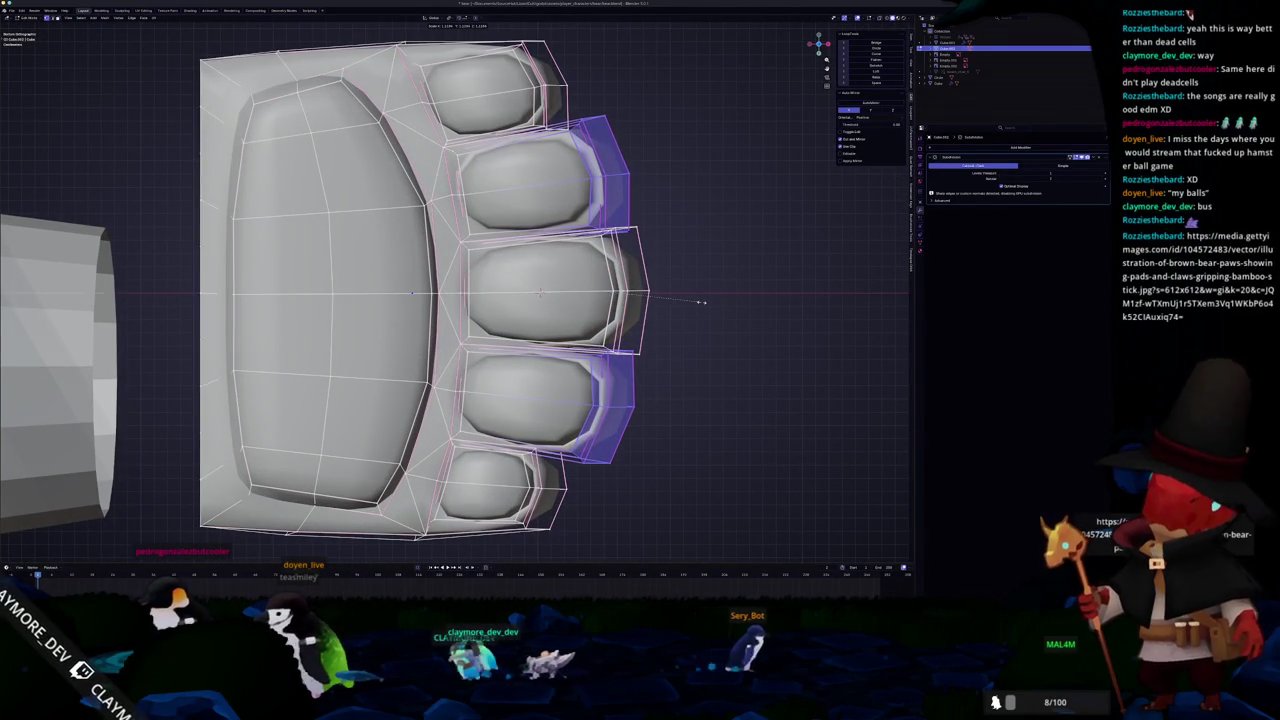
click(703, 301)
key(Tab)
scroll(739, 398, down, 3)
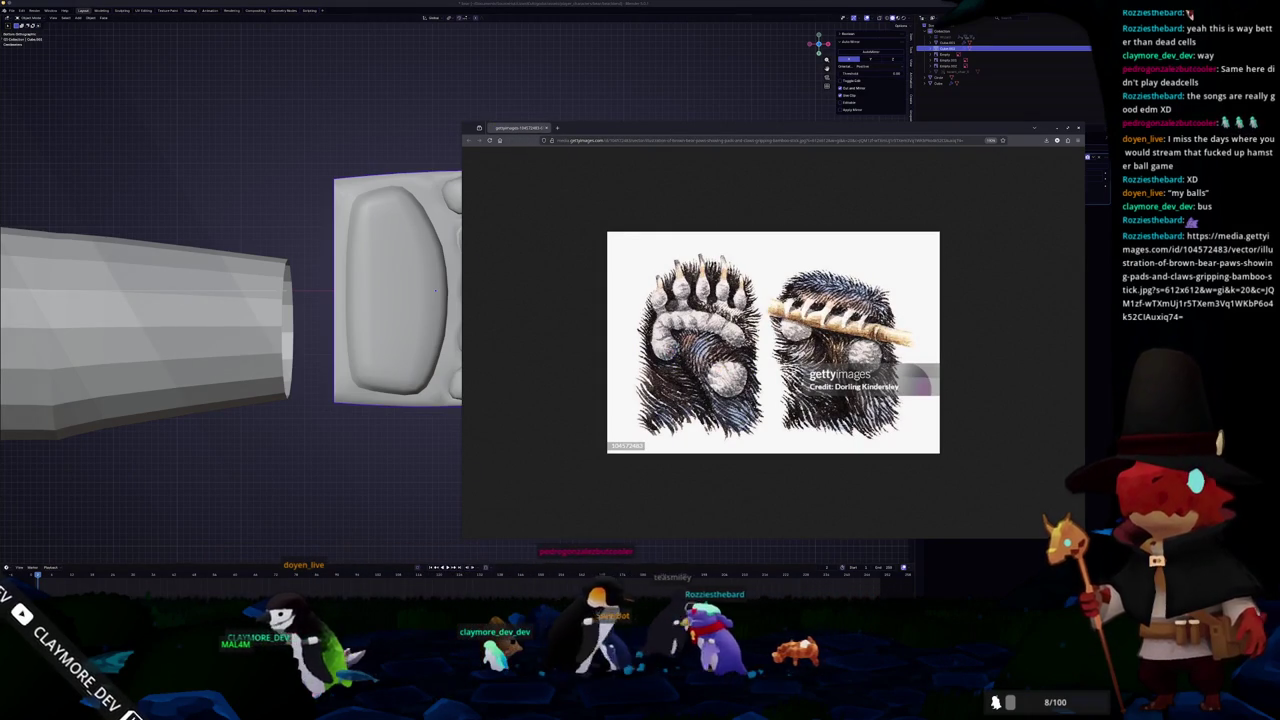
- Raise the bear-paw photo from the Firefox taskbar, enlarge it, then close it
mouse_move(510, 600)
click(598, 588)
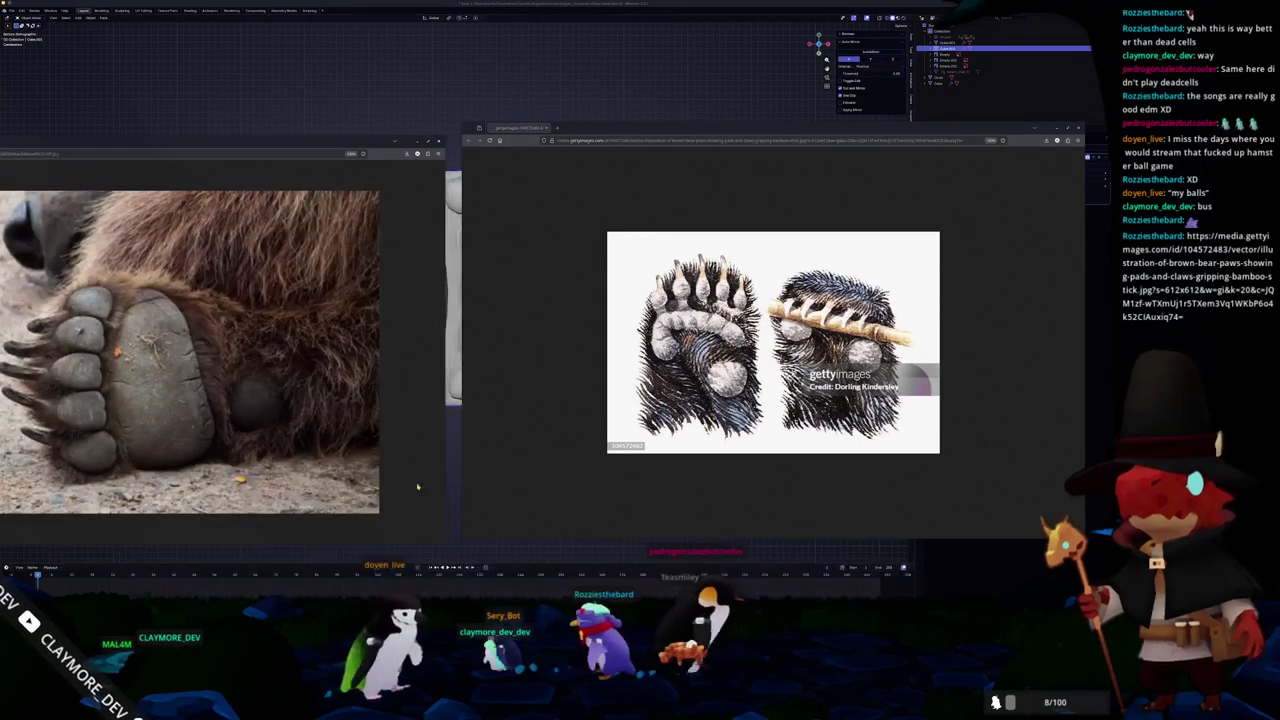
mouse_move(256, 151)
mouse_down()
mouse_move(400, 142)
mouse_move(410, 127)
mouse_up()
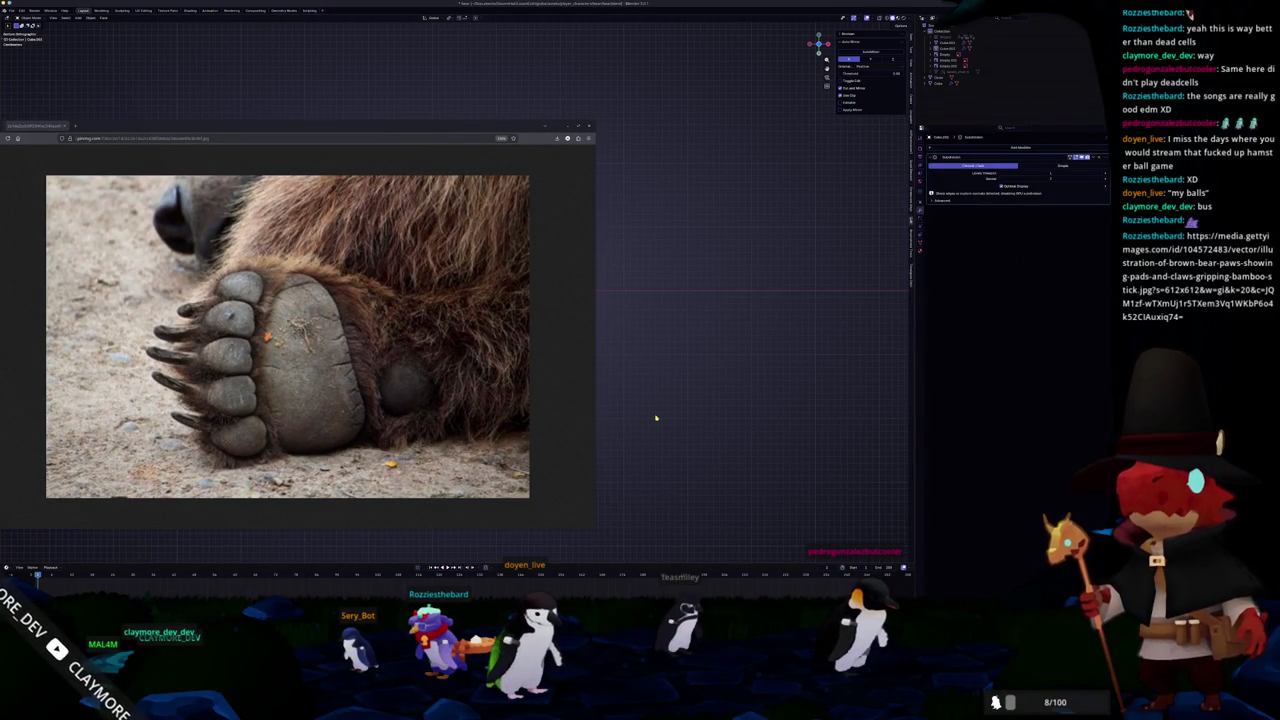
click(567, 126)
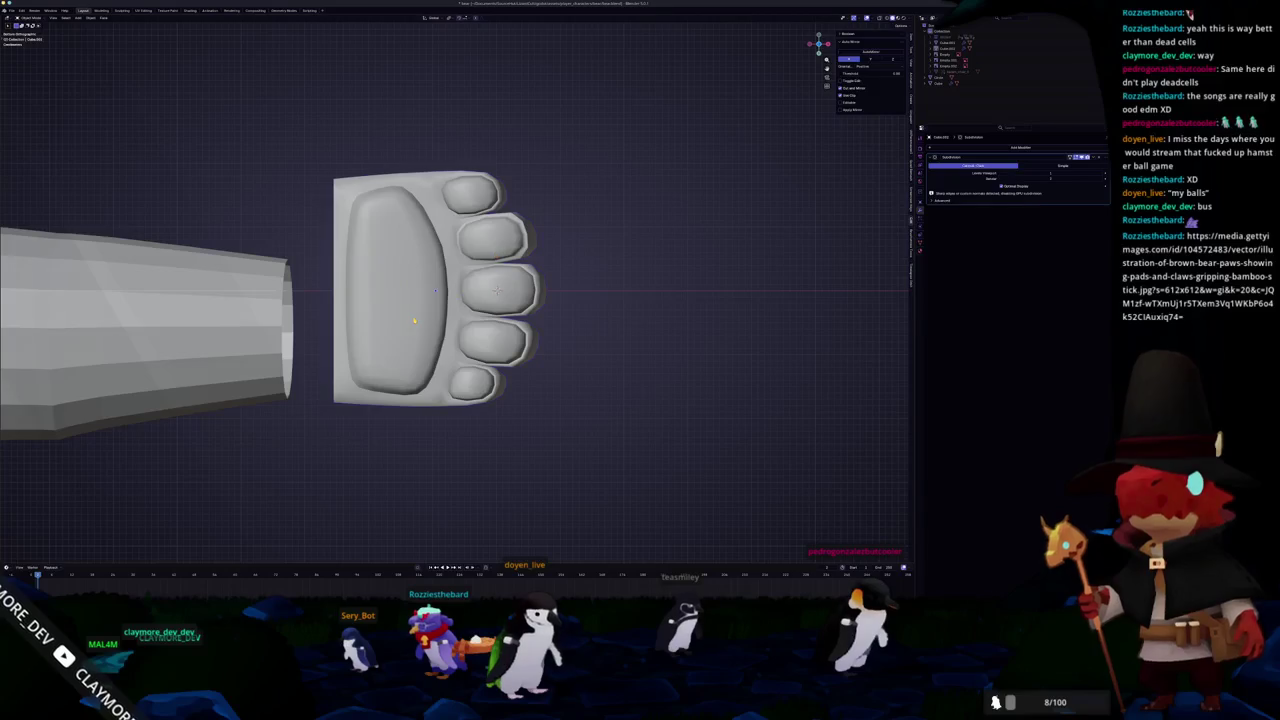
- Enter Edit Mode on the paw, turn X-ray off, and select a paw vertex
key(Tab)
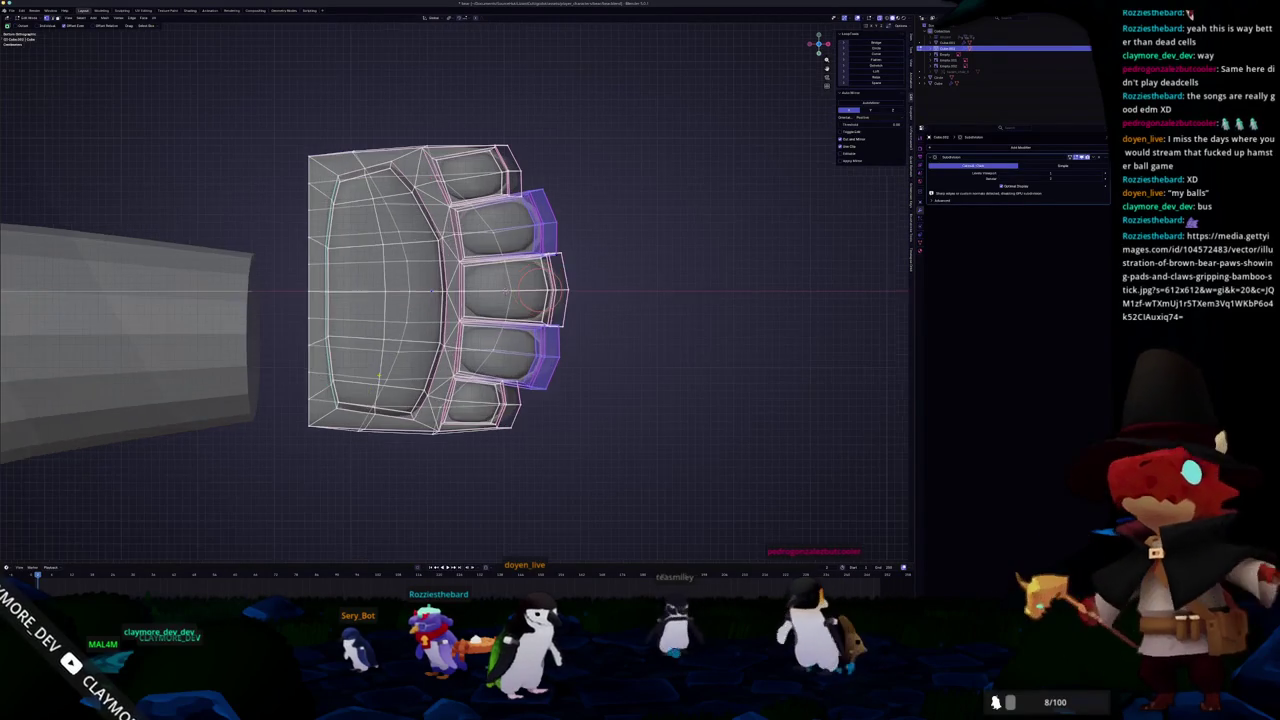
scroll(455, 280, left, 5)
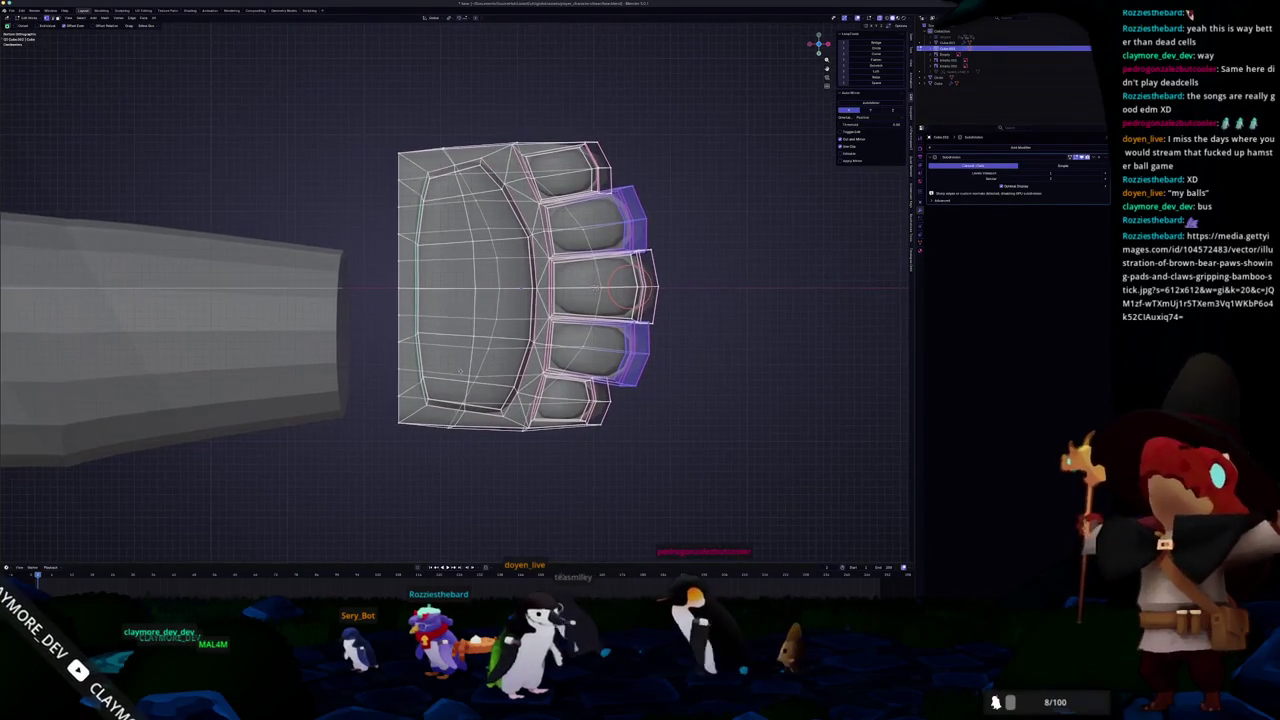
key(alt+z)
click(436, 196)
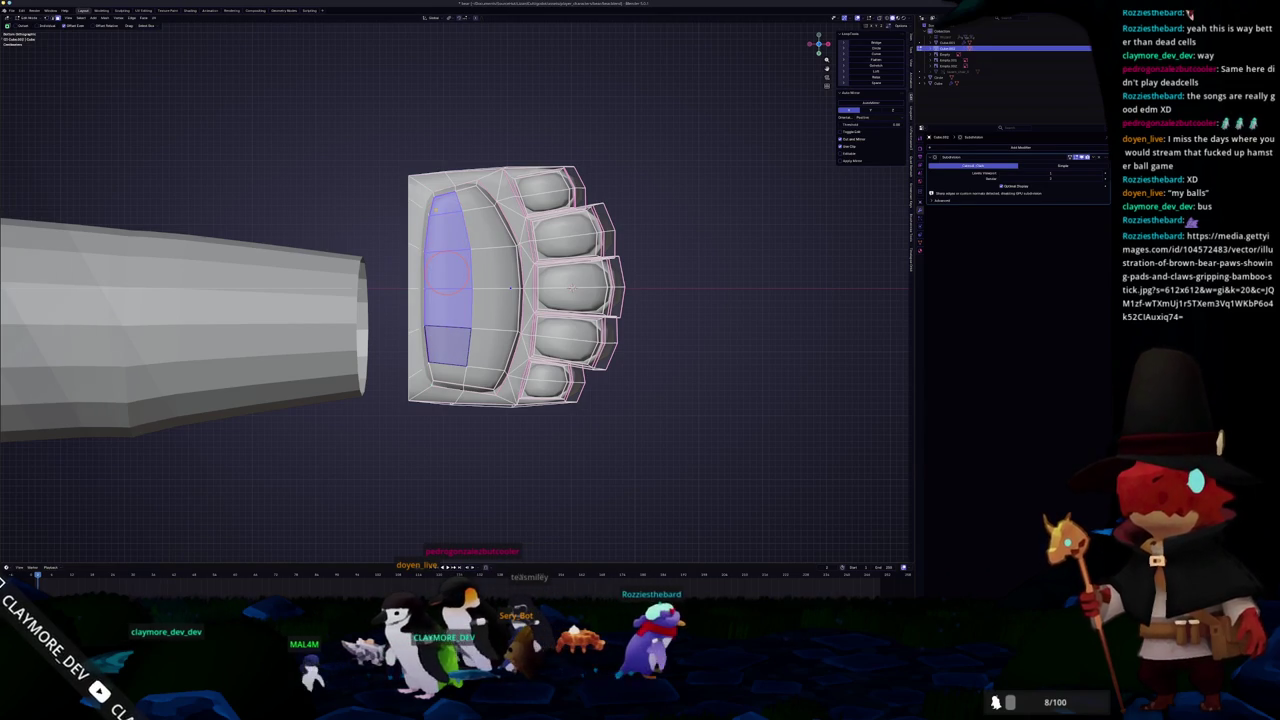
scroll(455, 280, left, 3)
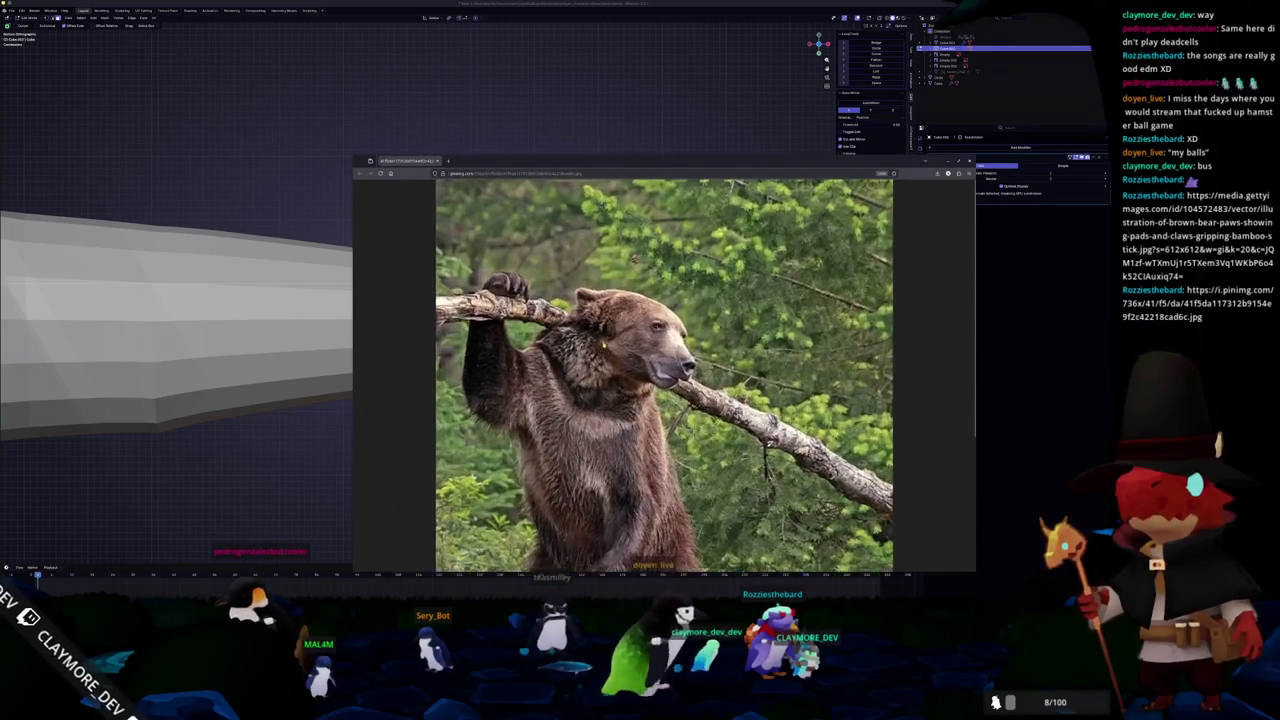
- Scroll through the standing bear photo, switch back to Blender, and view the paw from top
scroll(591, 341, down, 5)
scroll(587, 386, up, 5)
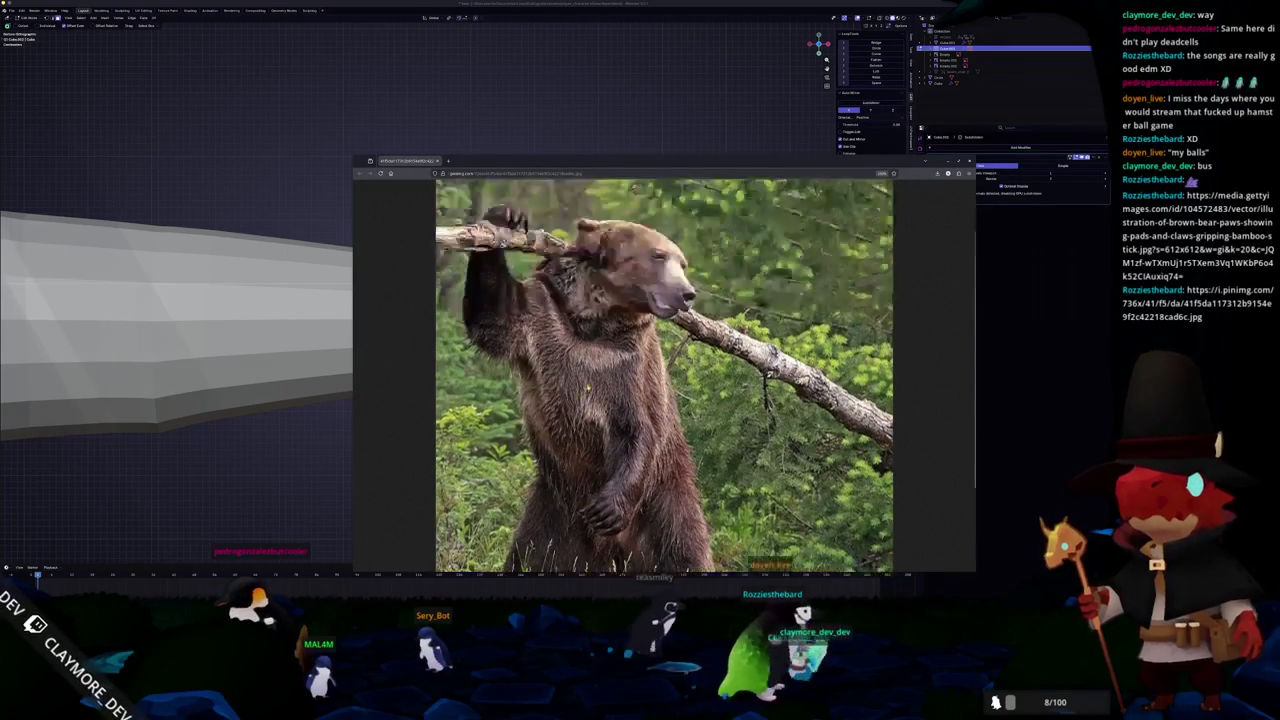
scroll(665, 376, down, 5)
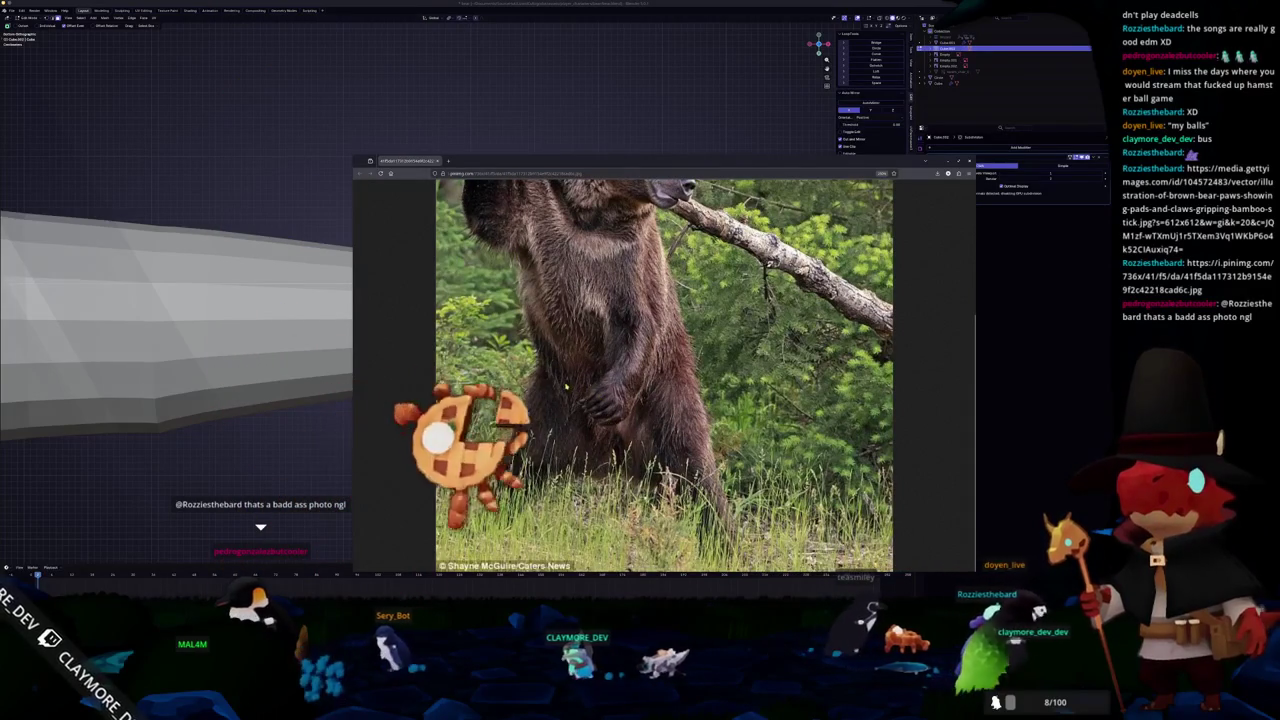
scroll(577, 392, up, 5)
key(alt+Tab)
key(KP_7)
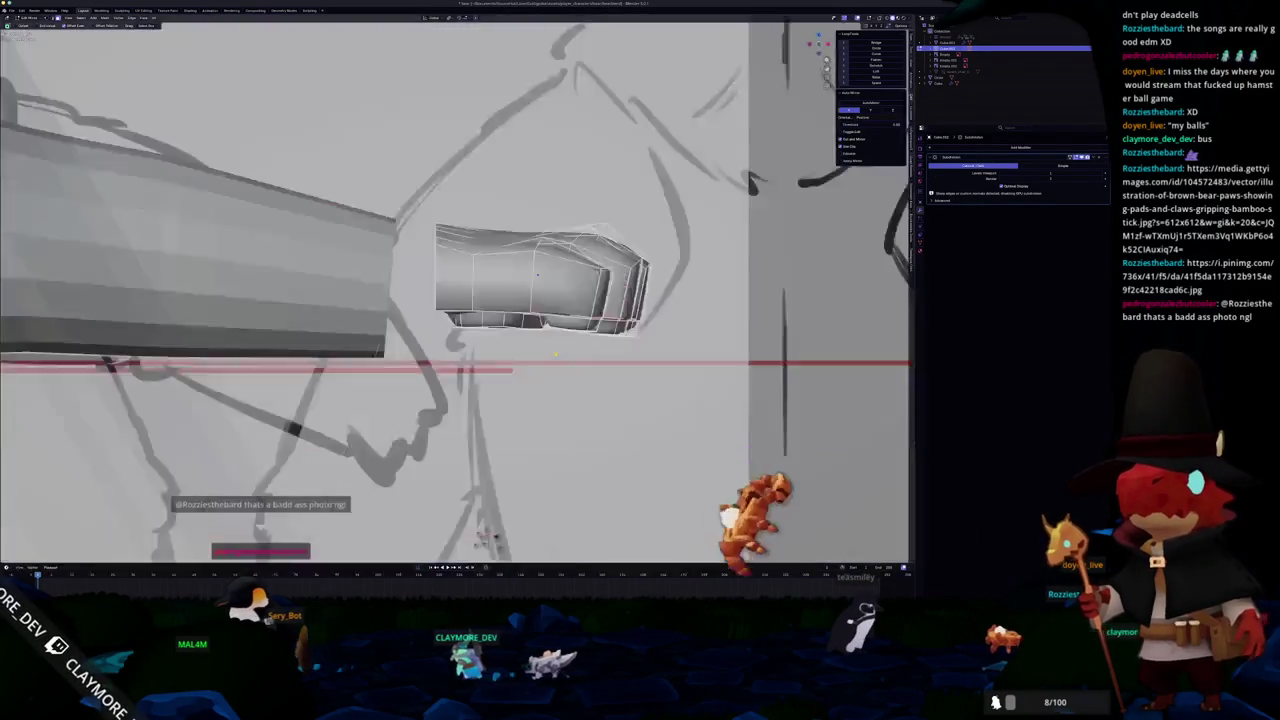
- Cut a new edge loop across the paw, turn on X-ray, and apply level-2 subdivision smoothing
click(600, 293)
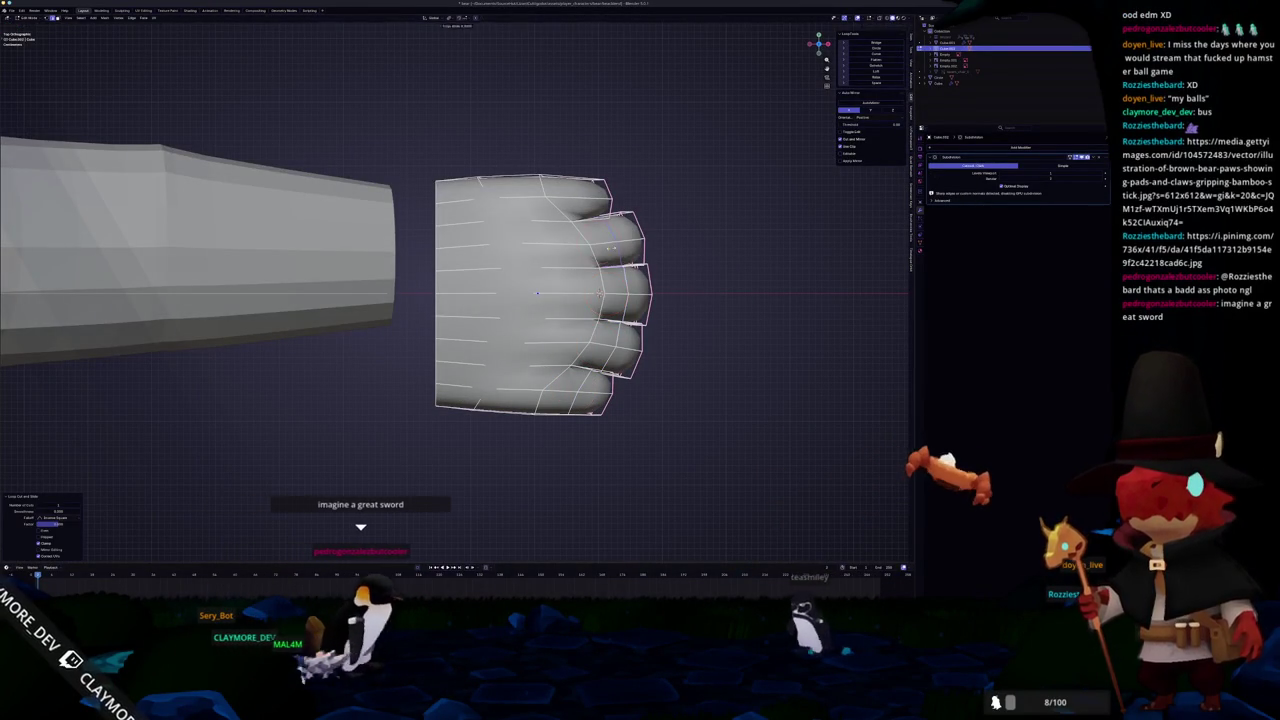
mouse_move(599, 293)
mouse_down()
mouse_move(465, 302)
mouse_move(525, 333)
mouse_move(476, 310)
mouse_move(521, 283)
mouse_up()
key(alt+z)
scroll(521, 283, up, 3)
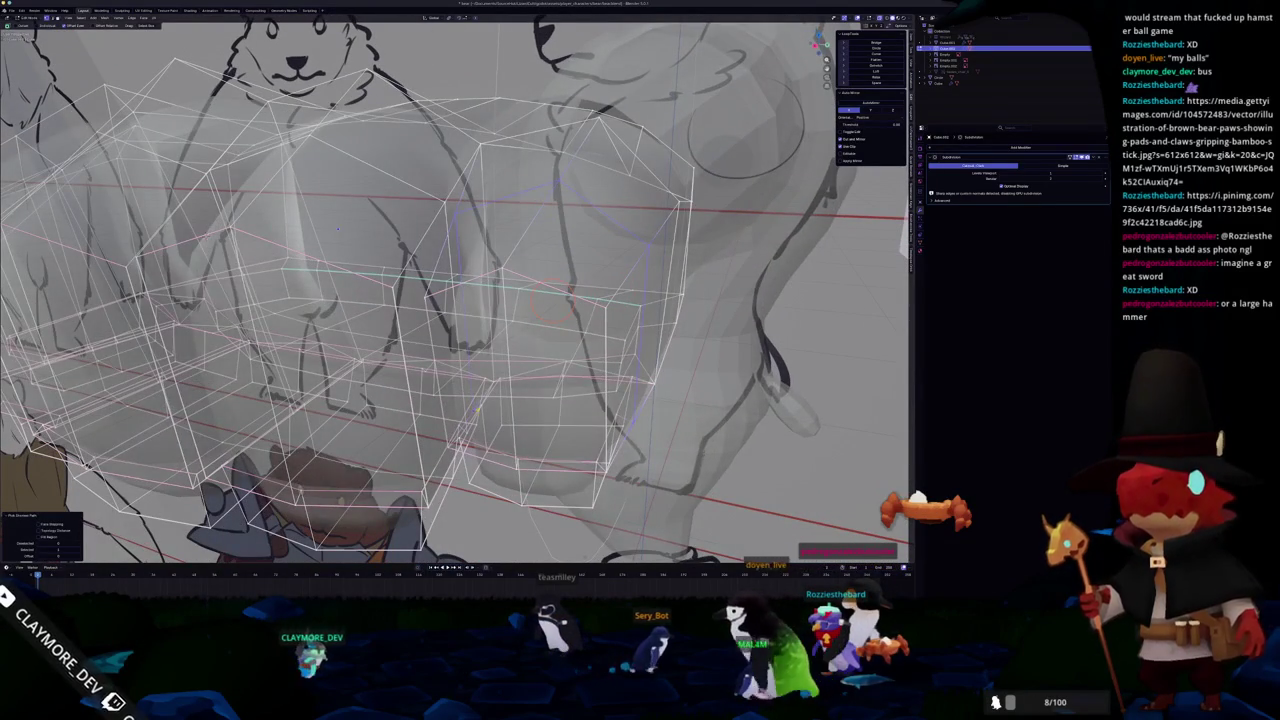
key(ctrl+2)
scroll(521, 283, down, 3)
- Orbit around the fist from several angles, ending in an orthographic side view
drag(521, 283, 600, 276)
drag(481, 298, 596, 300)
mouse_move(600, 287)
mouse_down()
mouse_move(470, 296)
mouse_move(510, 308)
mouse_move(700, 290)
mouse_move(620, 290)
mouse_up()
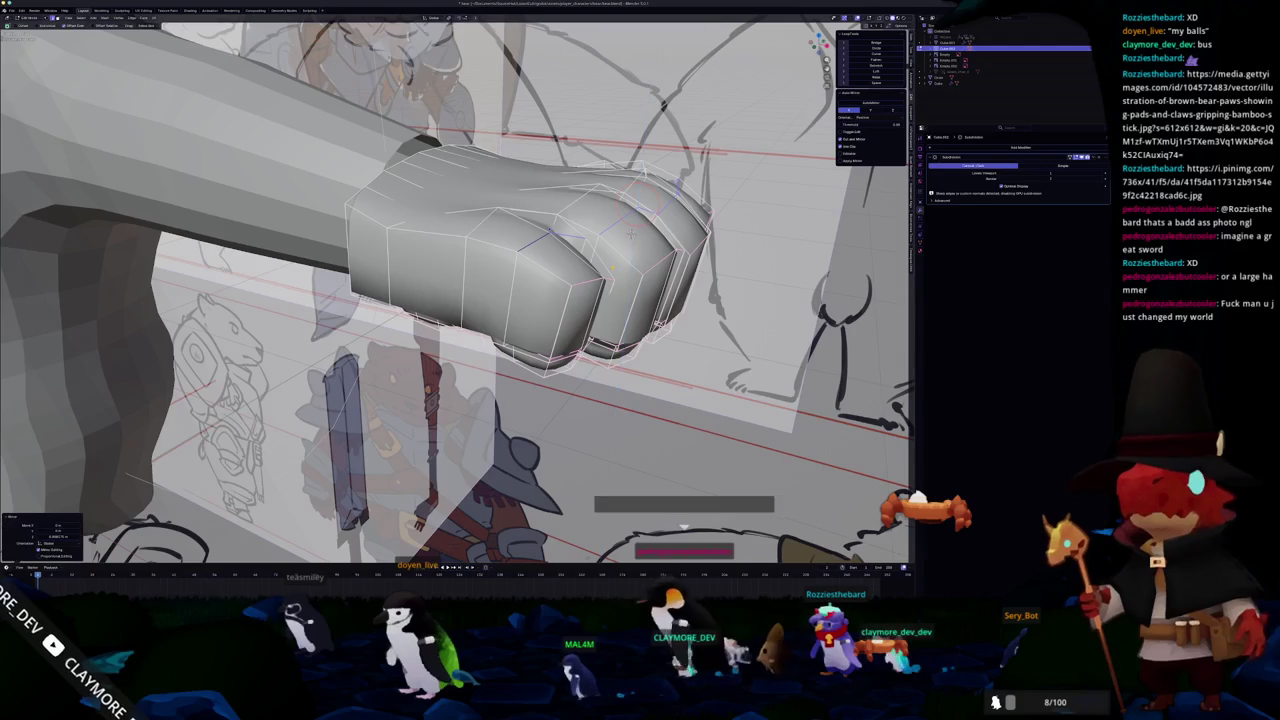
scroll(520, 260, down, 2)
key(KP_1)
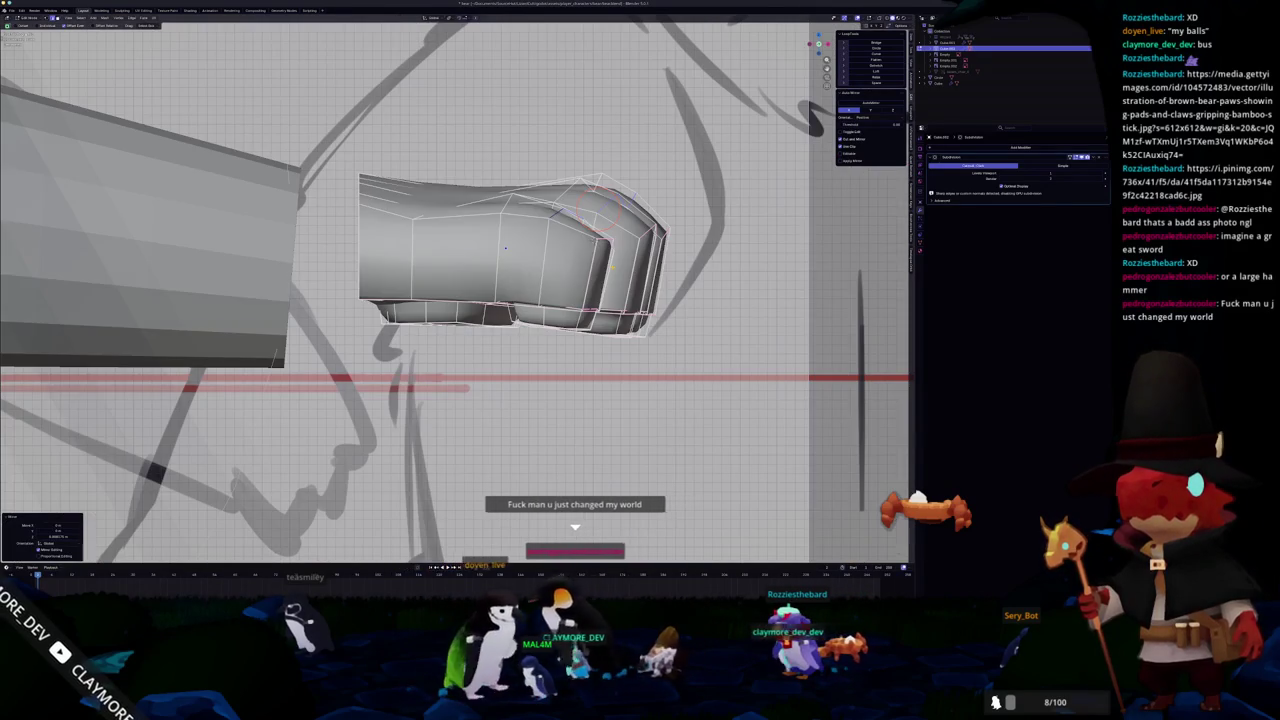
scroll(500, 280, up, 3)
- Move the upper knuckle vertices in two passes, then return to Object Mode
key(g)
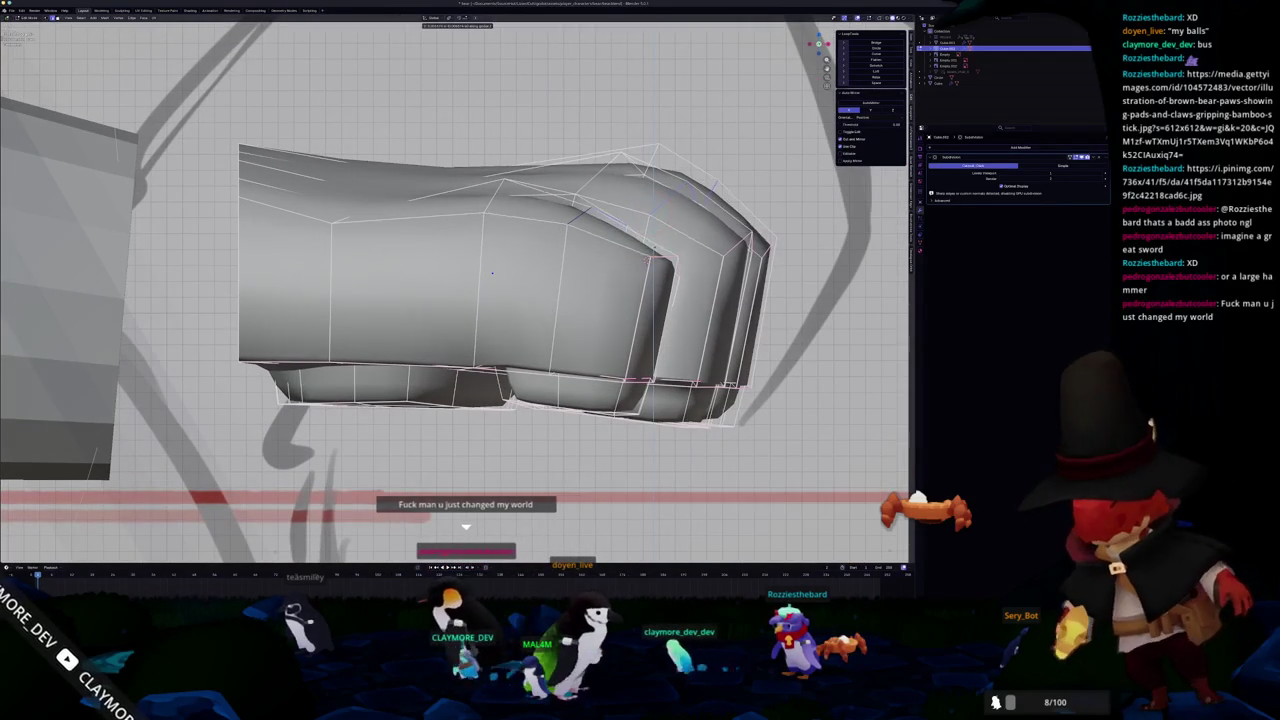
key(Return)
key(g)
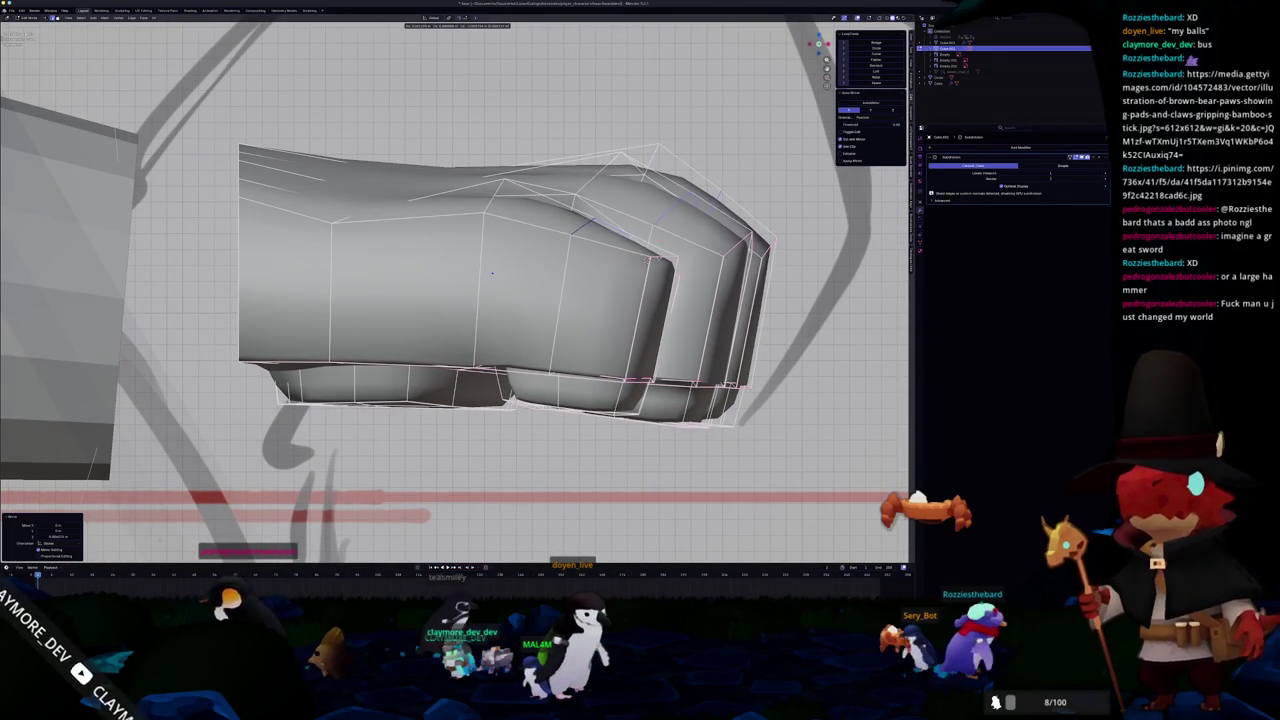
key(Return)
scroll(491, 272, down, 5)
key(Tab)
scroll(491, 272, up, 4)
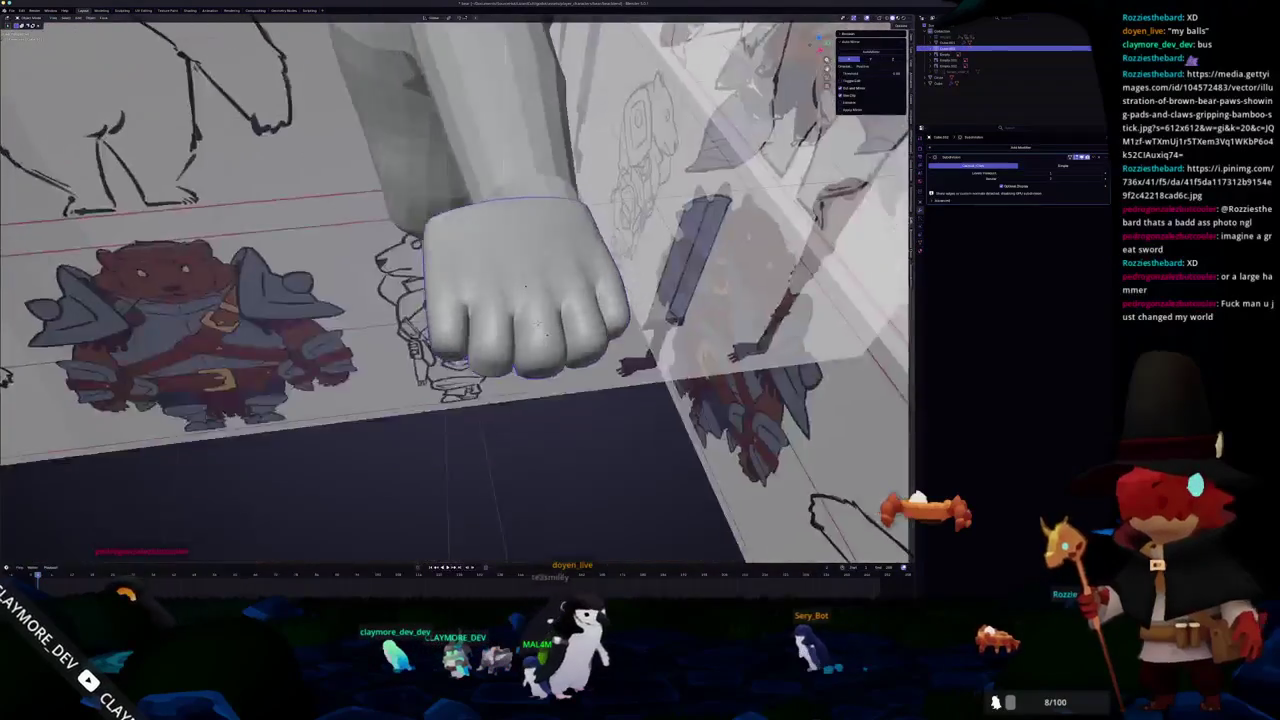
- Enter Edit Mode on the fist and paint a selection on its mesh
key(Tab)
scroll(491, 290, up, 3)
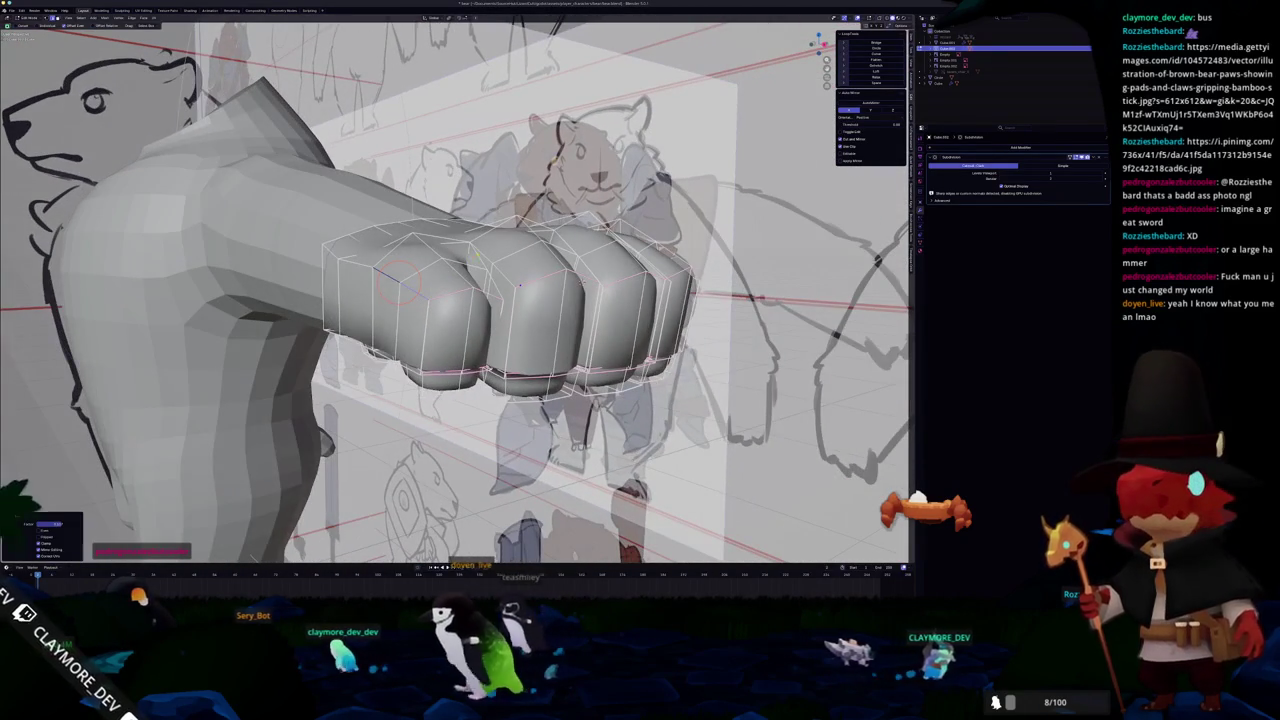
key(Escape)
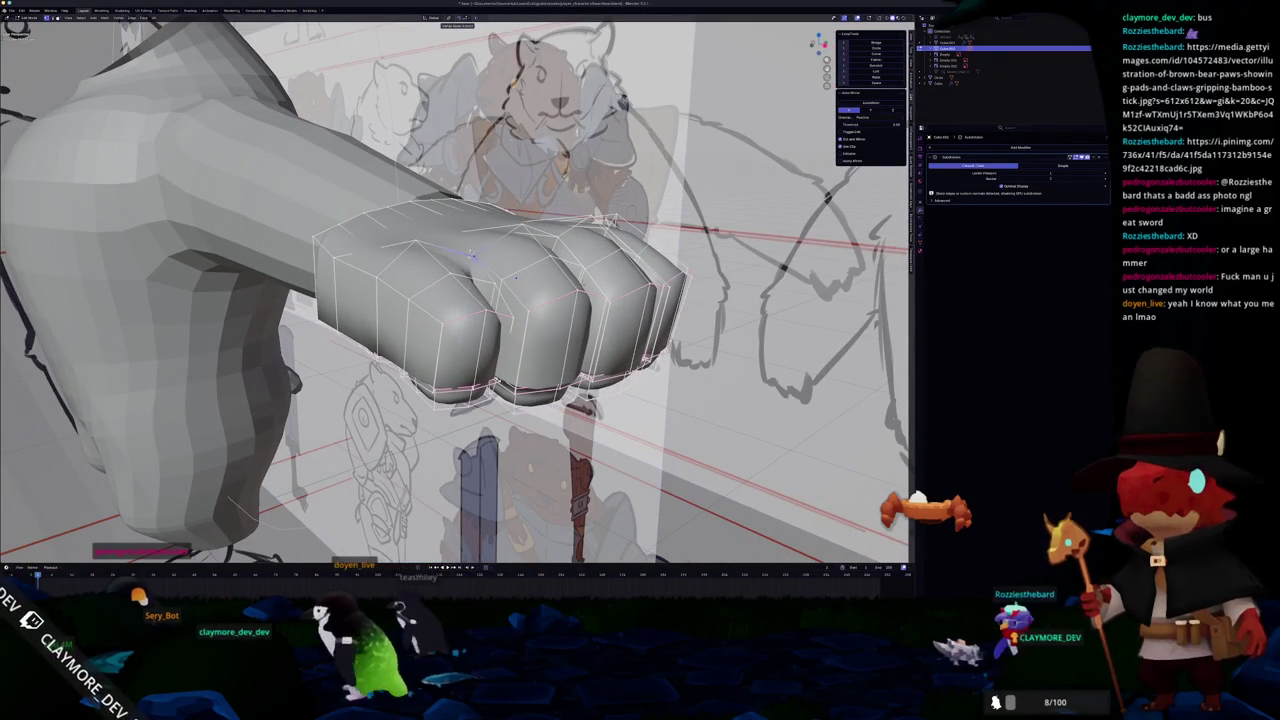
- Apply a shading option to the fist in Object Mode, then return to Edit Mode
key(Tab)
click(470, 261)
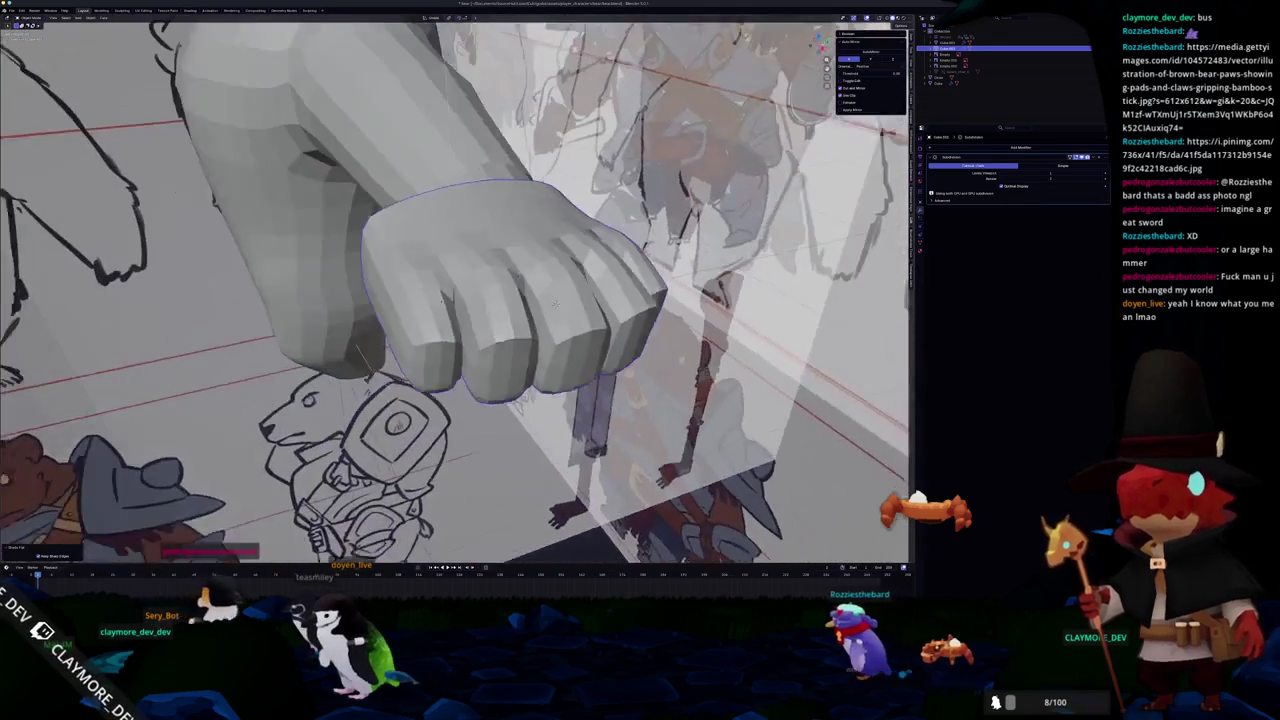
scroll(555, 303, up, 3)
drag(555, 303, 600, 280)
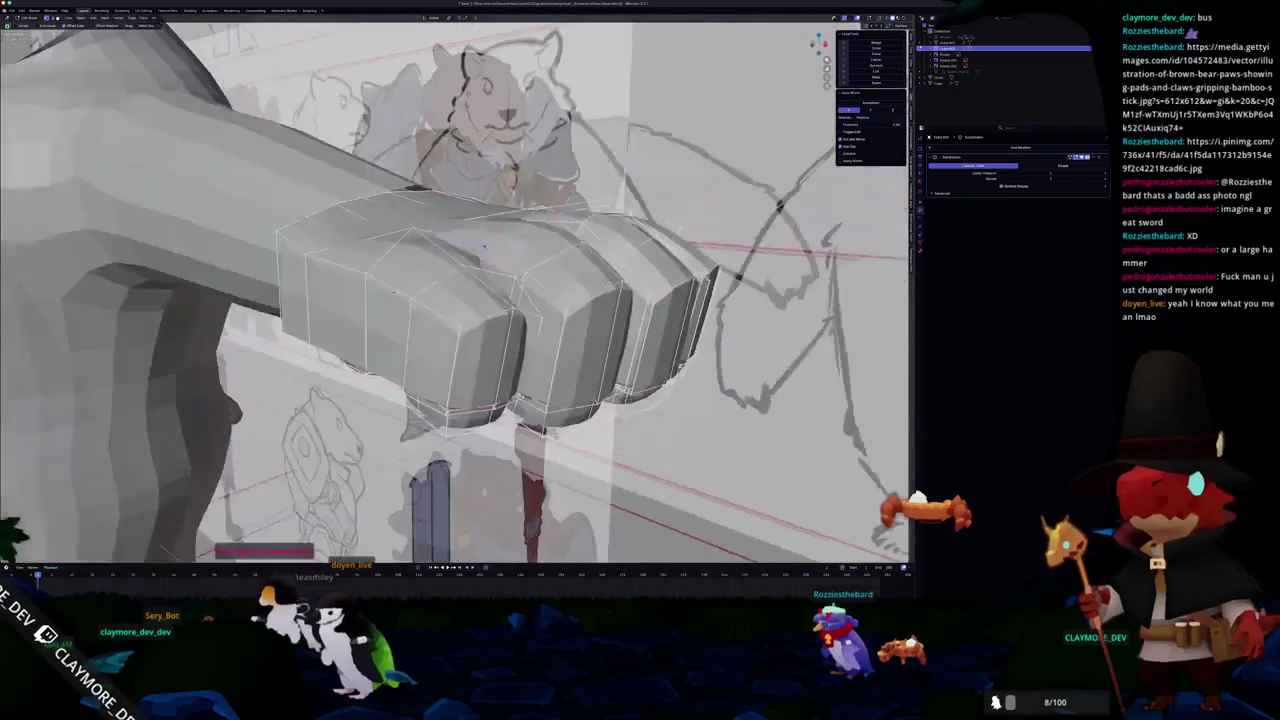
key(Tab)
scroll(455, 290, up, 5)
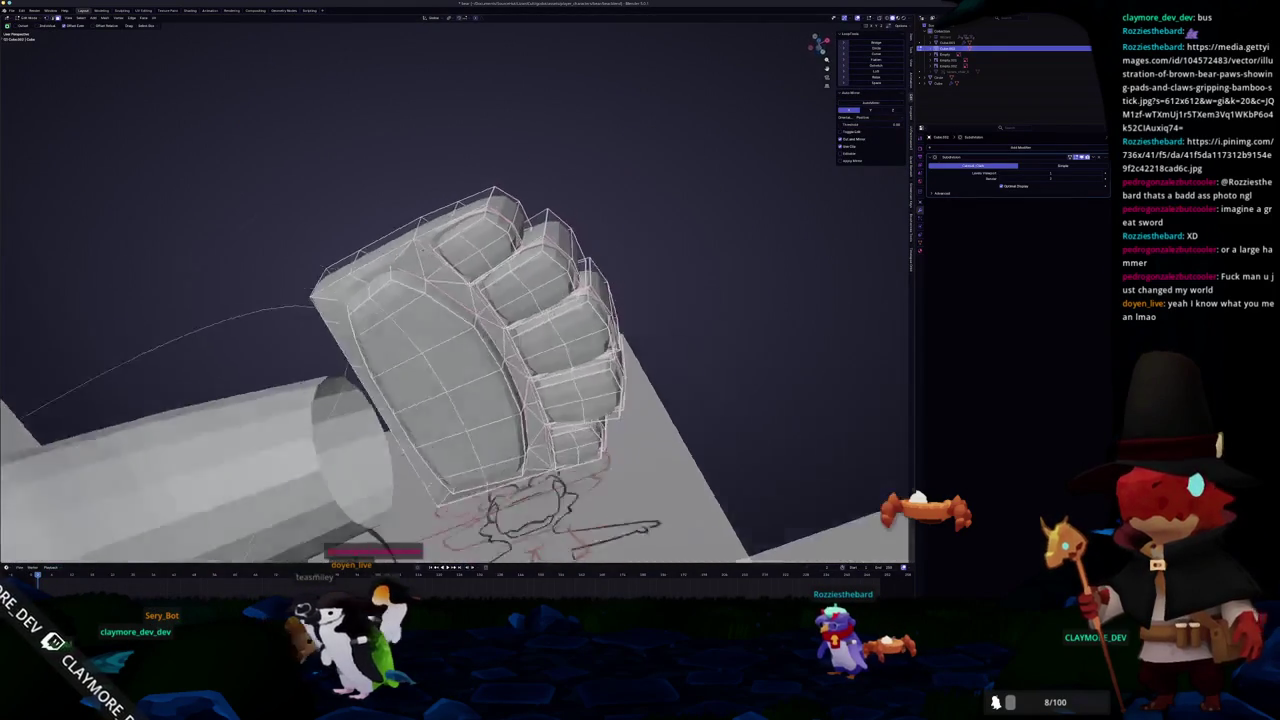
- Orbit to face the fingers and confirm the transform of the selected knuckle faces
scroll(455, 290, down, 3)
mouse_move(455, 290)
mouse_down()
mouse_move(500, 275)
mouse_move(500, 320)
mouse_move(470, 350)
mouse_move(578, 525)
mouse_move(430, 300)
mouse_move(370, 315)
mouse_up()
mouse_move(576, 342)
mouse_down()
mouse_move(667, 144)
mouse_move(581, 317)
mouse_move(487, 330)
mouse_up()
click(581, 317)
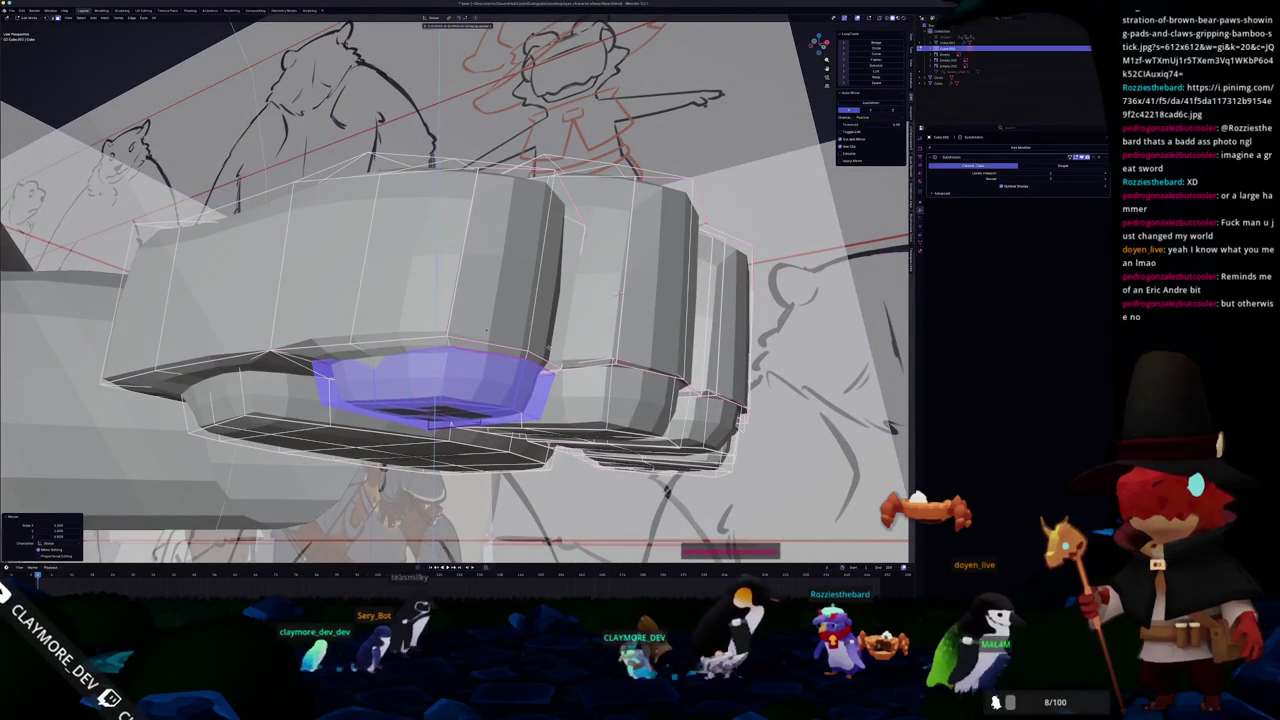
- Briefly check hidden edges in X-ray, then grow the selection over the rightmost knuckle
mouse_move(486, 330)
mouse_down()
mouse_move(415, 347)
mouse_move(677, 242)
mouse_move(373, 257)
mouse_move(316, 161)
mouse_move(376, 214)
mouse_up()
key(alt+z)
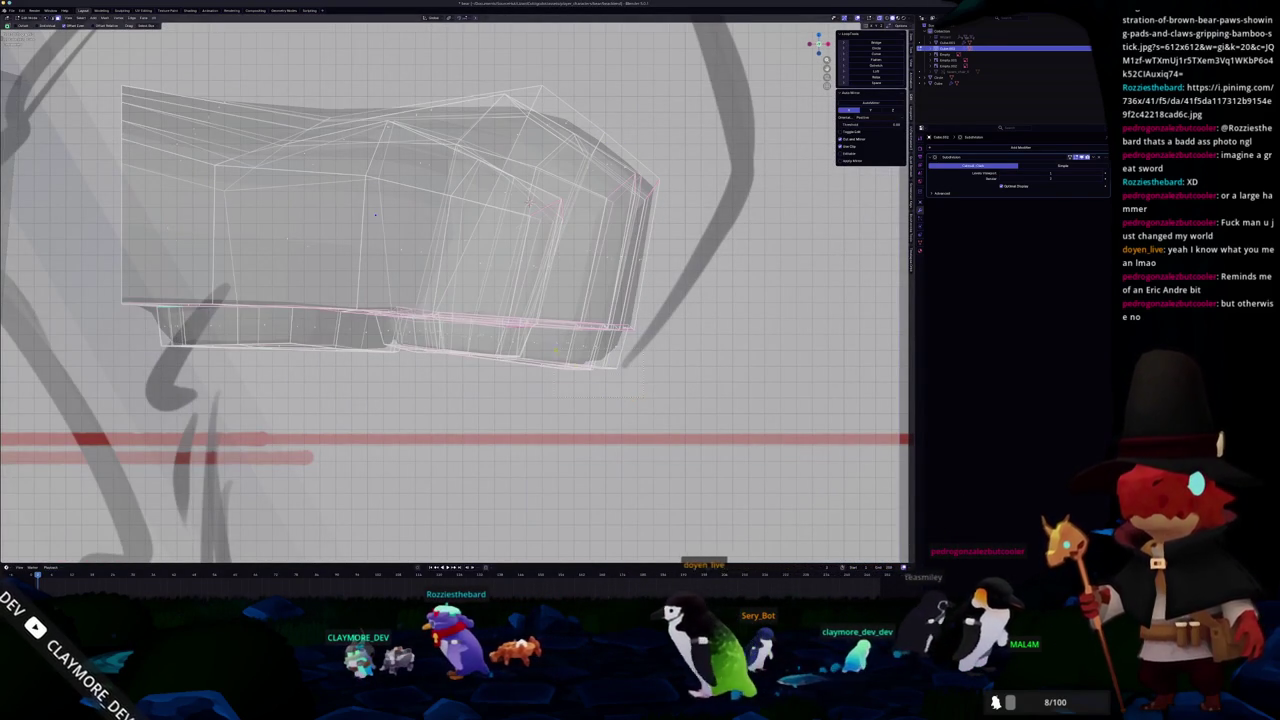
key(alt+z)
mouse_move(551, 350)
mouse_down()
mouse_move(575, 300)
mouse_move(636, 488)
mouse_move(564, 490)
mouse_move(307, 399)
mouse_up()
key(ctrl+KP_Add)
key(ctrl+KP_Add)
key(ctrl+KP_Add)
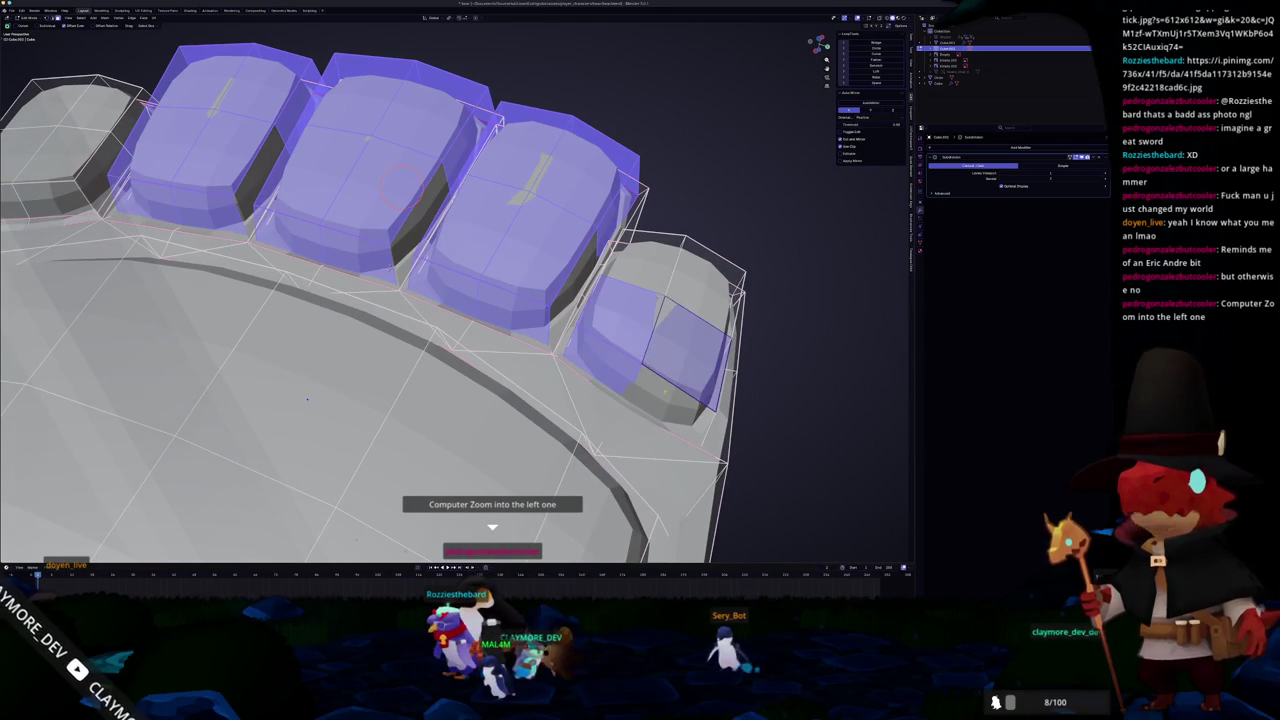
- Finish selecting the rightmost knuckle base and move the knuckle bases along Z with proportional falloff
mouse_move(307, 399)
mouse_down()
mouse_move(443, 305)
mouse_move(634, 243)
mouse_up()
key(ctrl+KP_Add)
key(ctrl+KP_Add)
scroll(443, 305, up, 5)
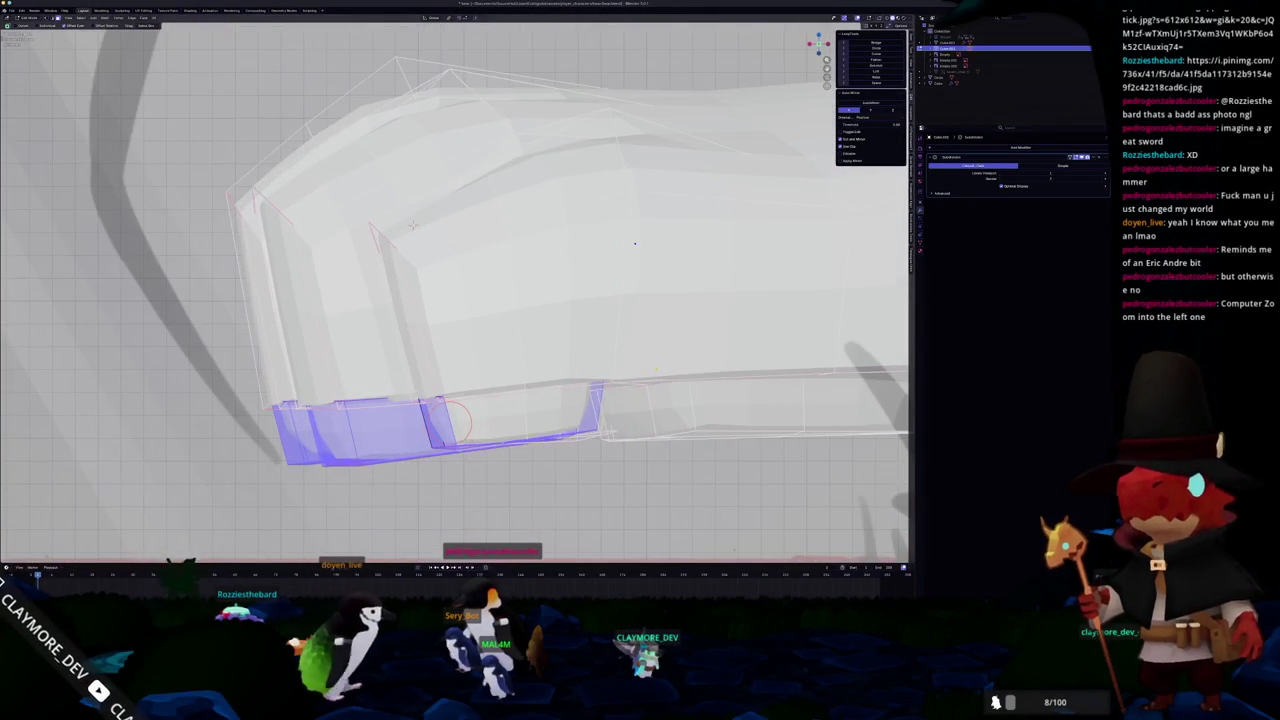
key(g)
key(z)
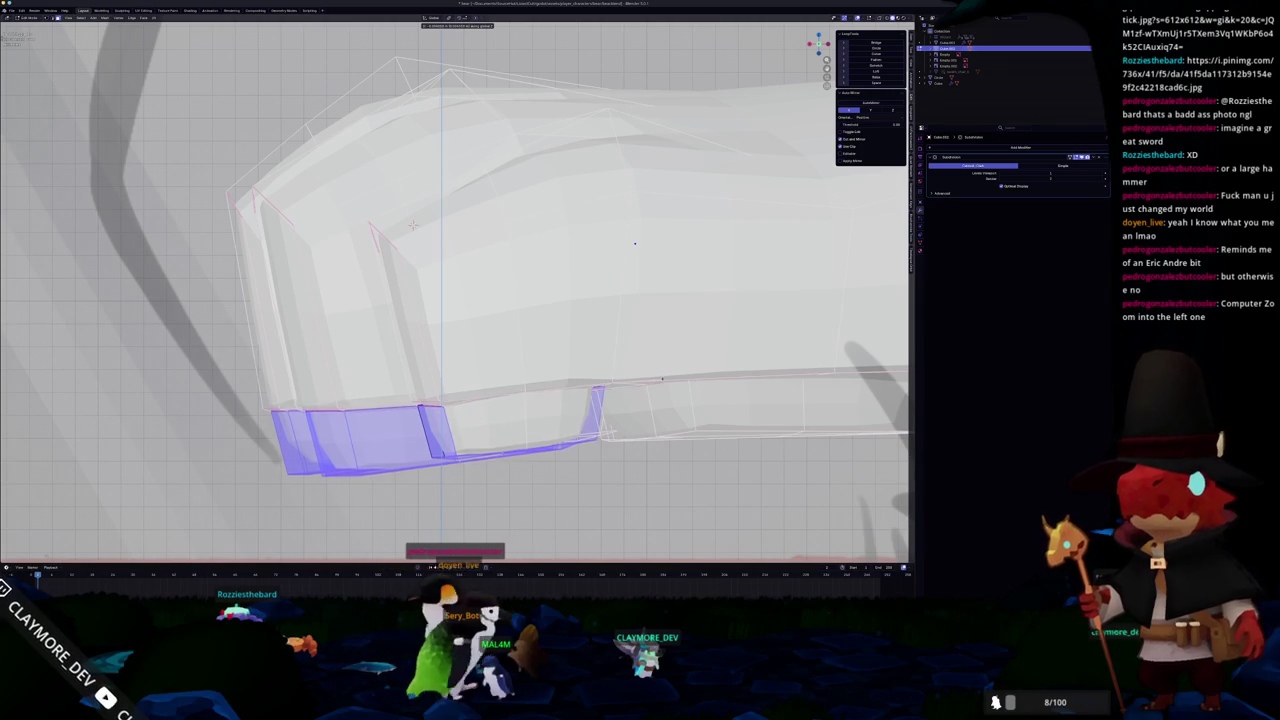
key(o)
drag(411, 225, 422, 288)
key(alt+z)
key(alt+z)
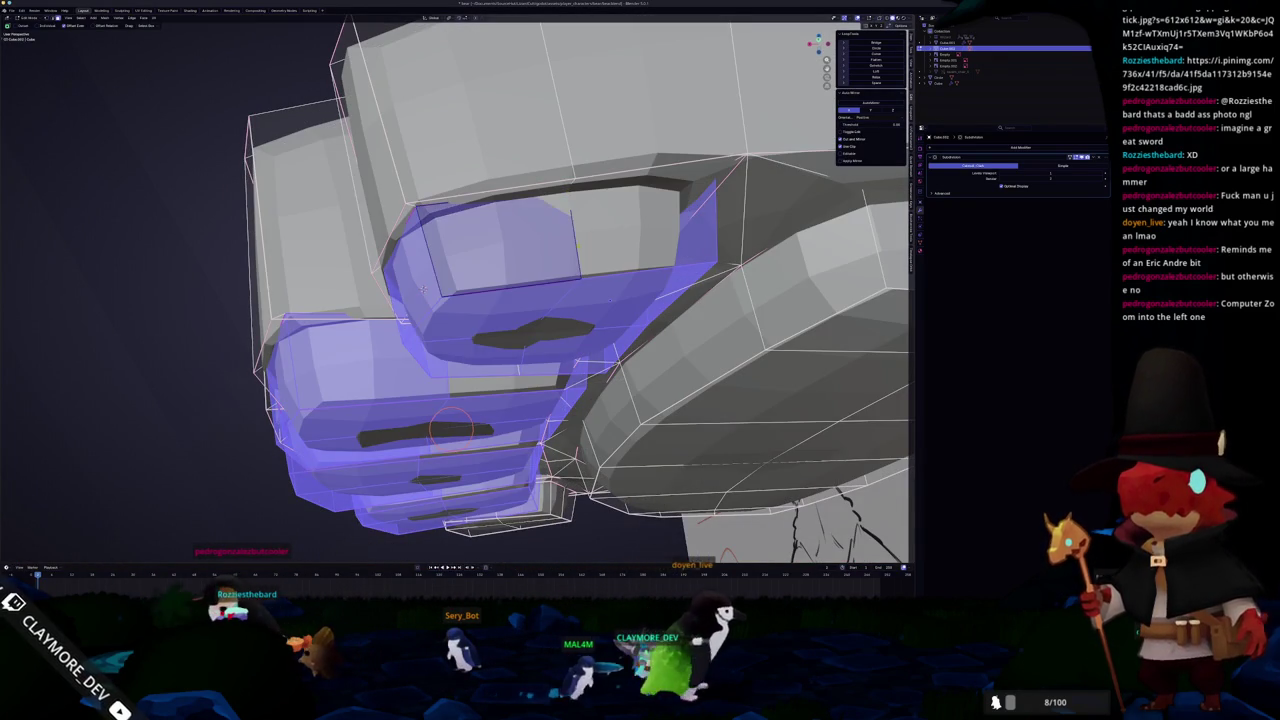
scroll(422, 288, up, 5)
drag(422, 288, 380, 200)
scroll(339, 133, down, 2)
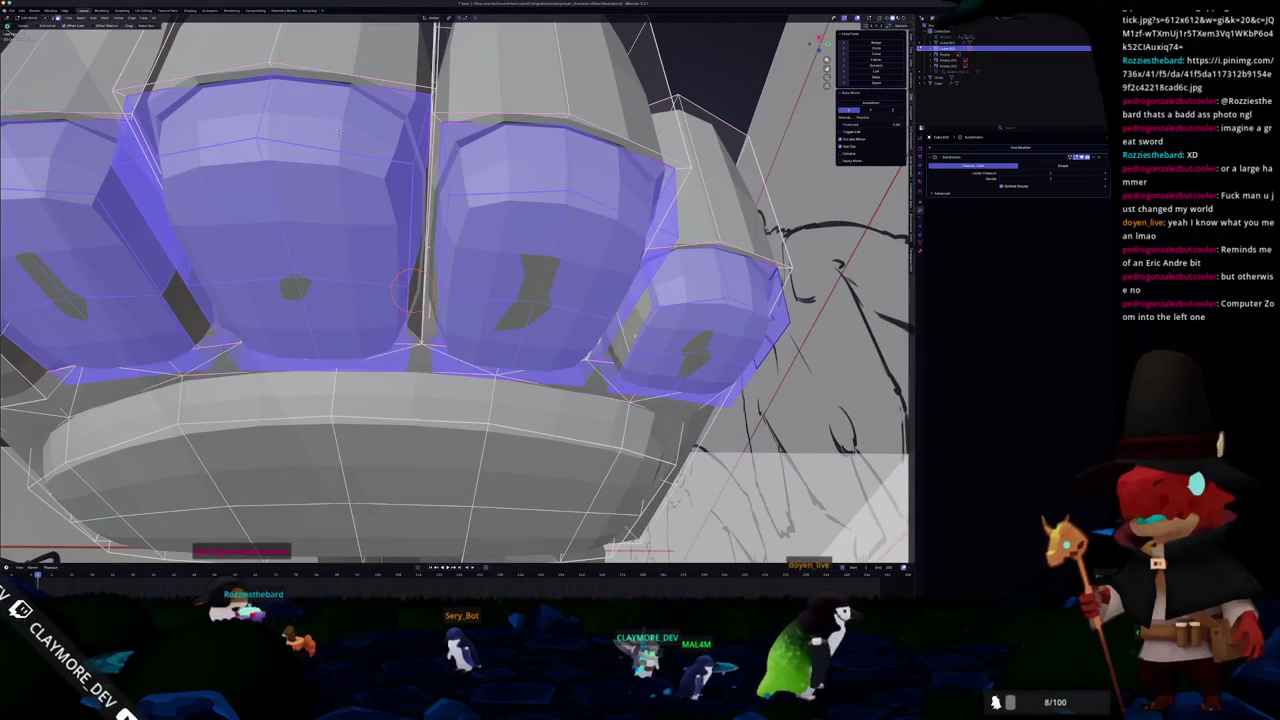
mouse_move(339, 133)
mouse_down()
mouse_move(515, 271)
mouse_move(304, 219)
mouse_move(300, 230)
mouse_move(322, 150)
mouse_move(390, 240)
mouse_move(415, 222)
mouse_move(455, 275)
mouse_move(470, 240)
mouse_up()
- Move the selected finger geometry again, then inspect the fist from front and side views
key(g)
key(Return)
key(KP_Decimal)
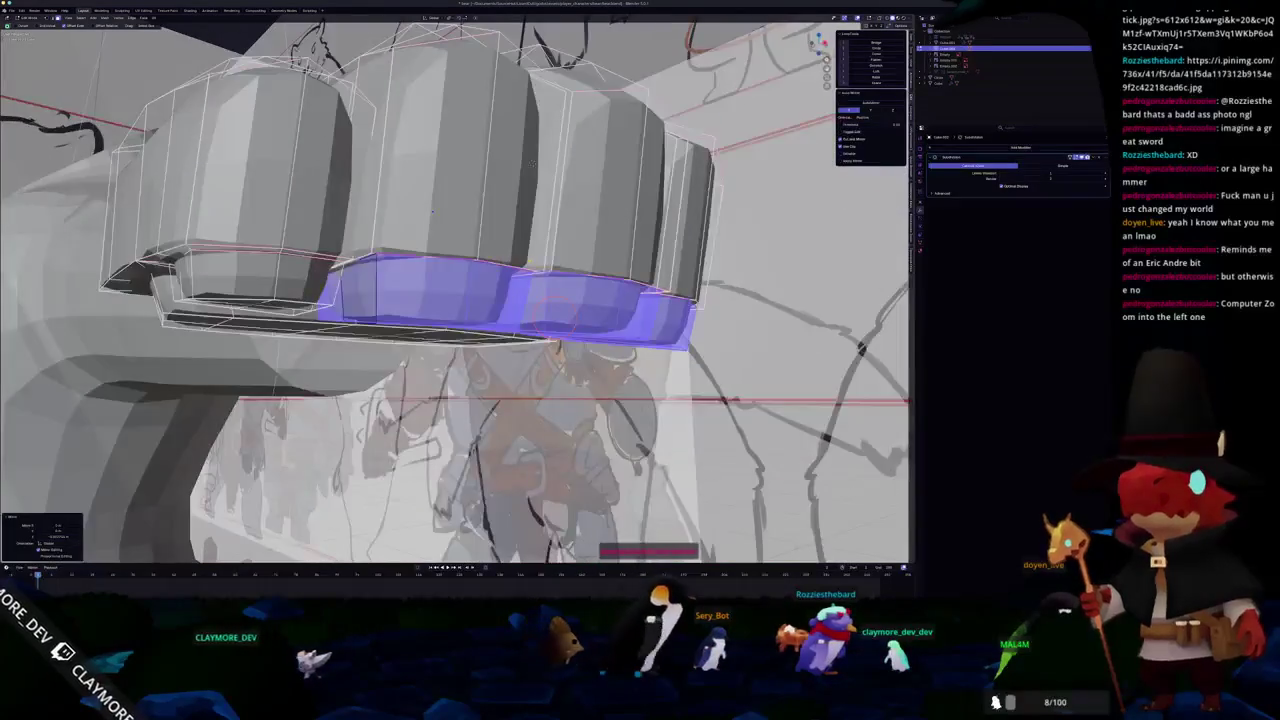
key(KP_3)
drag(387, 188, 480, 188)
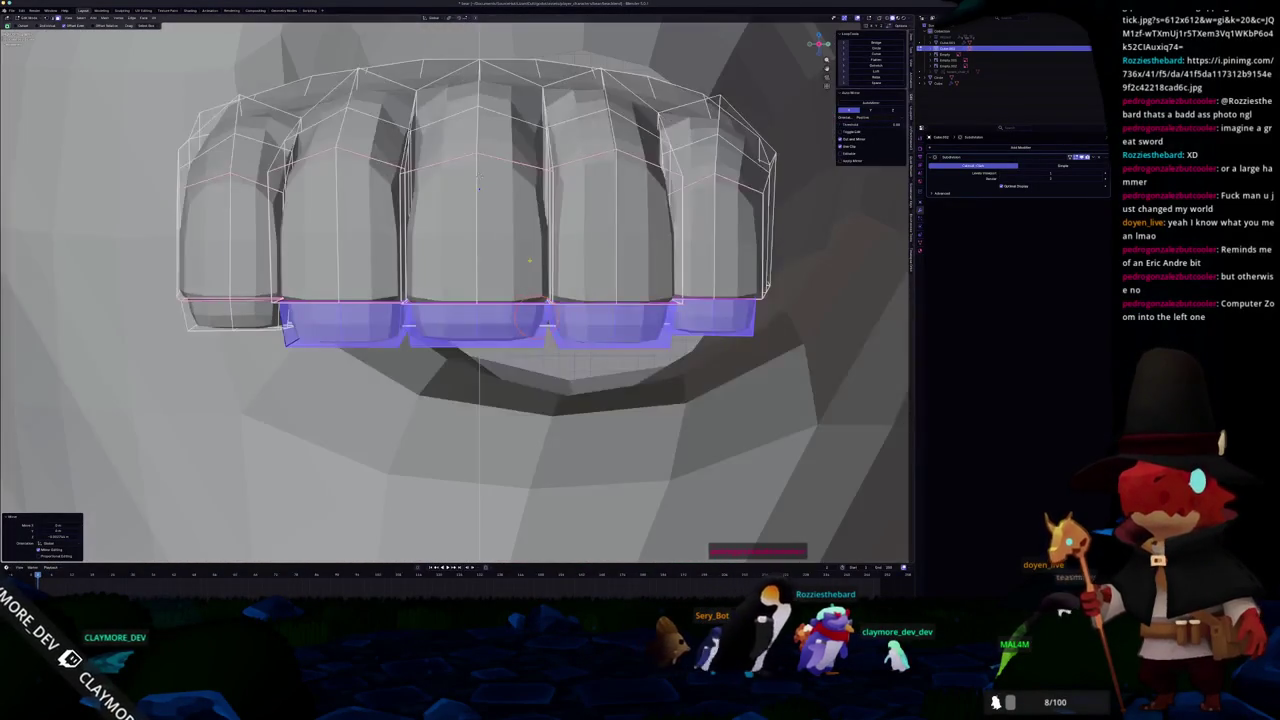
key(KP_1)
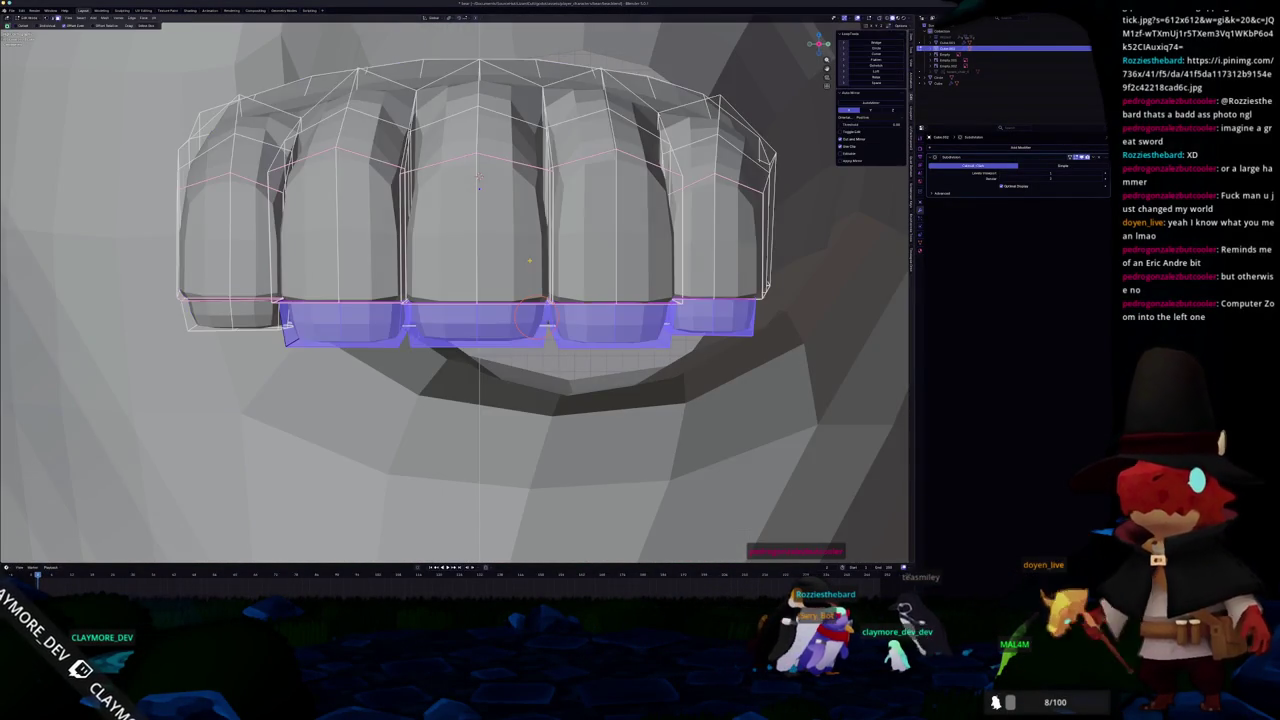
scroll(530, 263, down, 5)
drag(530, 263, 795, 527)
mouse_move(455, 290)
mouse_down()
mouse_move(490, 262)
mouse_move(435, 236)
mouse_up()
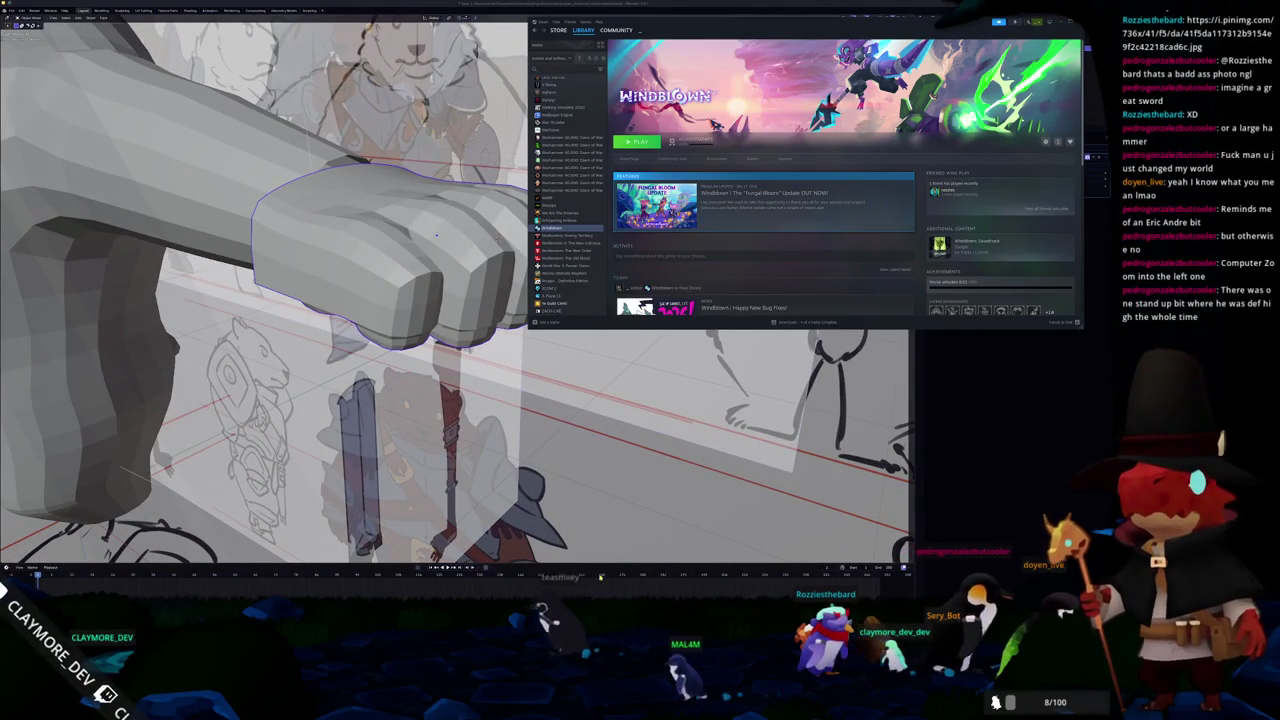
- Launch NVIDIA Nsight Graphics by searching 'nsight' in the launcher, and open the new activity setup
key(super)
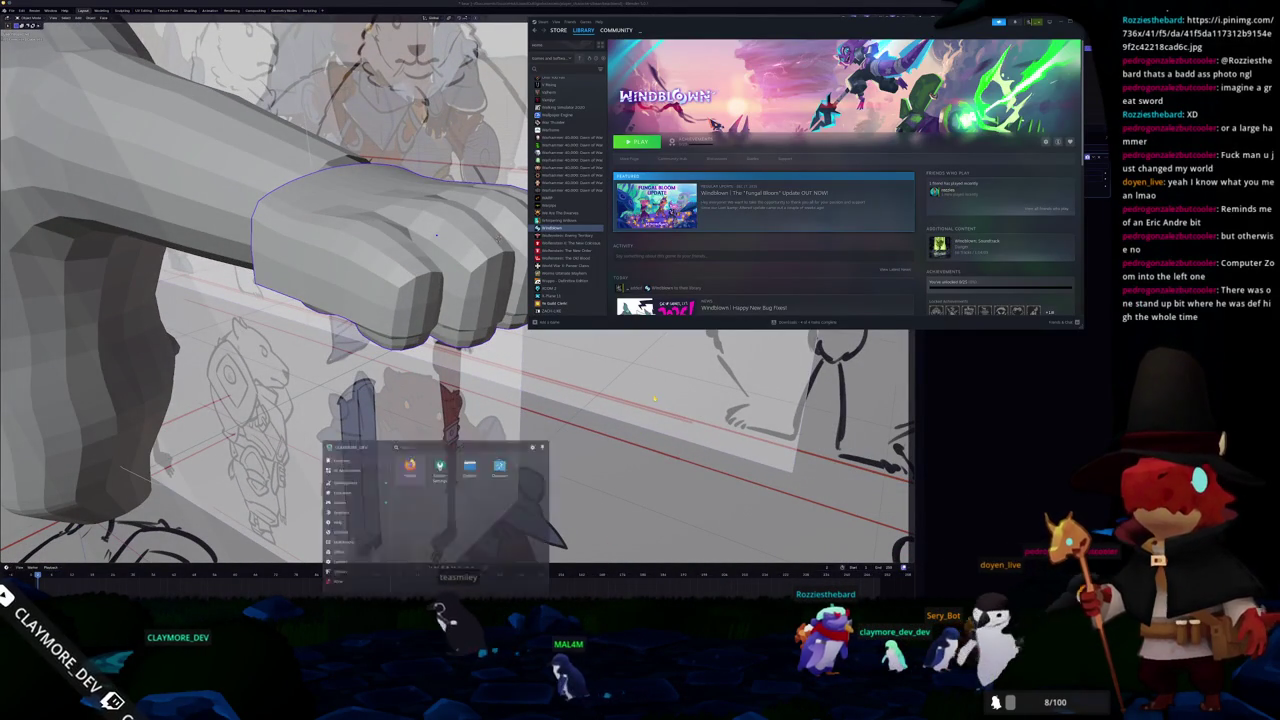
text(nsight)
key(Return)
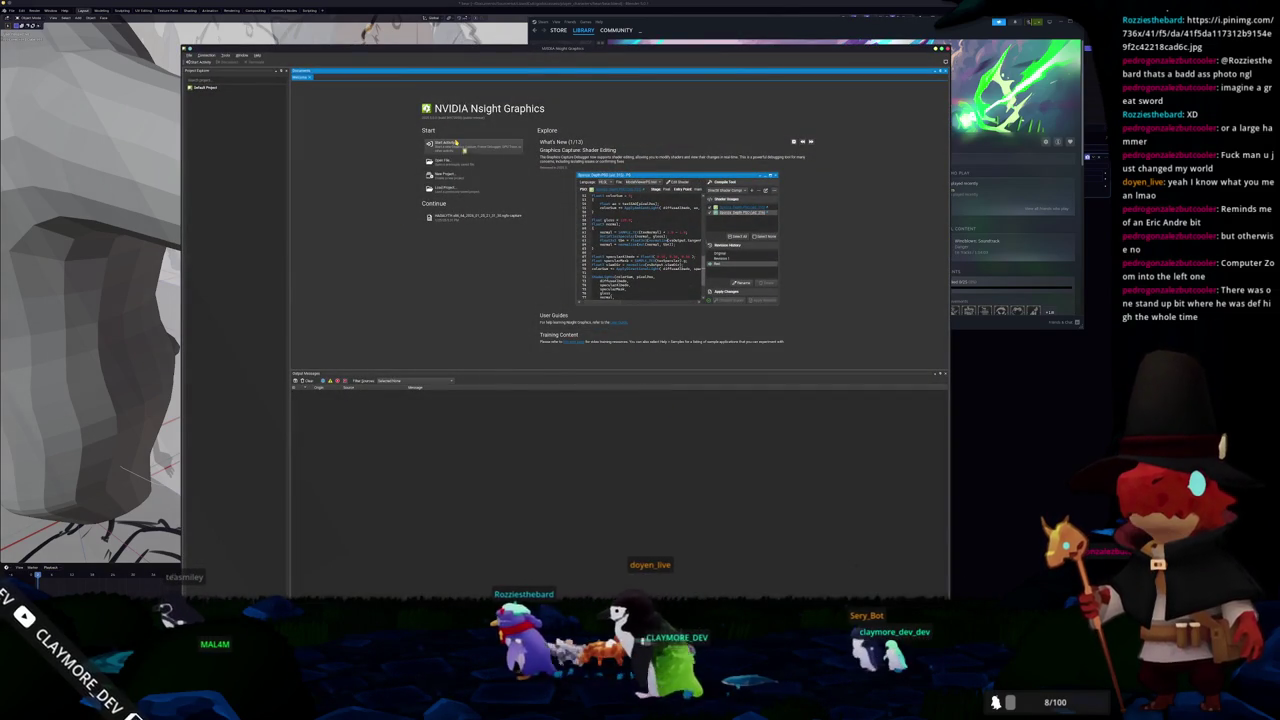
click(437, 143)
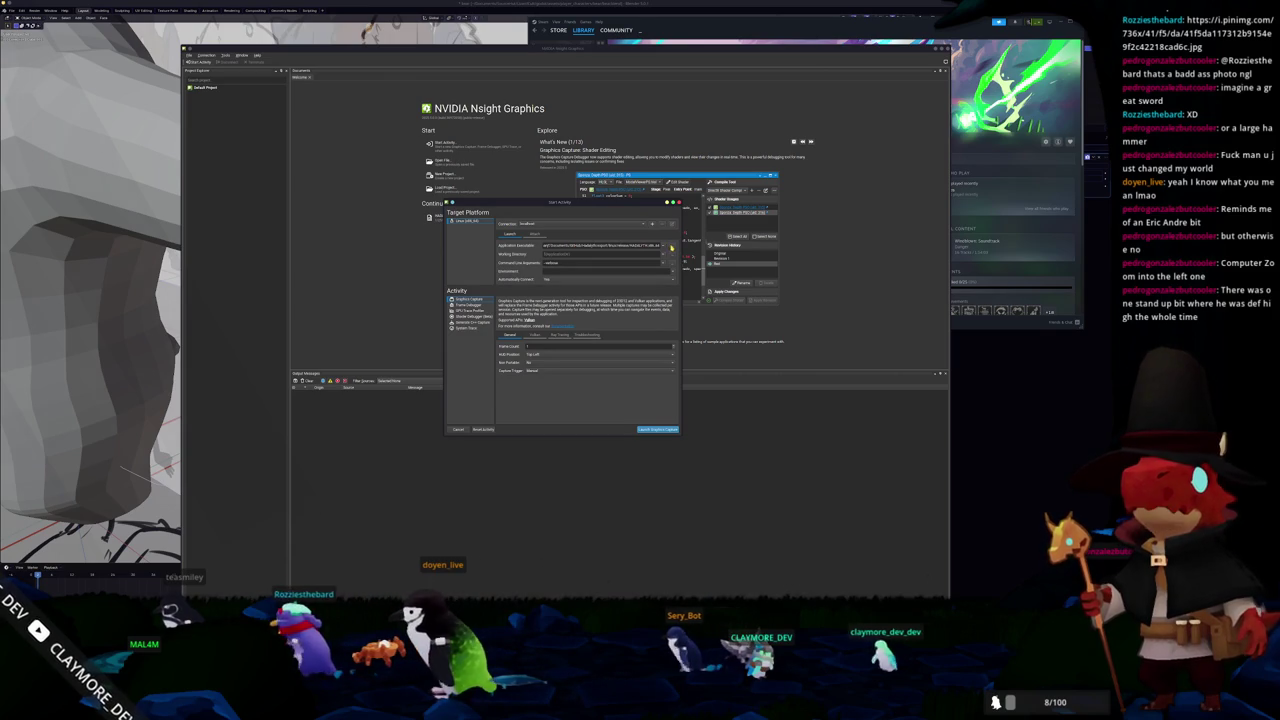
- Browse for the application executable, exploring folders under the home directory
click(662, 246)
click(662, 246)
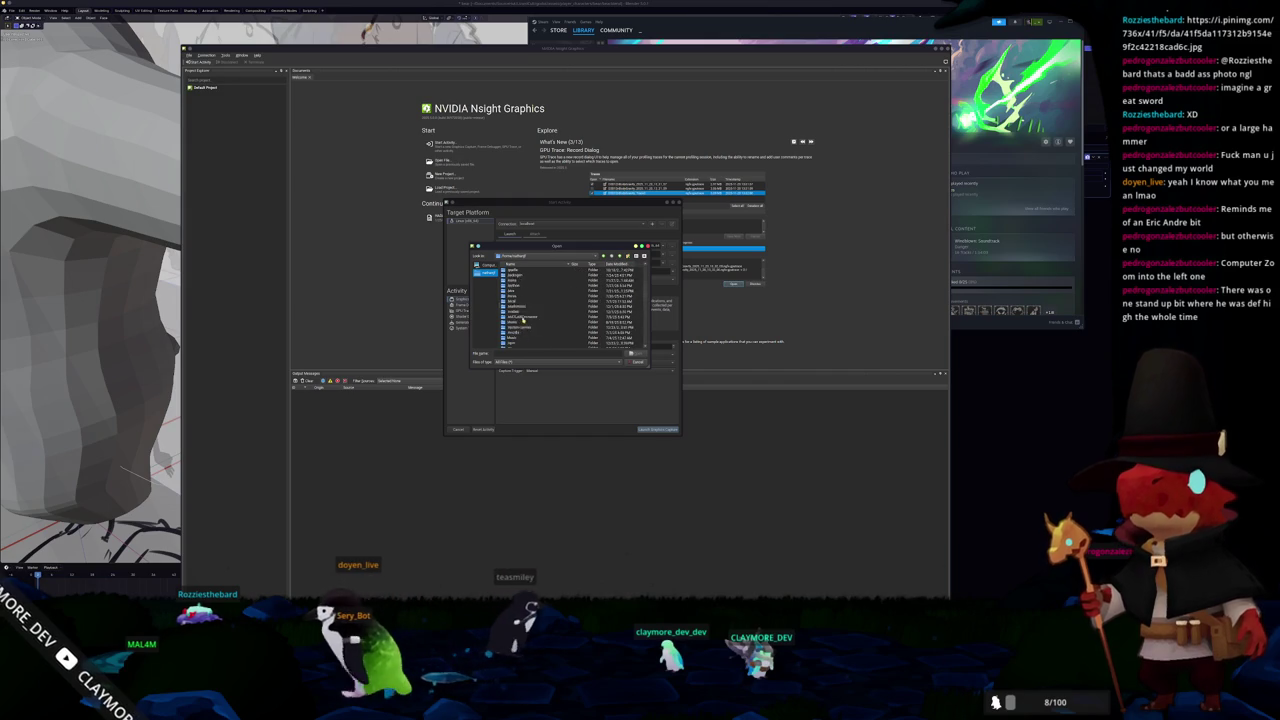
click(488, 264)
click(483, 272)
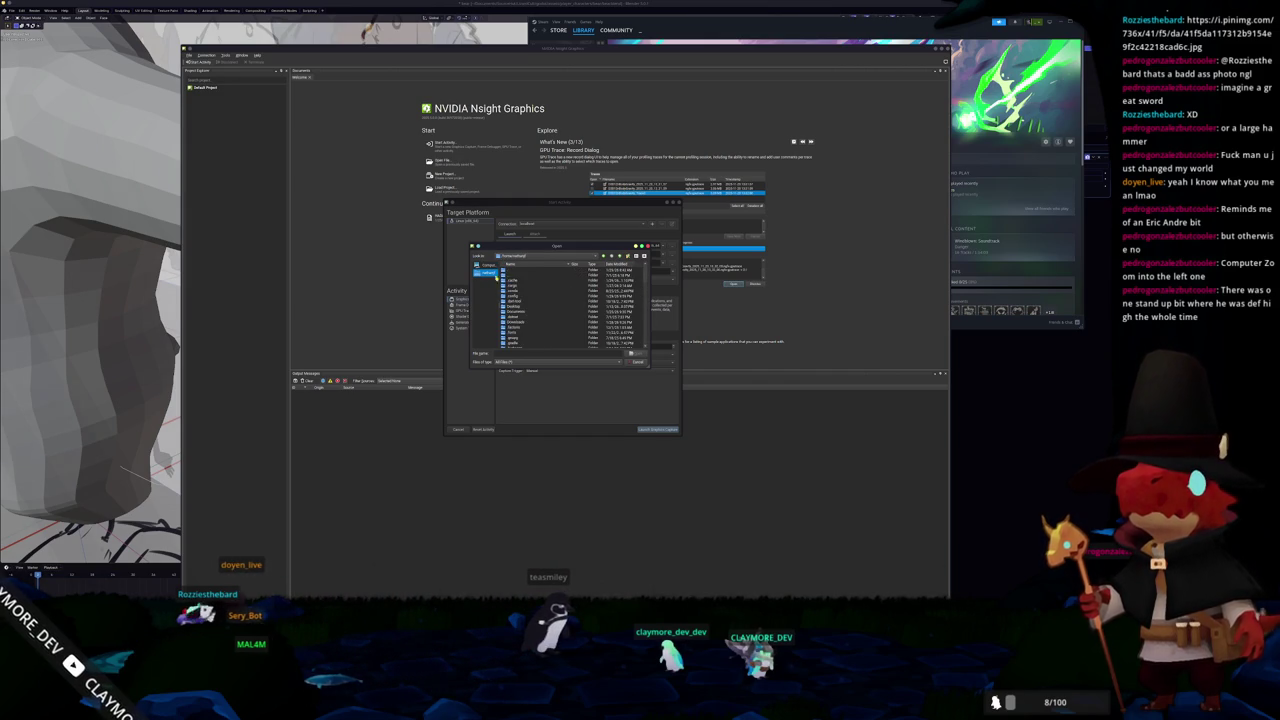
double_click(512, 271)
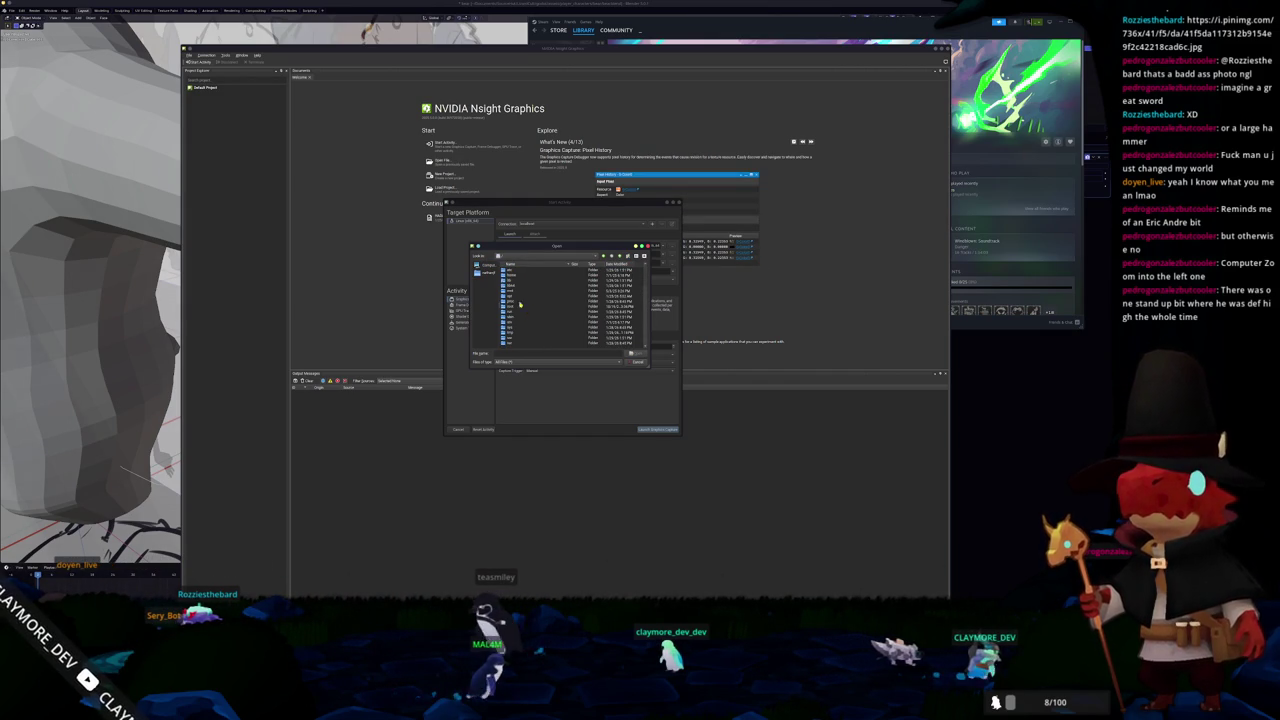
click(511, 338)
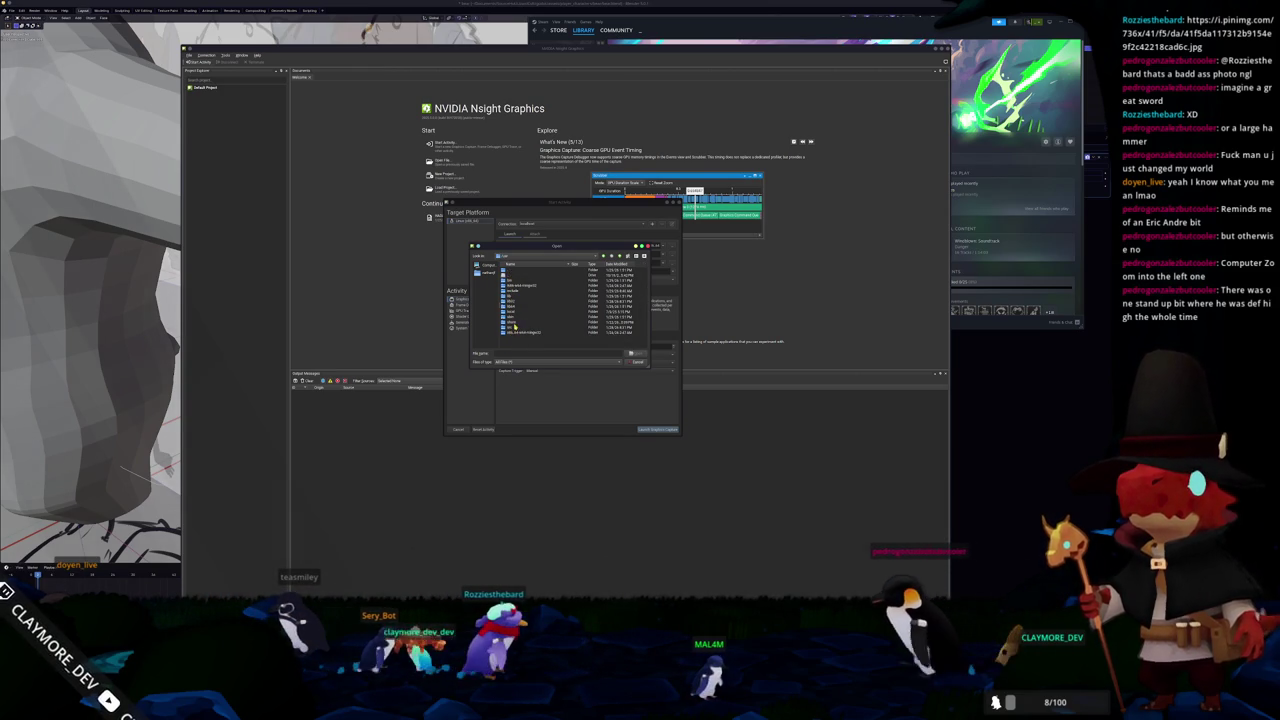
double_click(509, 278)
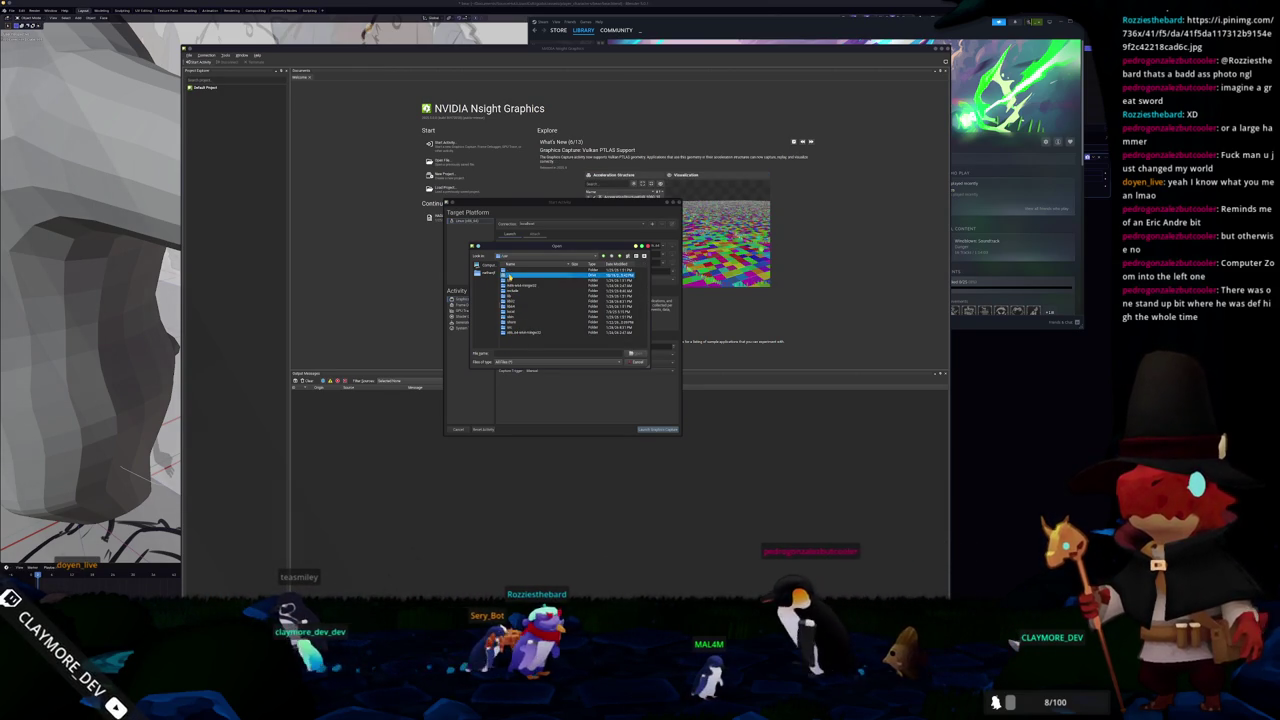
double_click(513, 301)
scroll(517, 300, down, 3)
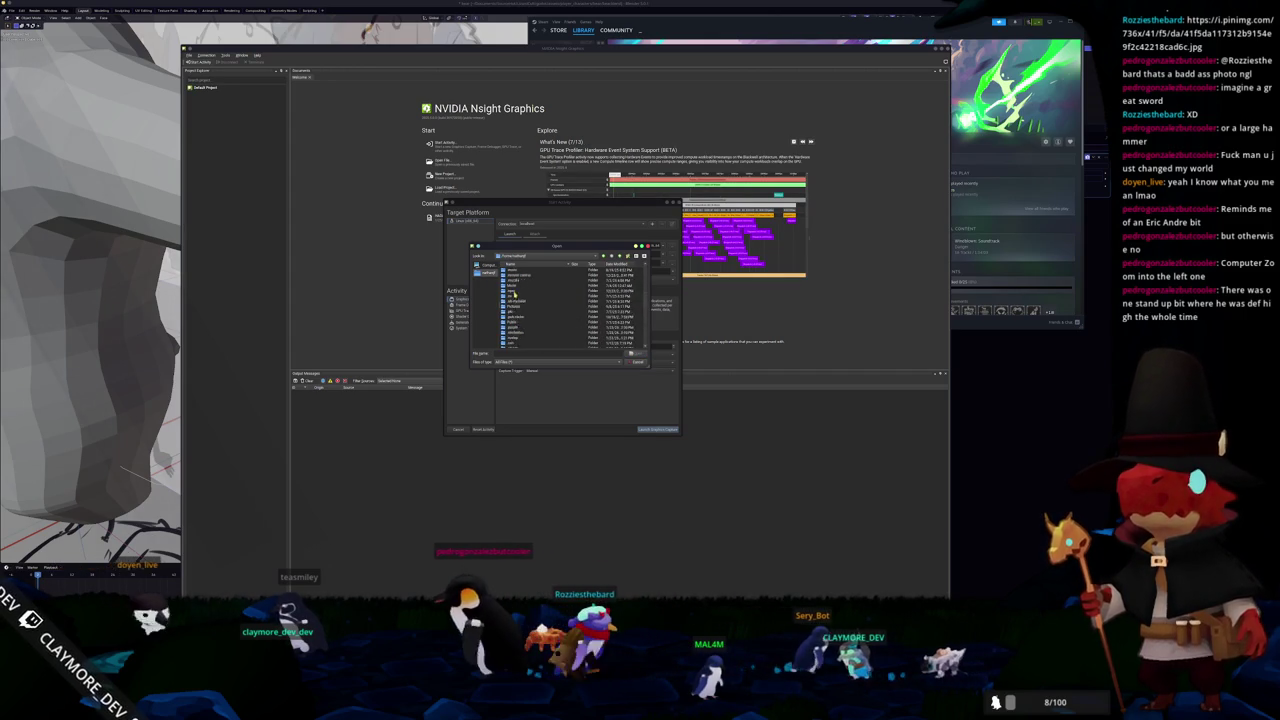
- Navigate from the drive's top level into the Windblown folder, pick Windblown.exe, and launch the capture
click(486, 271)
click(487, 272)
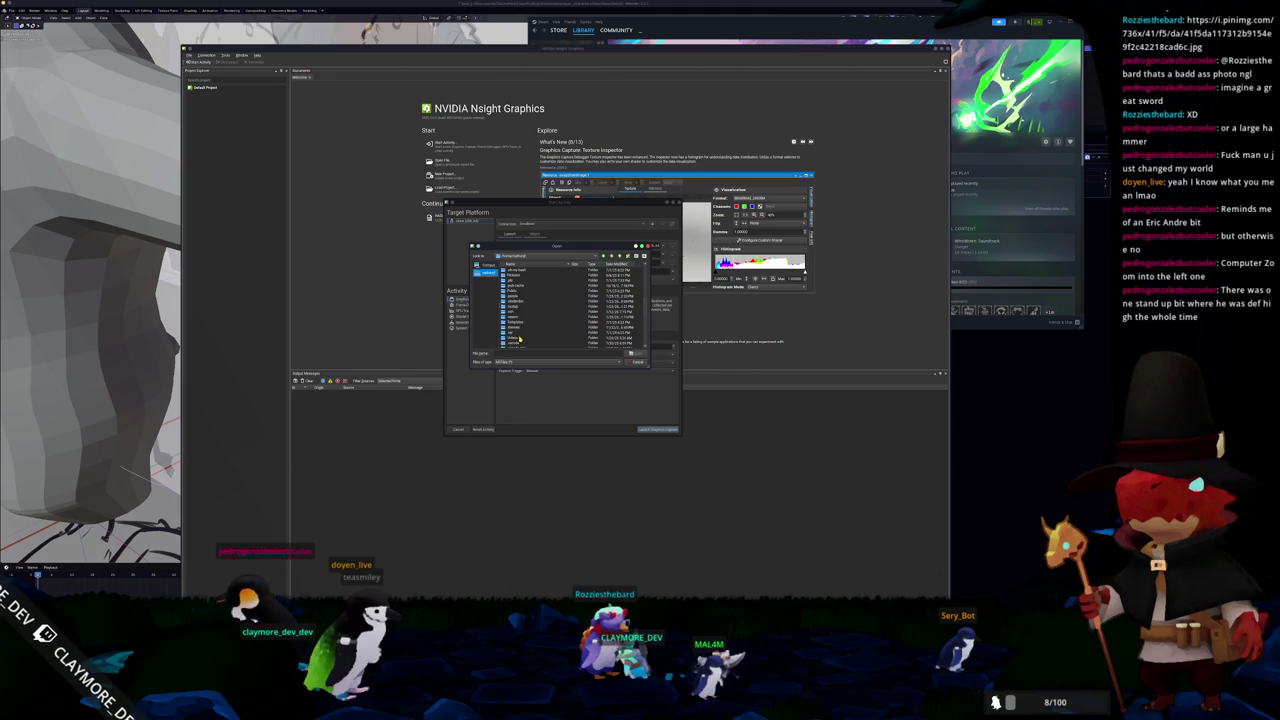
click(487, 265)
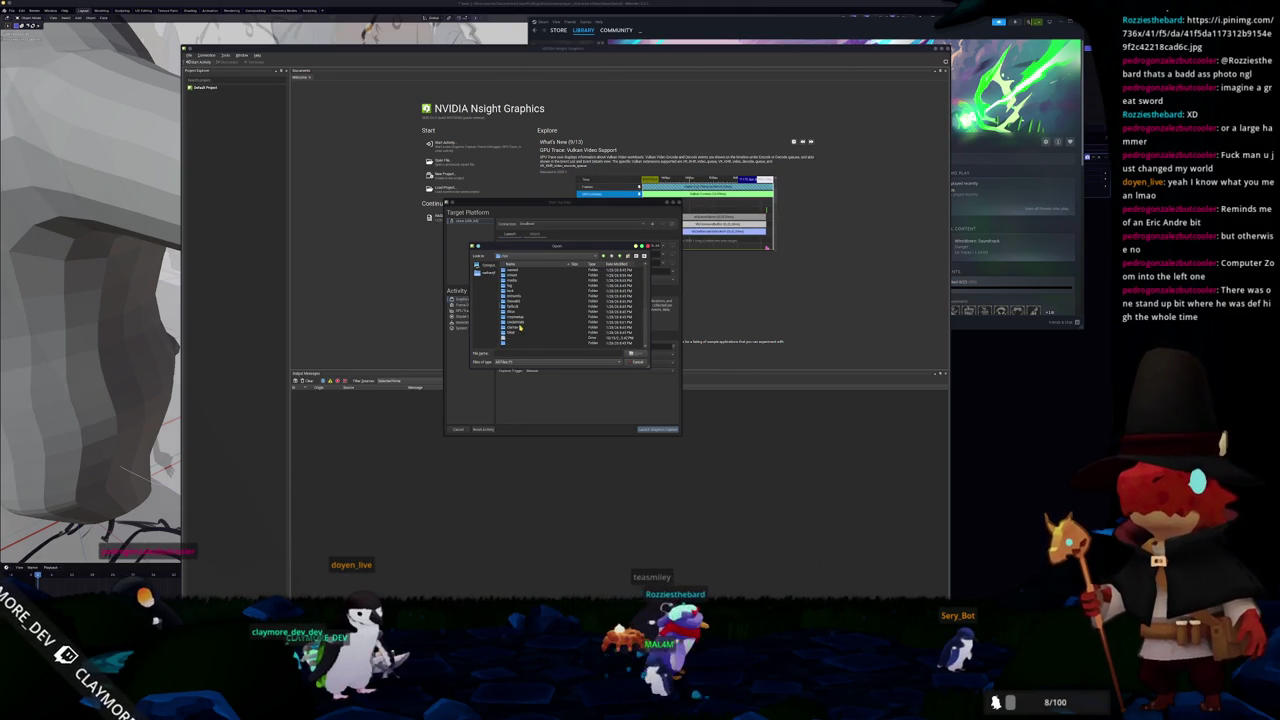
double_click(516, 282)
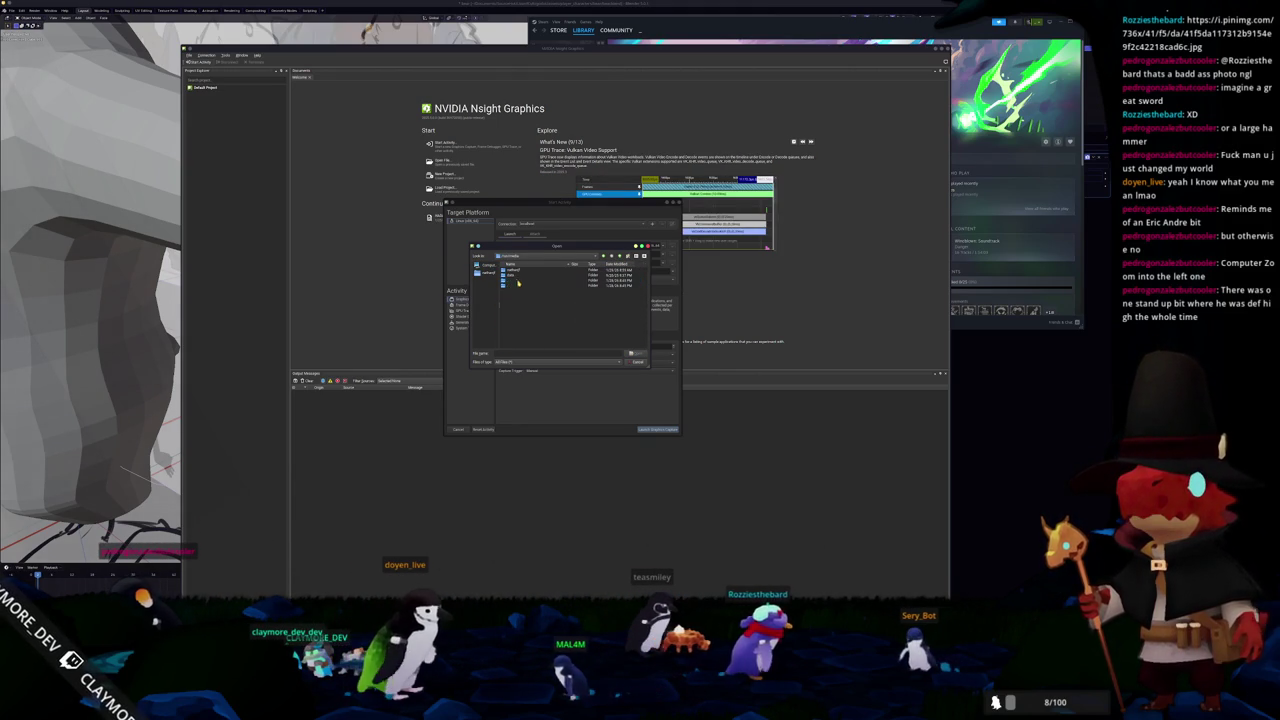
double_click(511, 276)
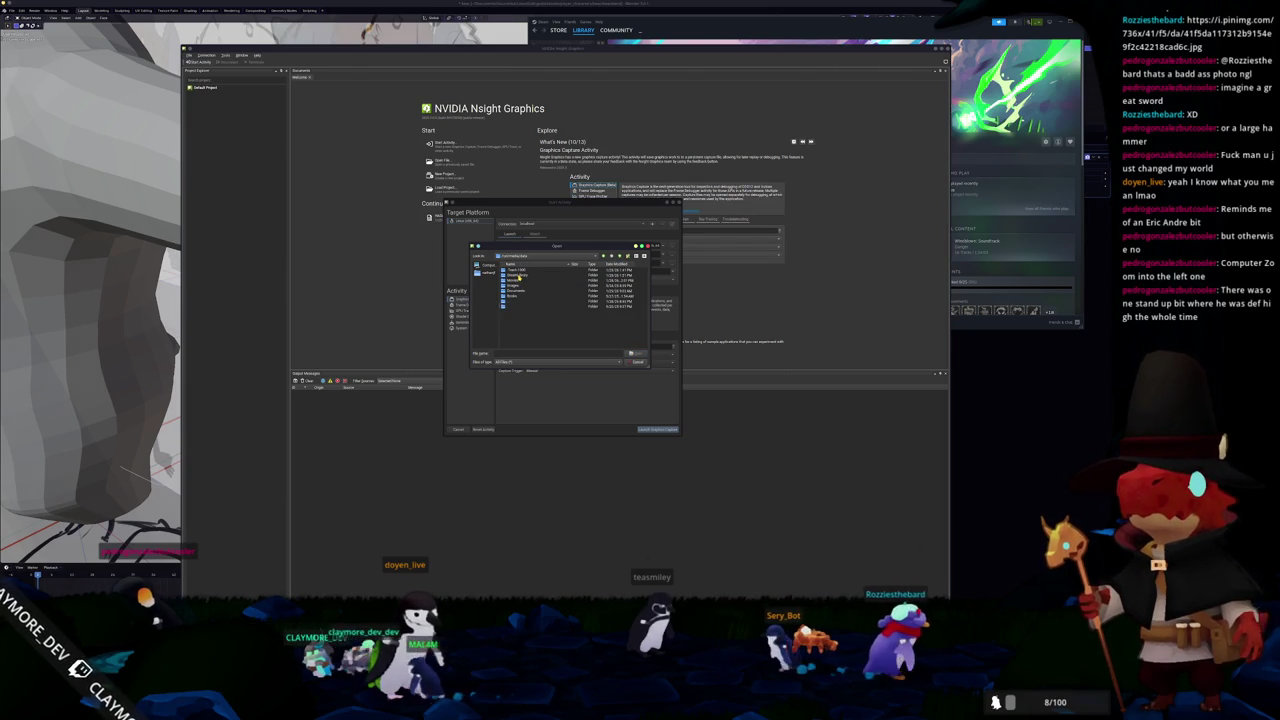
double_click(518, 279)
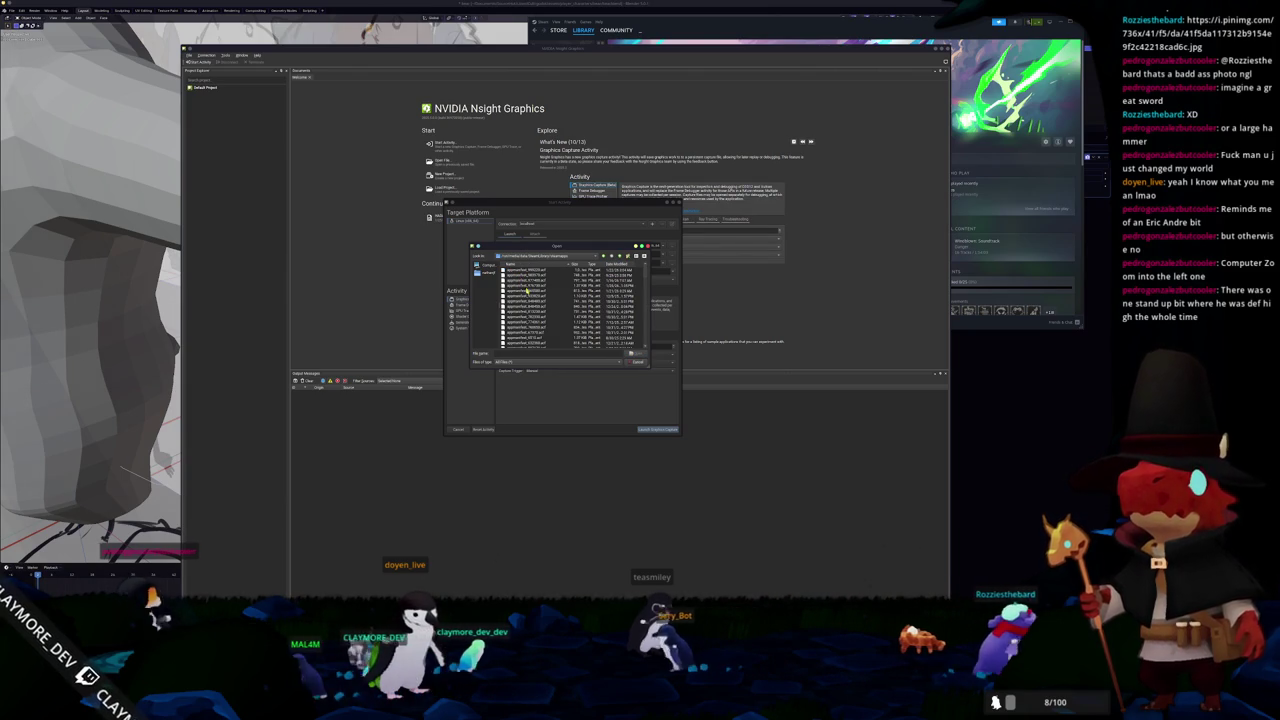
scroll(527, 297, down, 5)
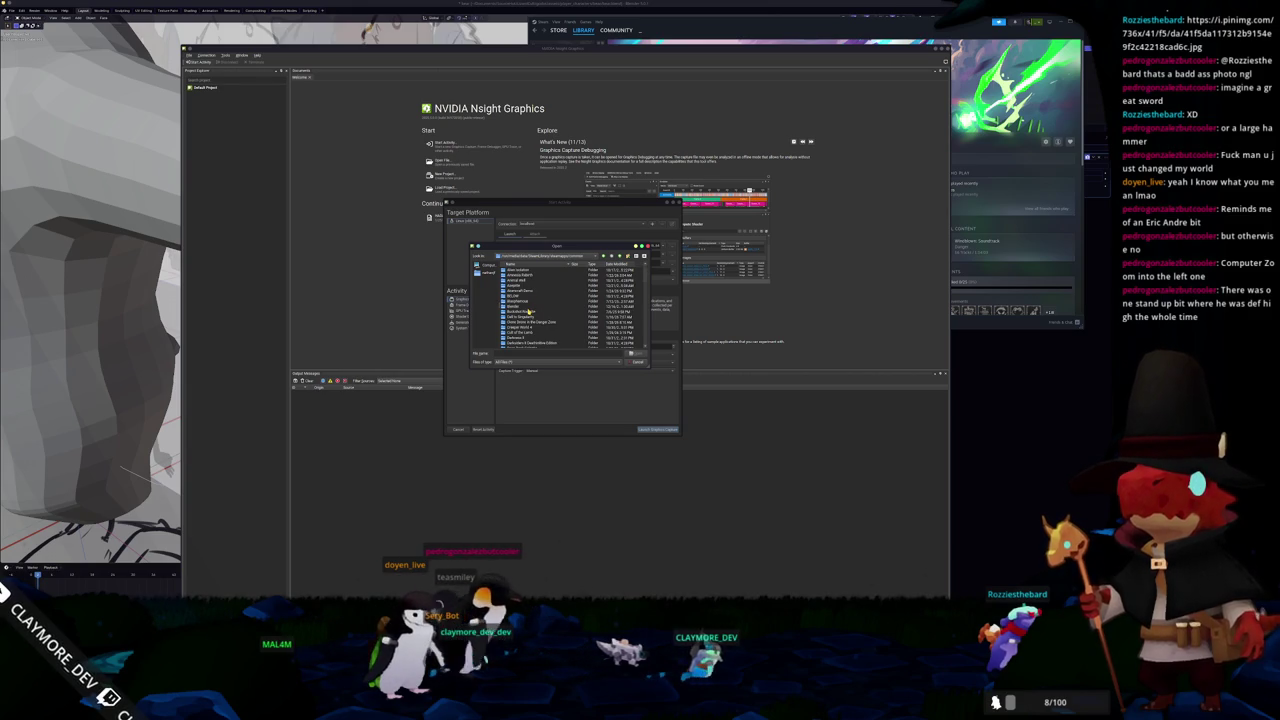
scroll(527, 313, down, 4)
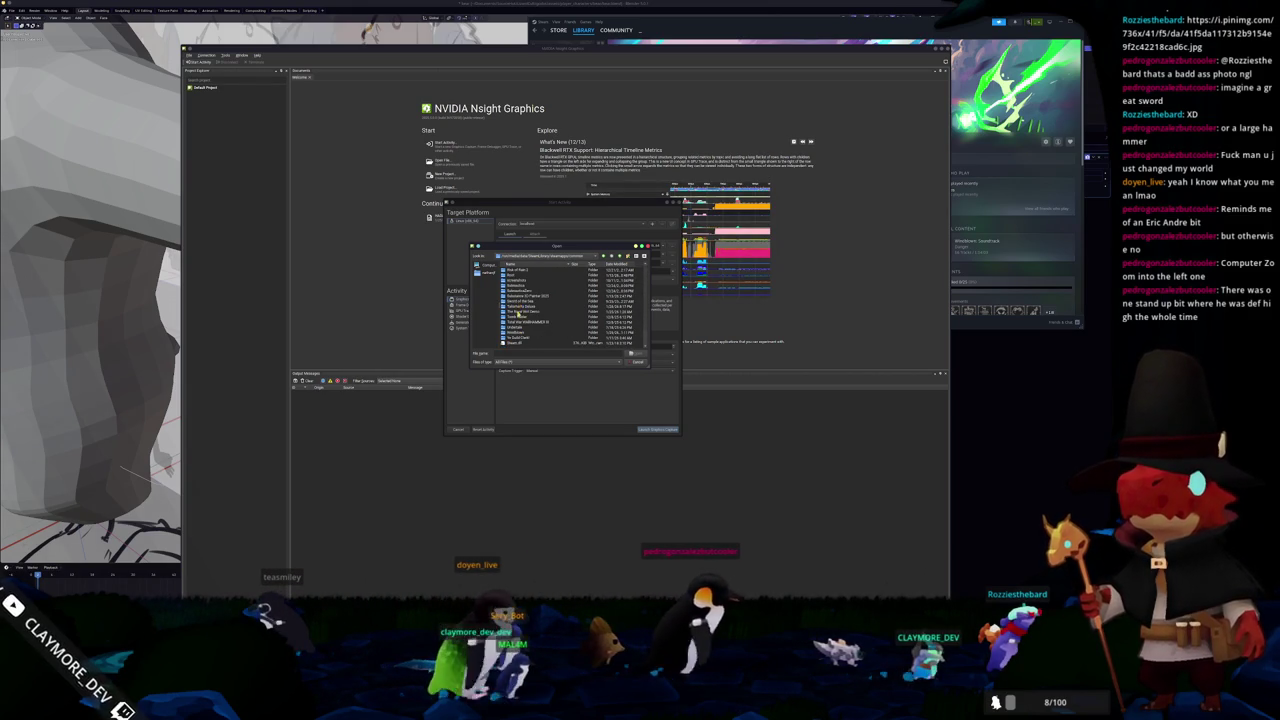
double_click(518, 333)
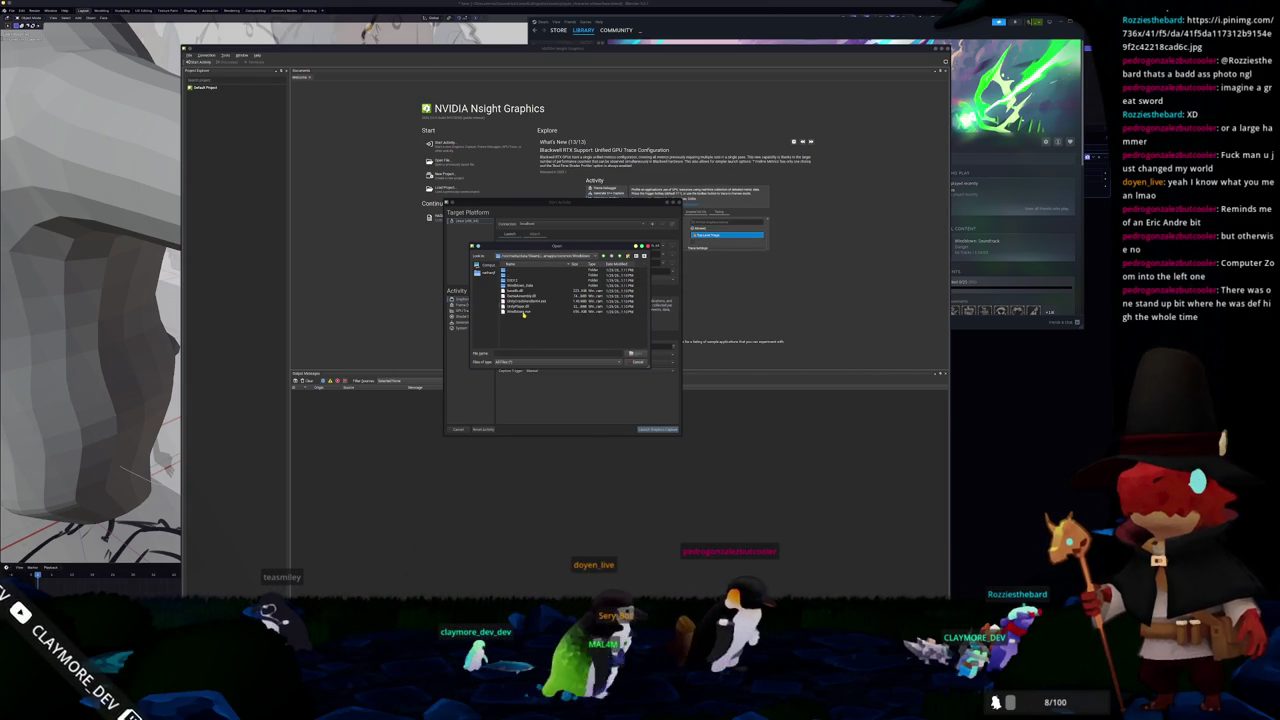
double_click(524, 314)
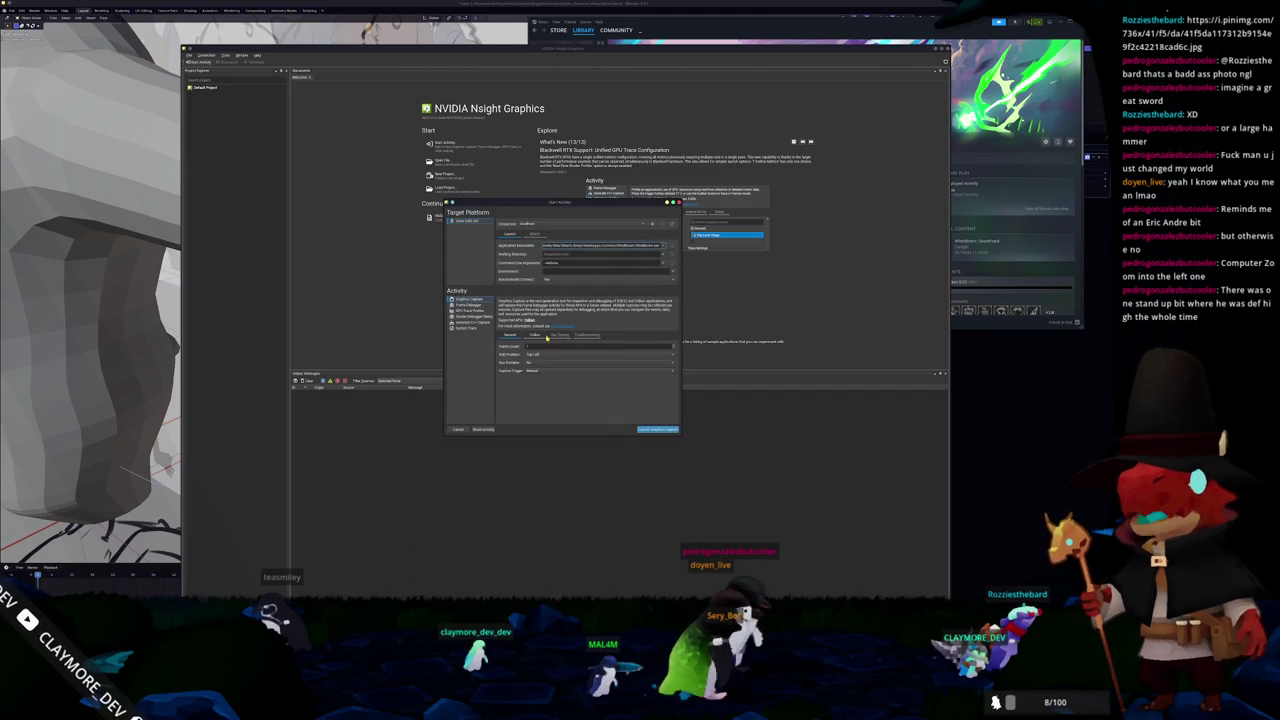
click(656, 429)
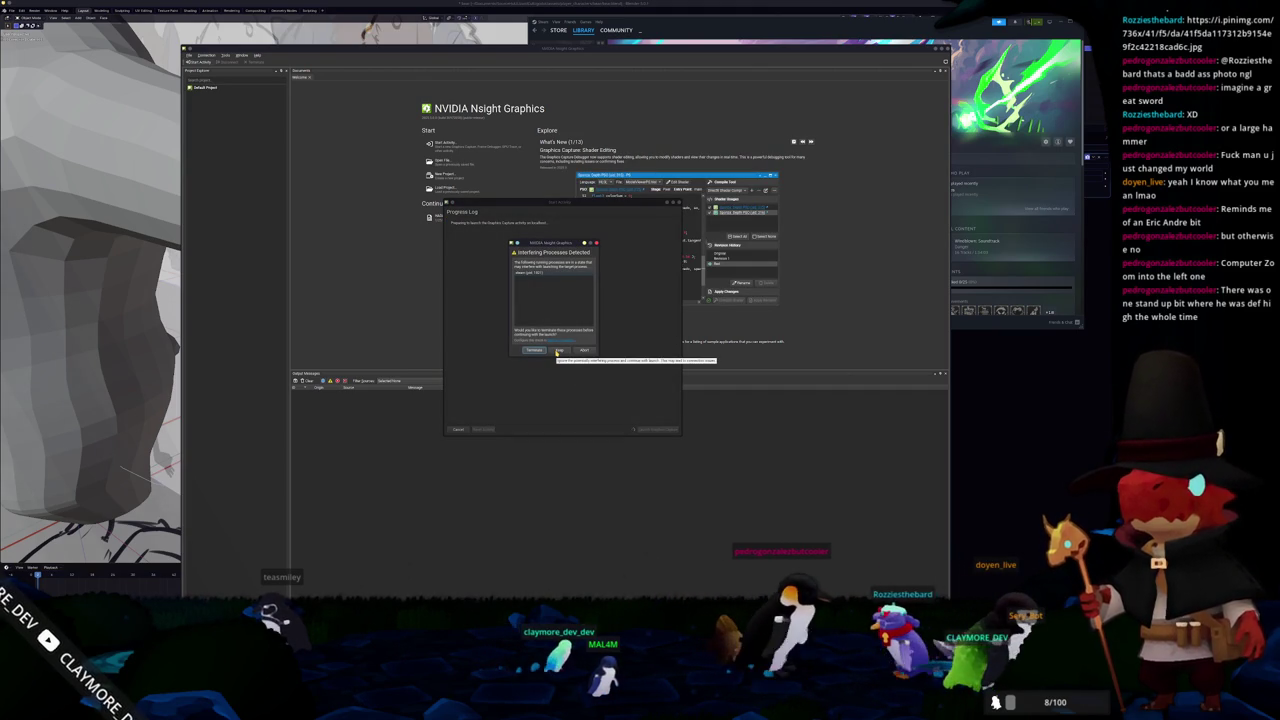
- Skip the Interfering Processes warning, move the Progress Log aside, and cancel the launch
click(557, 351)
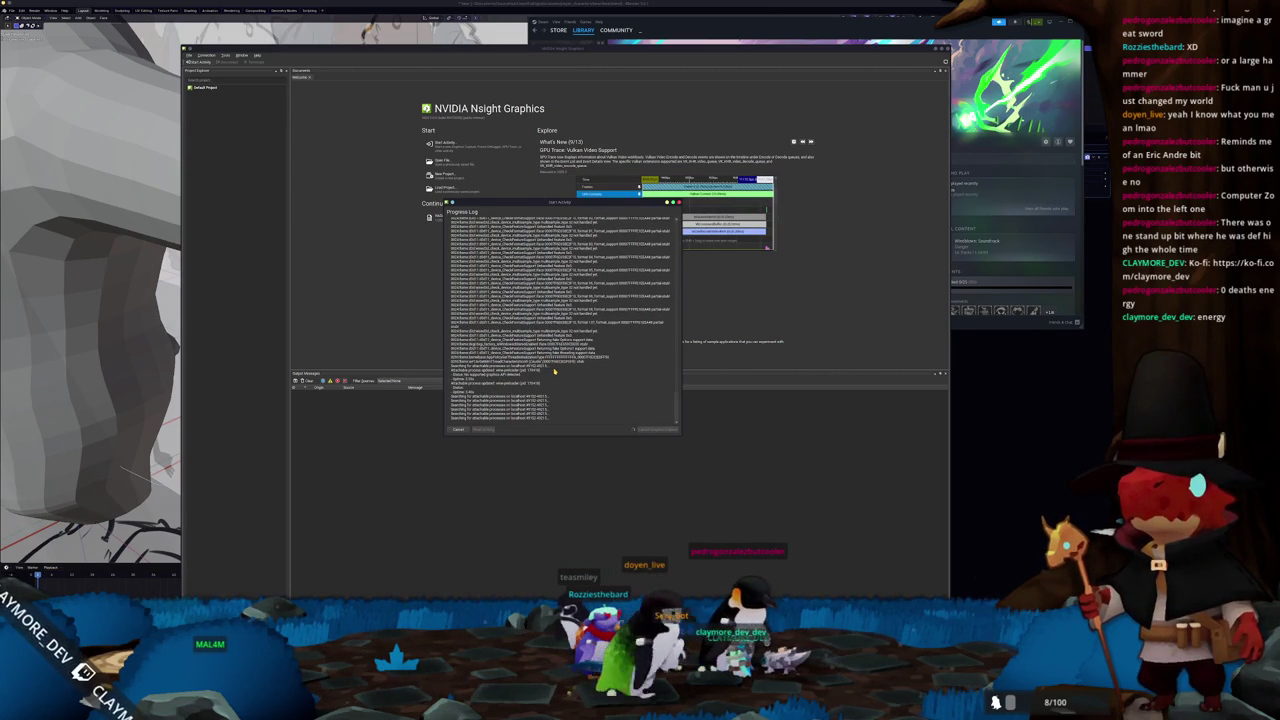
mouse_move(493, 203)
mouse_down()
mouse_move(711, 191)
mouse_move(771, 168)
mouse_move(812, 129)
mouse_up()
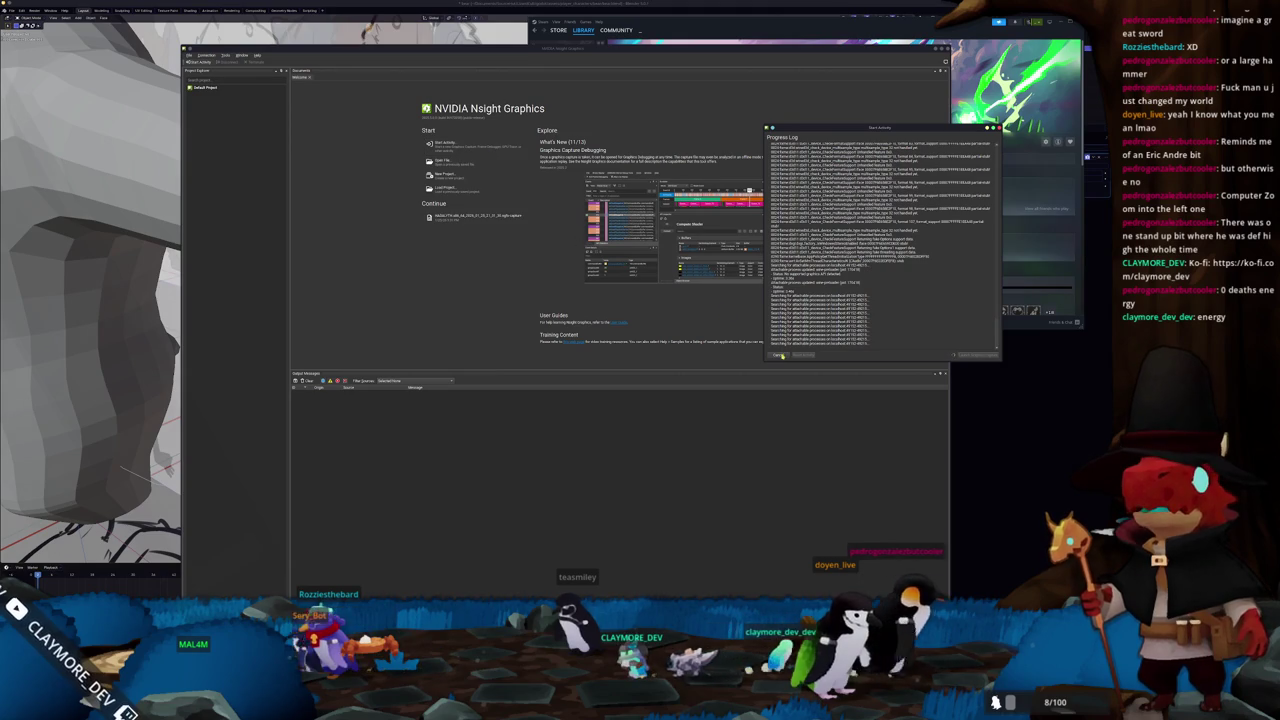
click(780, 355)
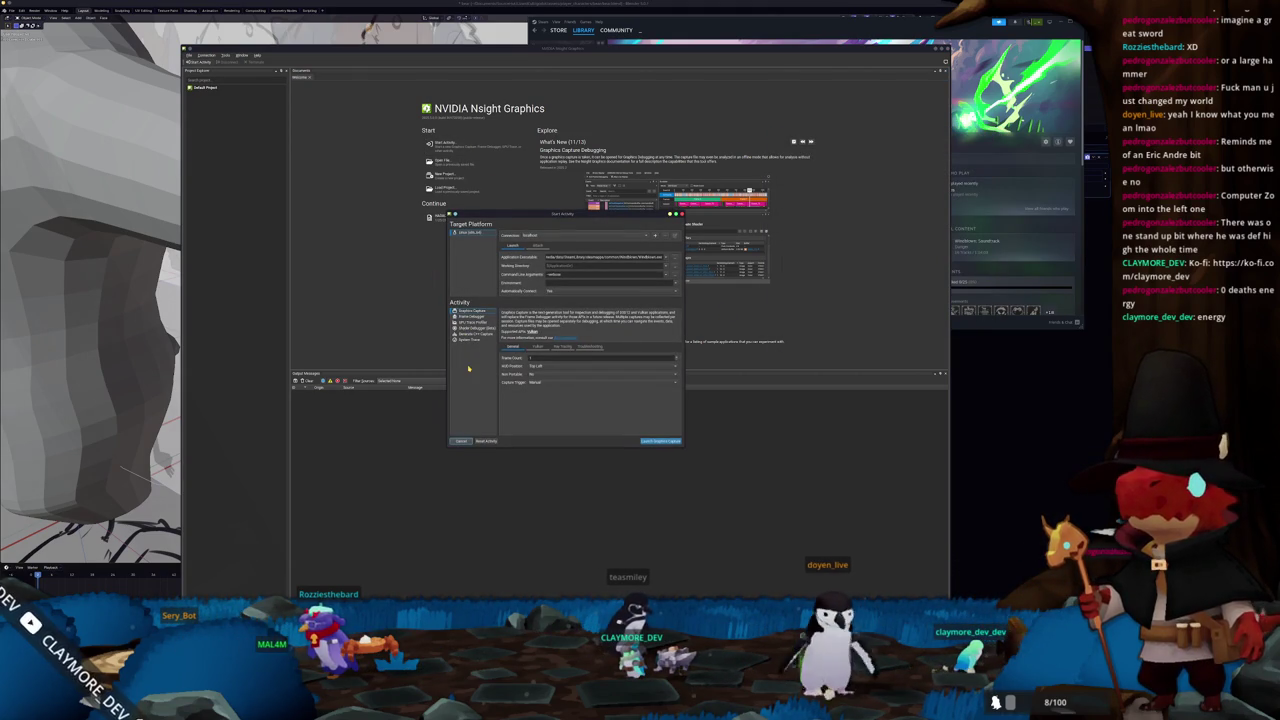
- Switch to the Attach tab, refresh the running-process list, and dismiss Steam's controller popup
click(531, 247)
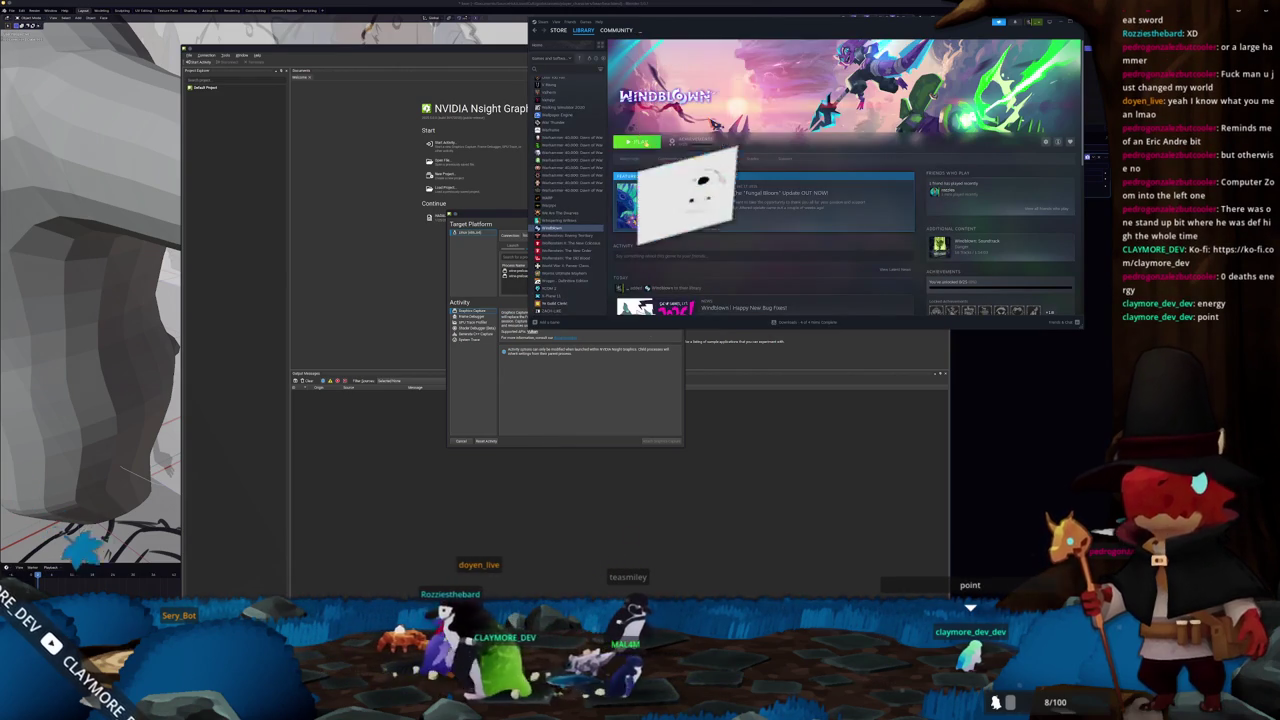
click(571, 390)
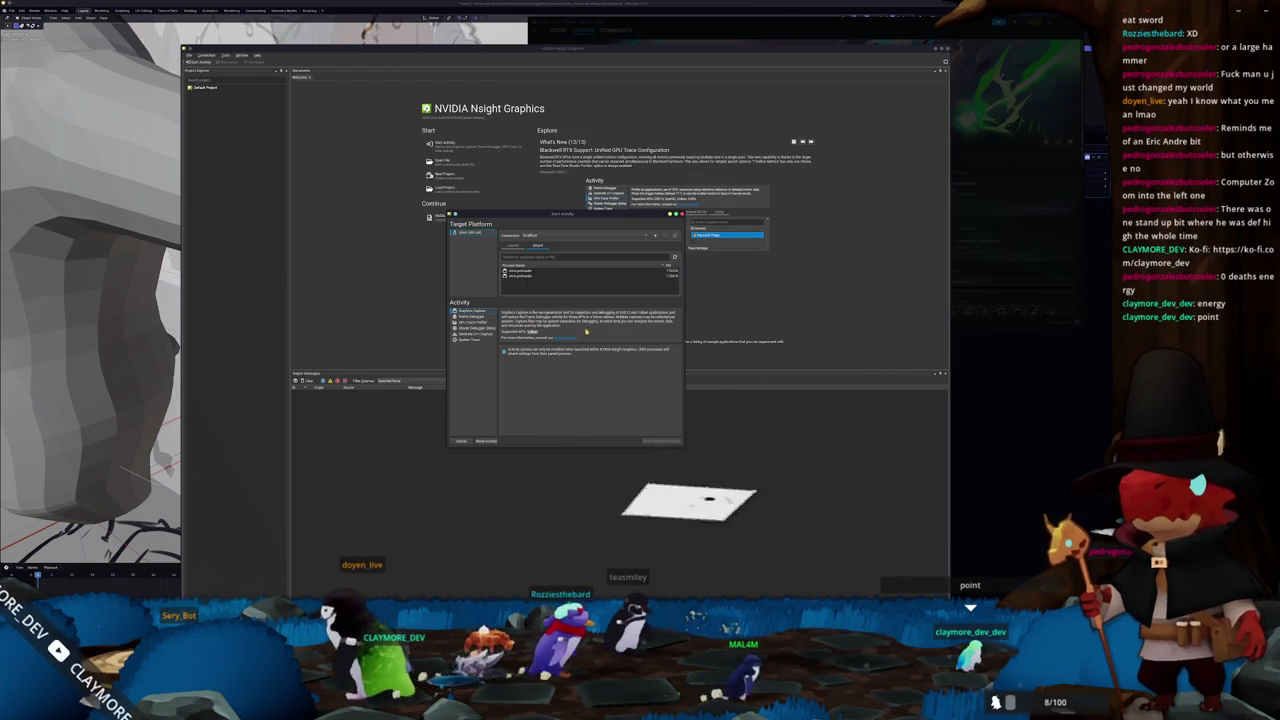
click(675, 257)
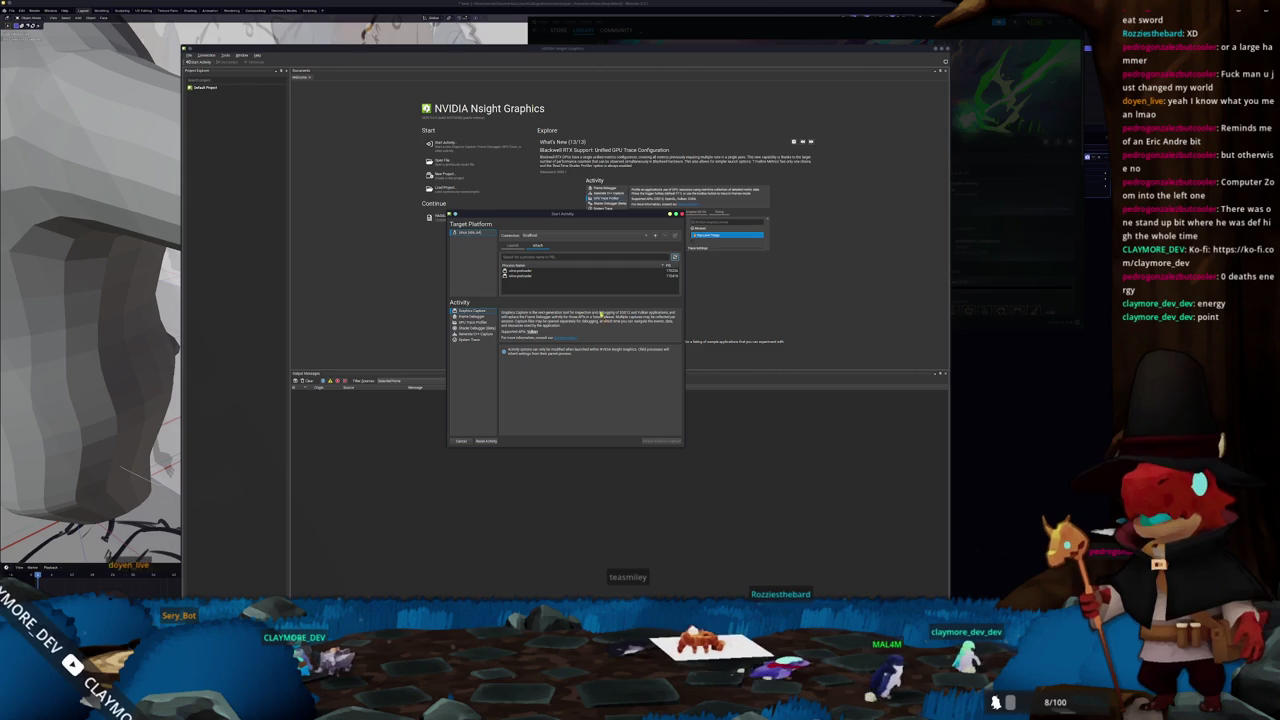
drag(577, 210, 577, 88)
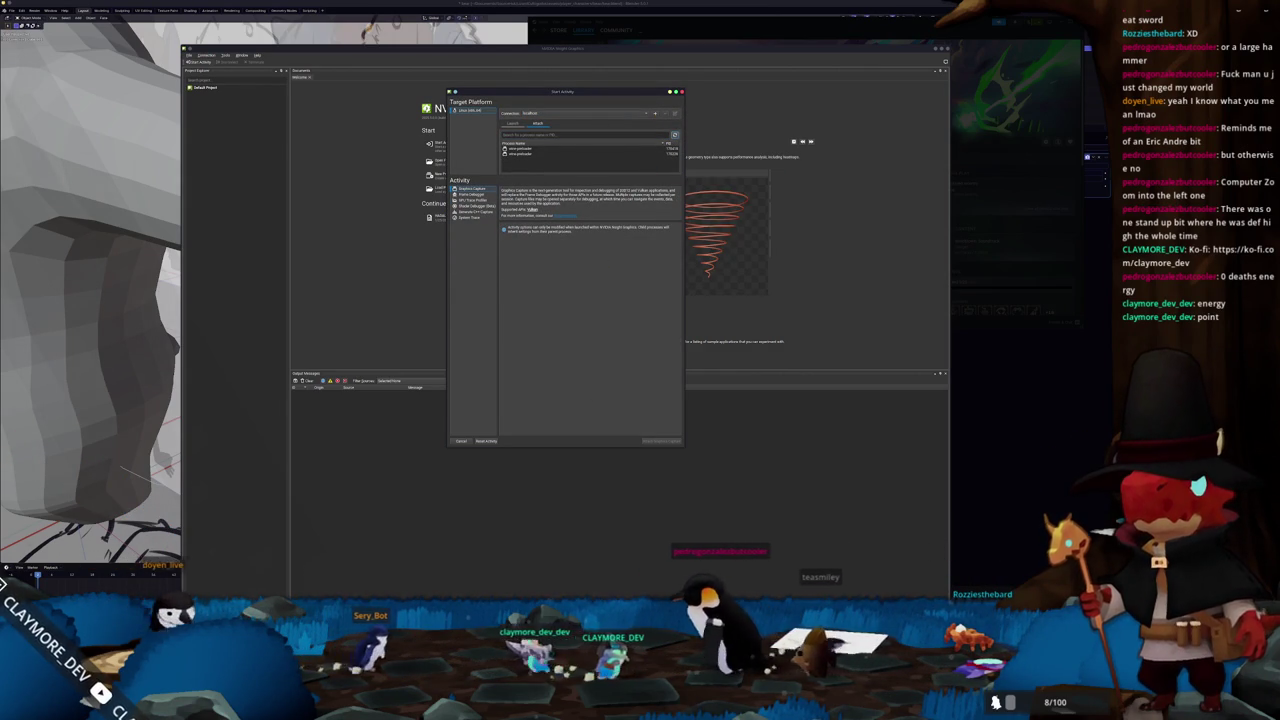
click(806, 232)
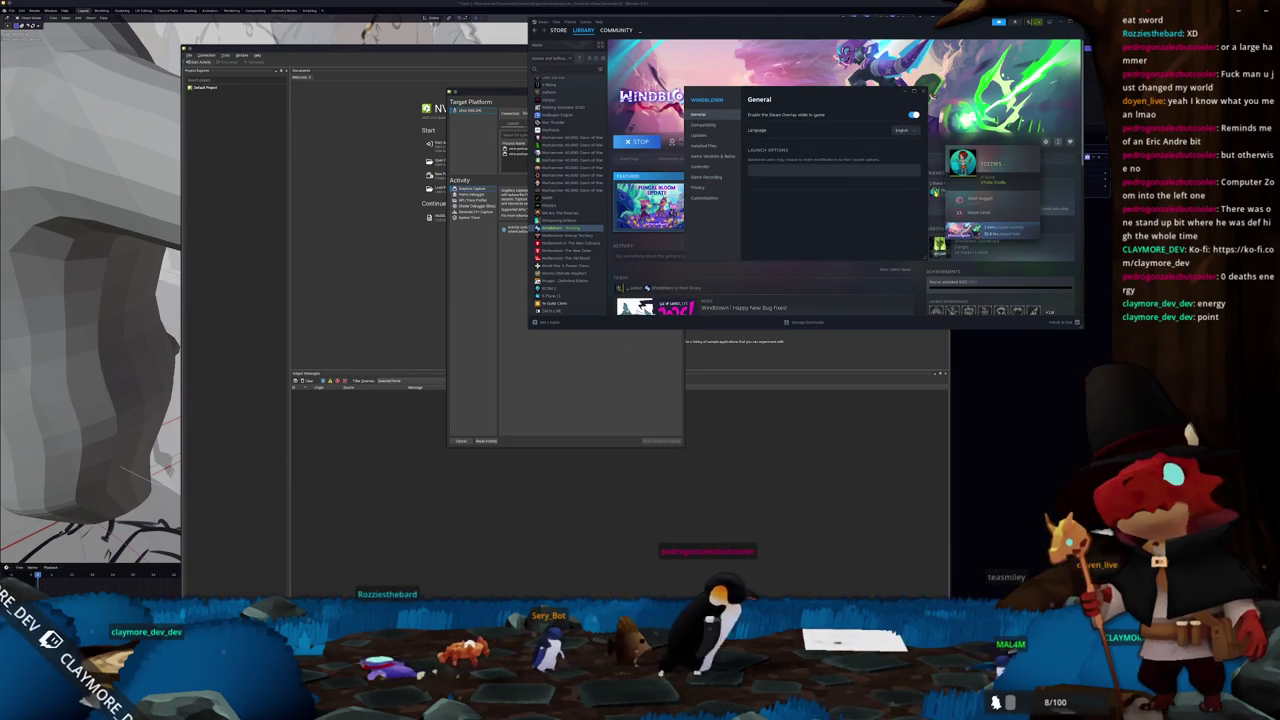
- Review Windblown's Compatibility and Updates properties in Steam, close them, and bring Nsight's dialog forward
click(754, 175)
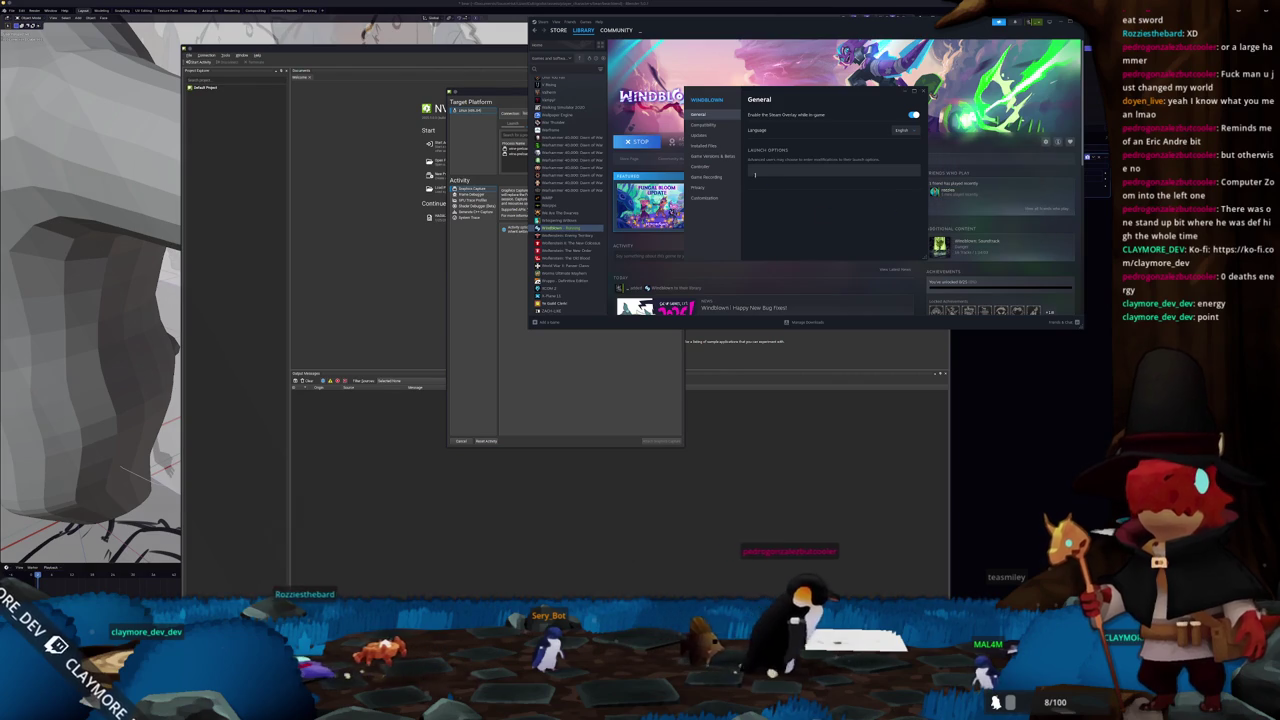
click(703, 124)
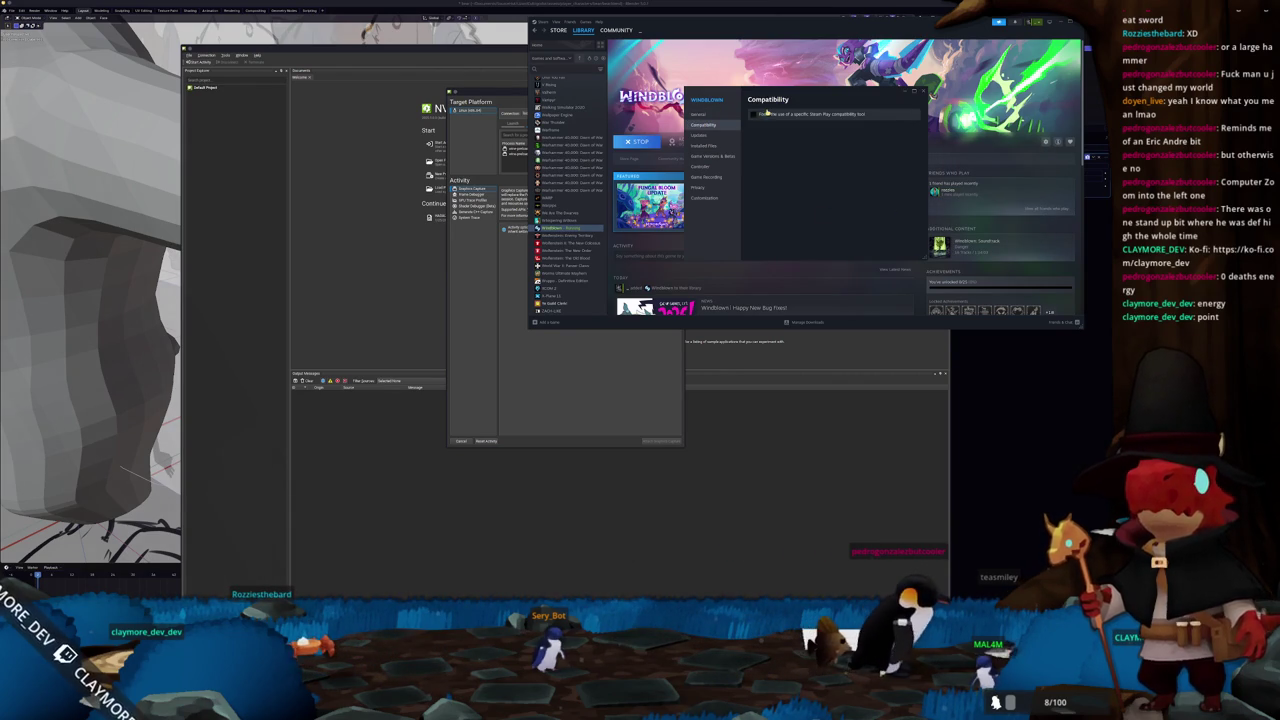
click(704, 135)
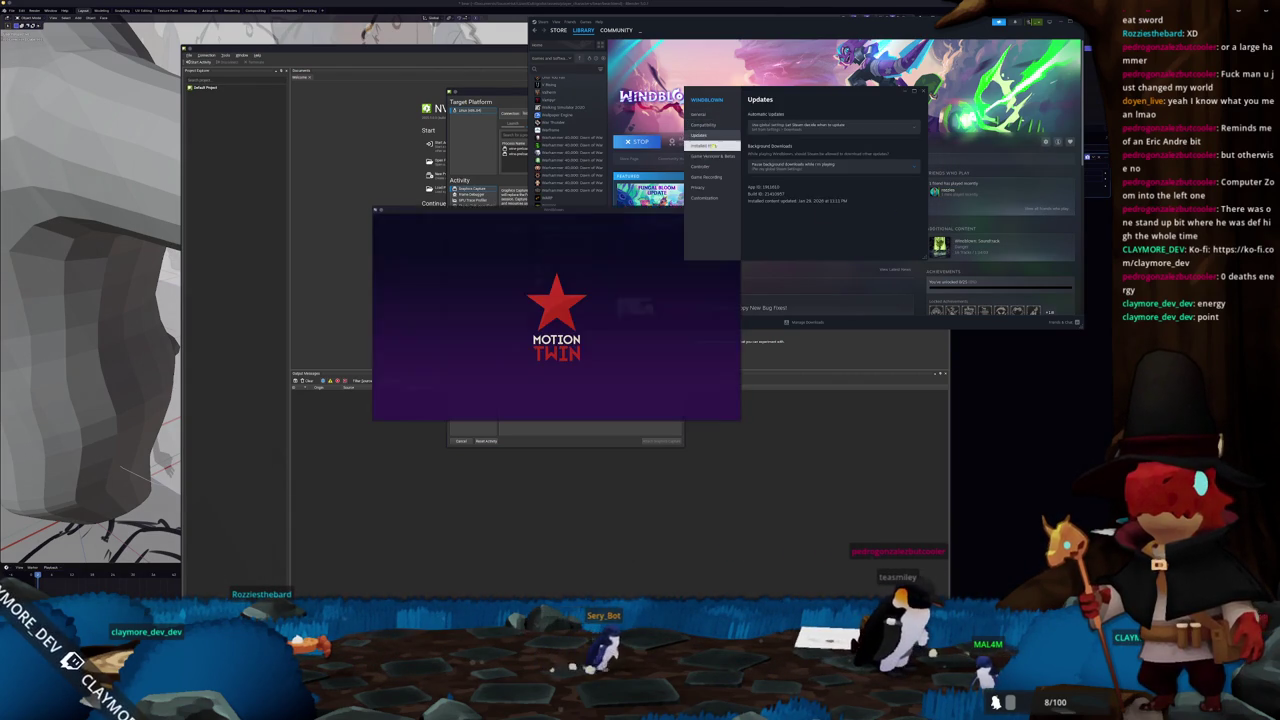
click(920, 91)
mouse_move(675, 209)
mouse_down()
mouse_move(711, 318)
mouse_move(771, 353)
mouse_move(970, 352)
mouse_up()
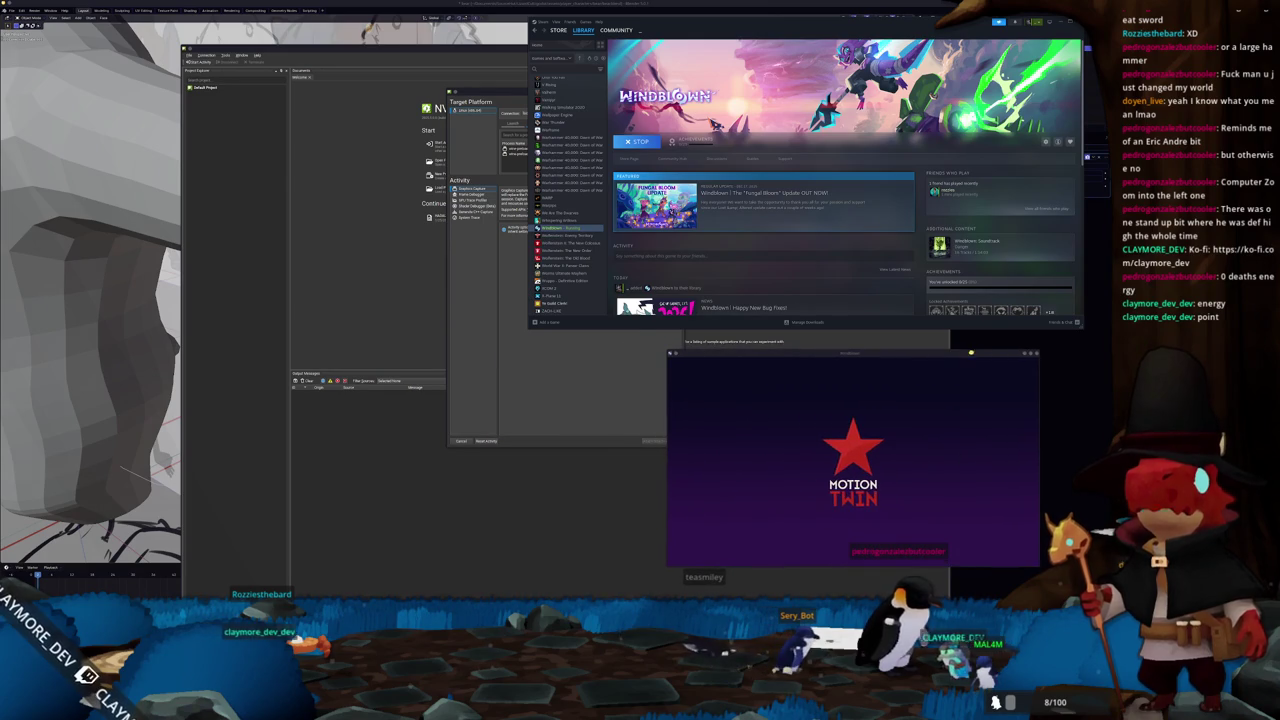
click(615, 386)
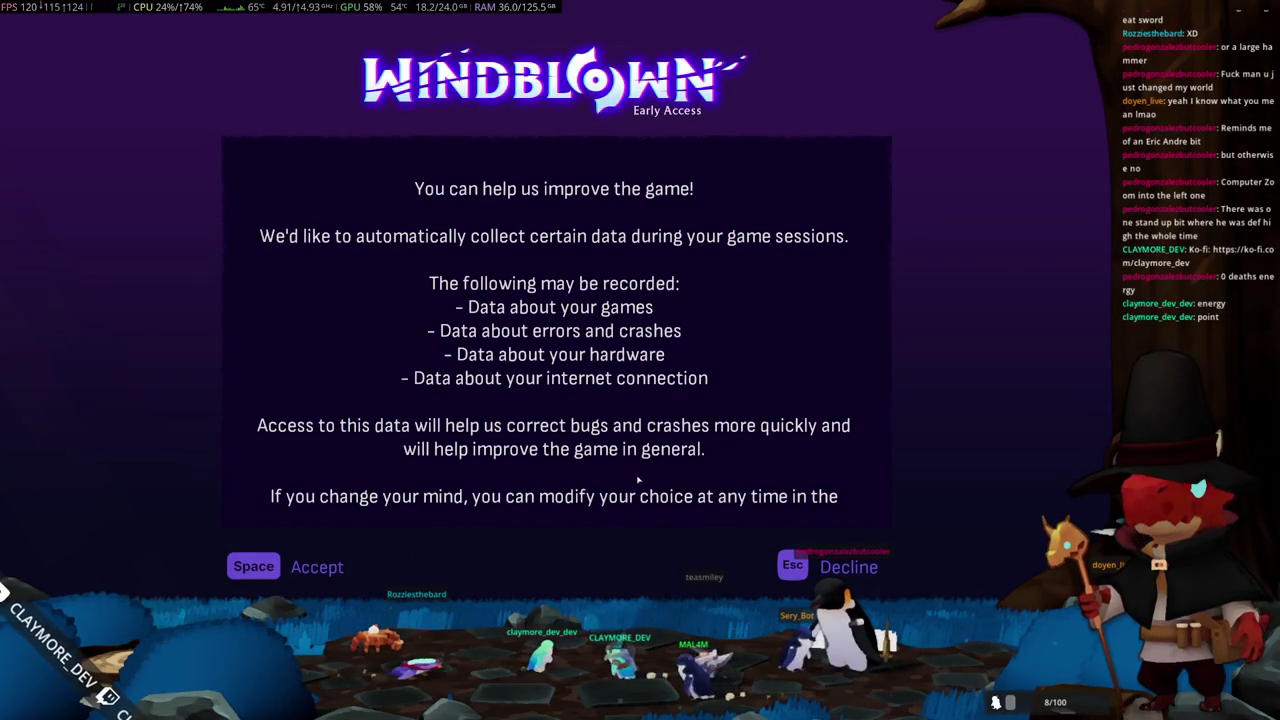
- Accept the data-collection and early-access notices, choose Login via Steam, and open Options
key(space)
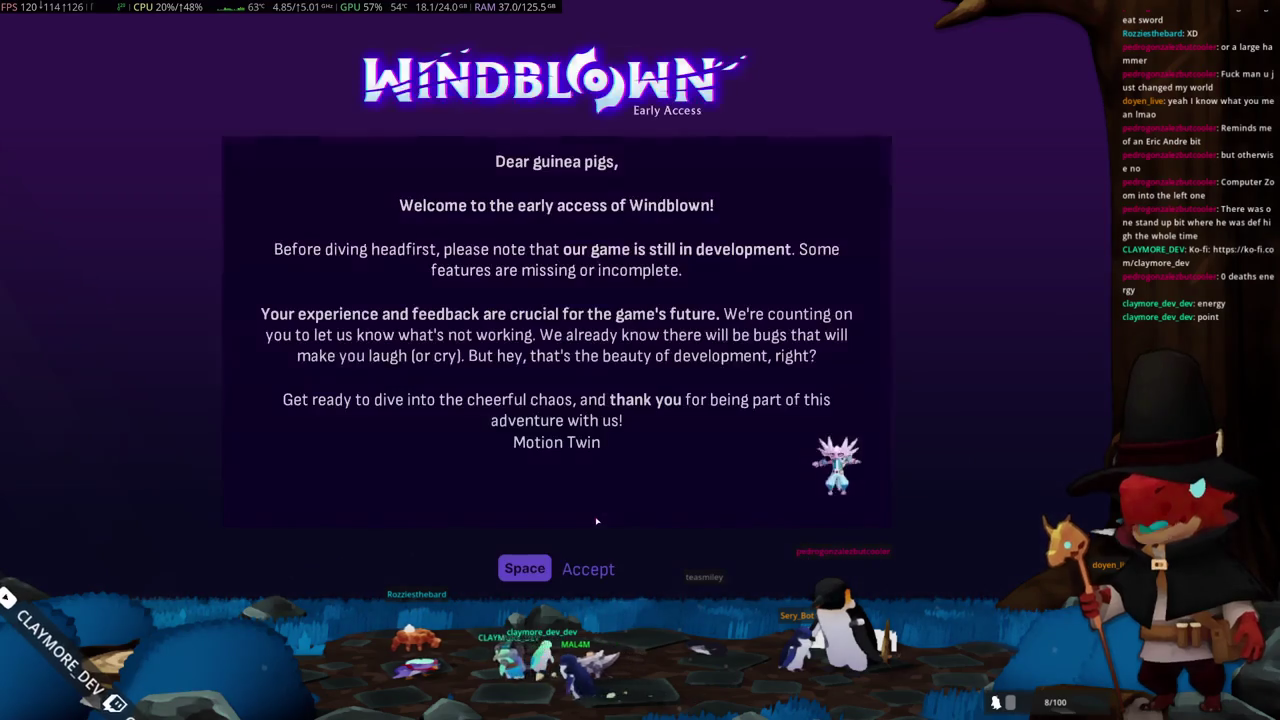
key(space)
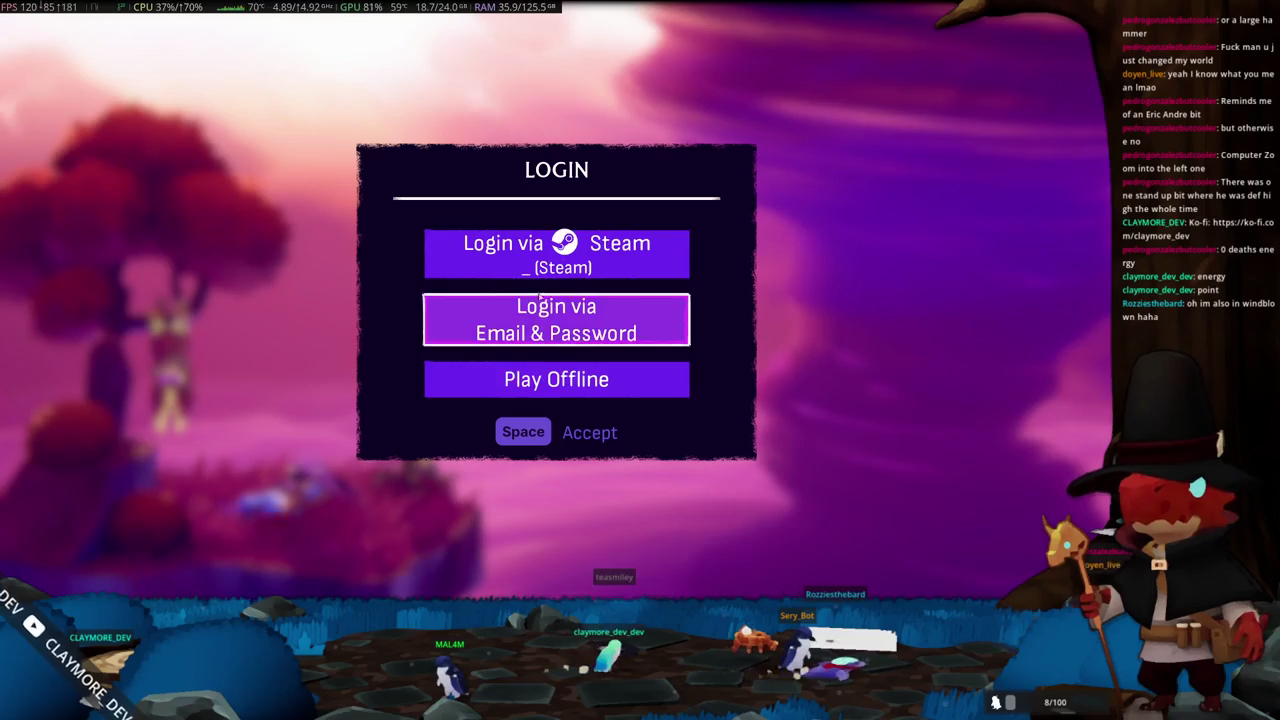
click(538, 266)
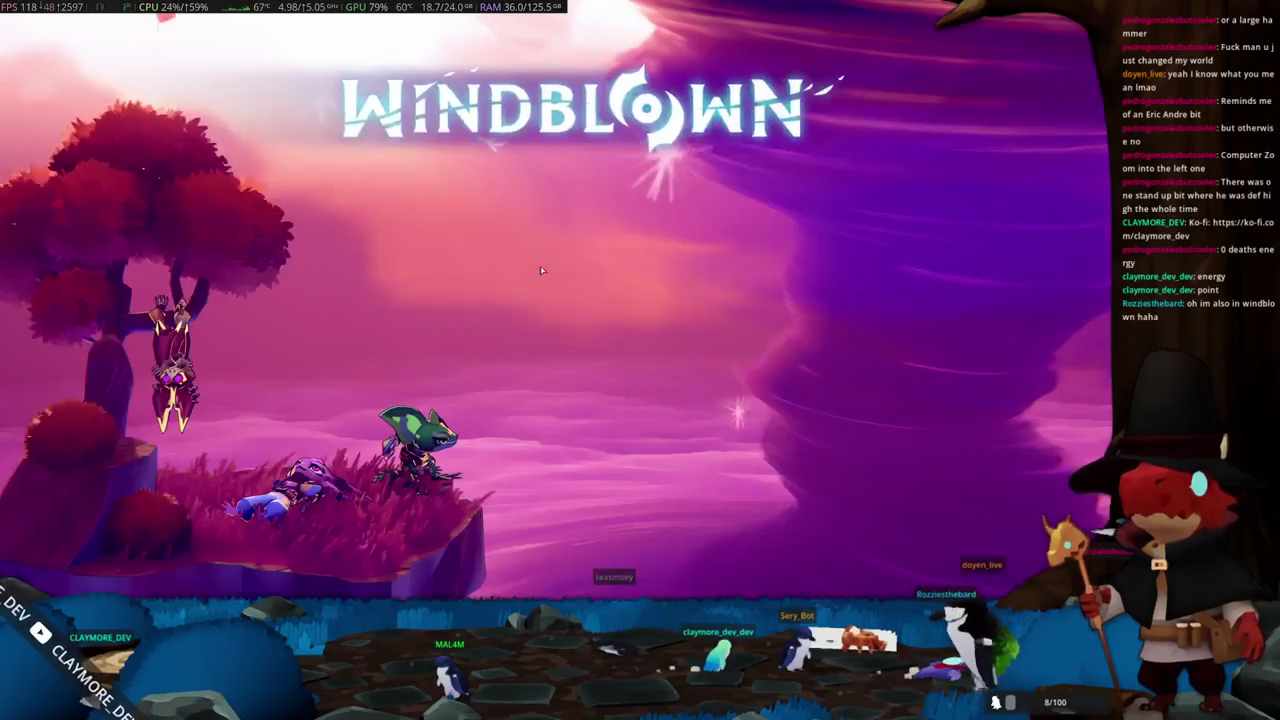
click(541, 313)
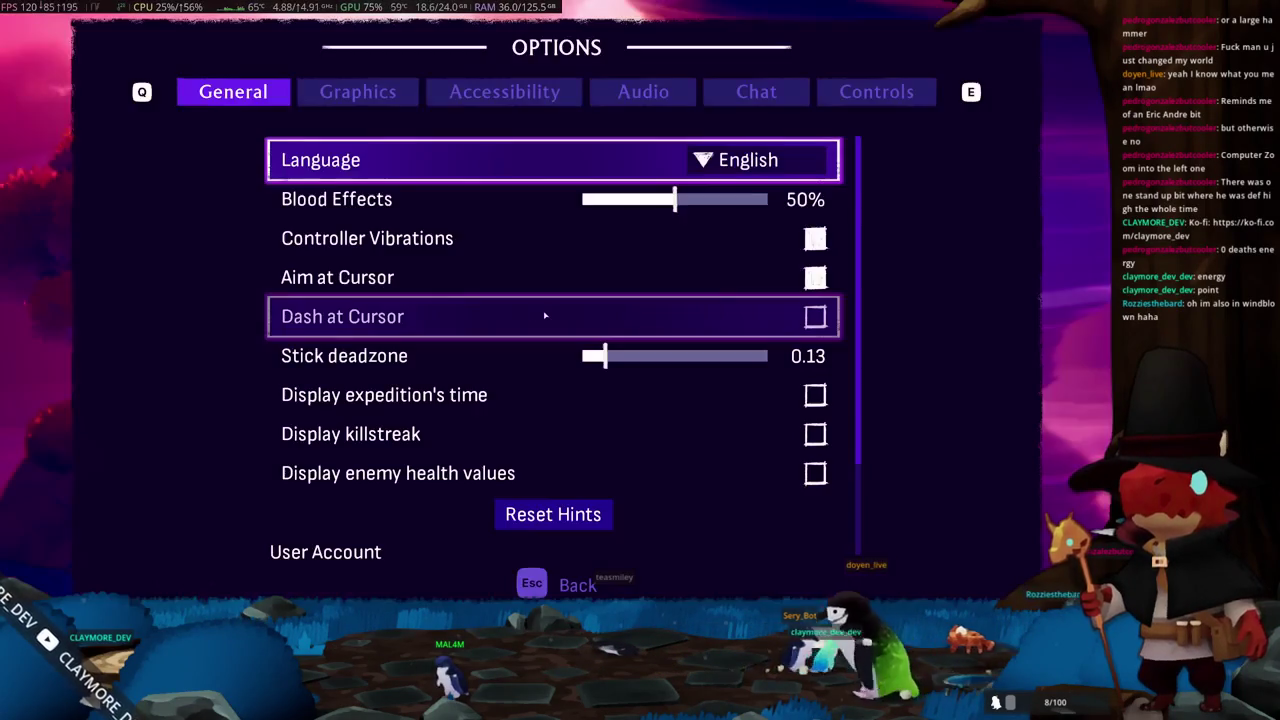
- Lower the Master, Music and SFX volumes to about 30% in the Audio options
key(e)
key(e)
key(e)
drag(776, 157, 638, 170)
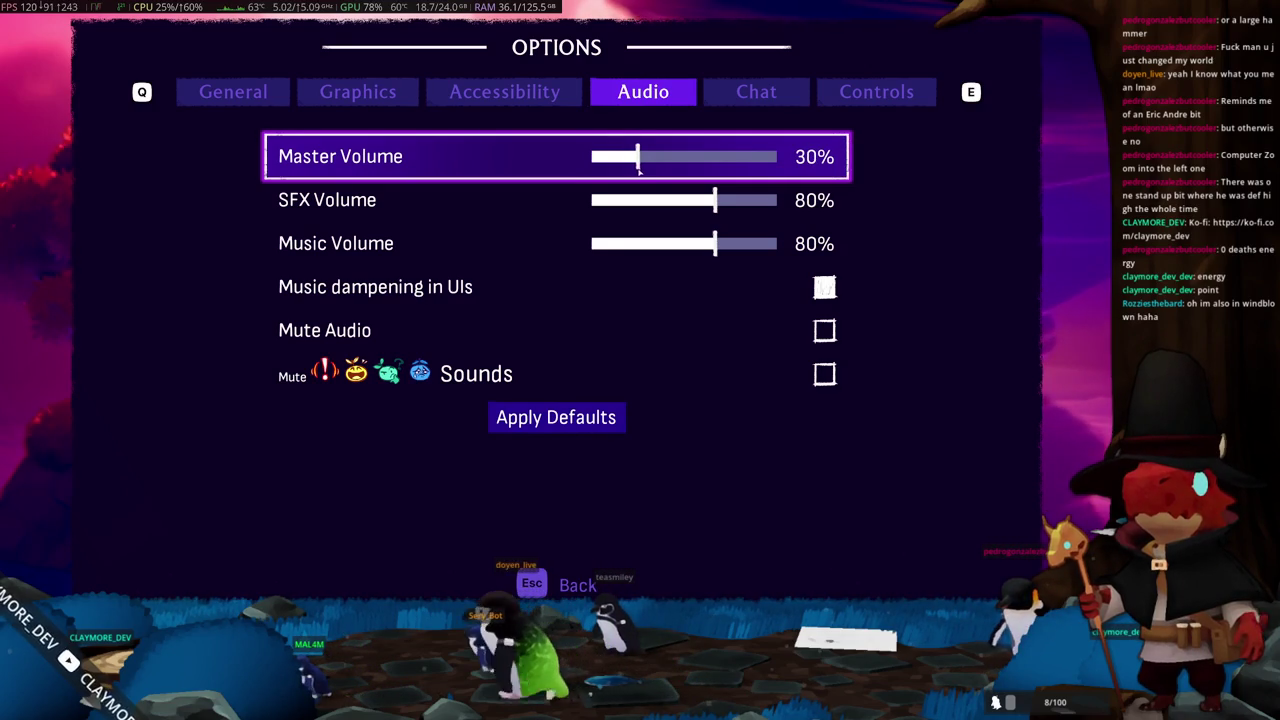
key(Escape)
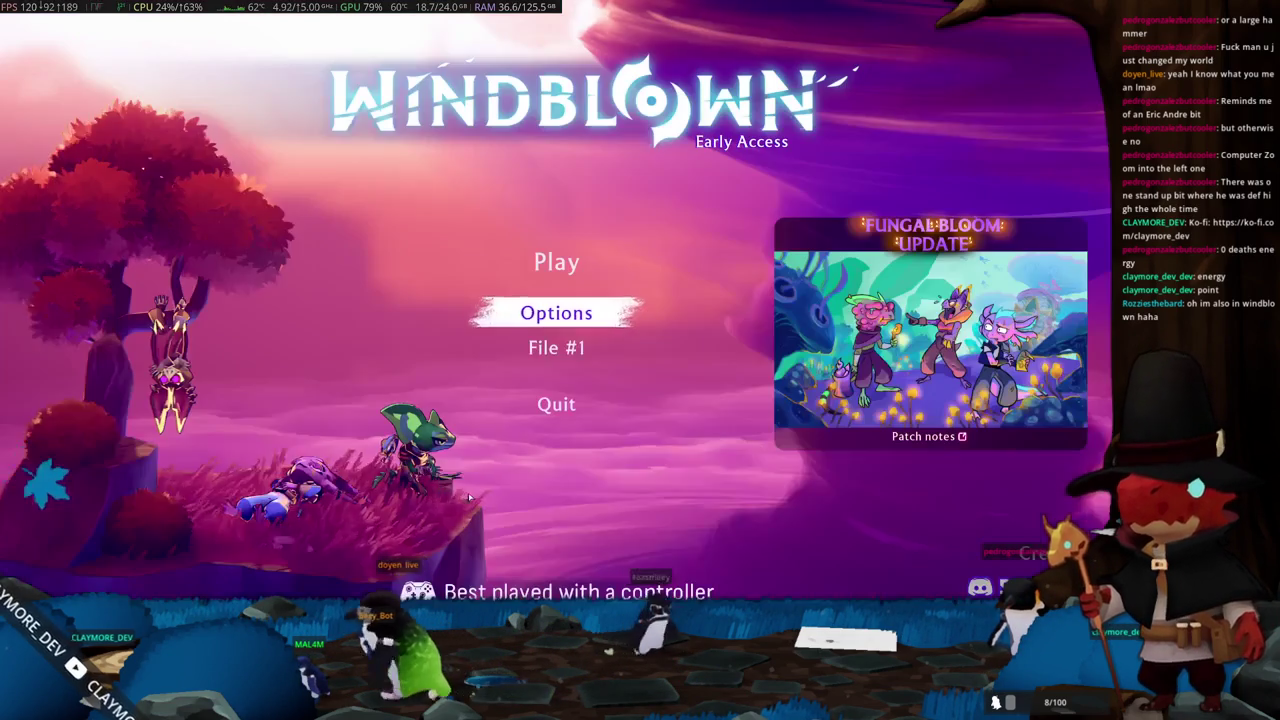
key(Return)
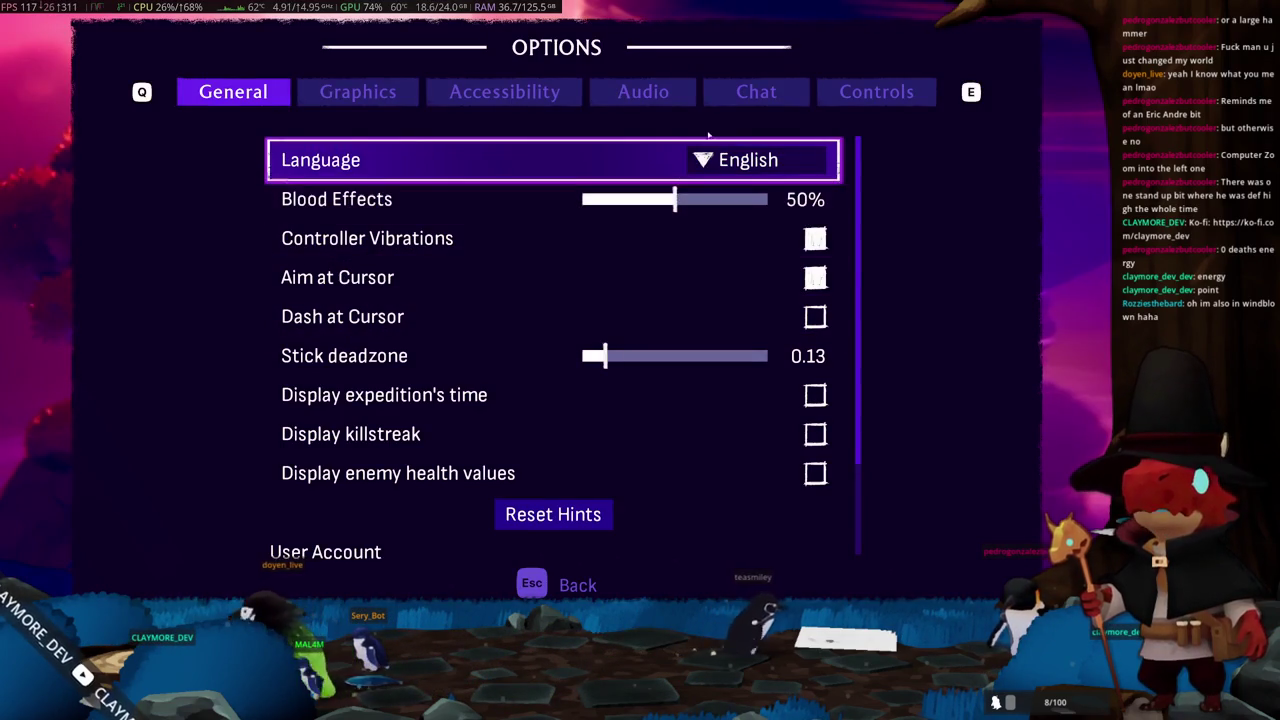
key(e)
key(e)
key(e)
click(614, 245)
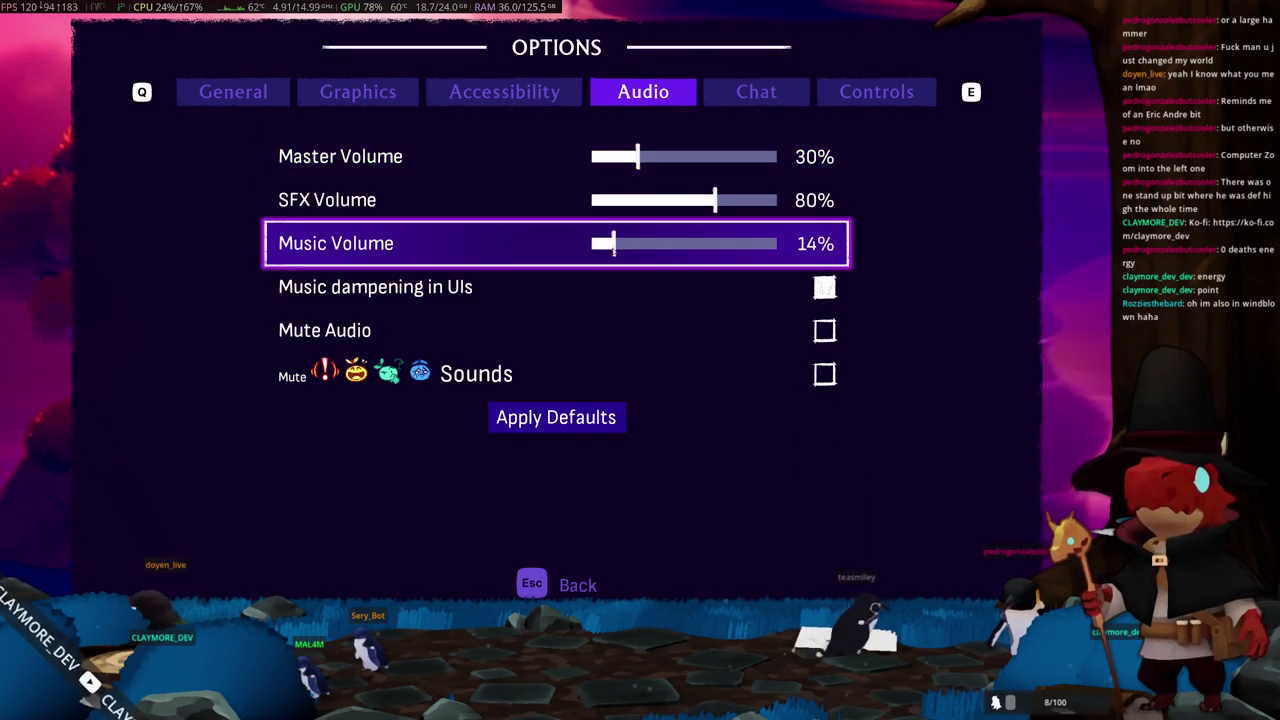
mouse_move(614, 245)
mouse_down()
mouse_move(663, 245)
mouse_move(628, 245)
mouse_move(646, 245)
mouse_move(637, 250)
mouse_up()
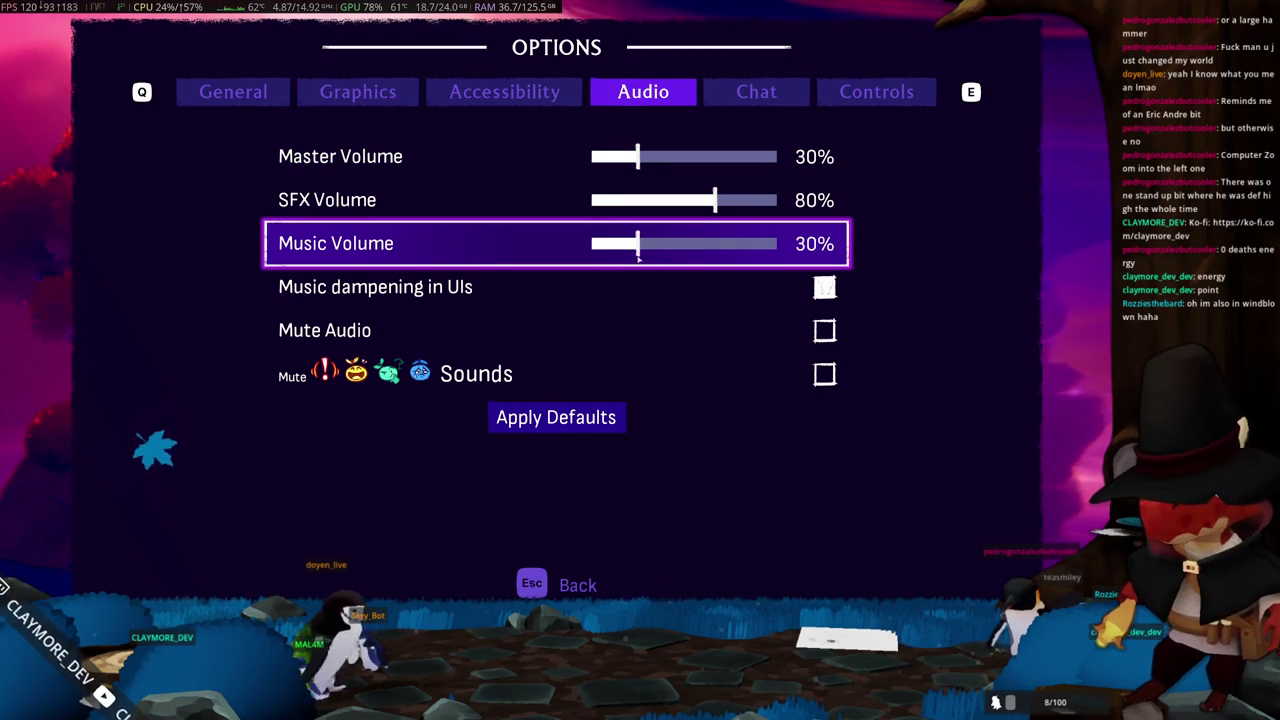
drag(641, 200, 637, 232)
key(Escape)
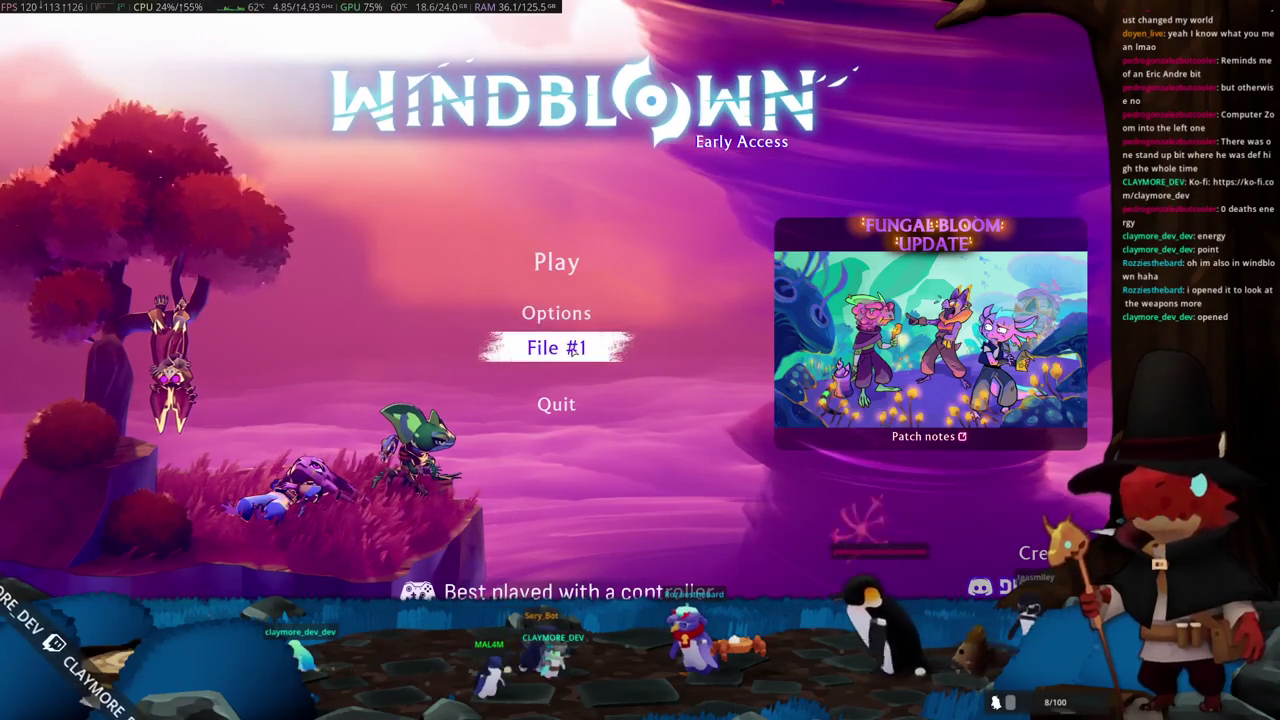
- Open the saves list and view save #1's edit dialog, then close it
click(573, 350)
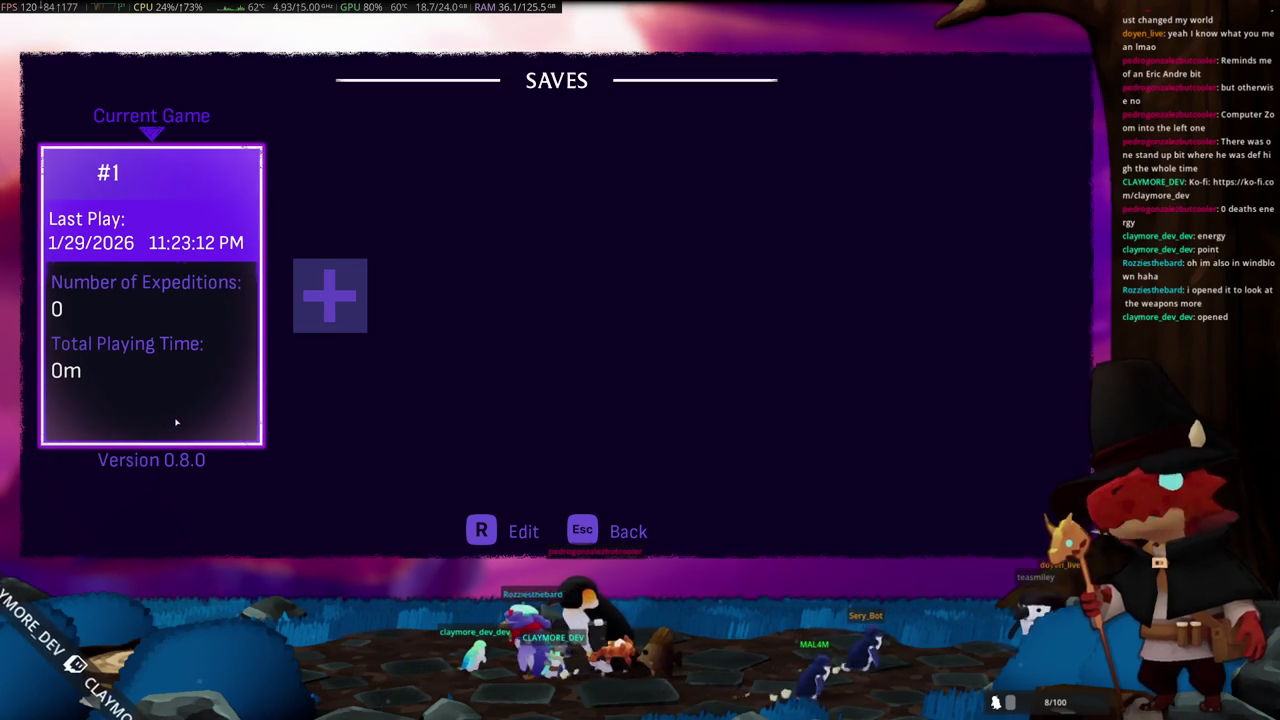
key(Escape)
key(Return)
key(r)
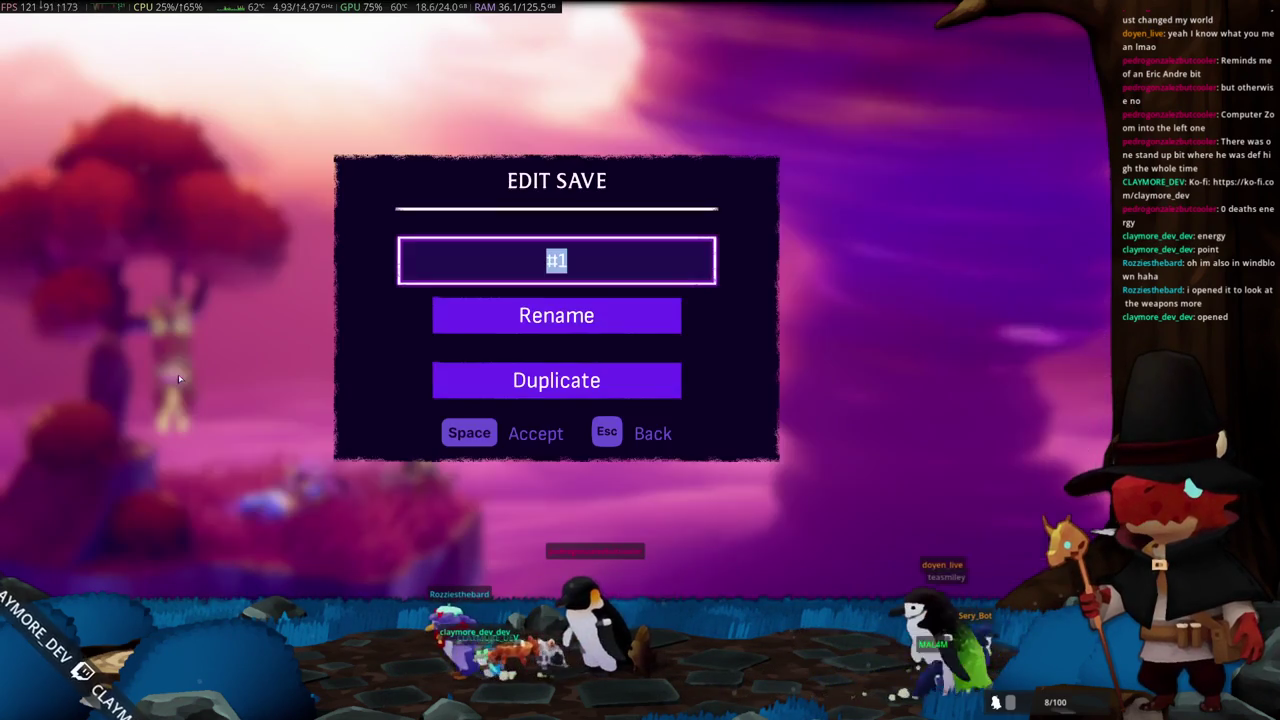
key(Return)
click(557, 328)
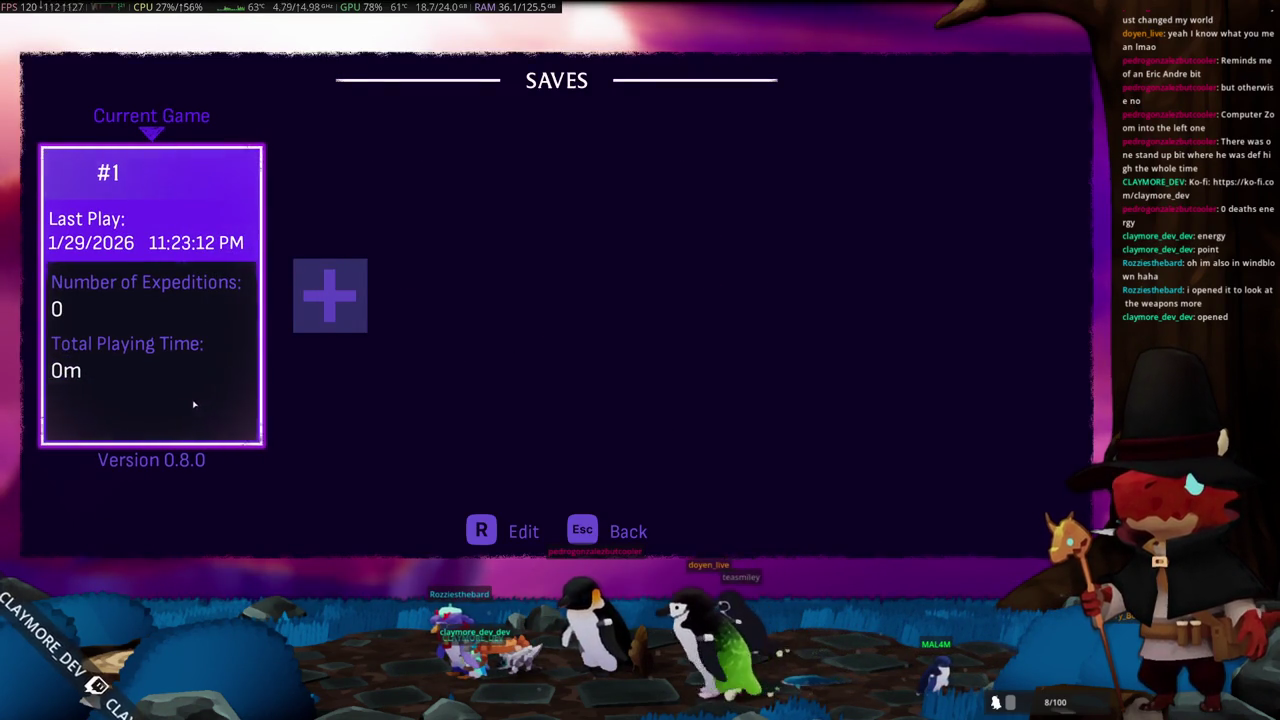
- Take a screenshot selection of the save #1 card and leave the game
key(Print)
mouse_move(28, 132)
mouse_down()
mouse_move(64, 148)
mouse_move(278, 468)
mouse_up()
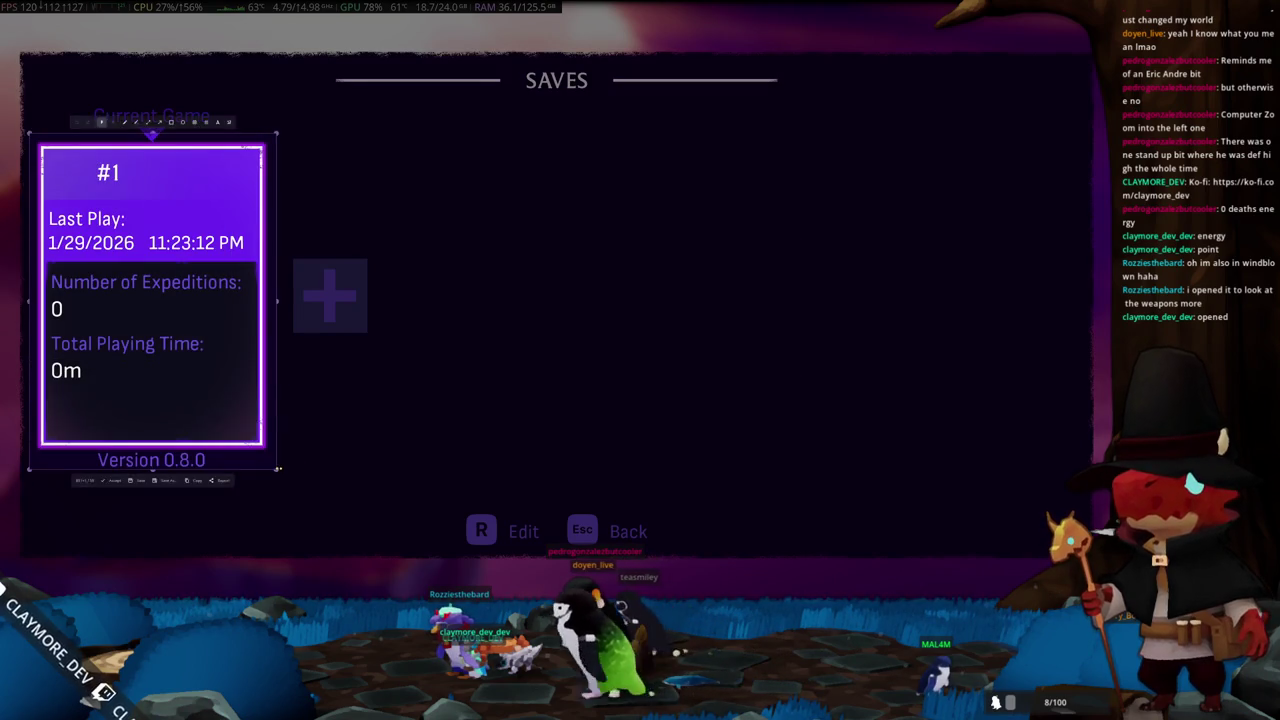
key(ctrl+c)
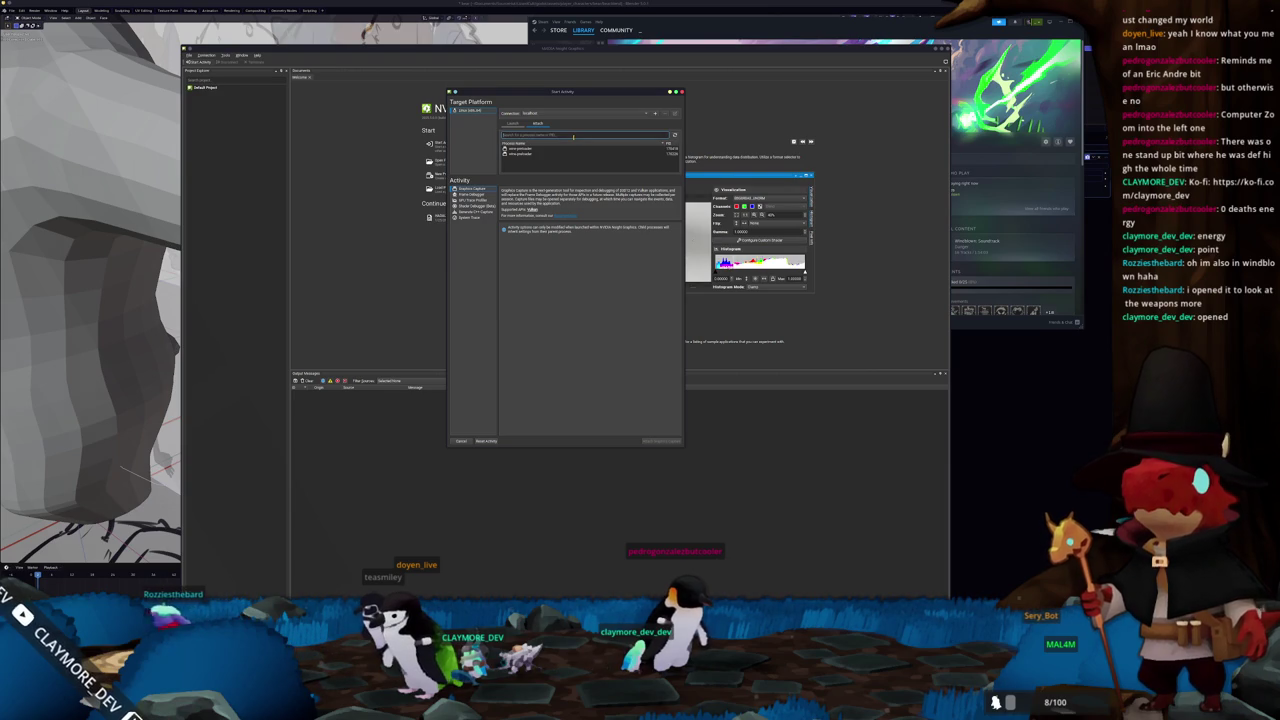
- From the Launch tab, start Graphics Capture while keeping interfering processes, then close the finished log
click(514, 123)
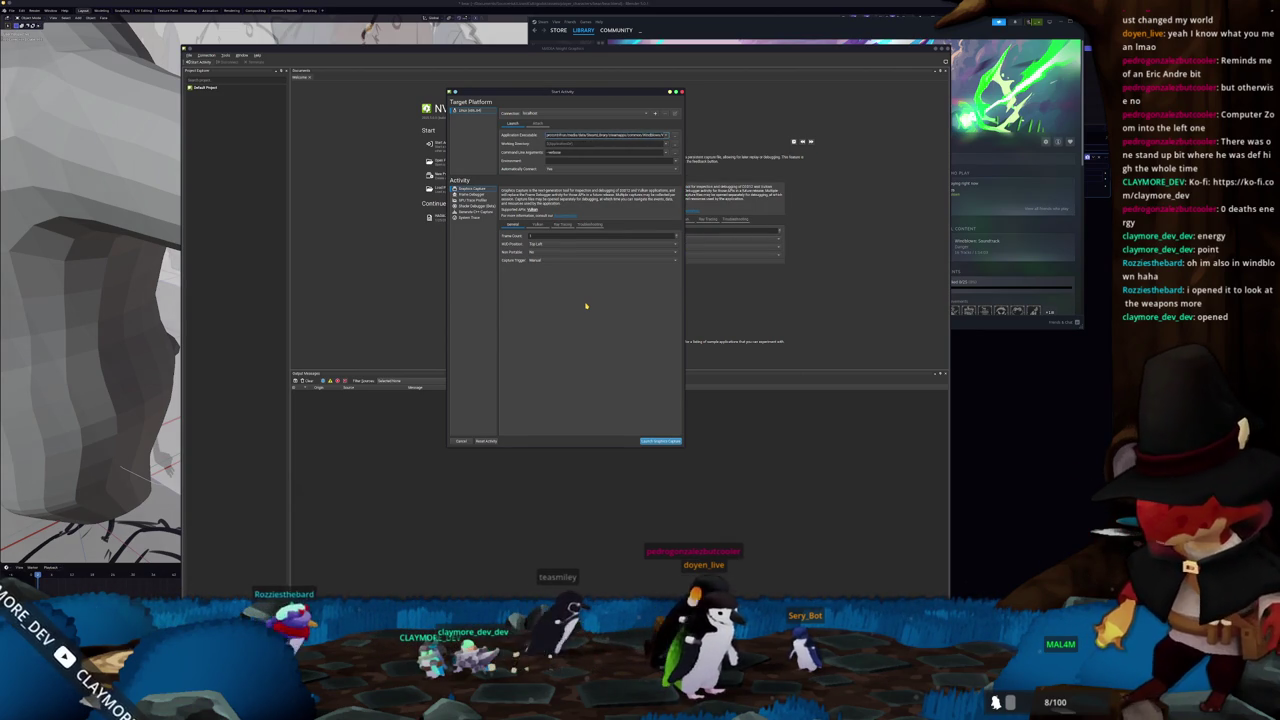
click(662, 441)
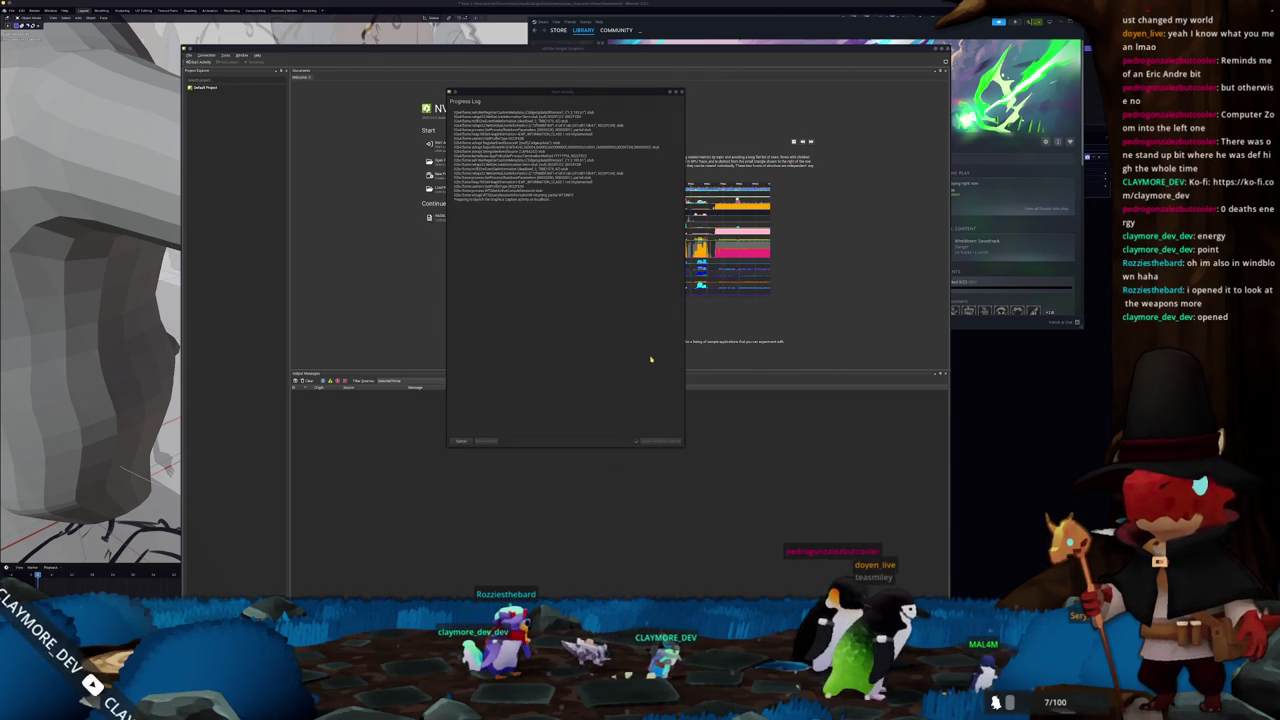
click(563, 355)
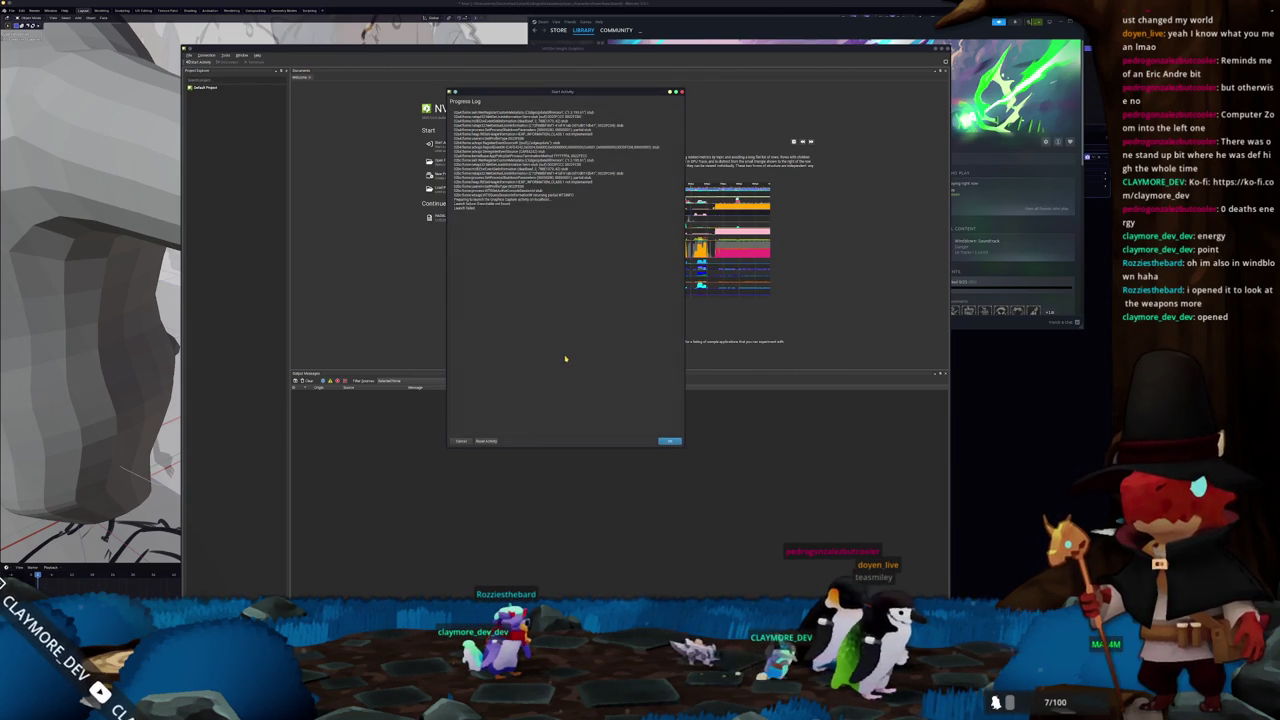
click(670, 441)
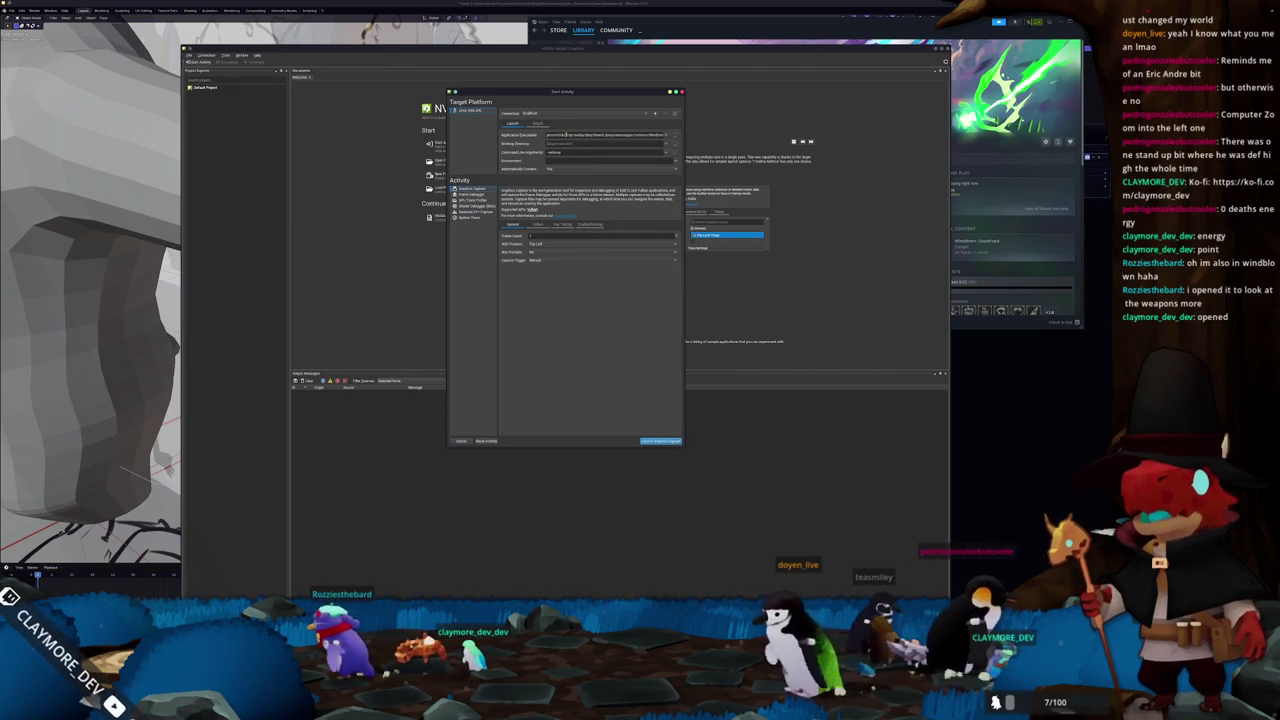
- Point Application Executable at the game's executable using the browse dialog
drag(567, 135, 538, 140)
key(ctrl+v)
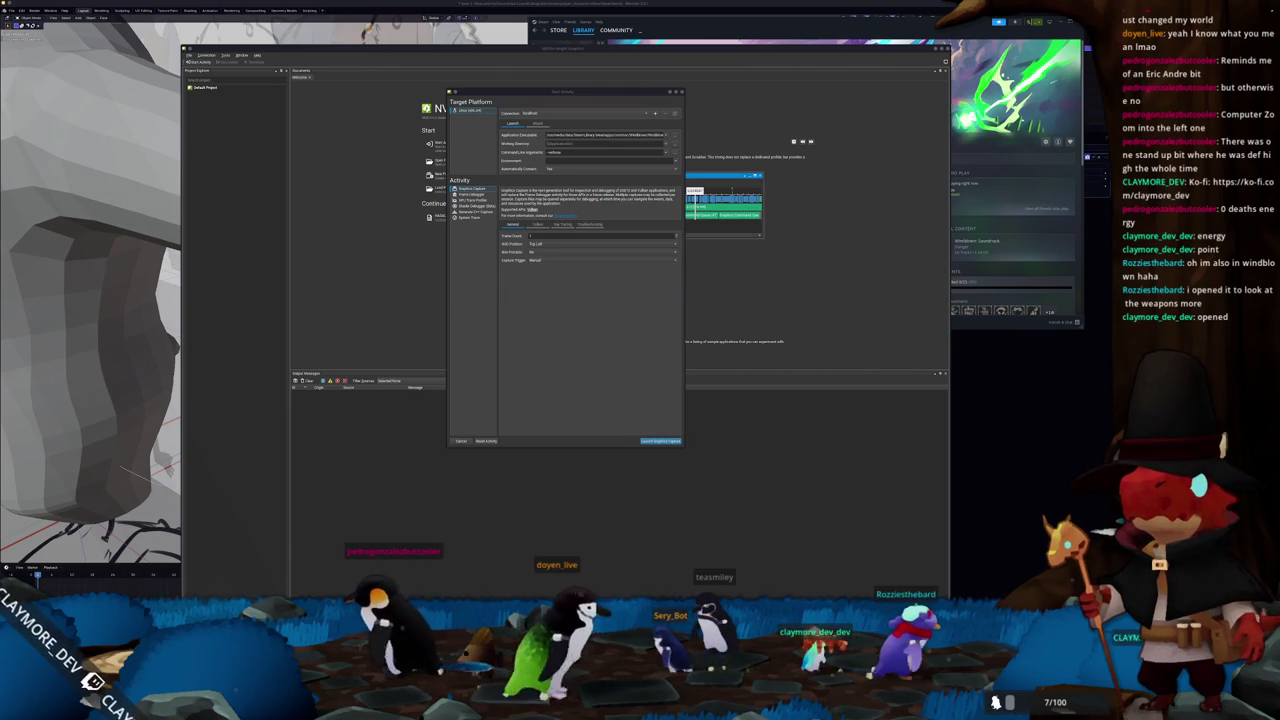
click(667, 135)
click(667, 136)
click(675, 135)
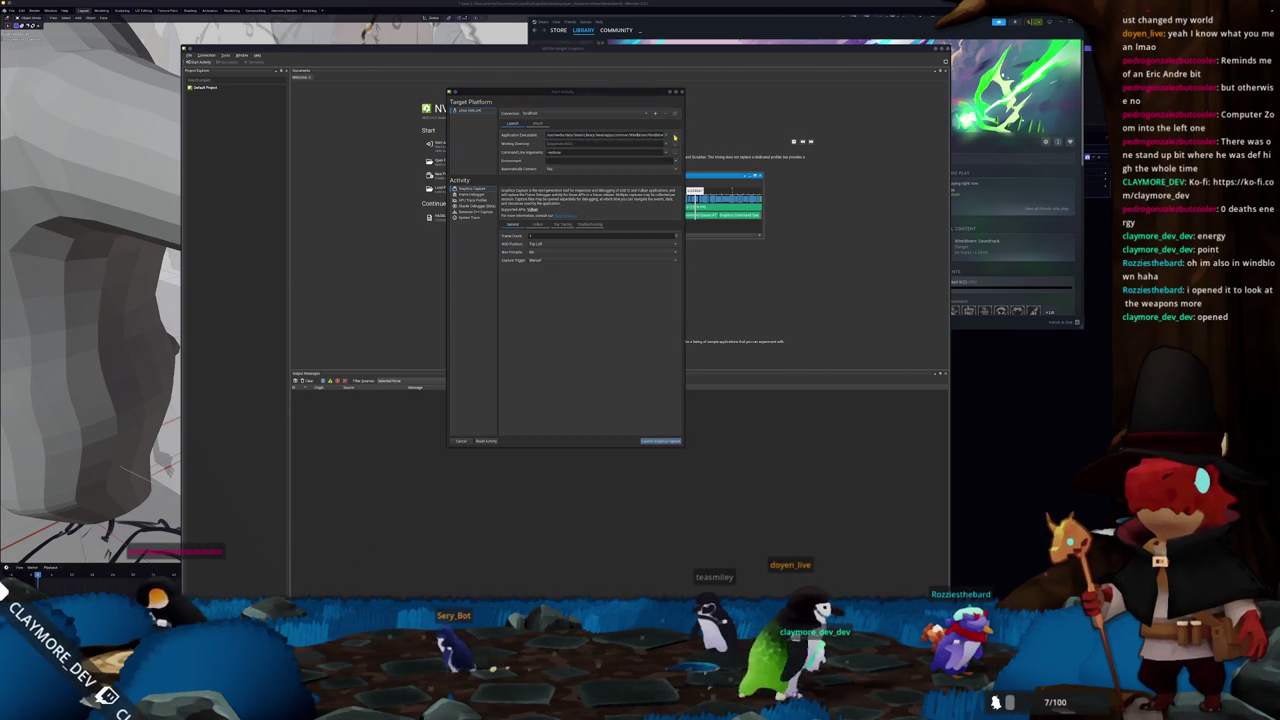
double_click(555, 265)
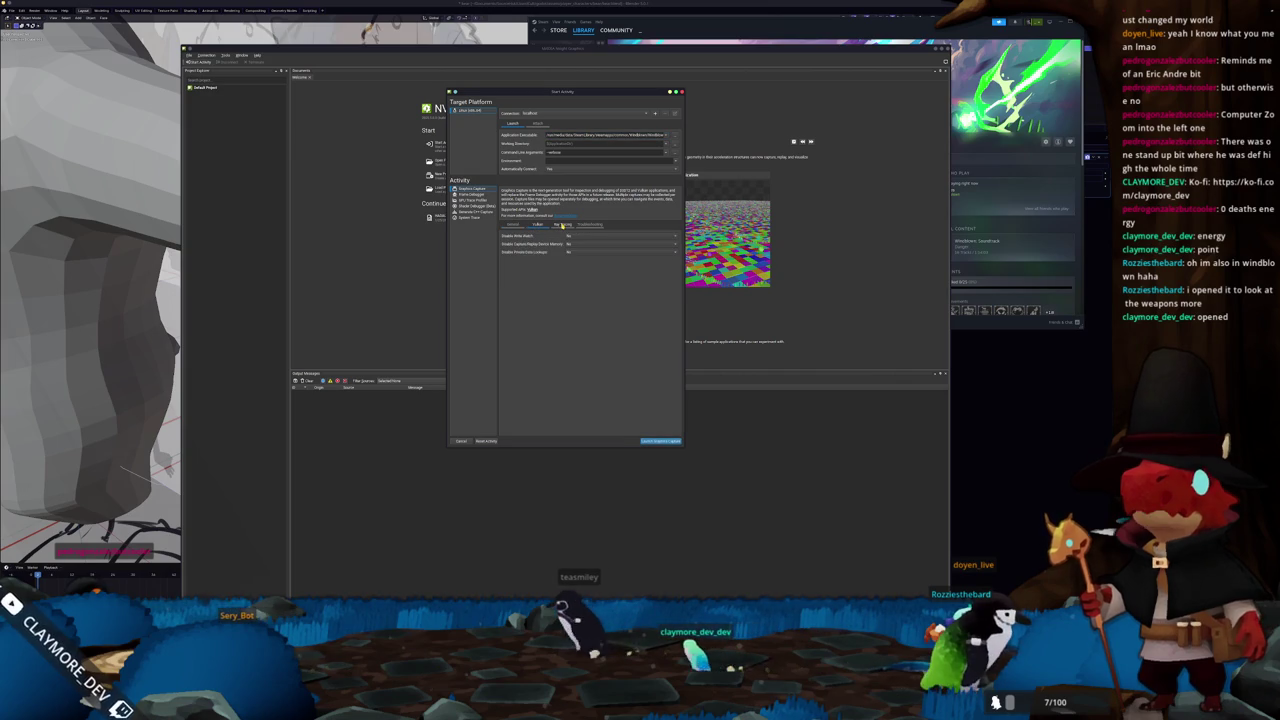
- Set Automatically Connect and delete -vulkan from the Command Line Arguments
click(562, 225)
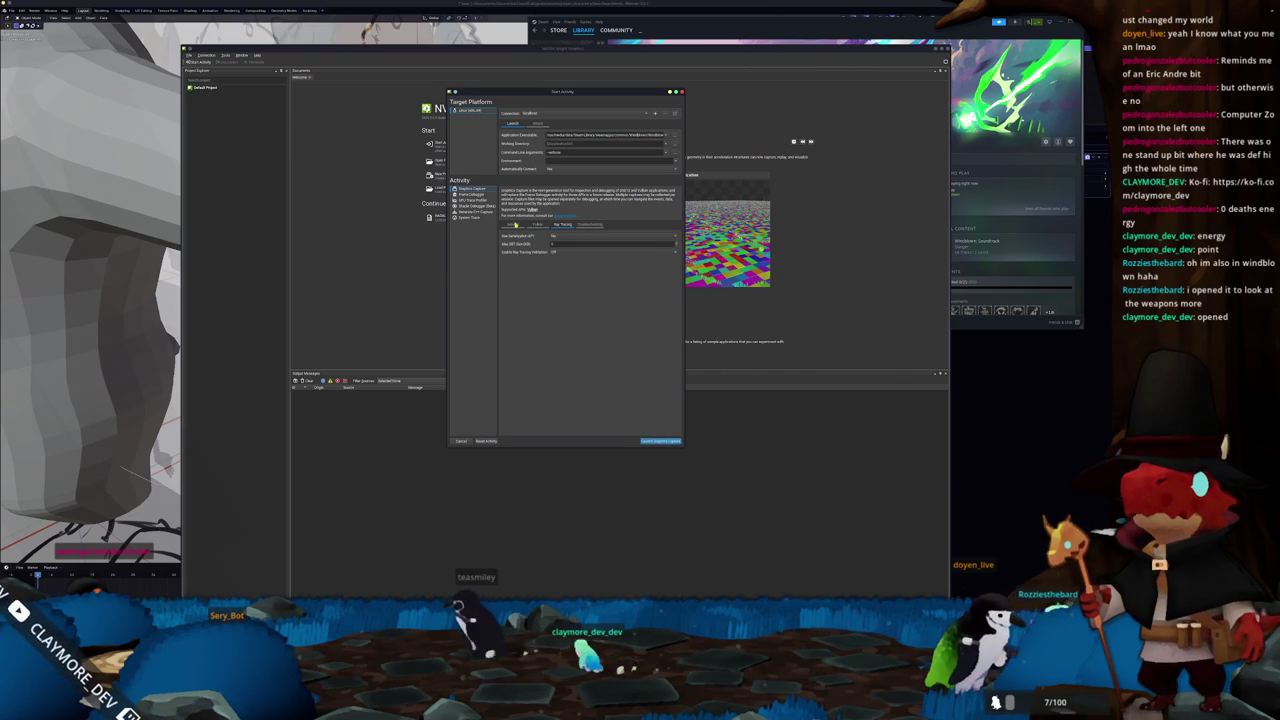
click(512, 225)
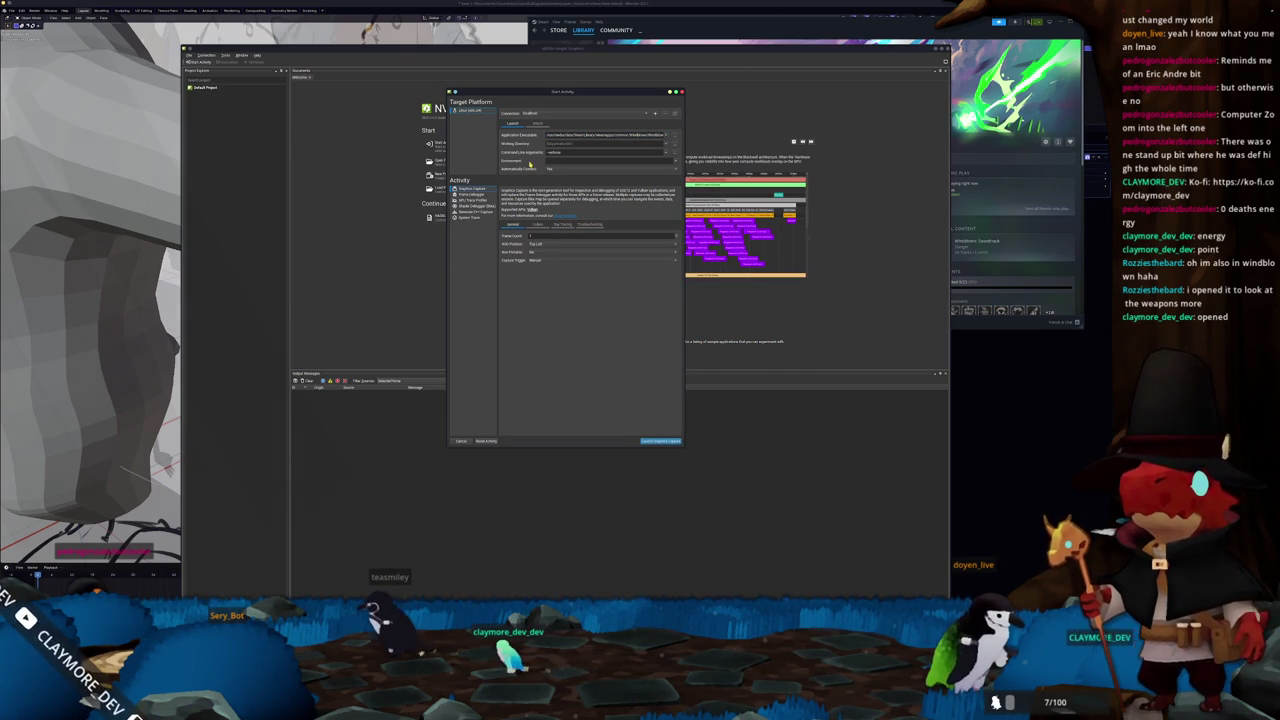
click(550, 170)
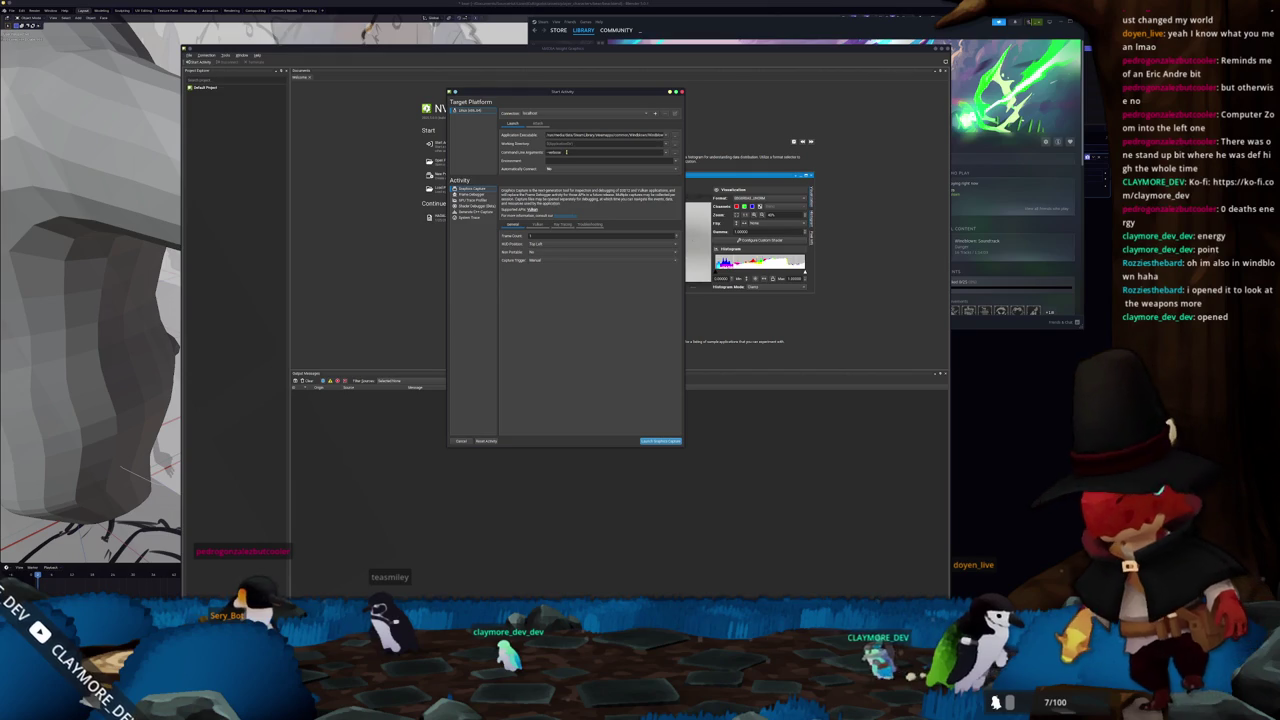
click(563, 152)
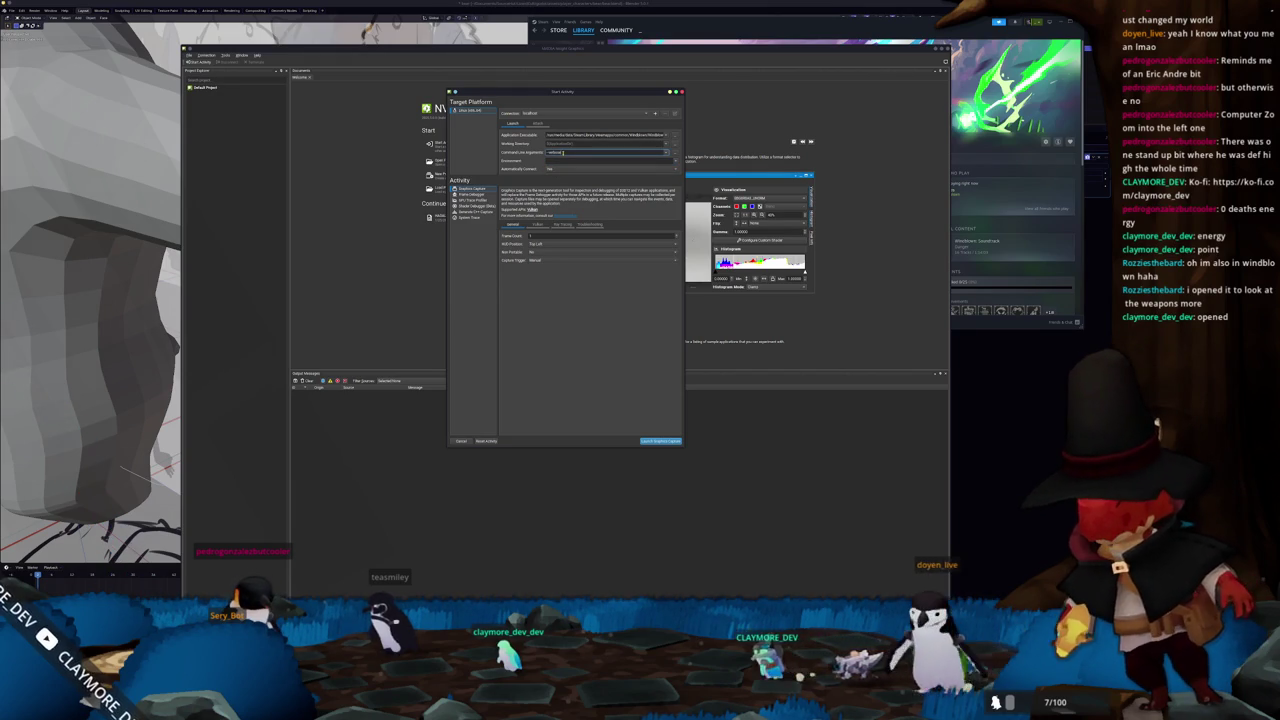
key(BackSpace)
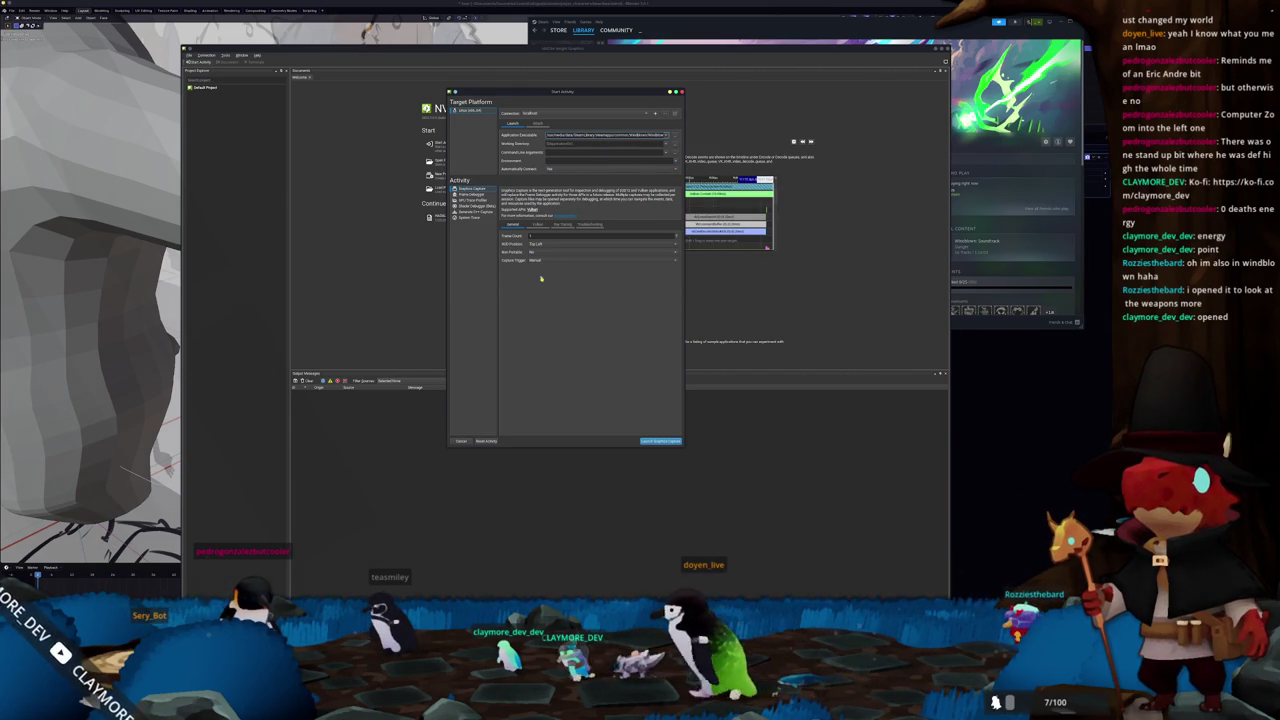
- Open a terminal and run protontricks
key(ctrl+alt+t)
text(protontricks)
key(Return)
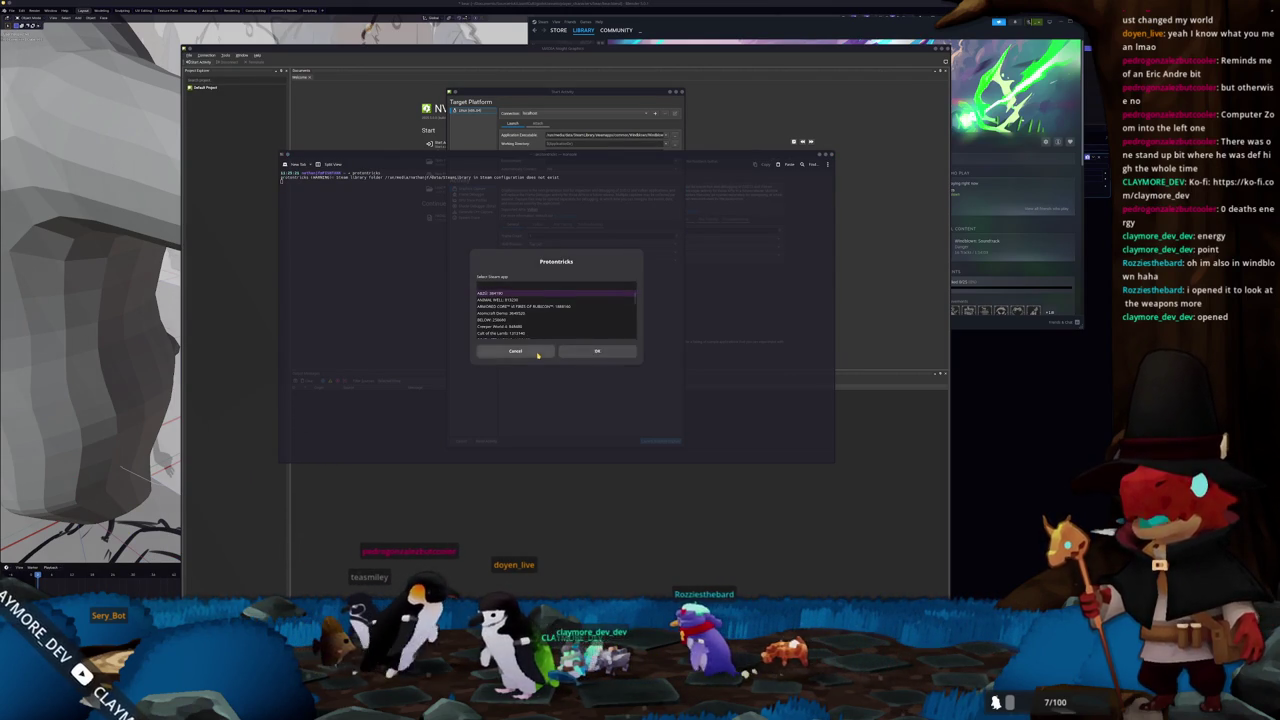
- Cancel the Steam app picker and run 'which protontricks-launch' to find its location
click(538, 353)
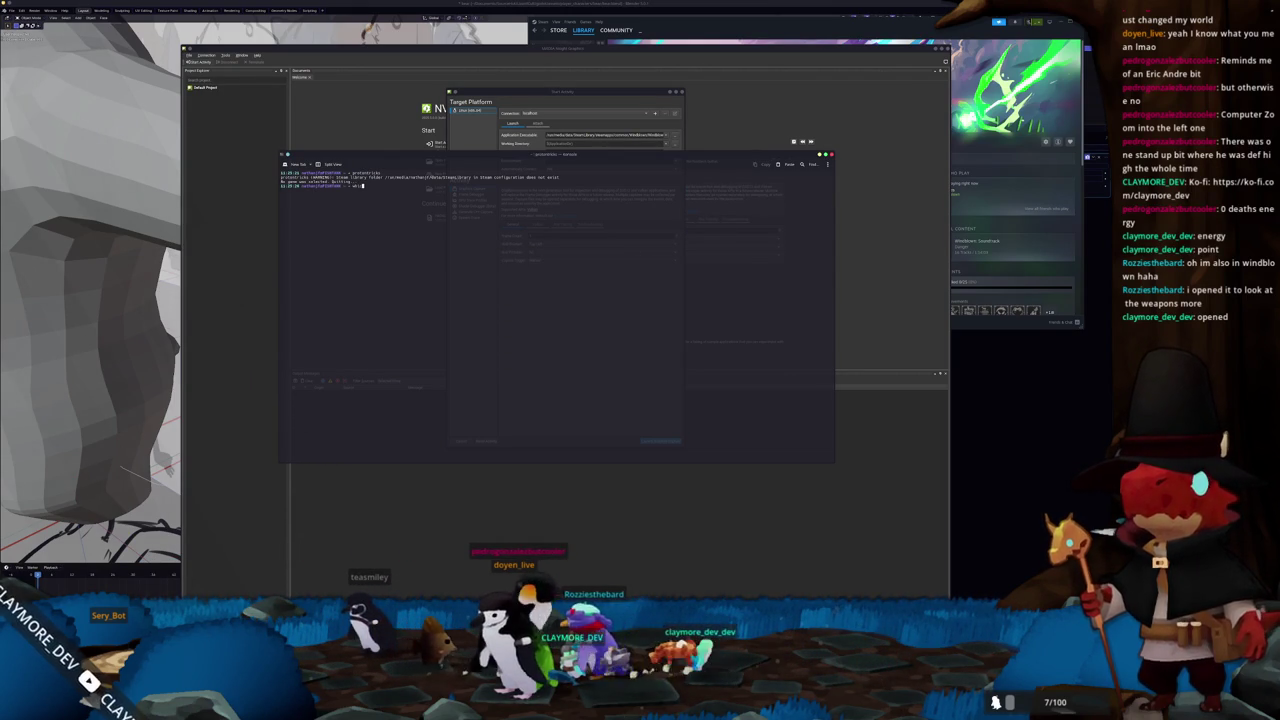
text(which prot)
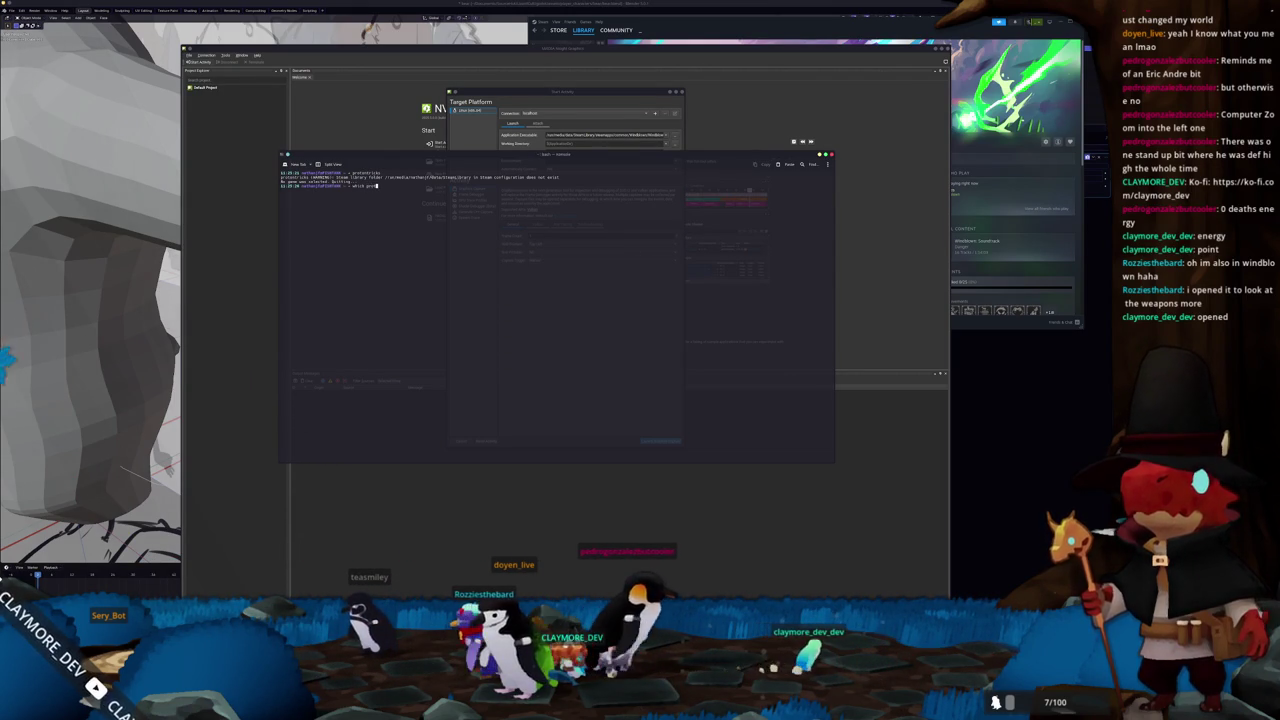
text(ontricks)
key(Return)
text(which protontricks-launch)
key(Return)
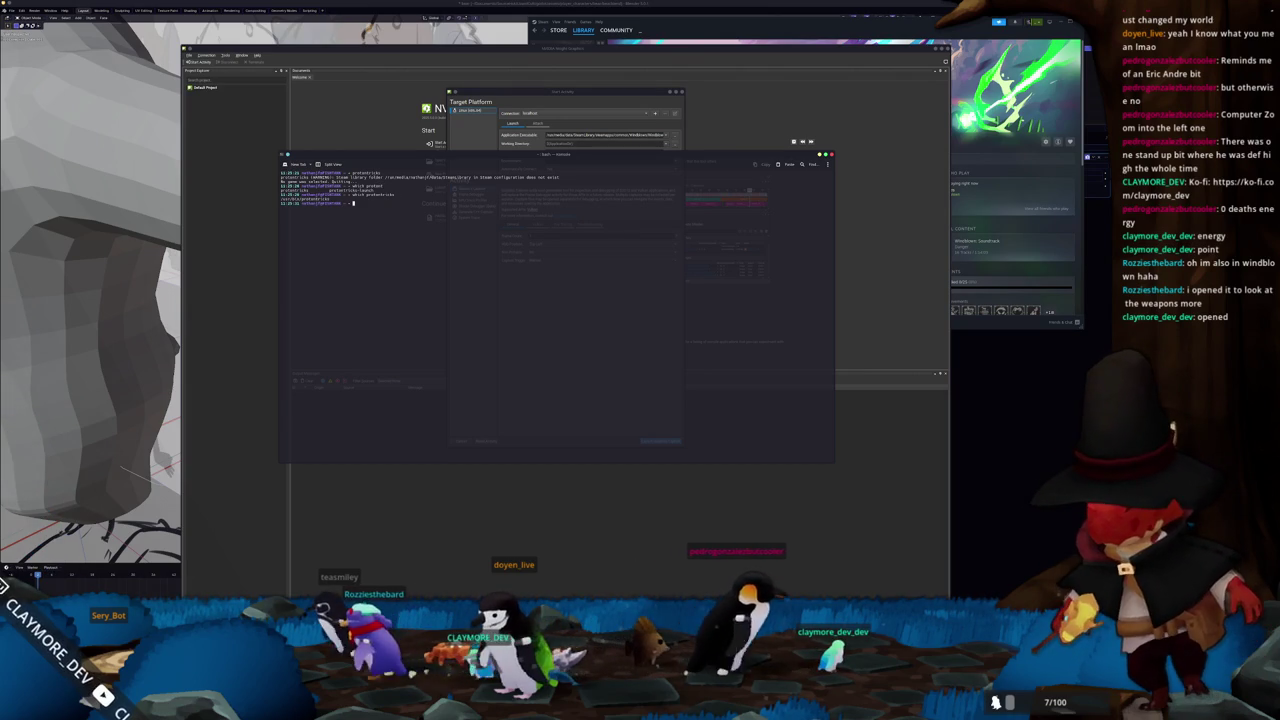
- Replace Nsight's Application Executable path with the protontricks executable
click(674, 138)
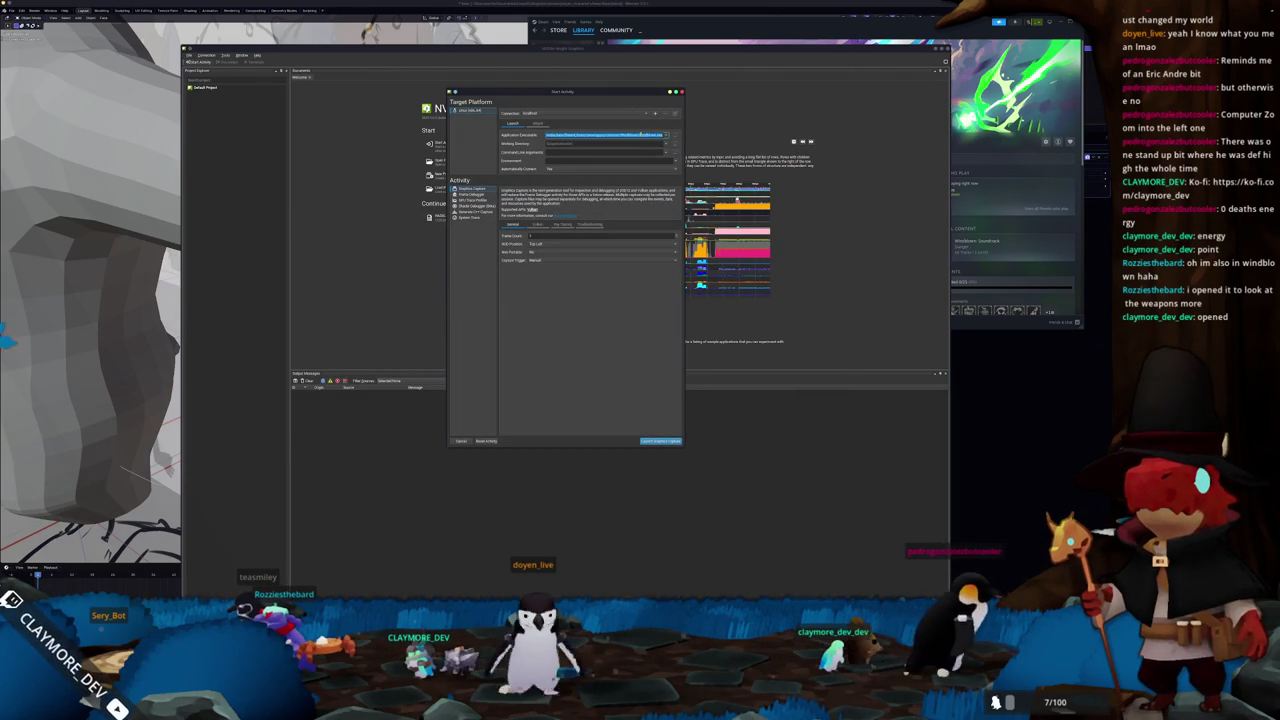
click(655, 134)
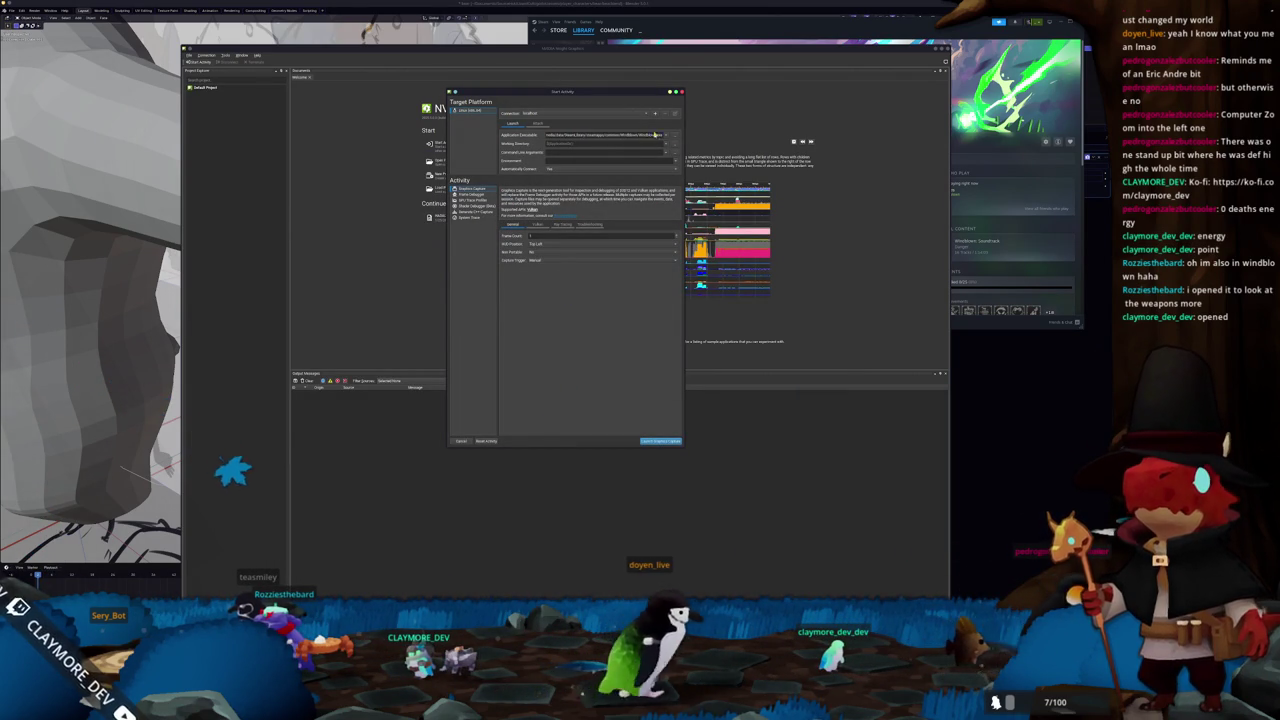
key(ctrl+a)
text(vkcubeube)
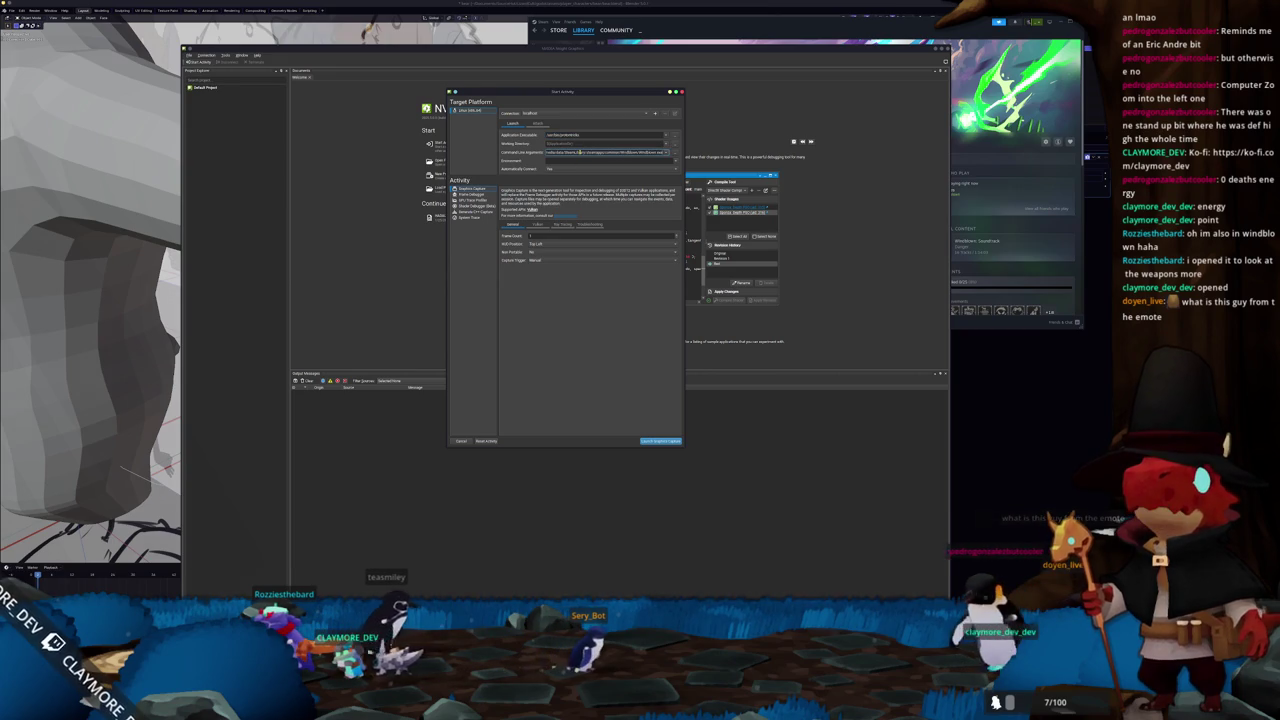
- Launch Graphics Capture past the Interfering Processes warning, then return to the terminal
click(660, 441)
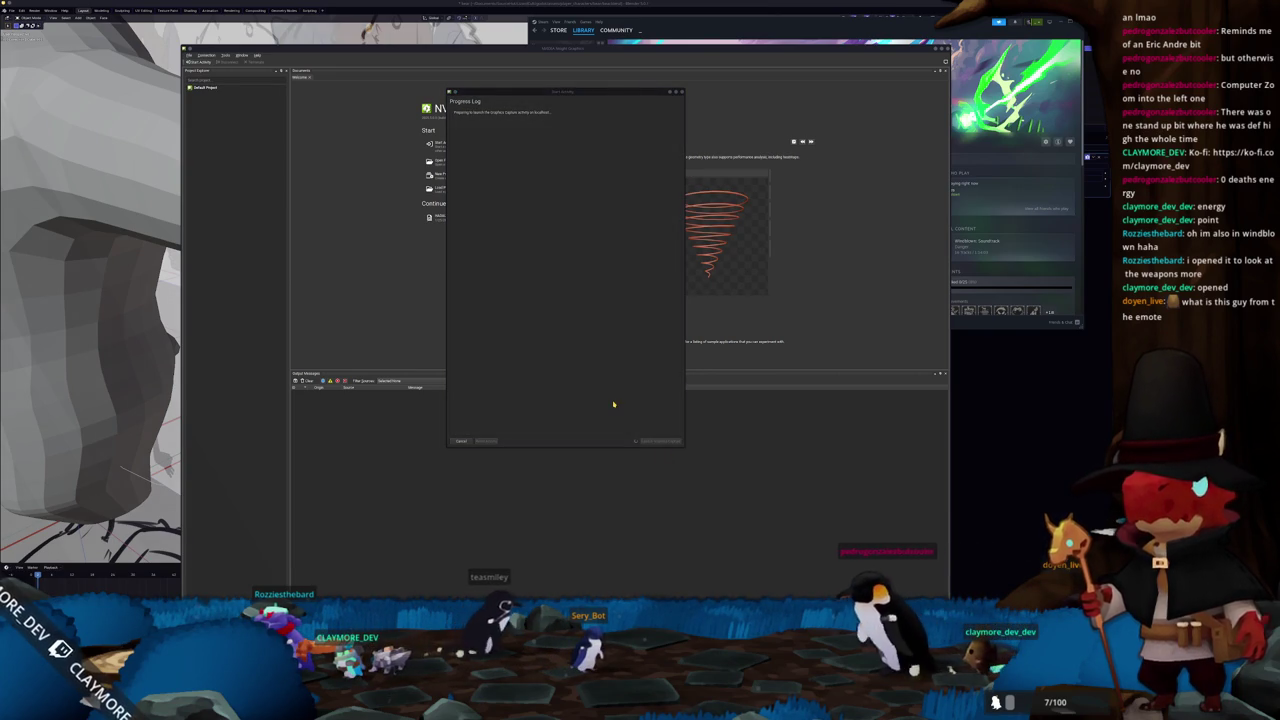
click(562, 354)
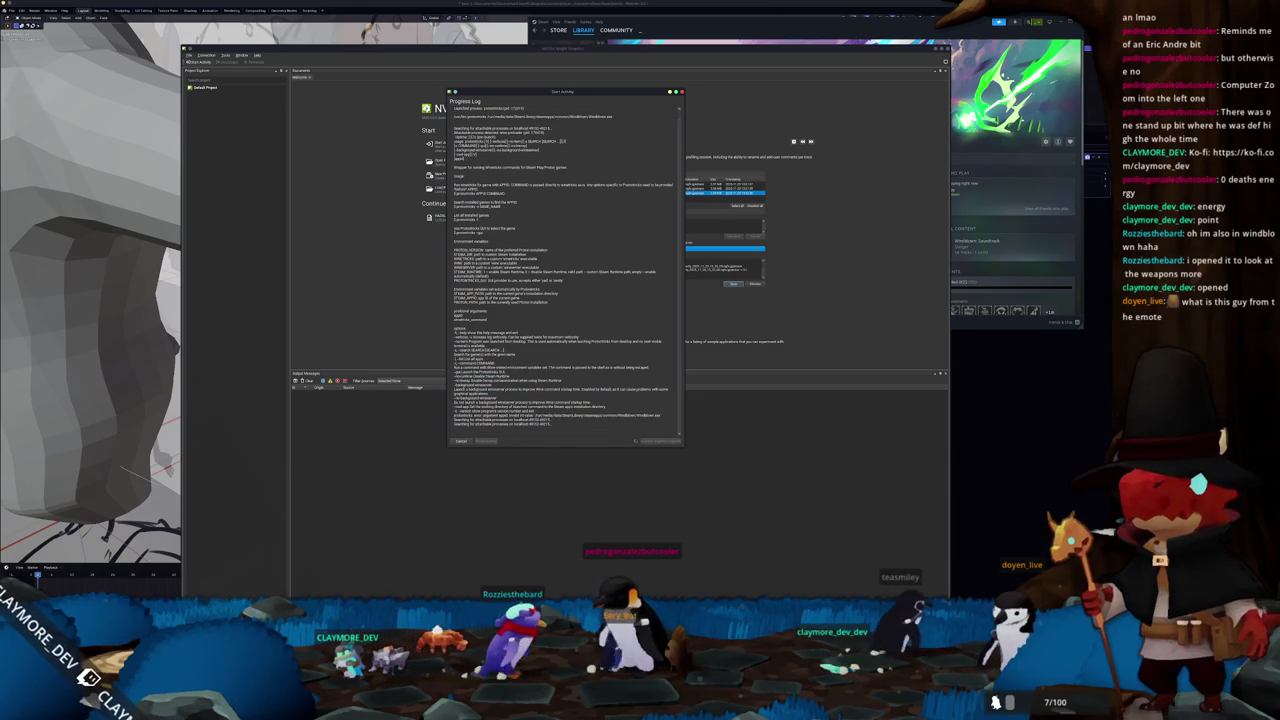
key(alt+Tab)
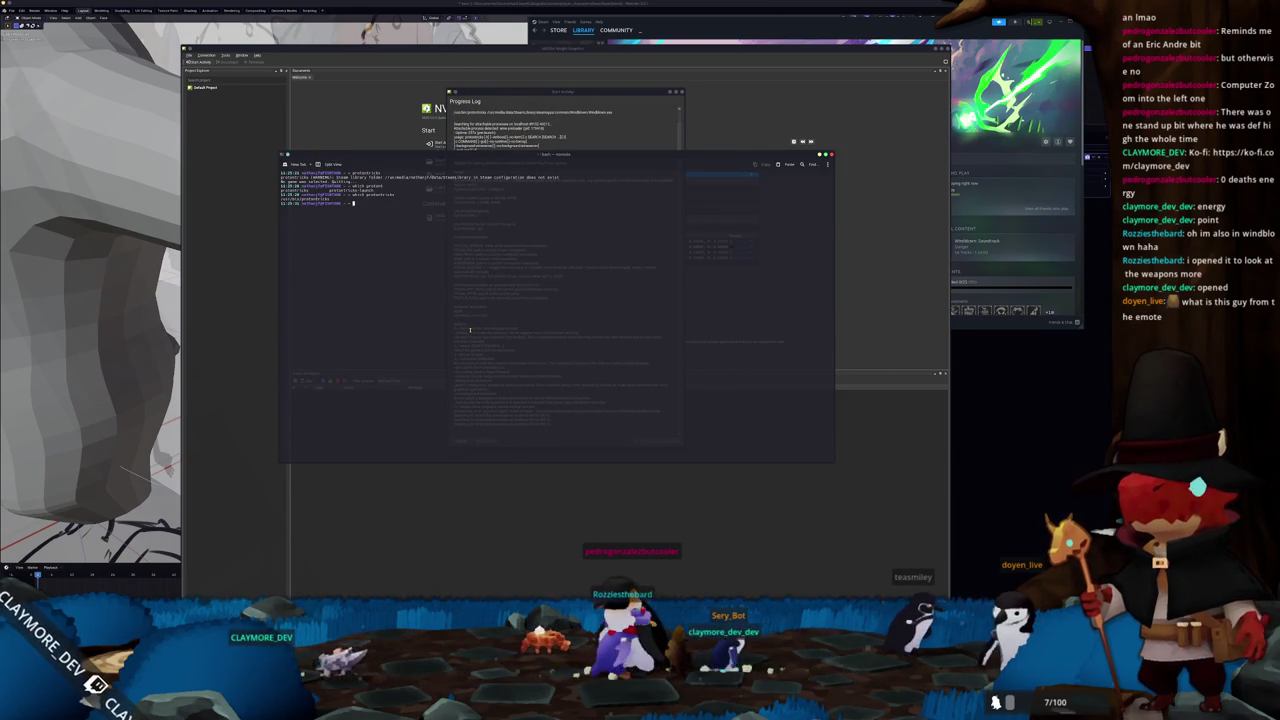
- Run protontricks on a game from the Steam app list, stop it, and dismiss the winetricks messages
text(protontricks)
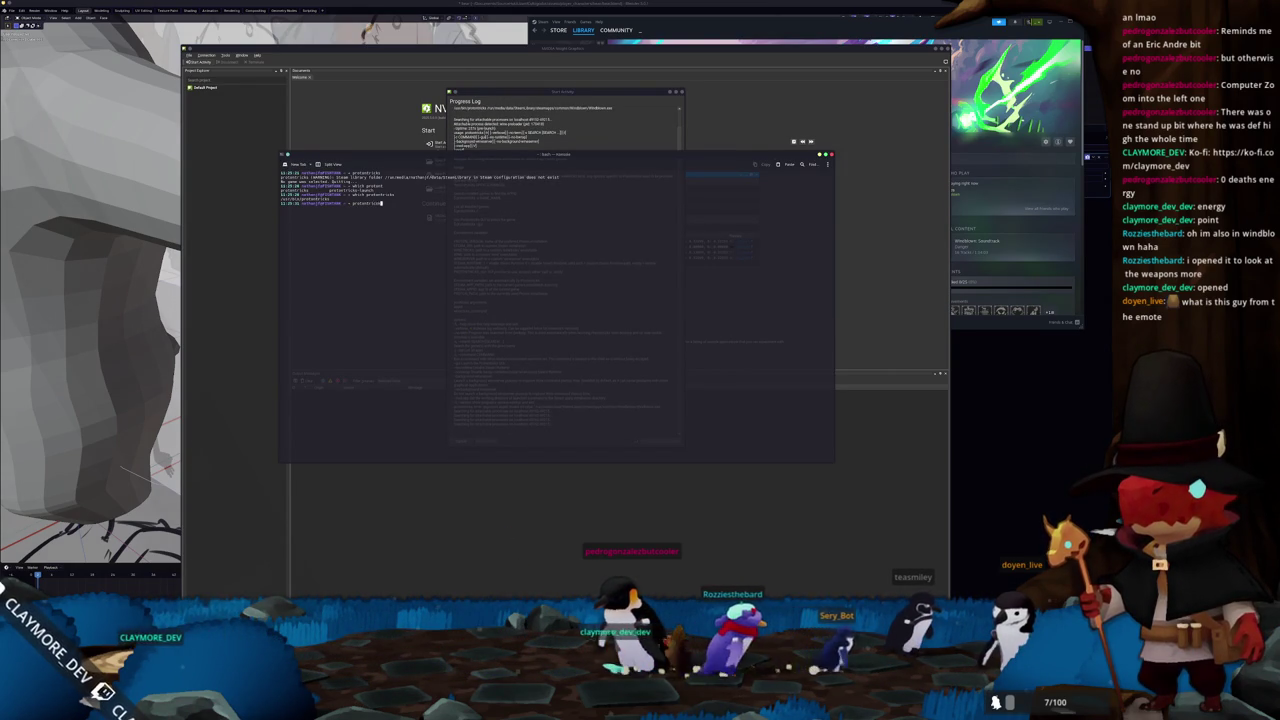
key(Return)
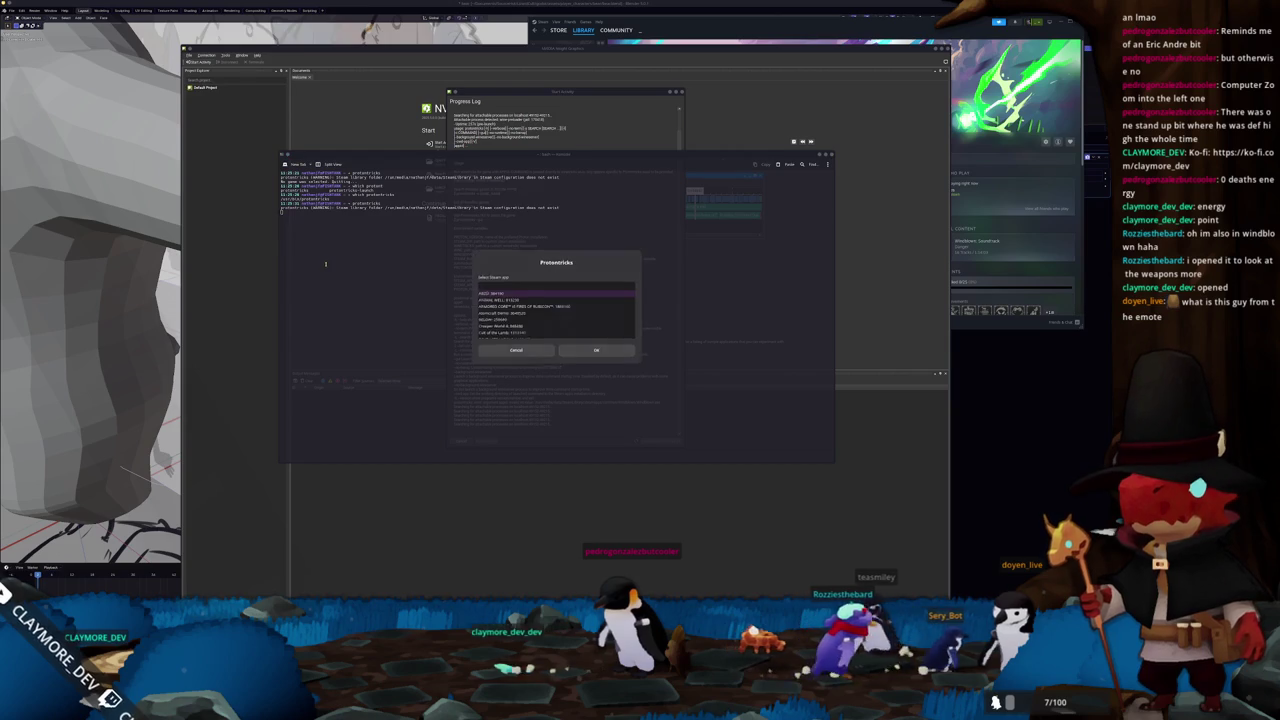
double_click(572, 333)
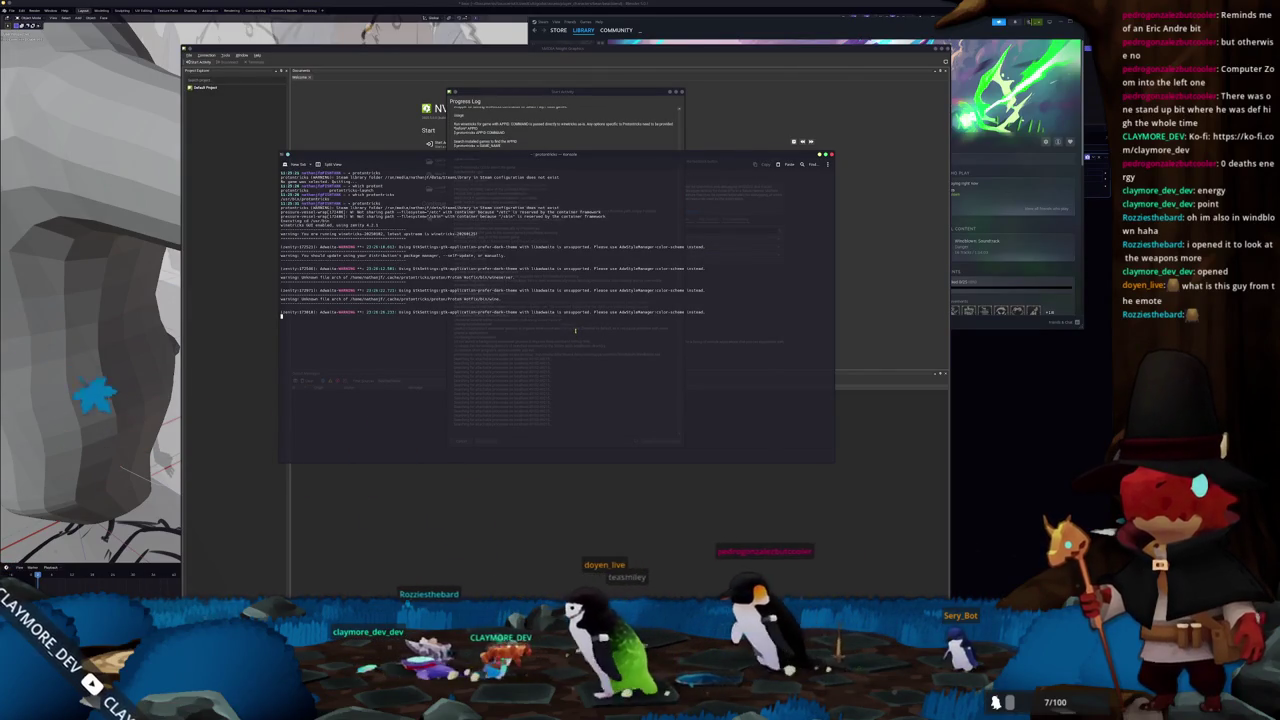
key(ctrl+c)
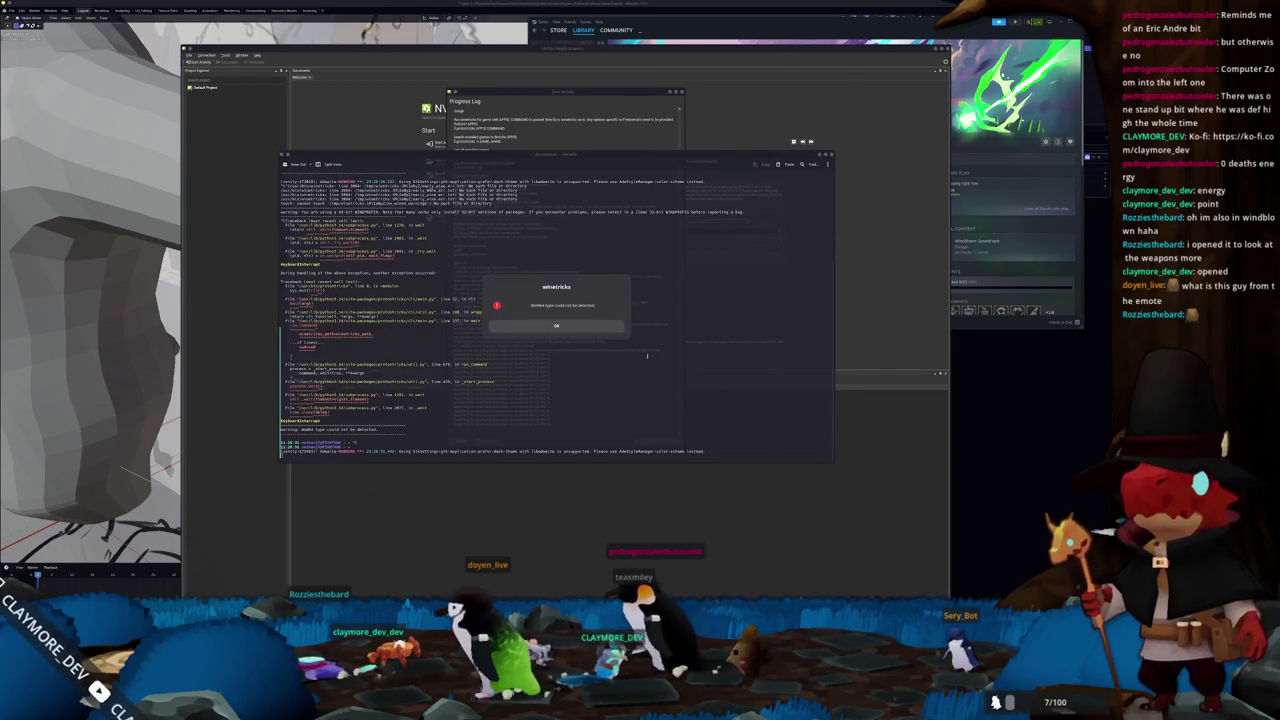
click(591, 326)
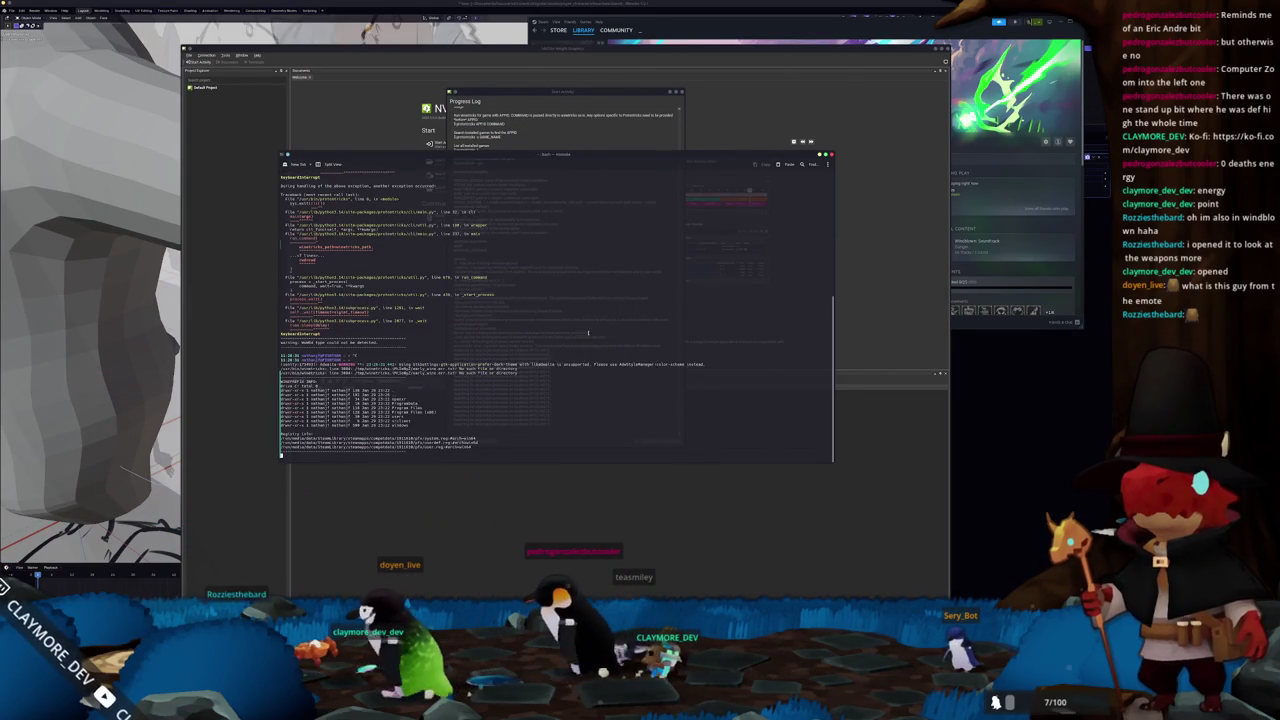
click(578, 377)
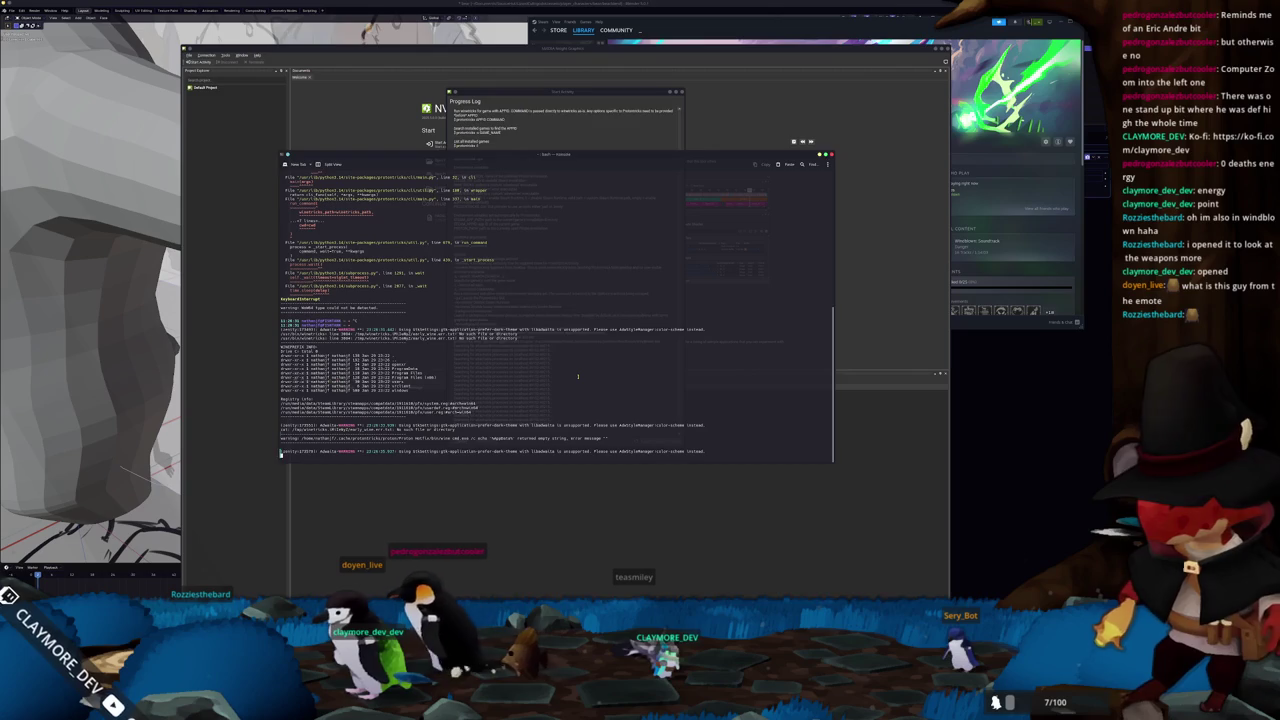
click(573, 331)
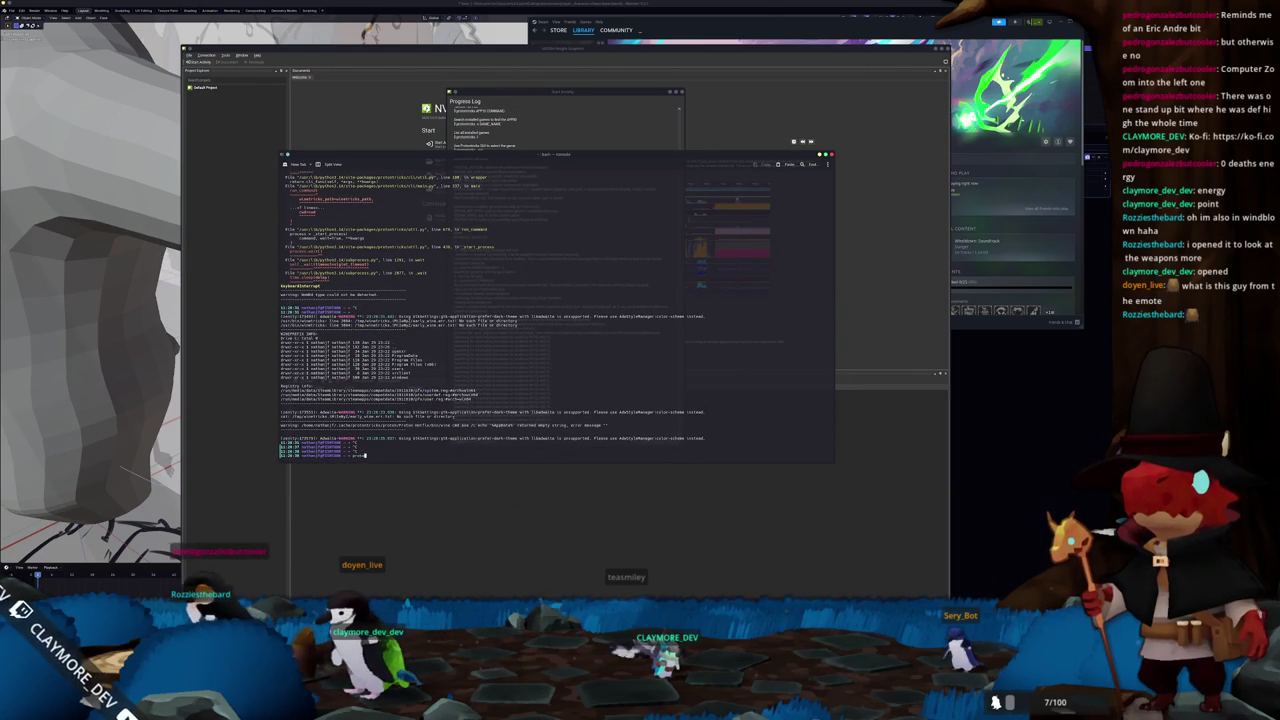
- Show the tldr quick help for protontricks and open copy options on an example command
text(ls p)
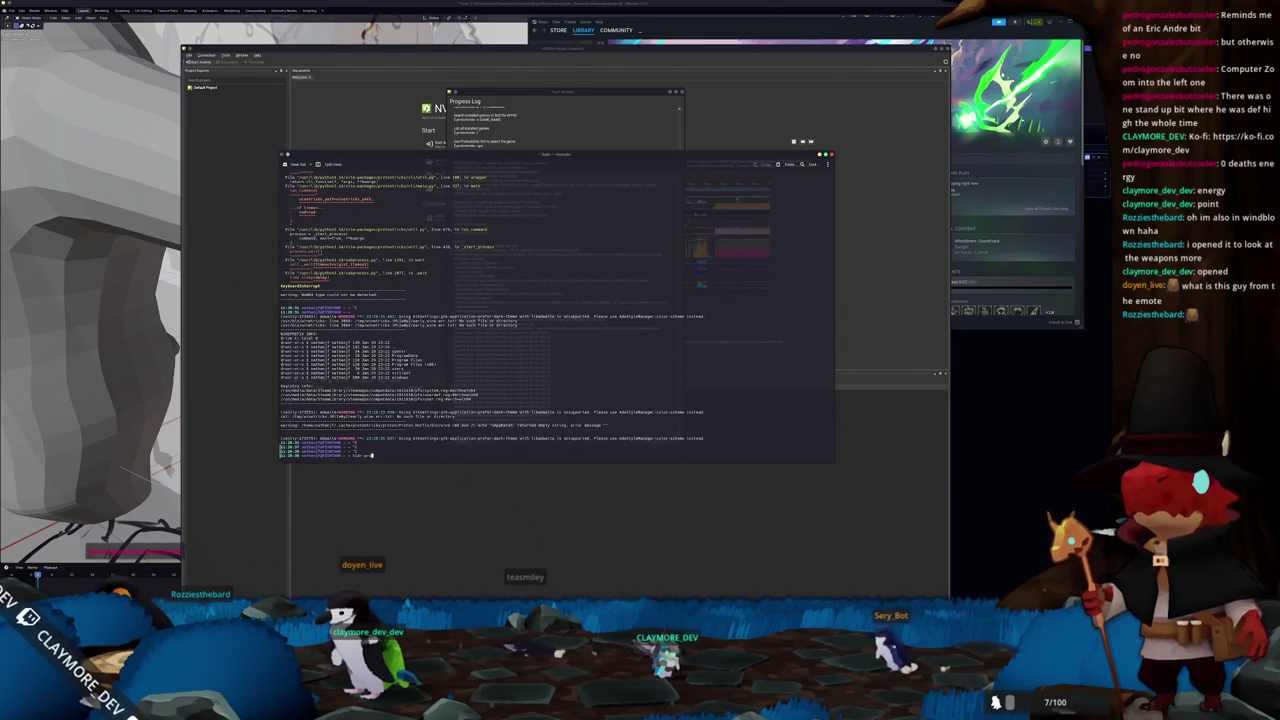
text(oton)
text(cks)
key(Return)
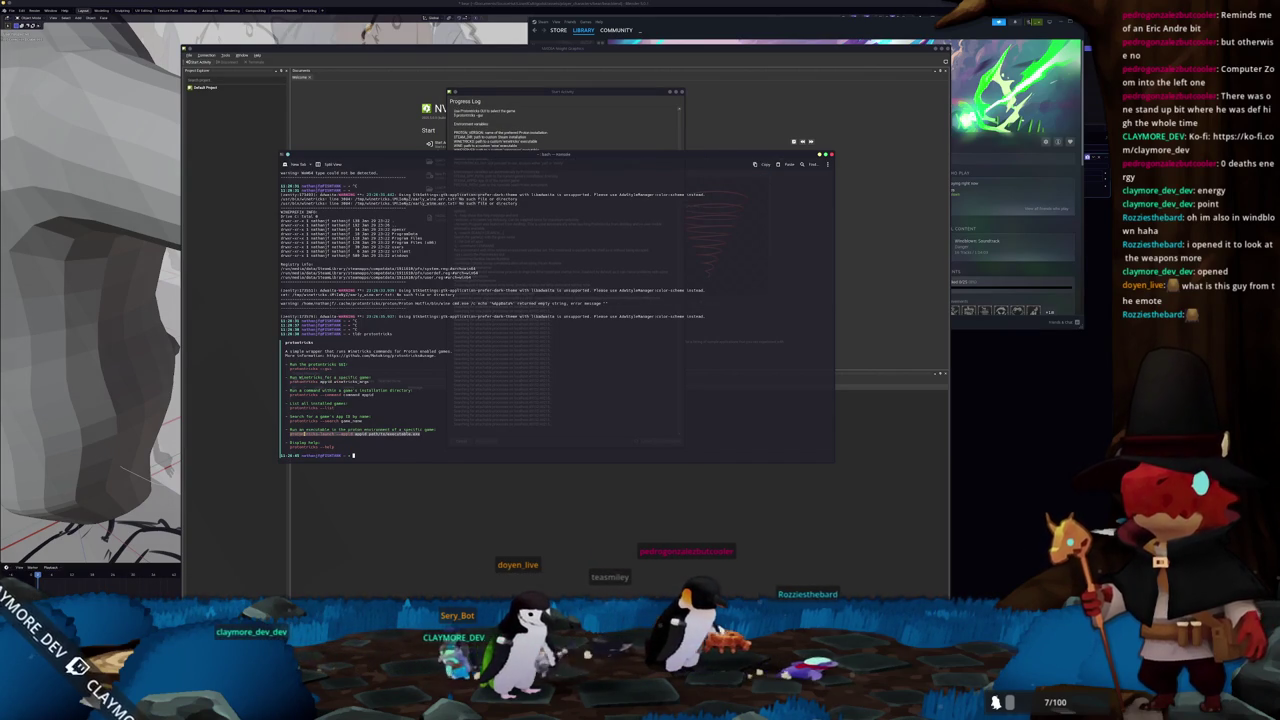
right_click(310, 436)
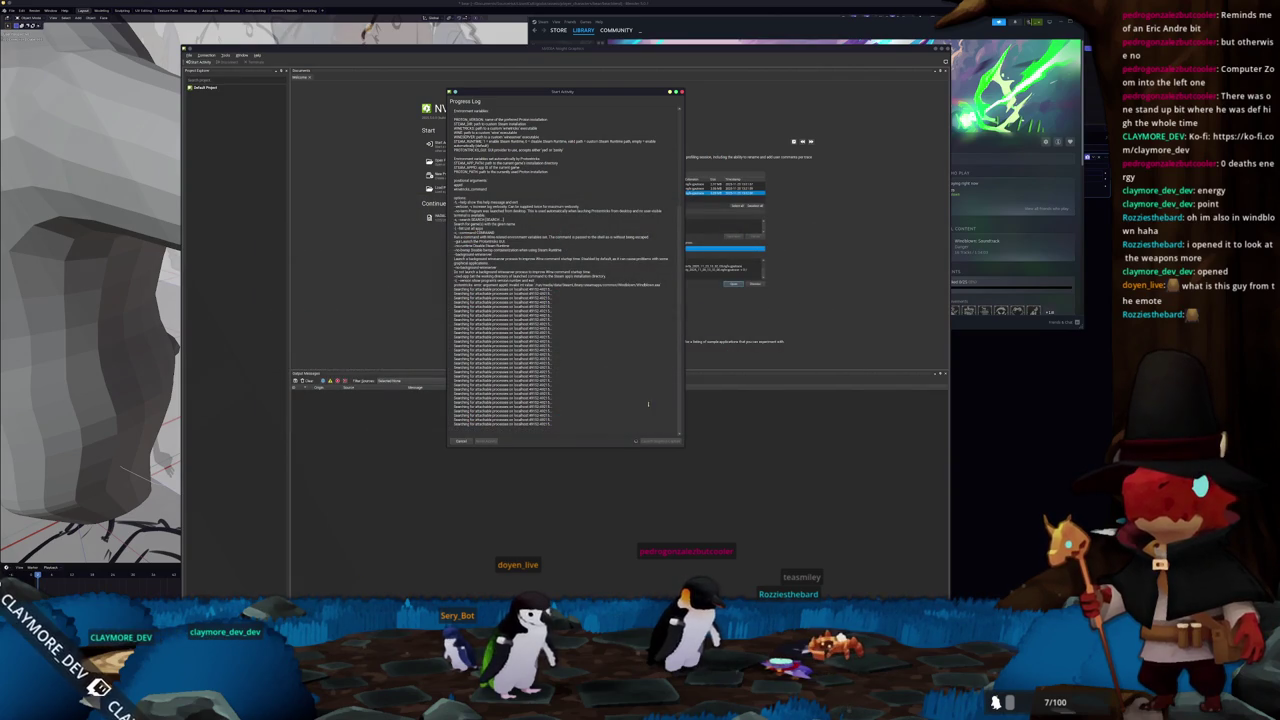
- Close the Progress Log and reopen Start Activity to edit the Command Line Arguments field
click(460, 441)
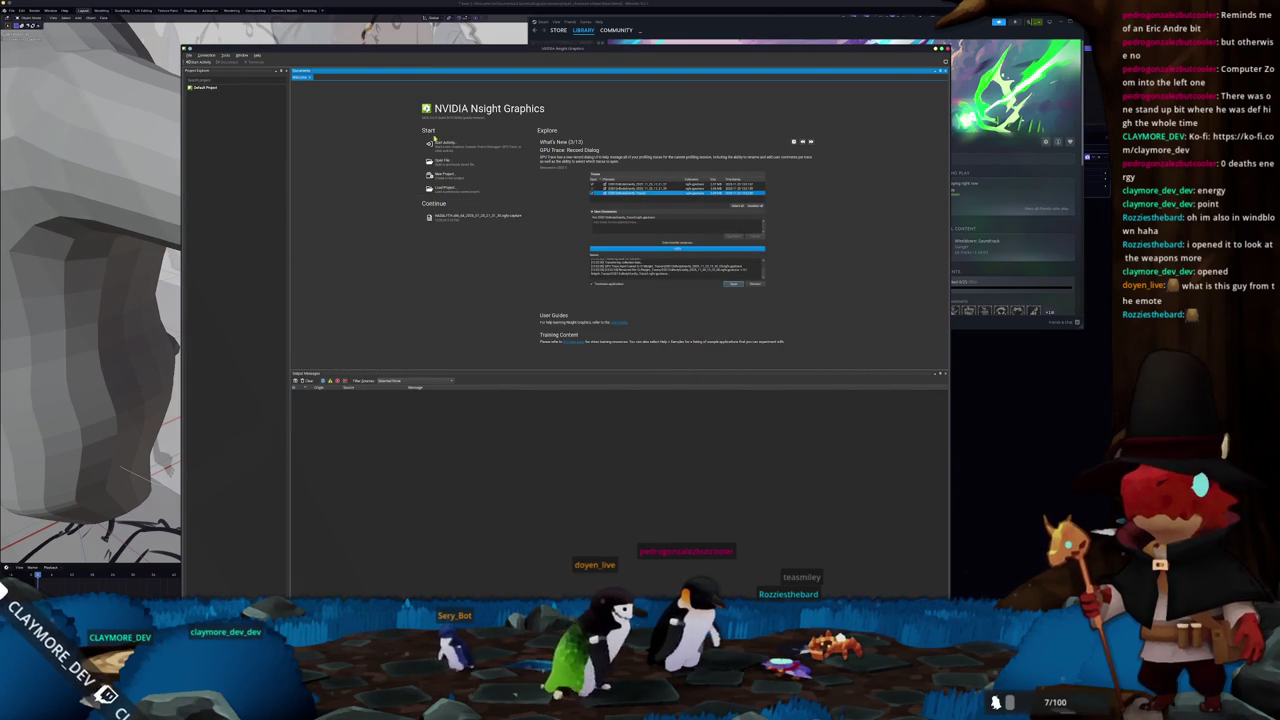
click(437, 142)
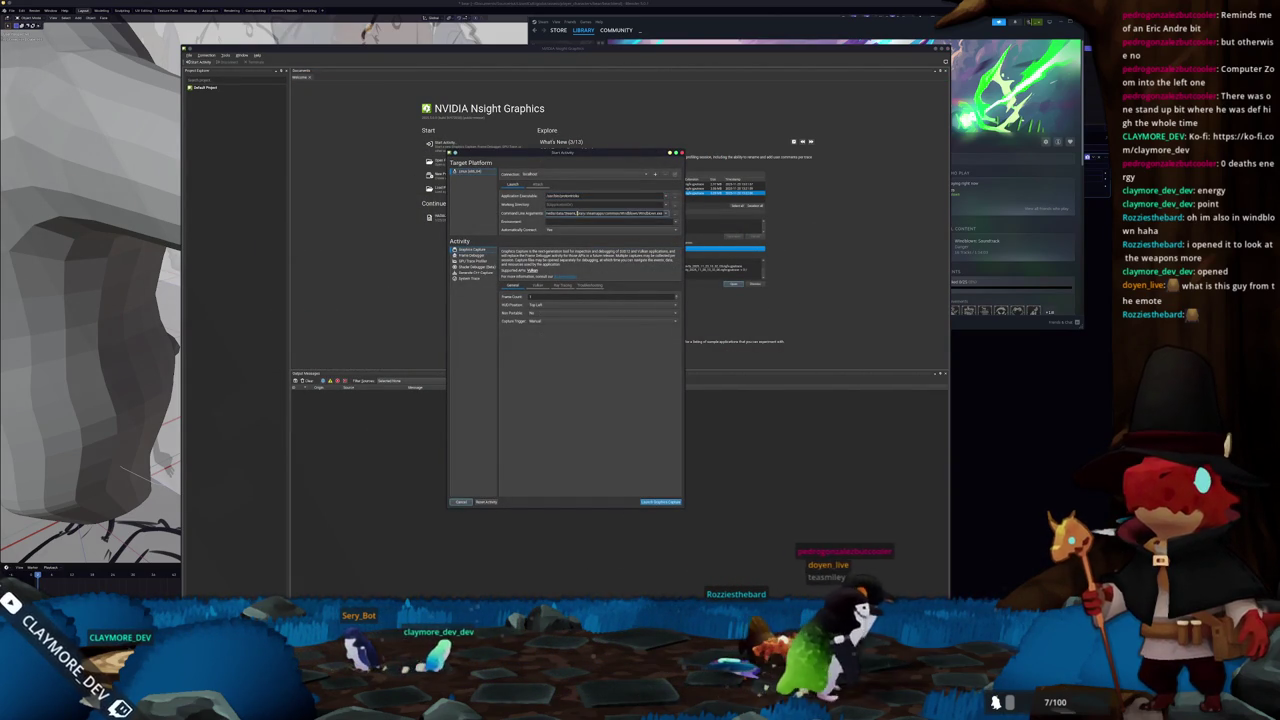
triple_click(578, 214)
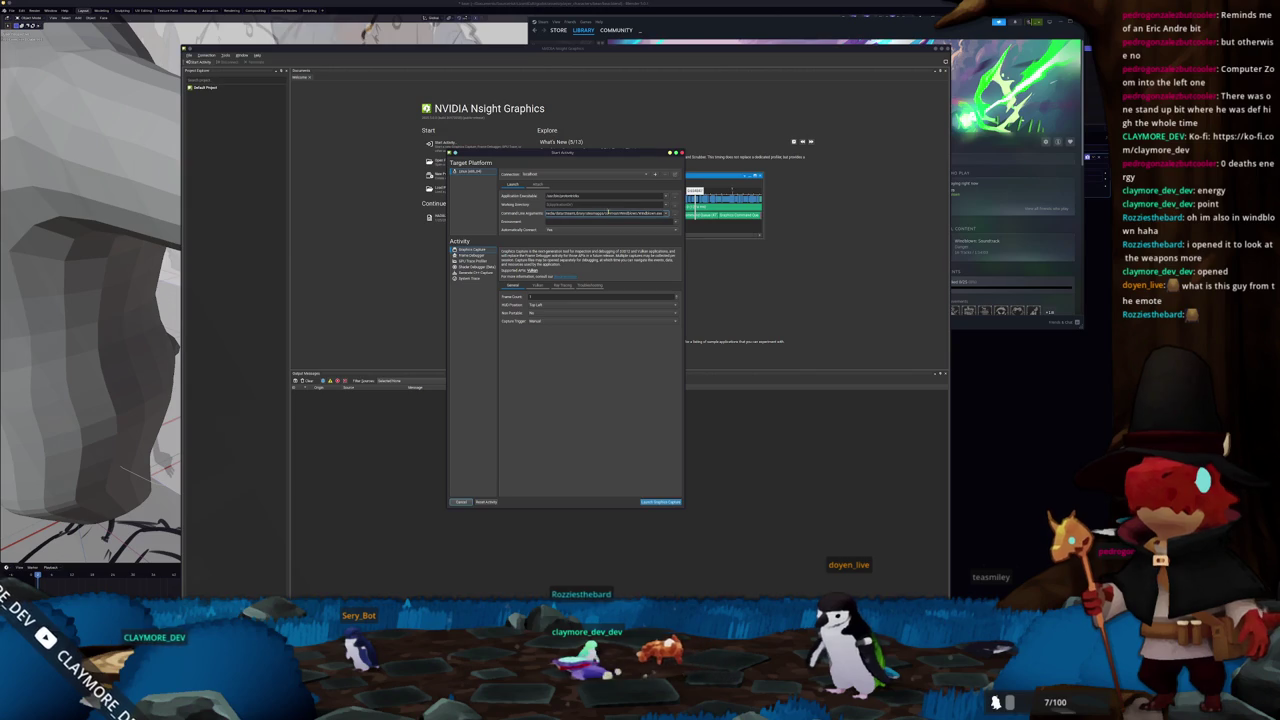
click(547, 213)
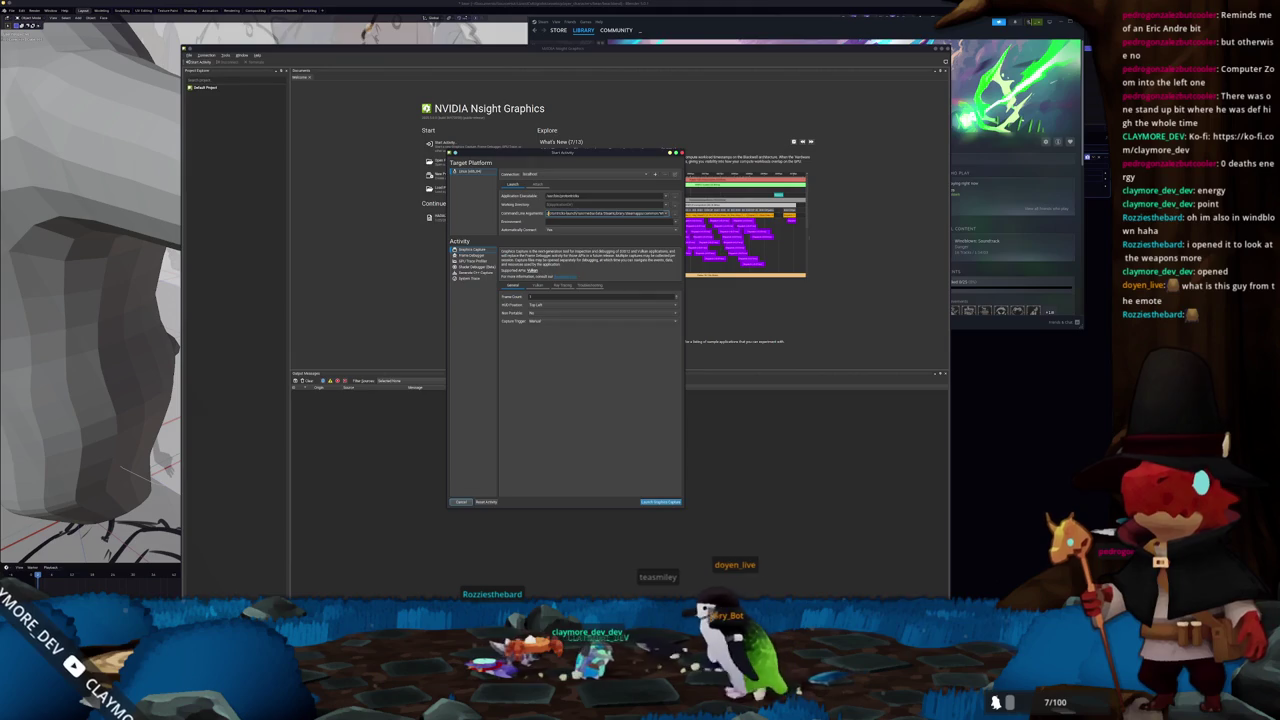
key(alt+Tab)
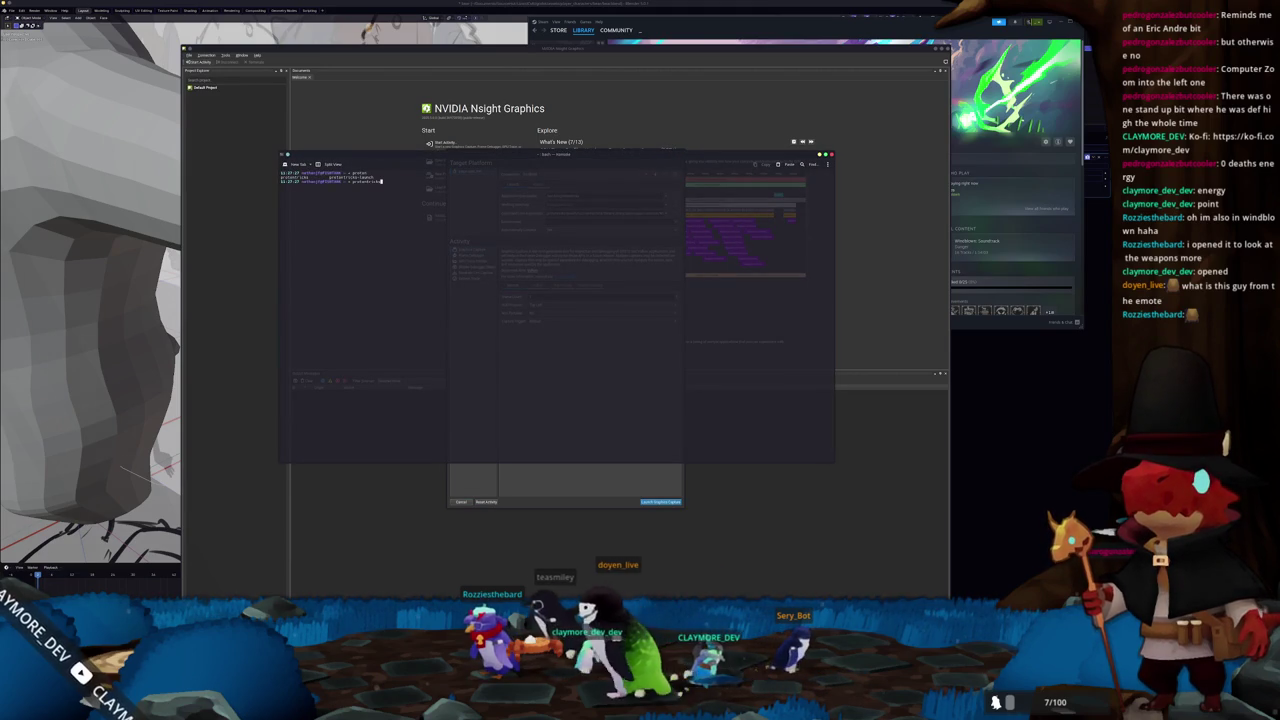
- Run protontricks-launch without arguments to see its usage, then return to the Start Activity dialog
key(Tab)
key(Tab)
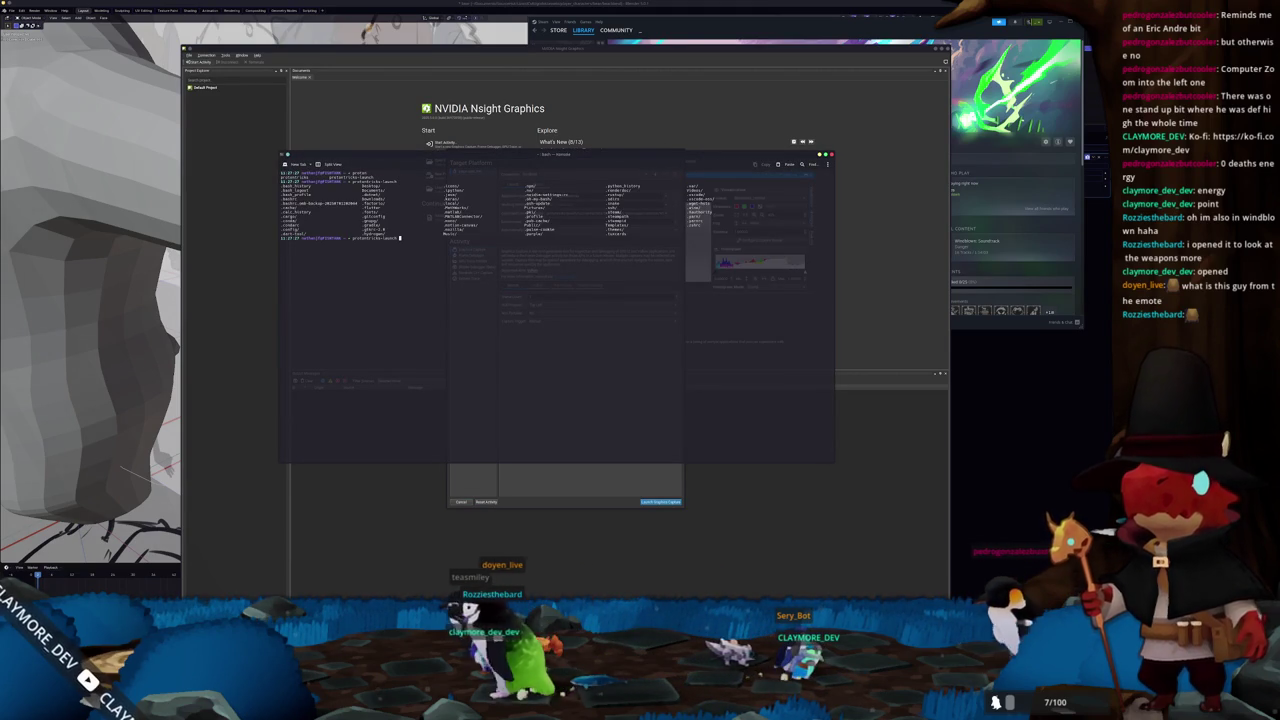
key(Return)
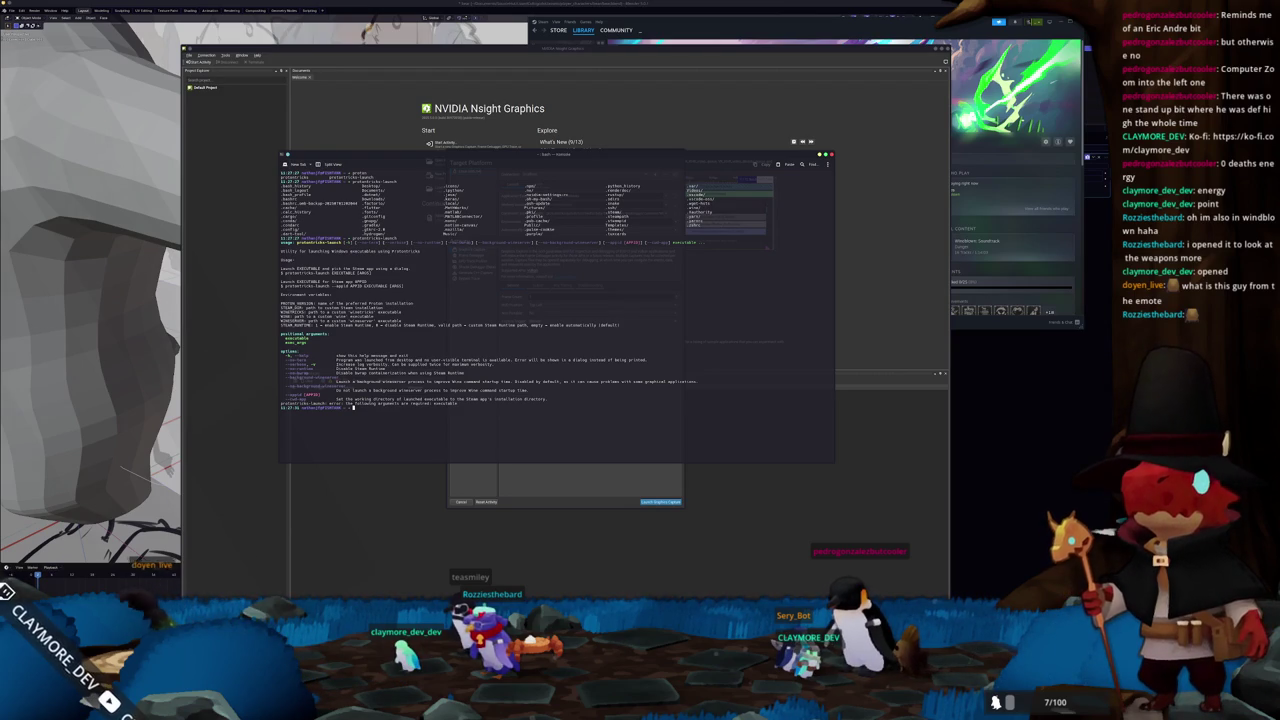
click(540, 466)
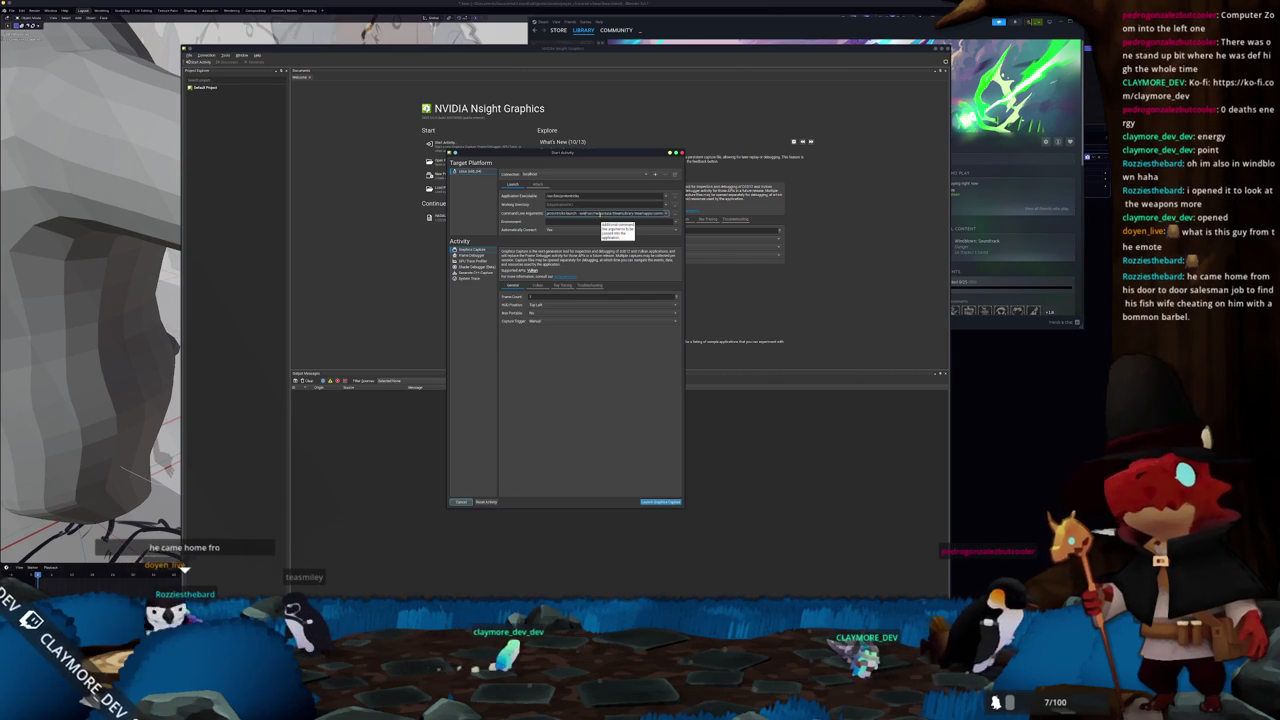
- Launch the capture, close its log, and reopen the Start Activity launch settings
key(Return)
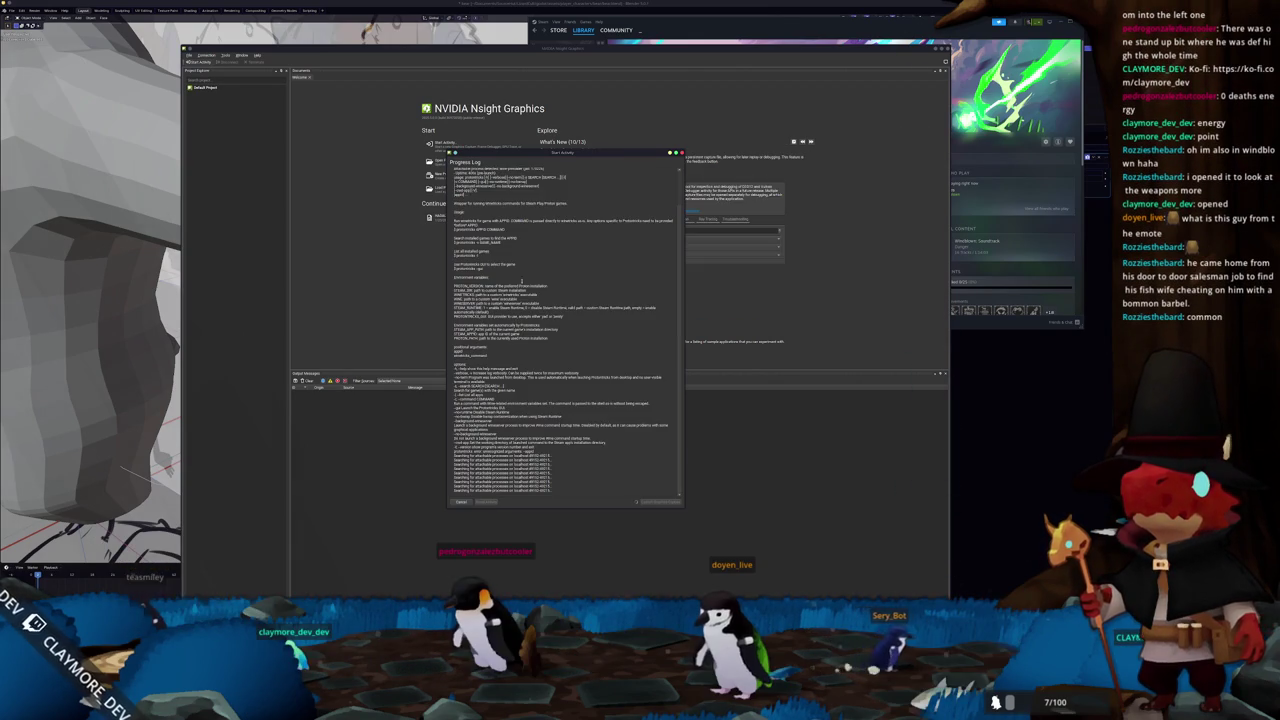
click(462, 502)
key(alt+Tab)
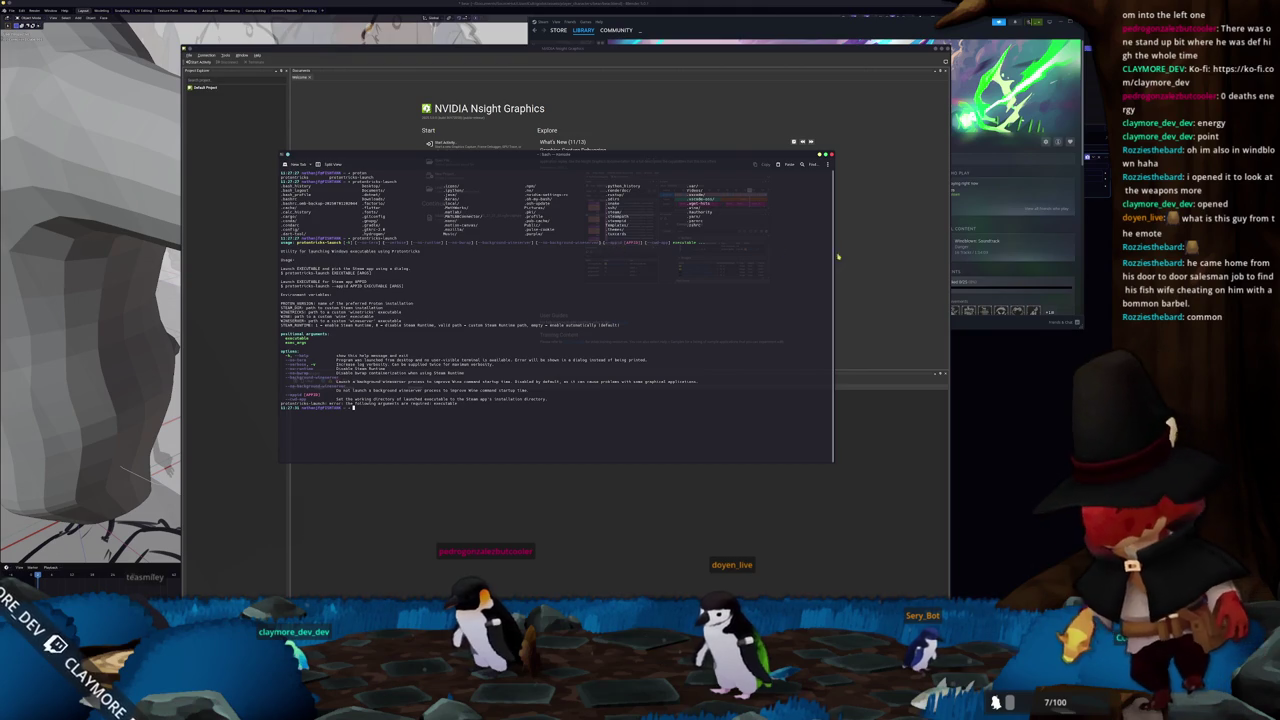
key(alt+Tab)
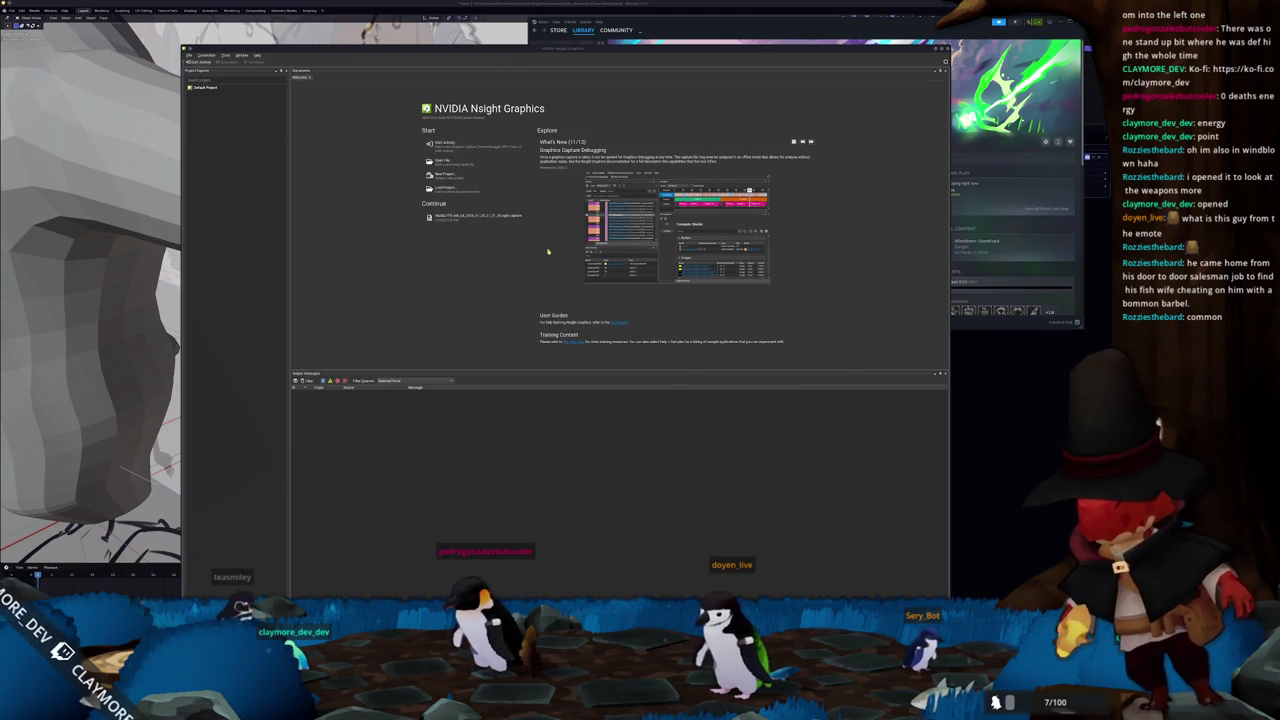
click(442, 143)
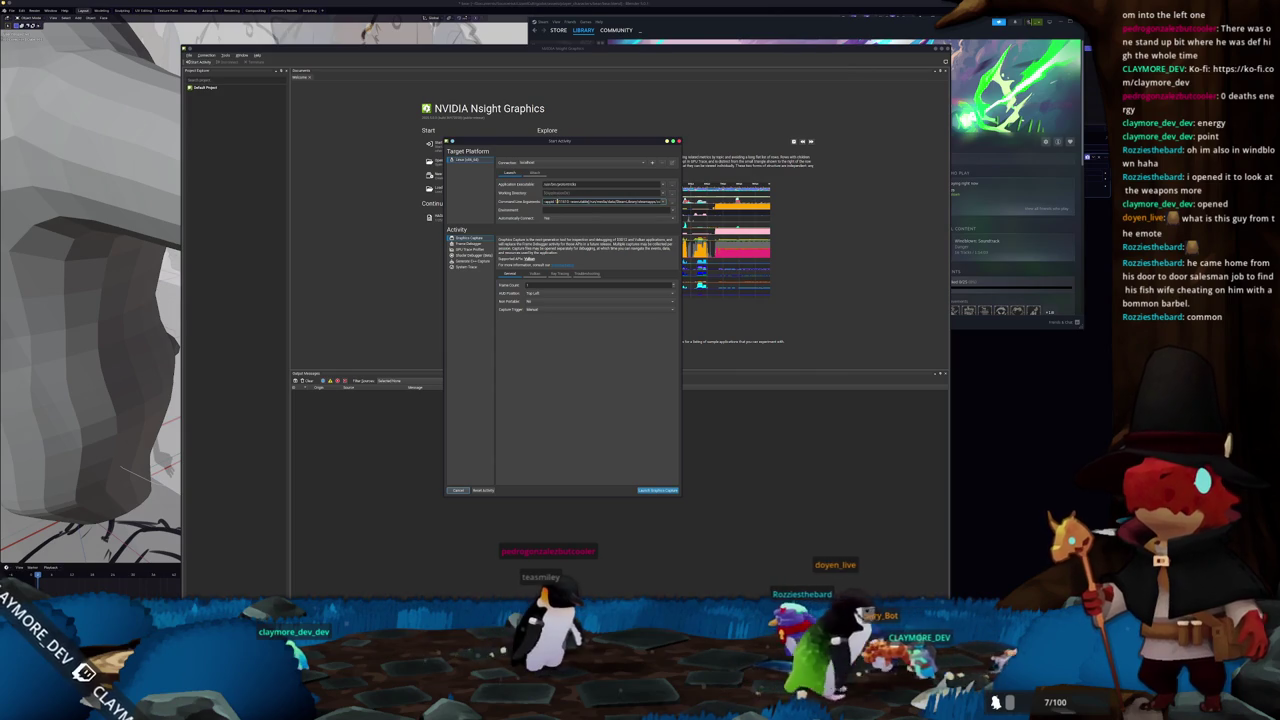
key(alt+Tab)
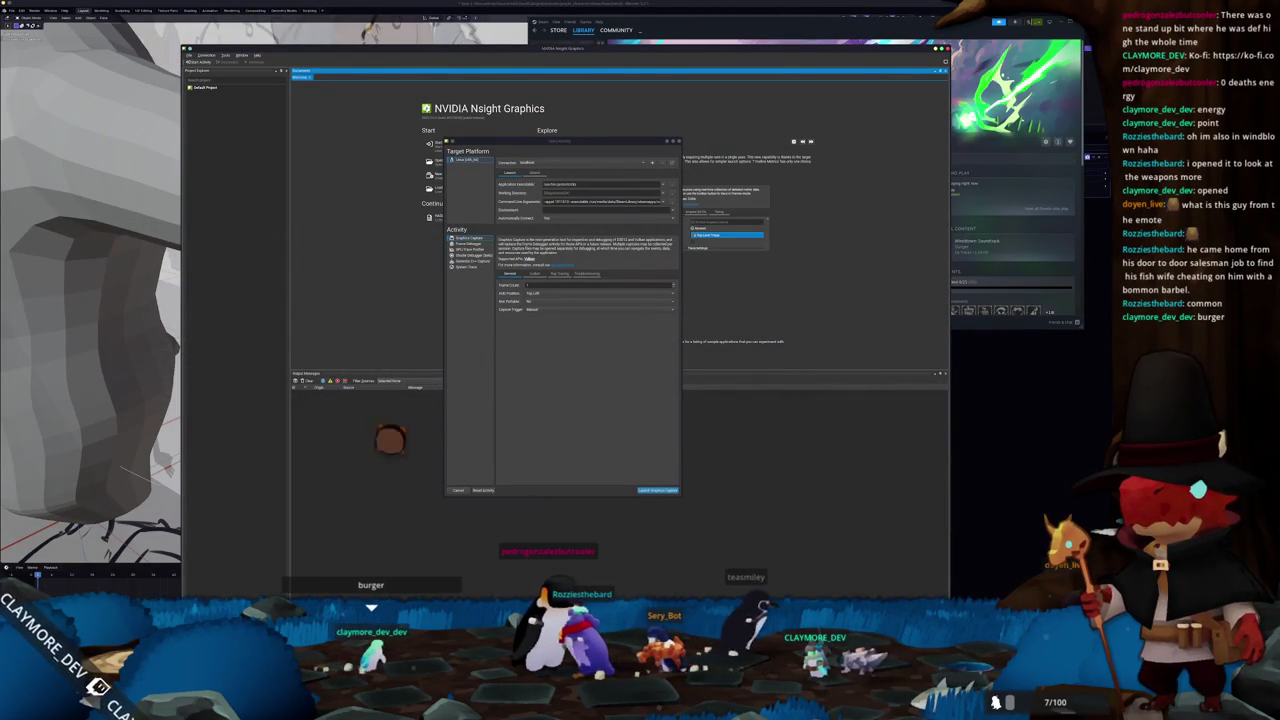
key(alt+Tab)
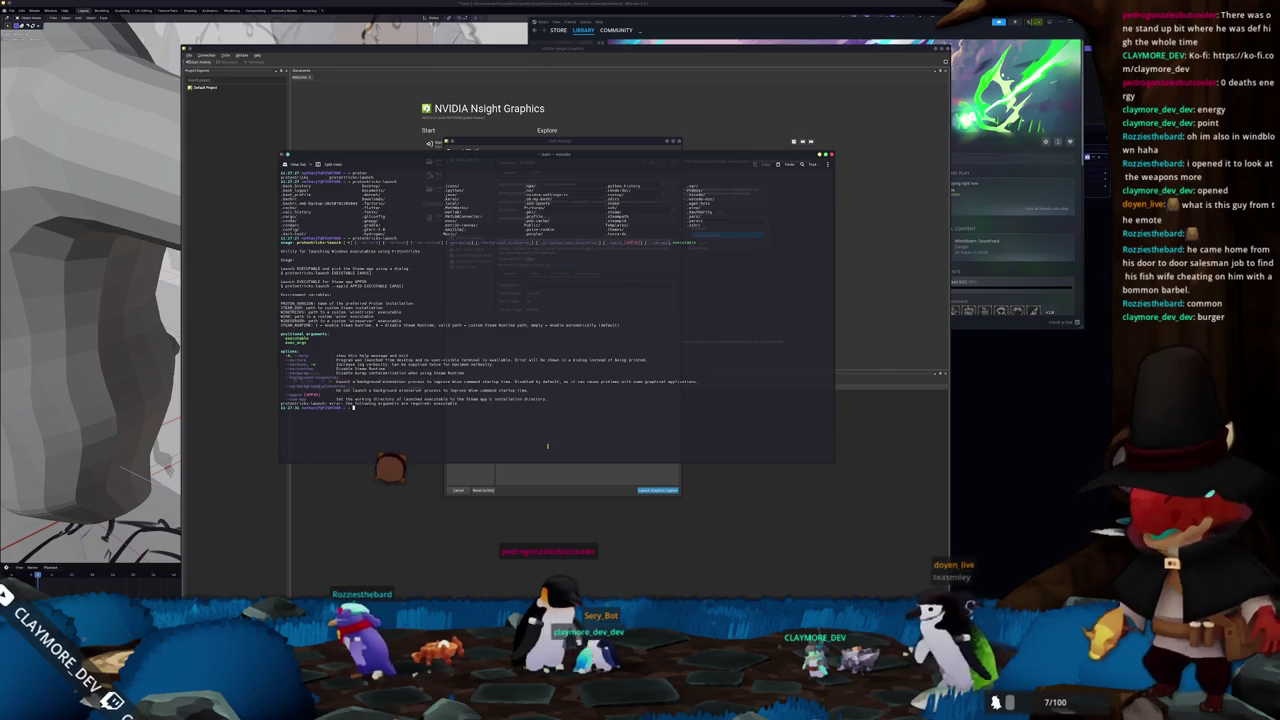
key(alt+Tab)
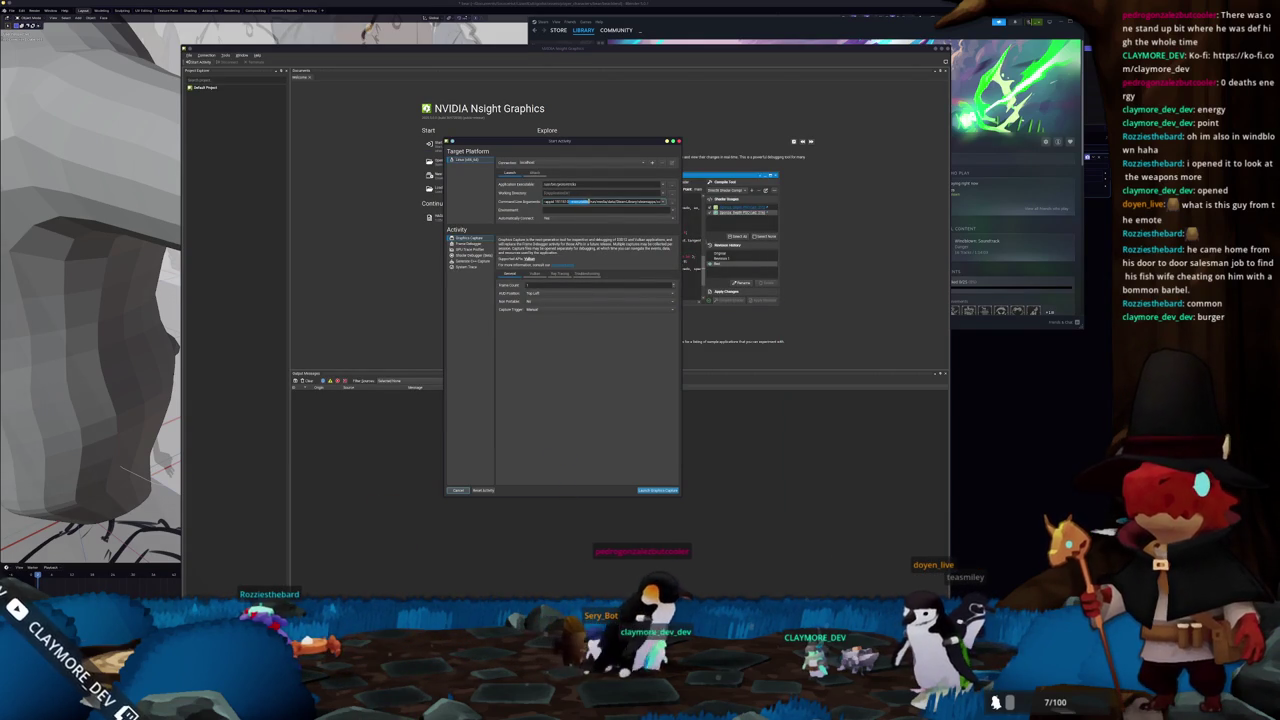
- Relaunch Graphics Capture past the interfering-processes prompt, select the log's error lines, then close it
click(648, 490)
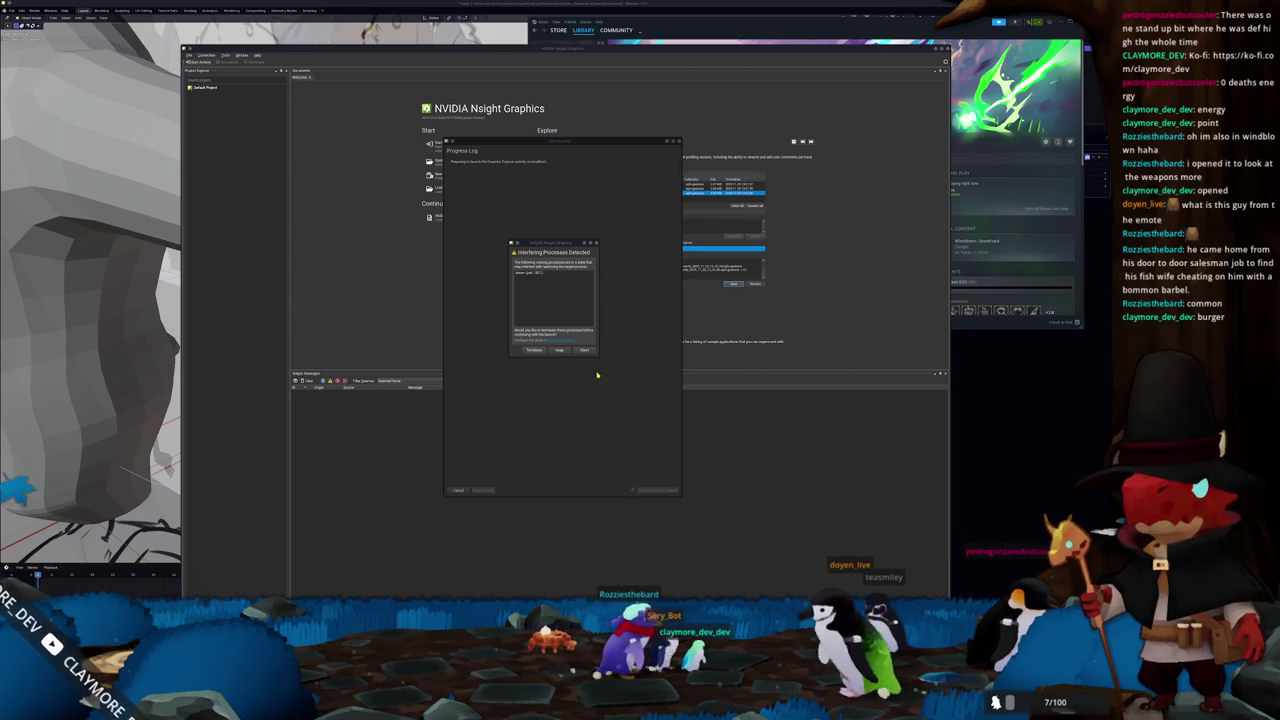
click(560, 350)
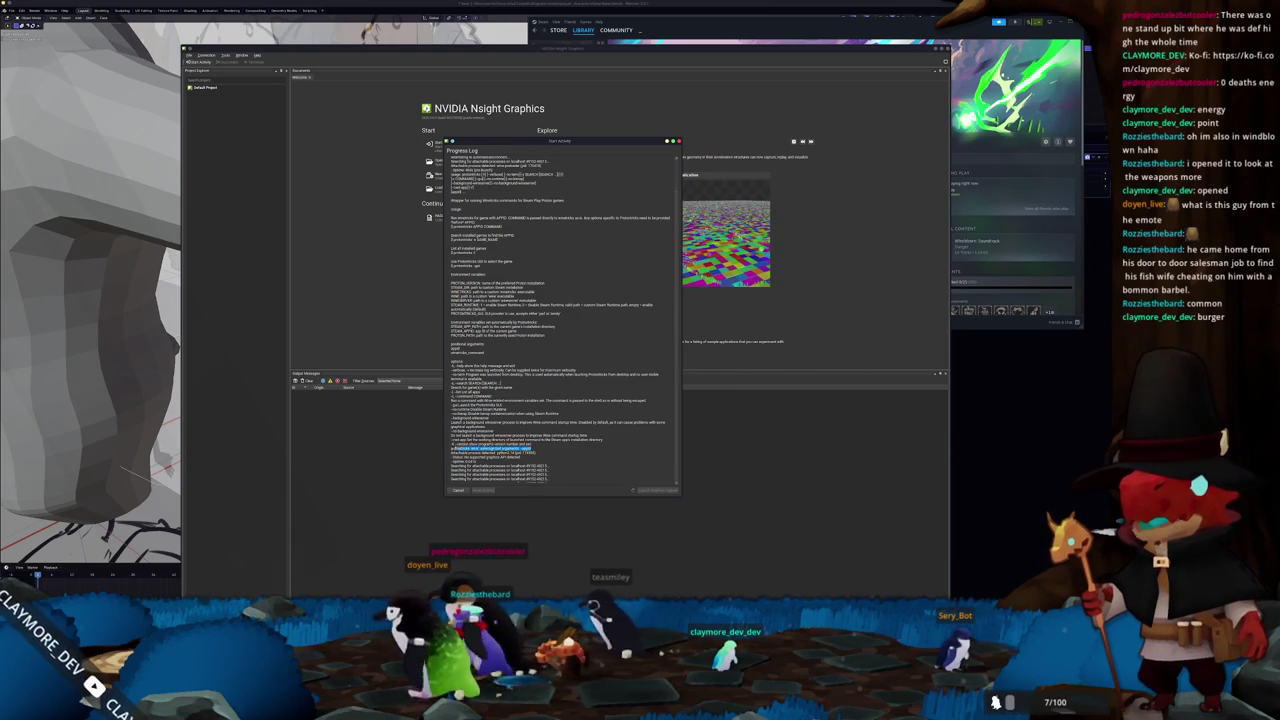
drag(535, 447, 443, 441)
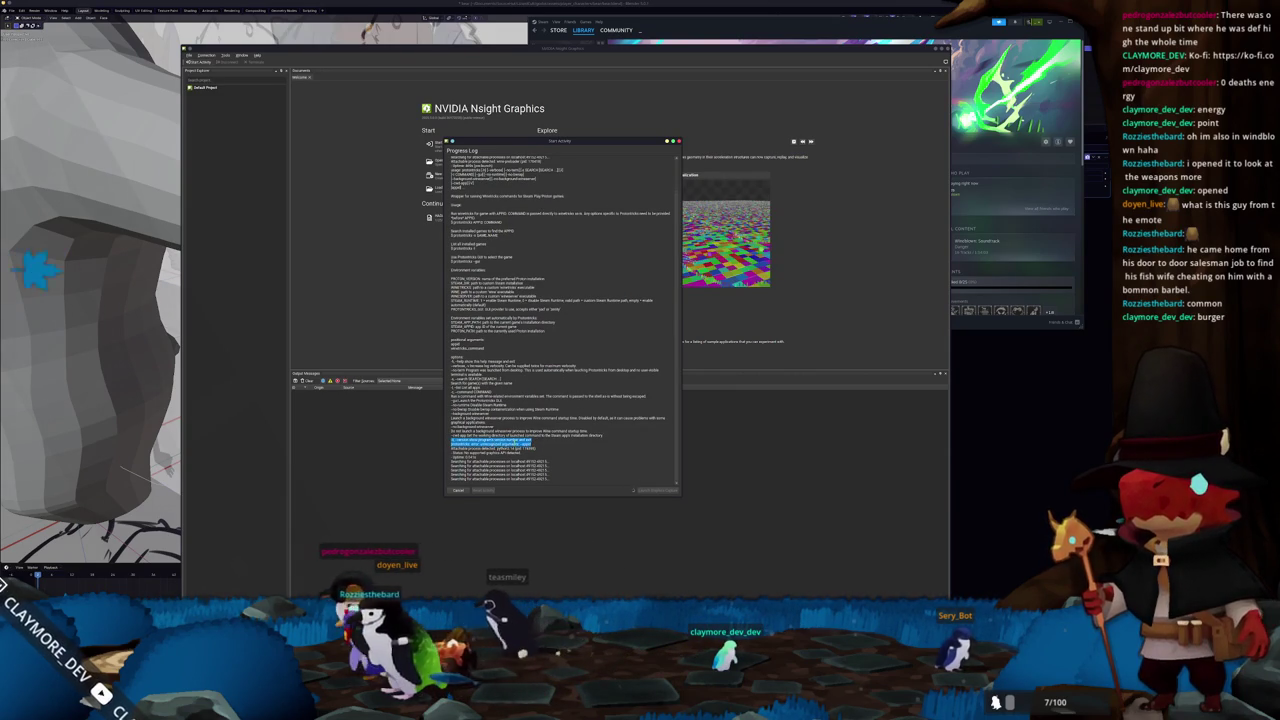
click(458, 490)
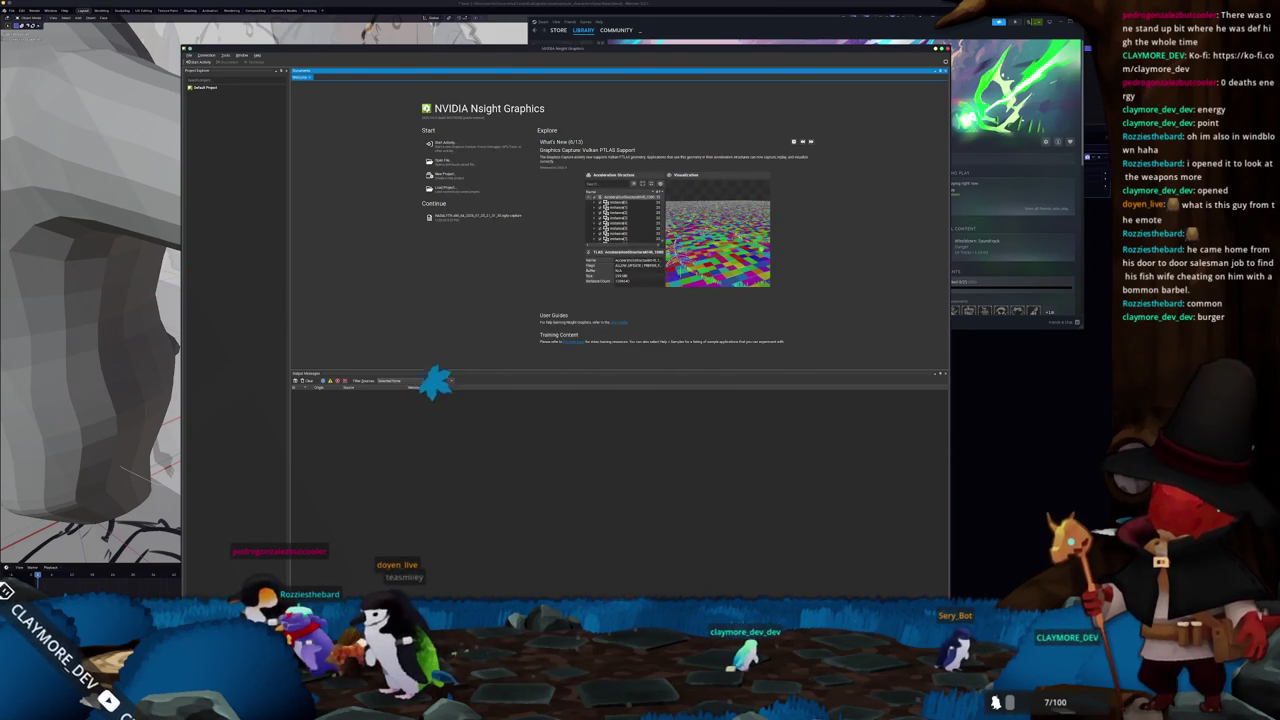
key(alt+Tab)
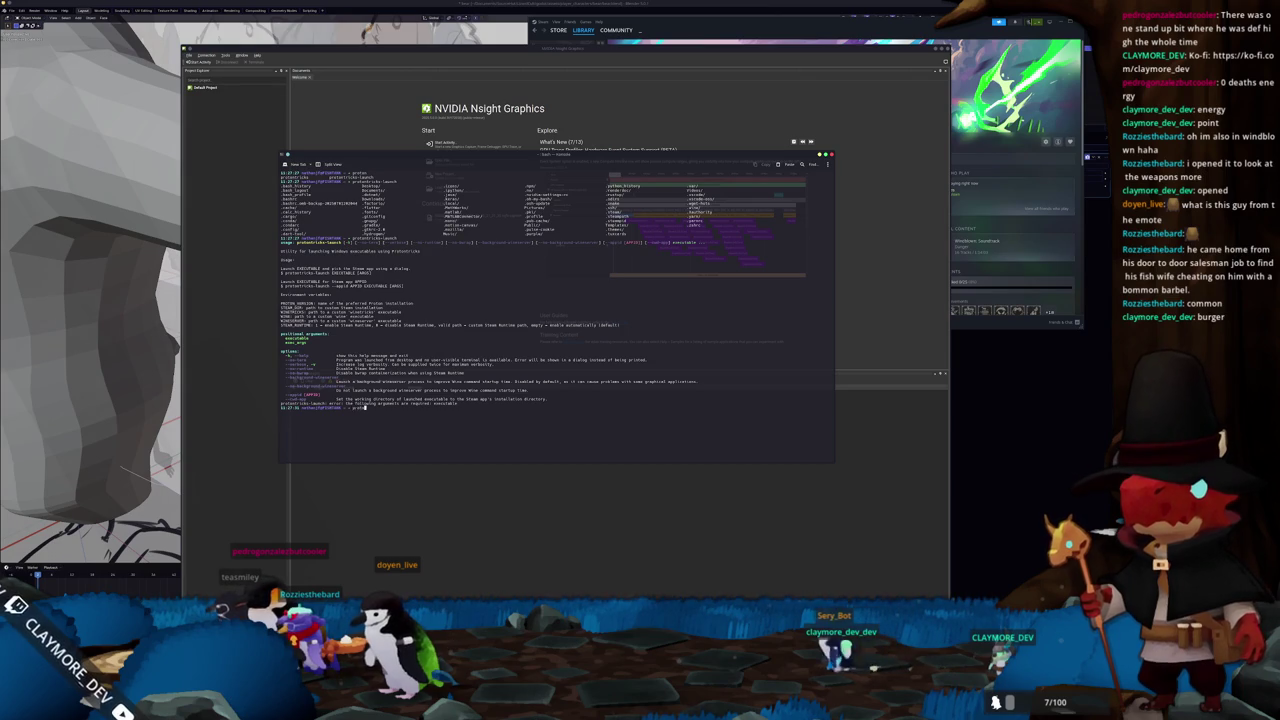
- Run protontricks-launch --appid 1431130 with the SteamLibrary path to Windblown.exe
text(-launch)
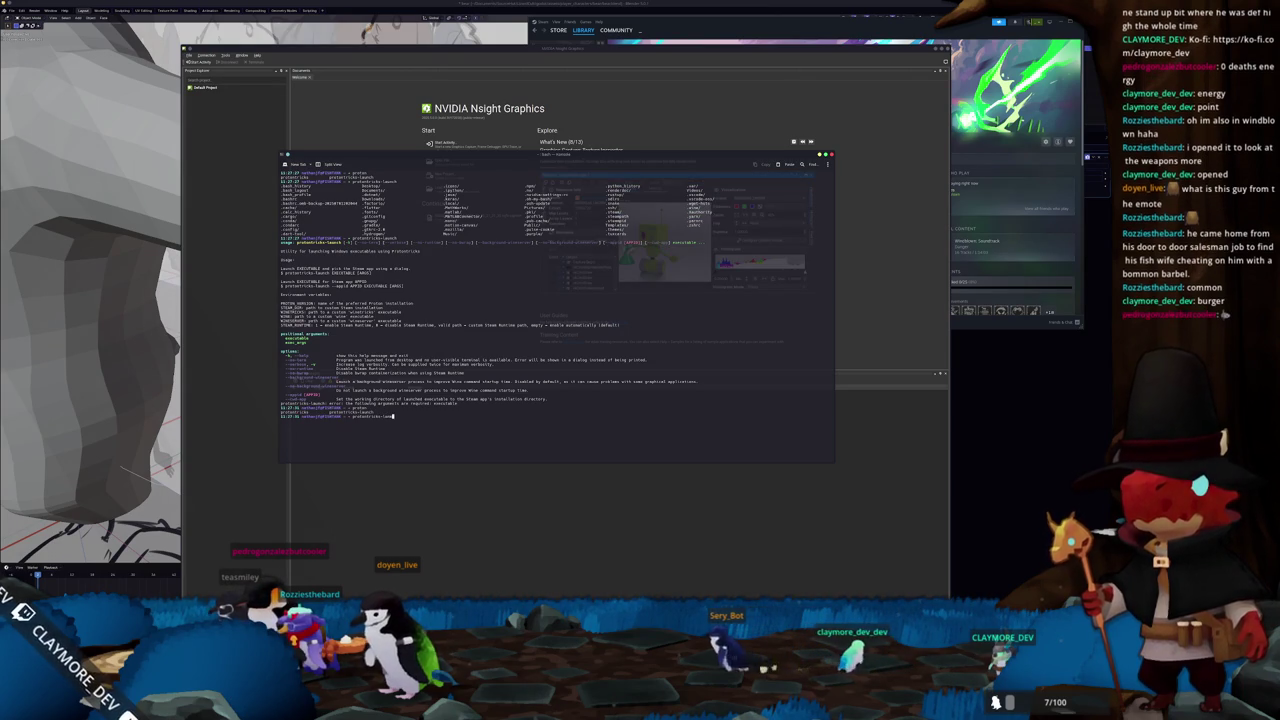
text(la)
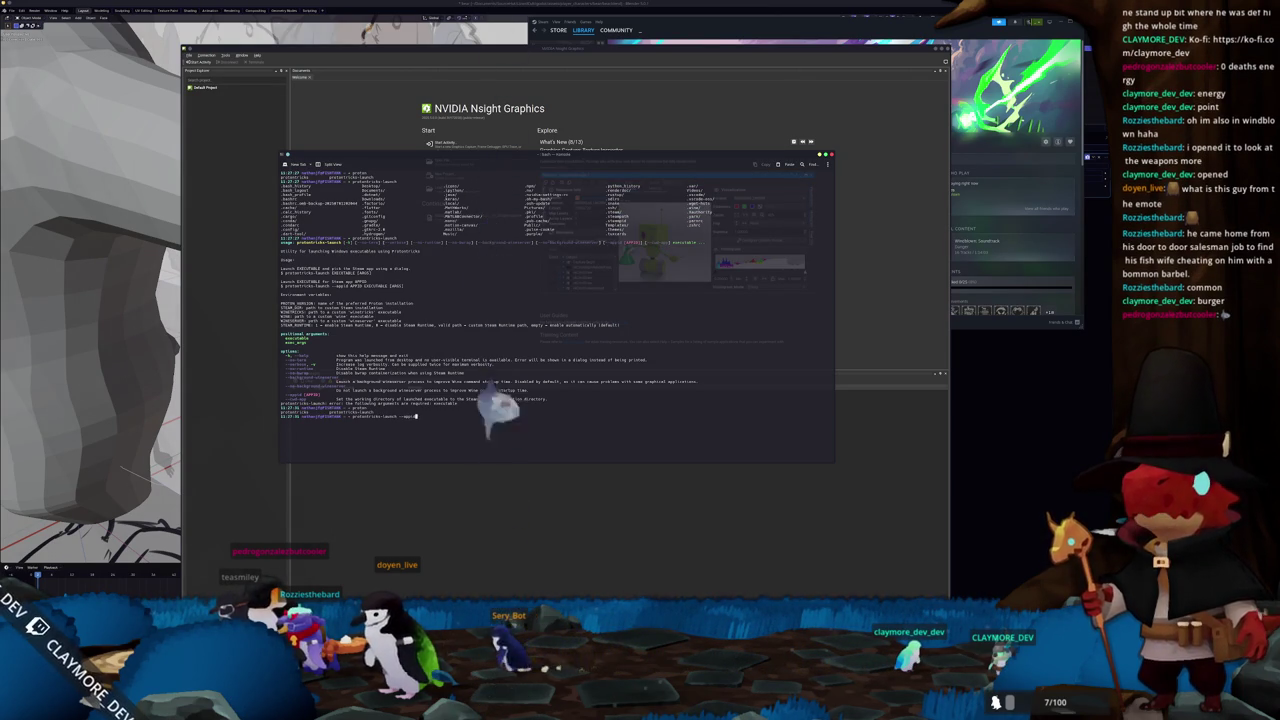
key(Return)
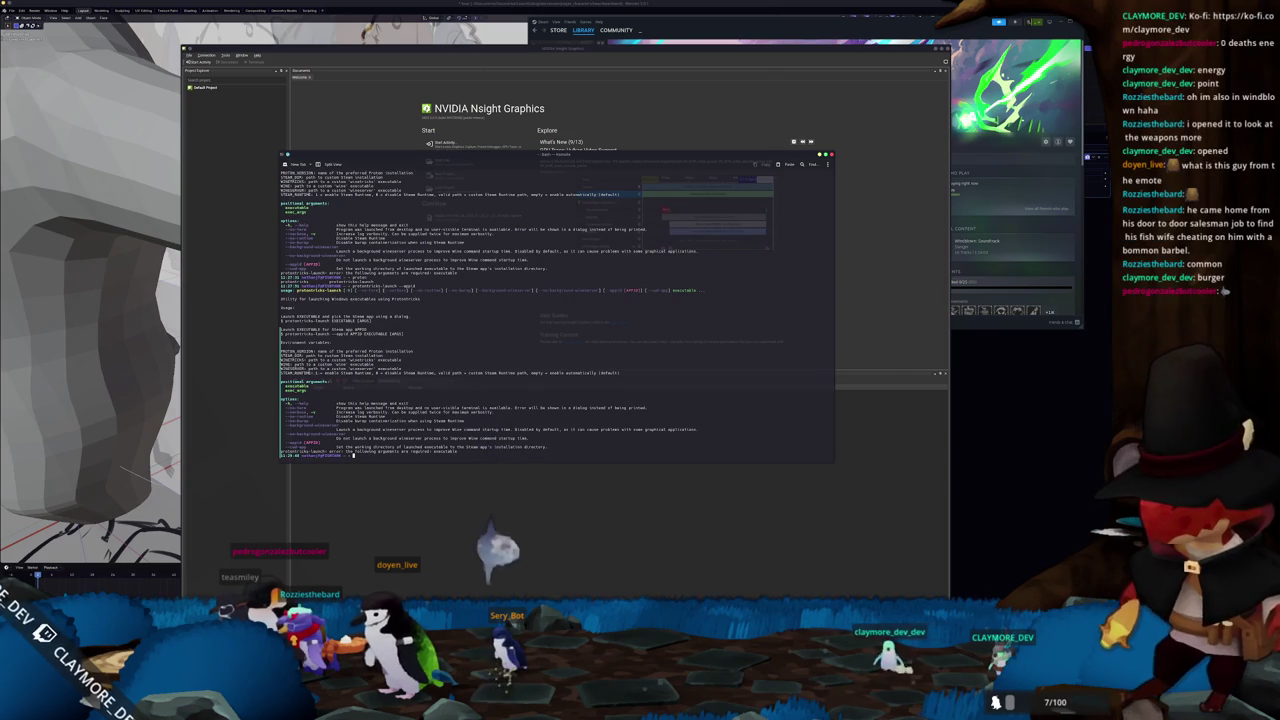
key(Up)
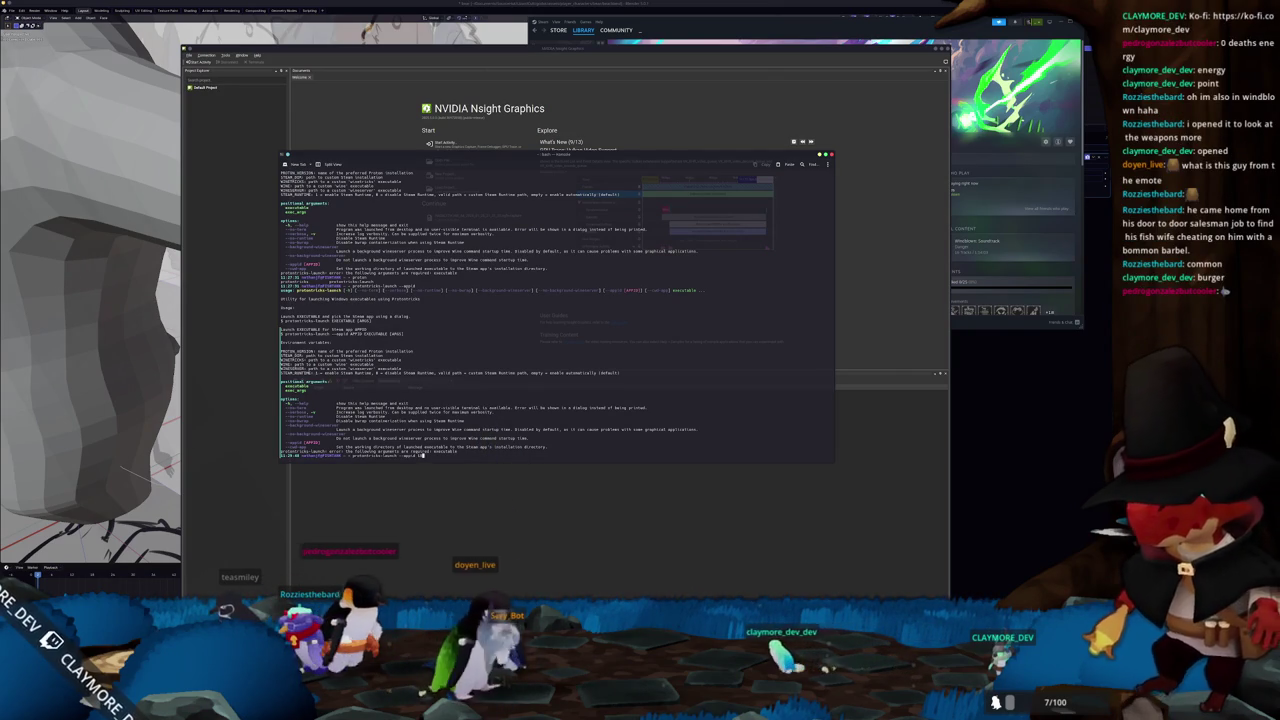
key(Return)
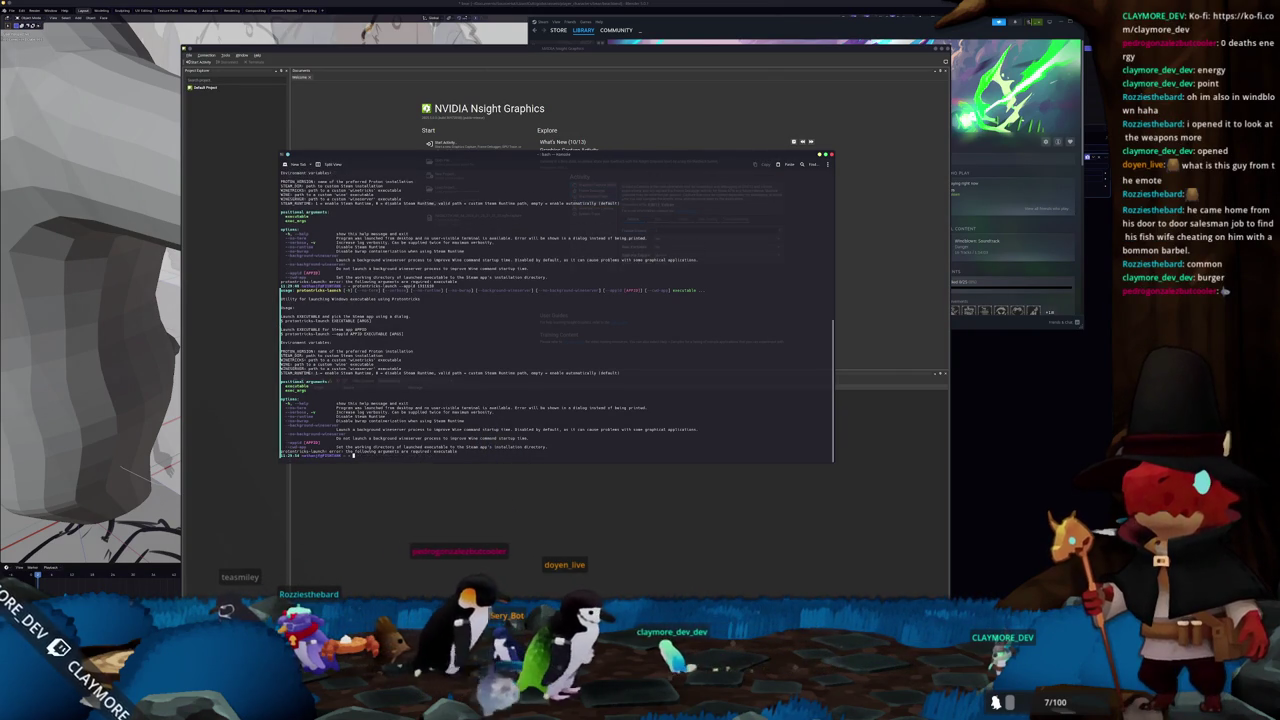
key(Up)
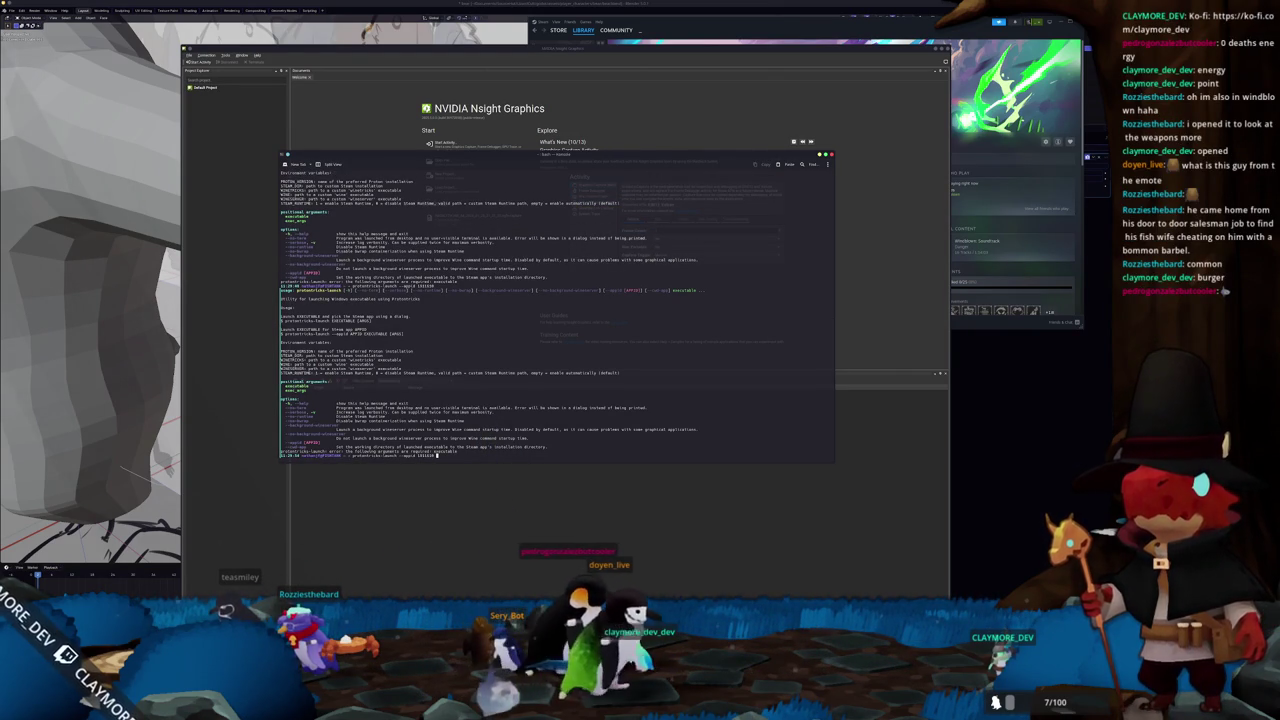
text(/home/media/SteamLibrary/)
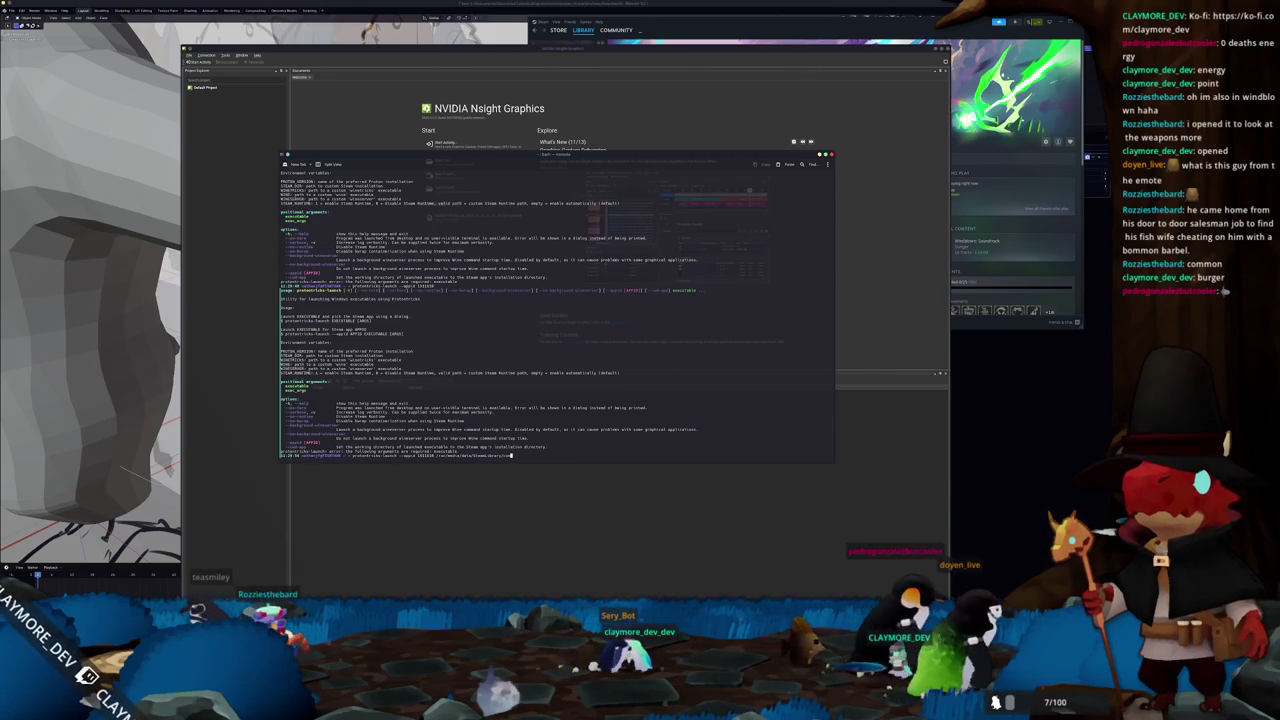
text(steamapps/co)
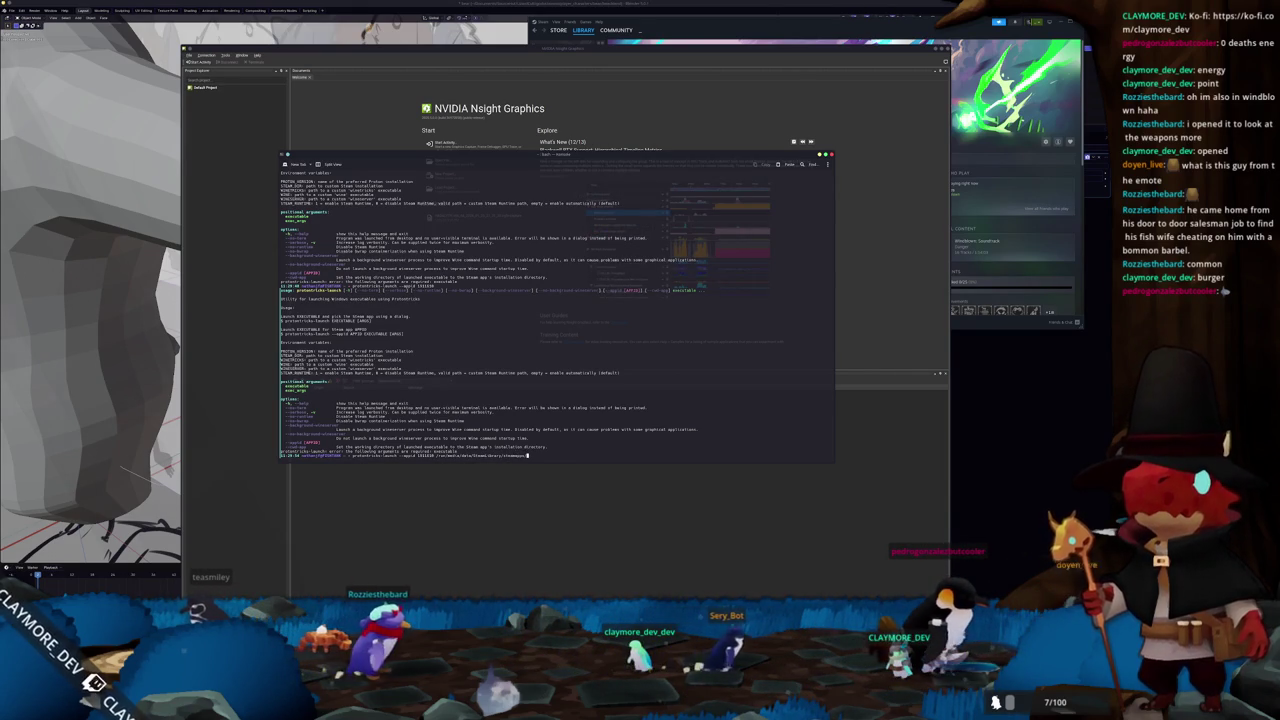
key(Tab)
key(Tab)
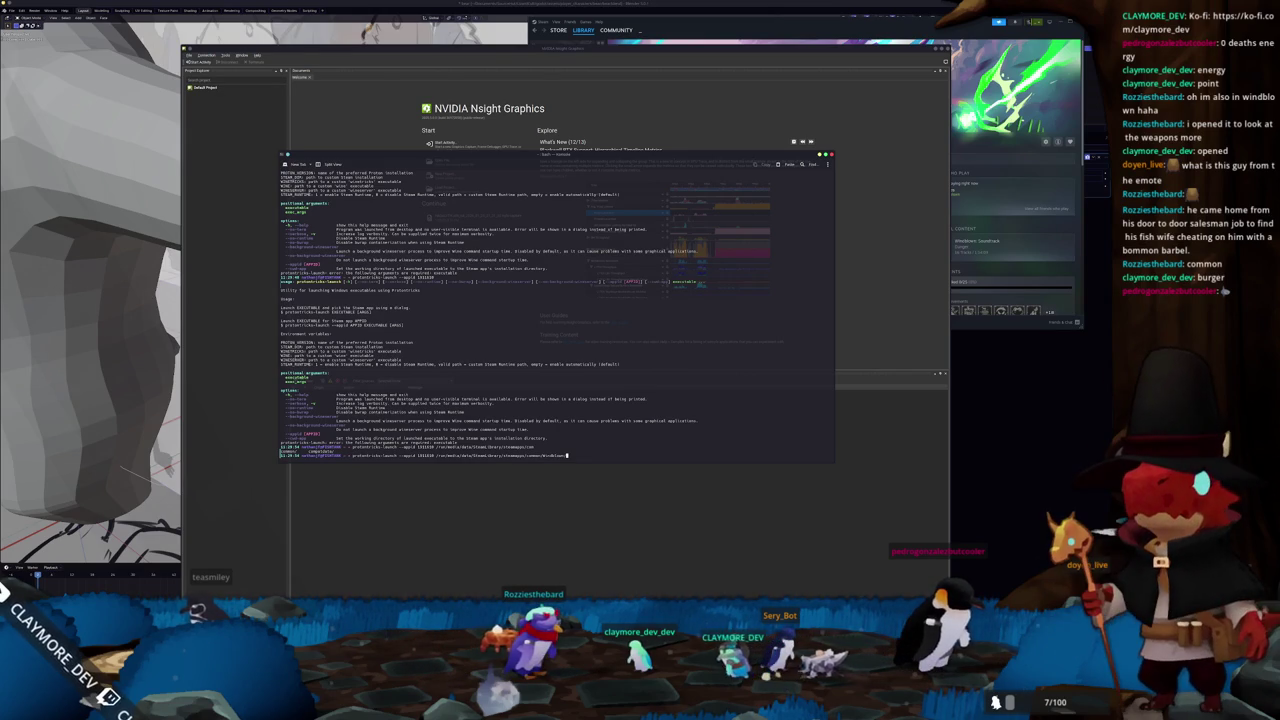
key(Tab)
key(Tab)
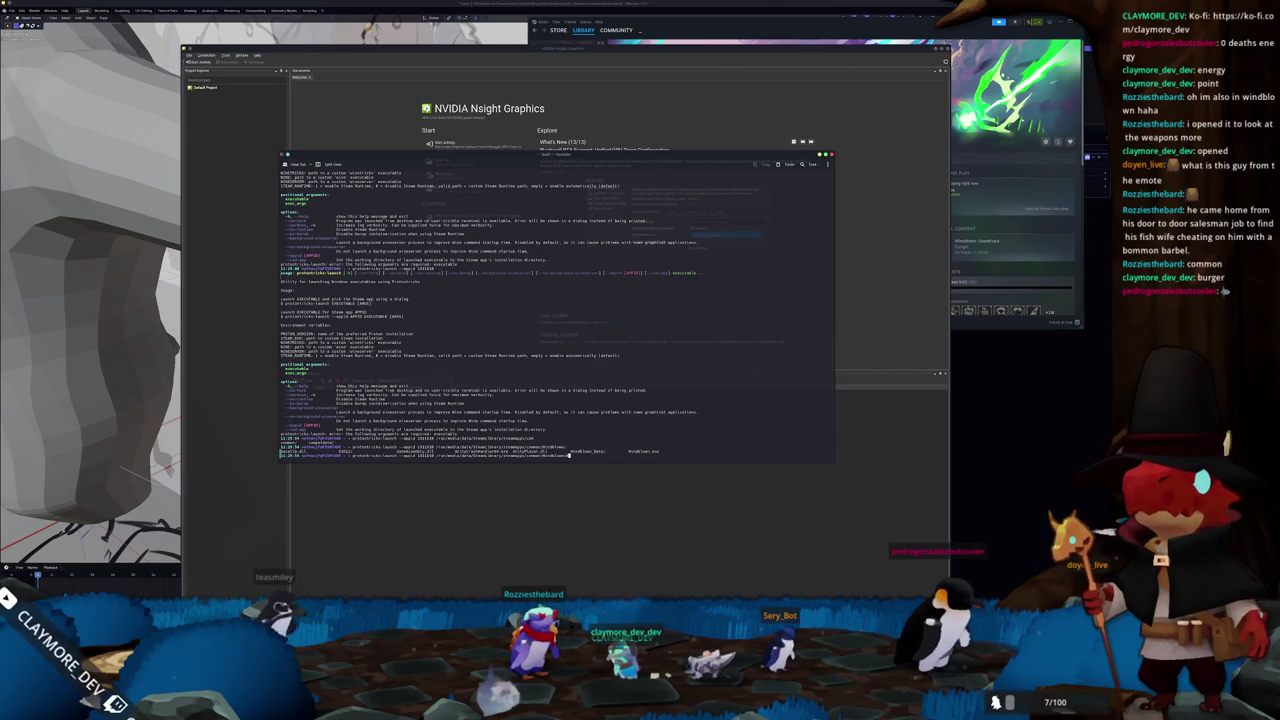
text(Wi)
key(Tab)
key(Tab)
key(Return)
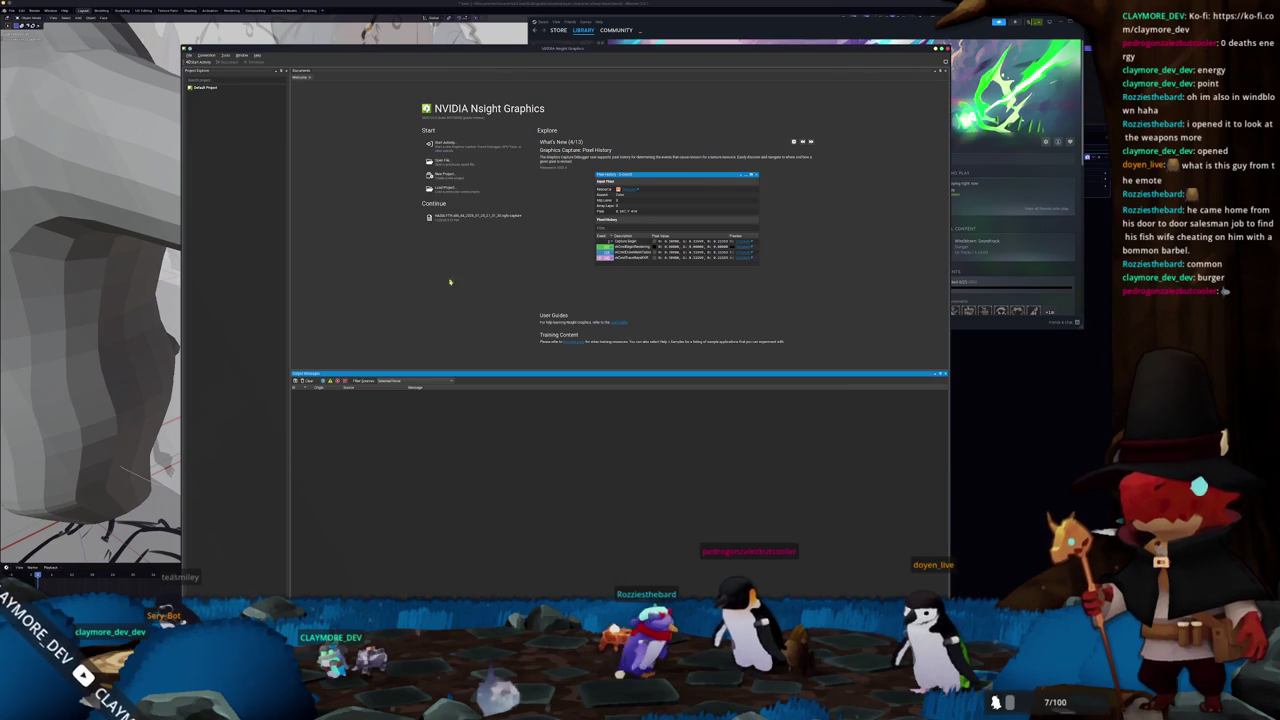
- Relaunch Graphics Capture from Start Activity, skipping the interfering-processes warning
click(540, 213)
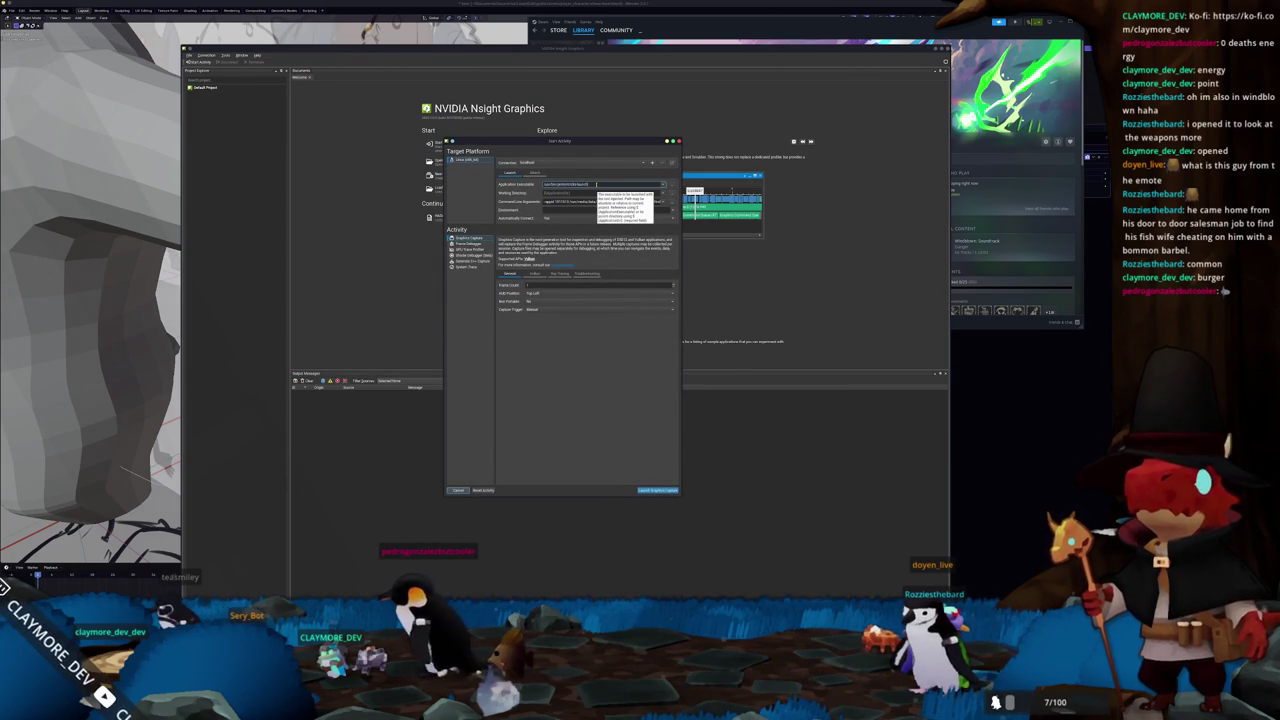
click(651, 490)
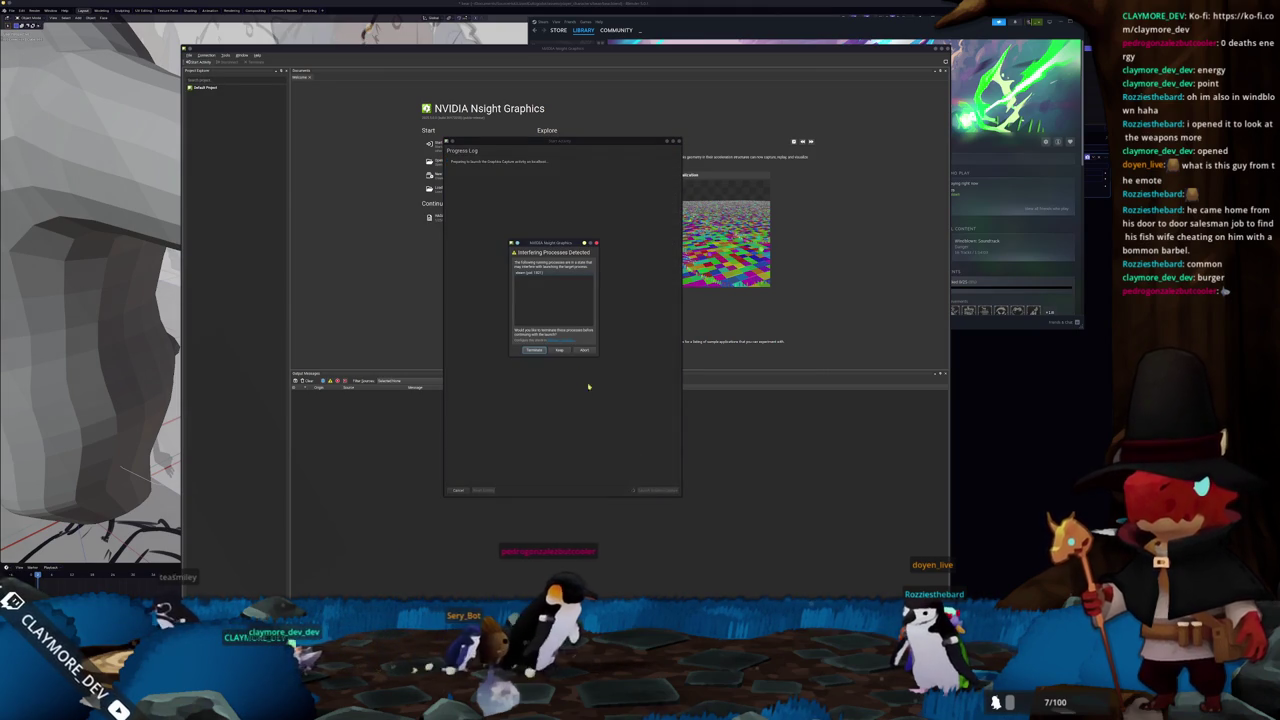
click(566, 350)
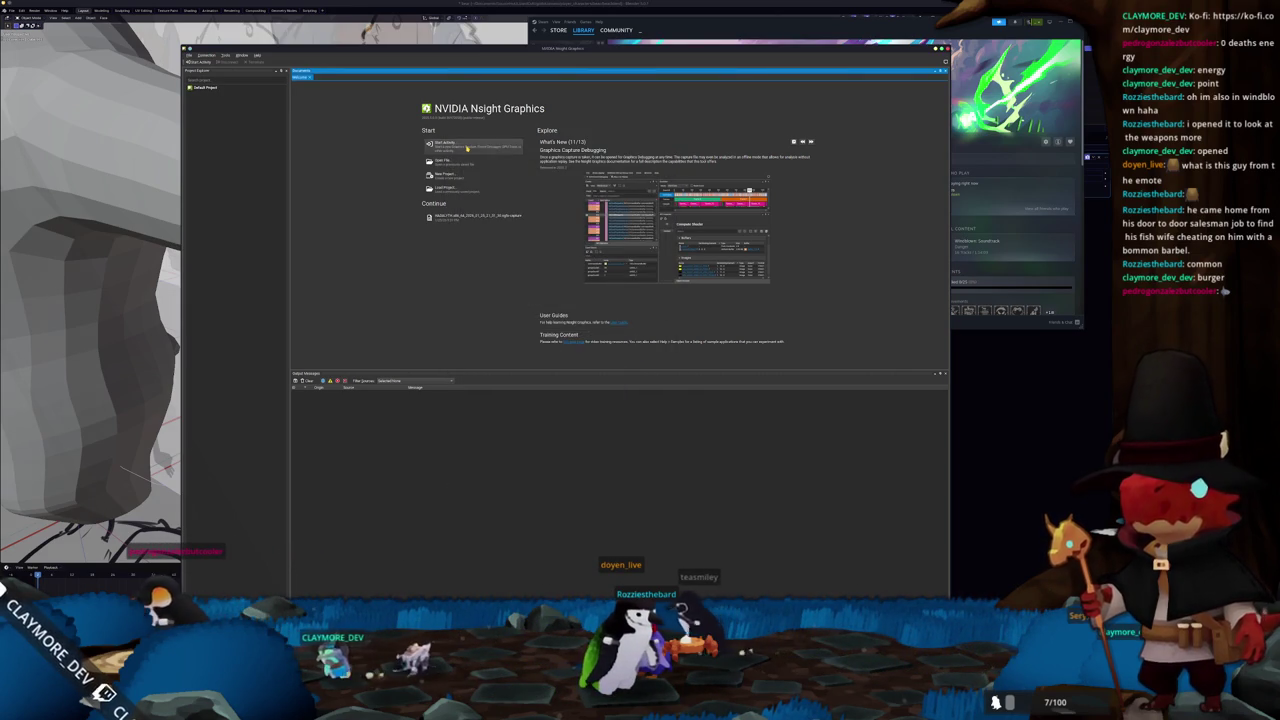
- In the Start Activity settings, set Automatically Connect to No
click(466, 147)
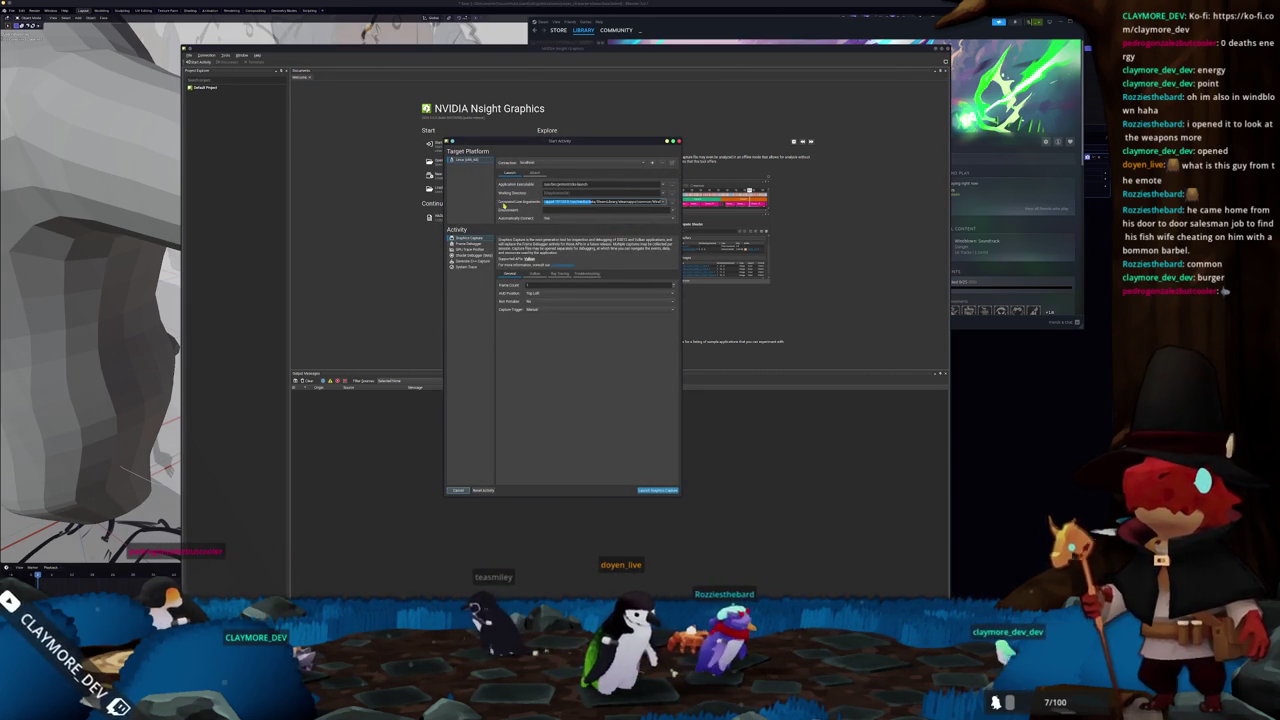
click(555, 218)
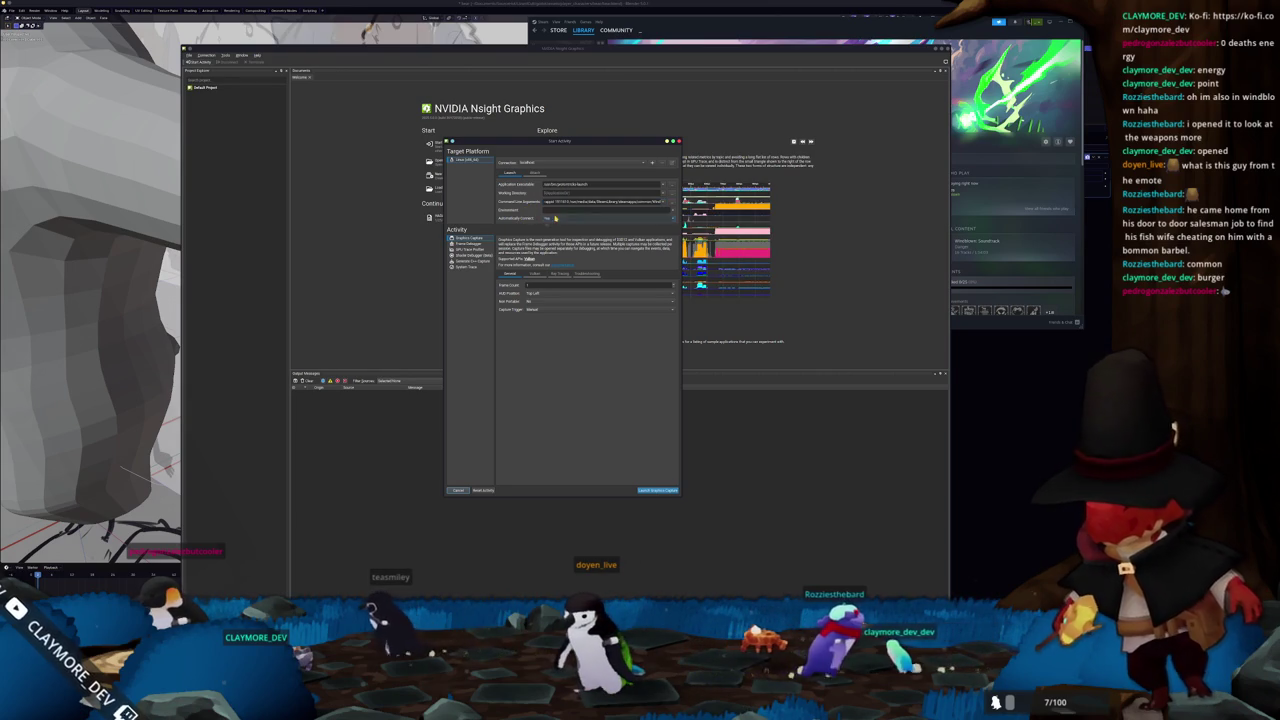
click(555, 218)
click(548, 226)
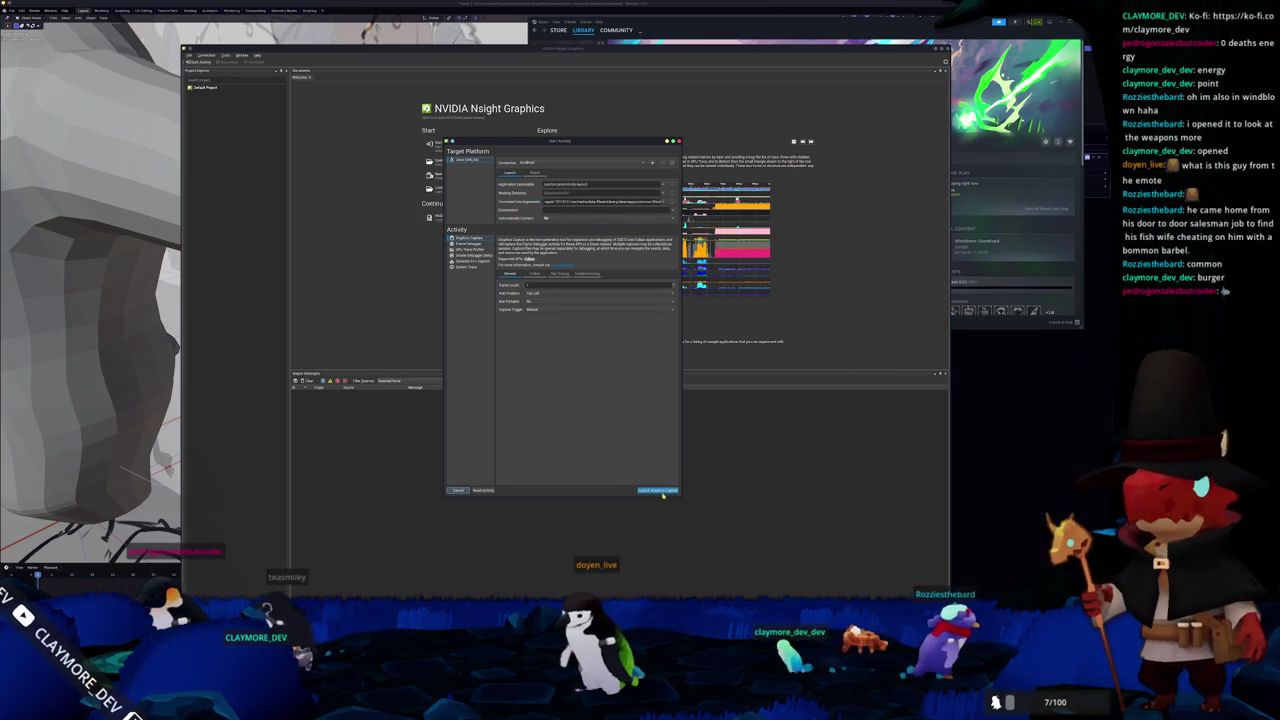
- Launch Graphics Capture, skip interfering processes, and close the log once it succeeds
click(660, 491)
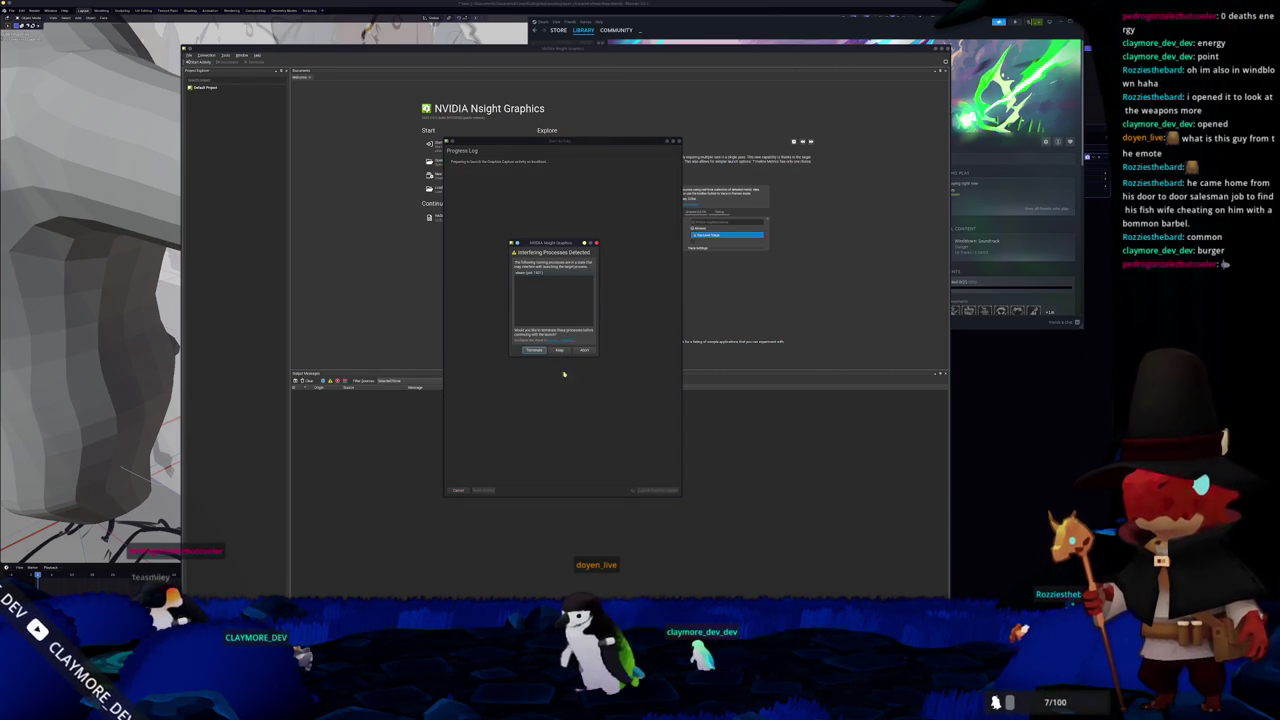
click(558, 351)
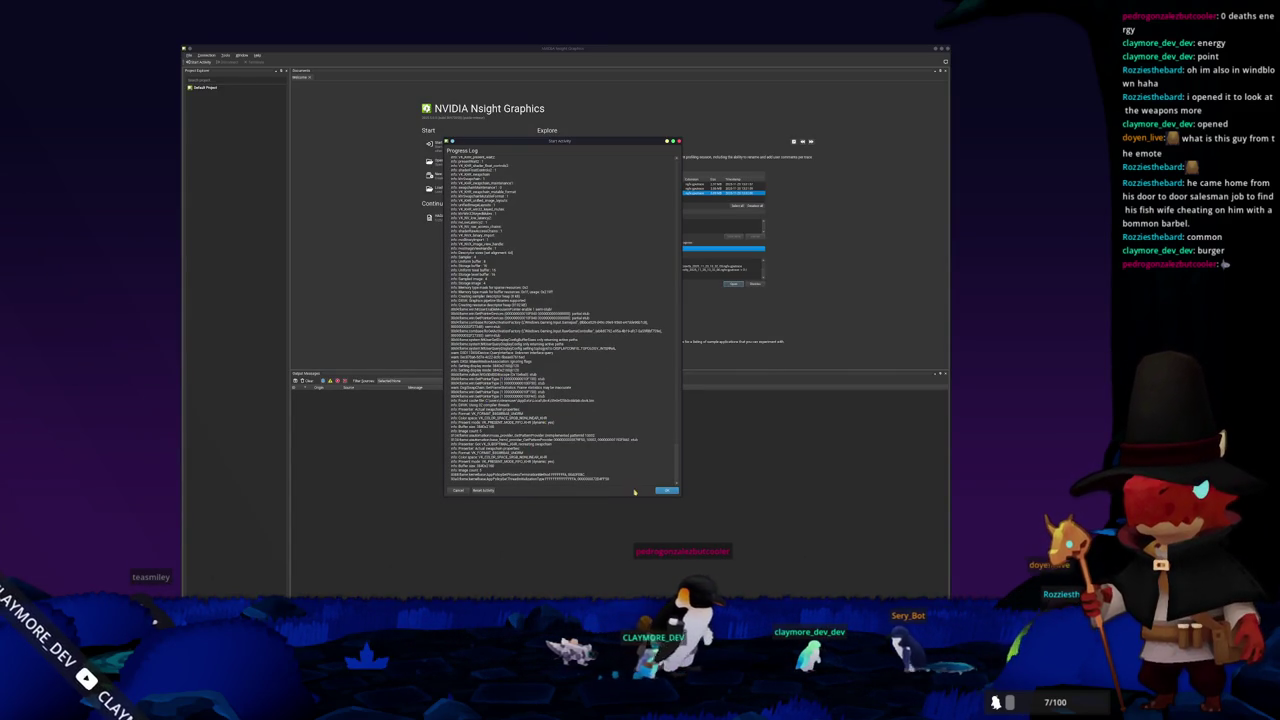
click(664, 490)
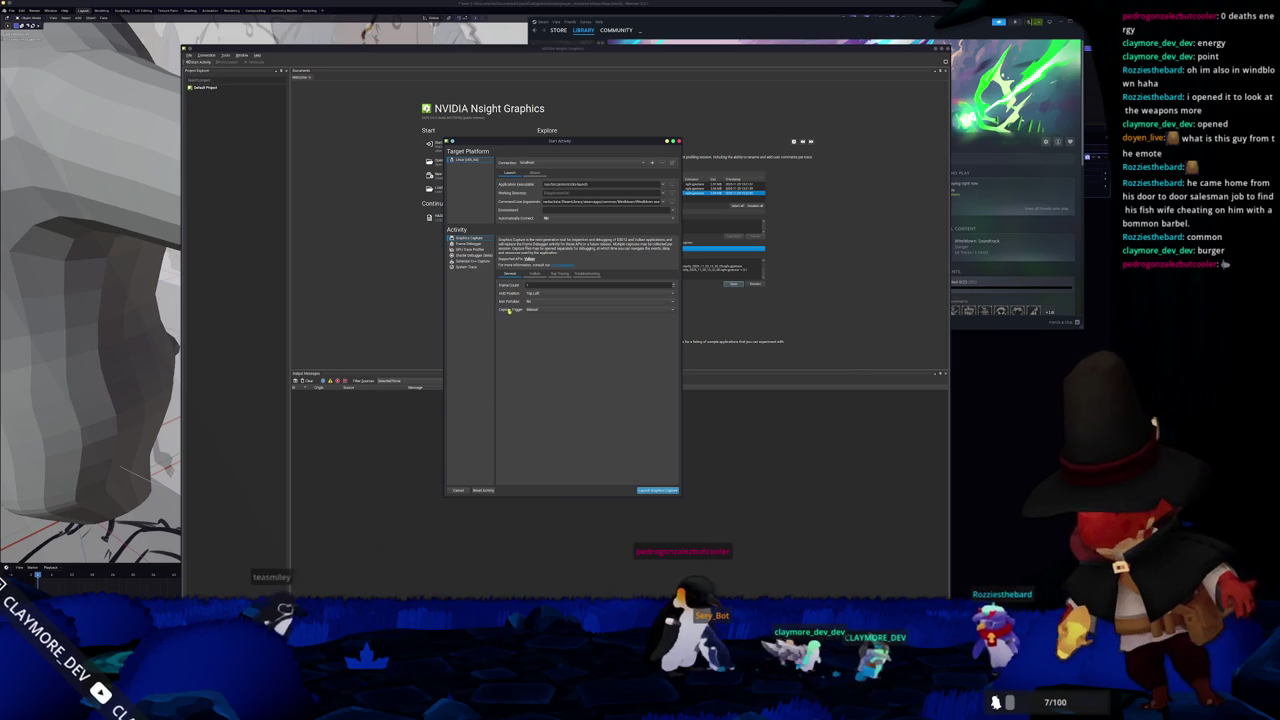
- Browse the Ray Tracing and Troubleshooting options and other activity types, then reselect Graphics Capture
click(559, 274)
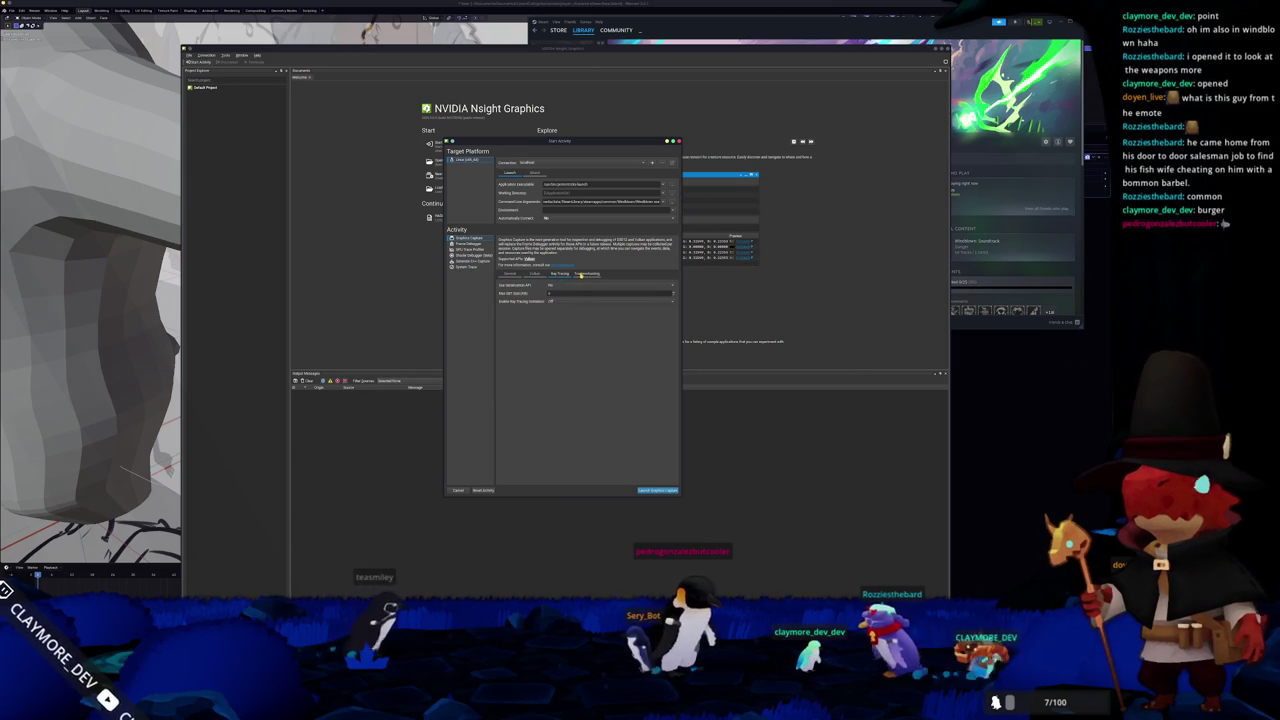
click(587, 273)
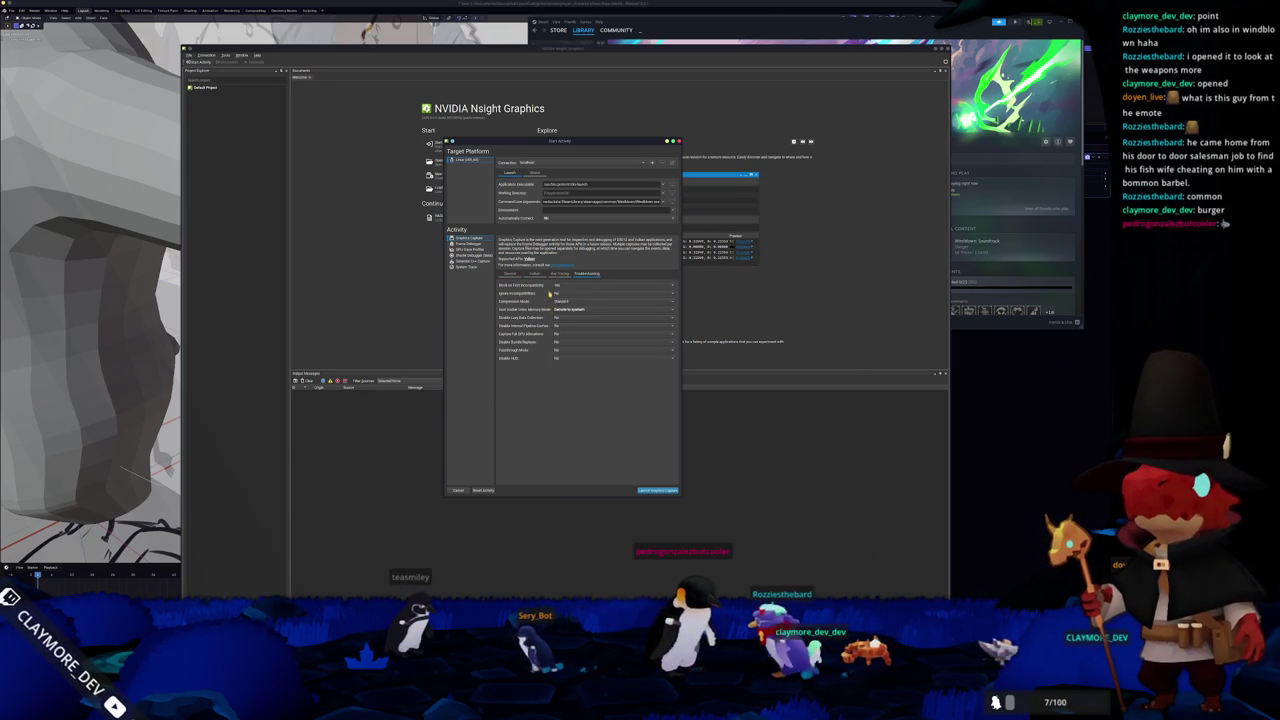
click(554, 219)
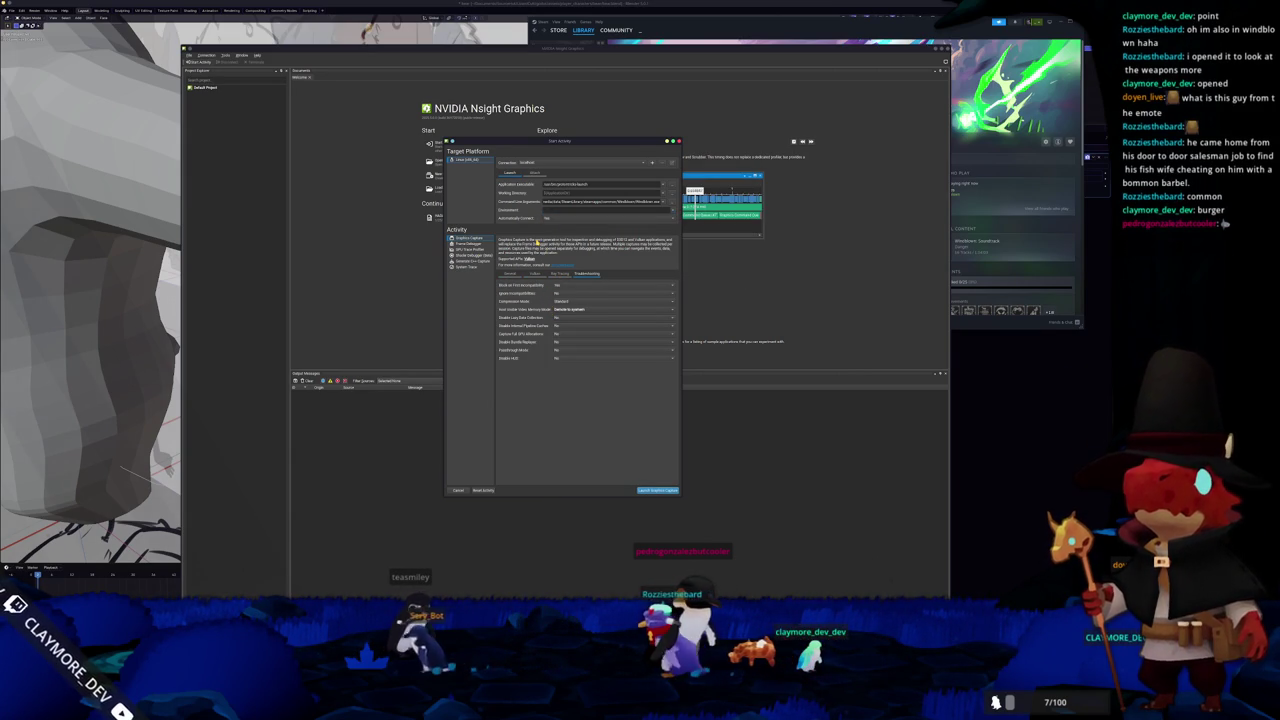
click(475, 244)
click(472, 249)
click(470, 267)
click(477, 238)
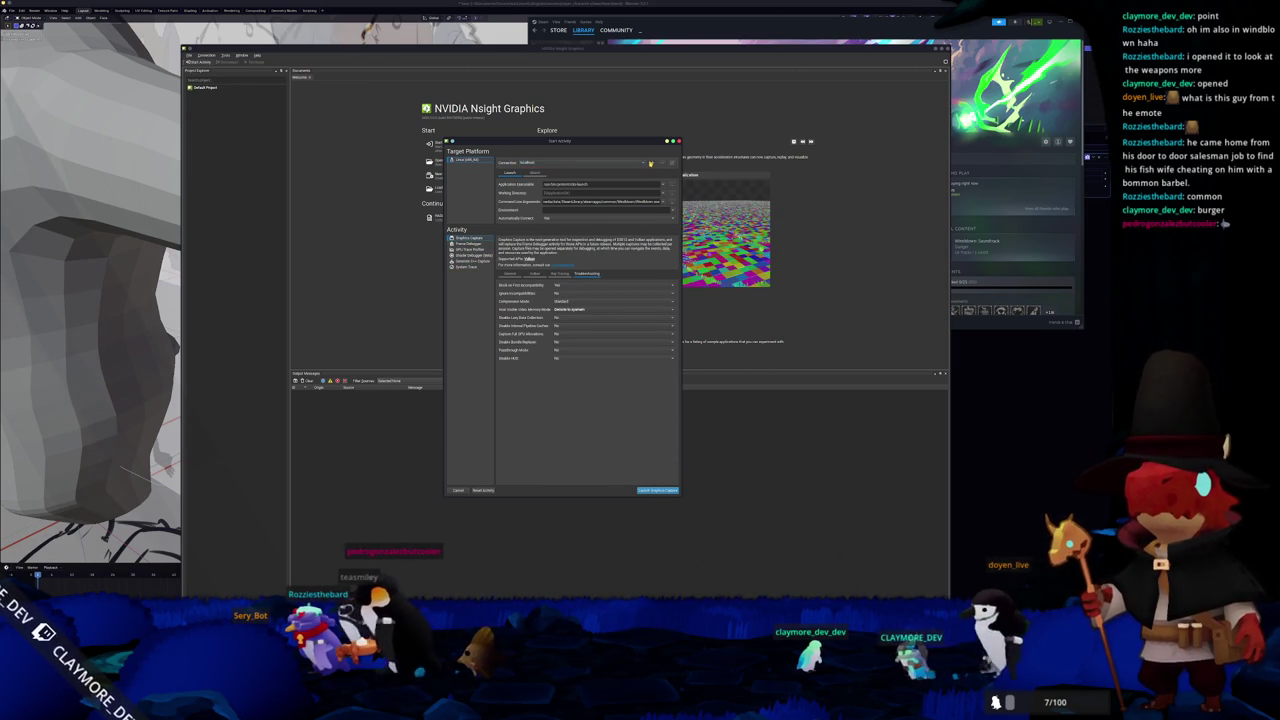
- Review the running processes on the Attach tab, then close the activity setup and Nsight
click(650, 164)
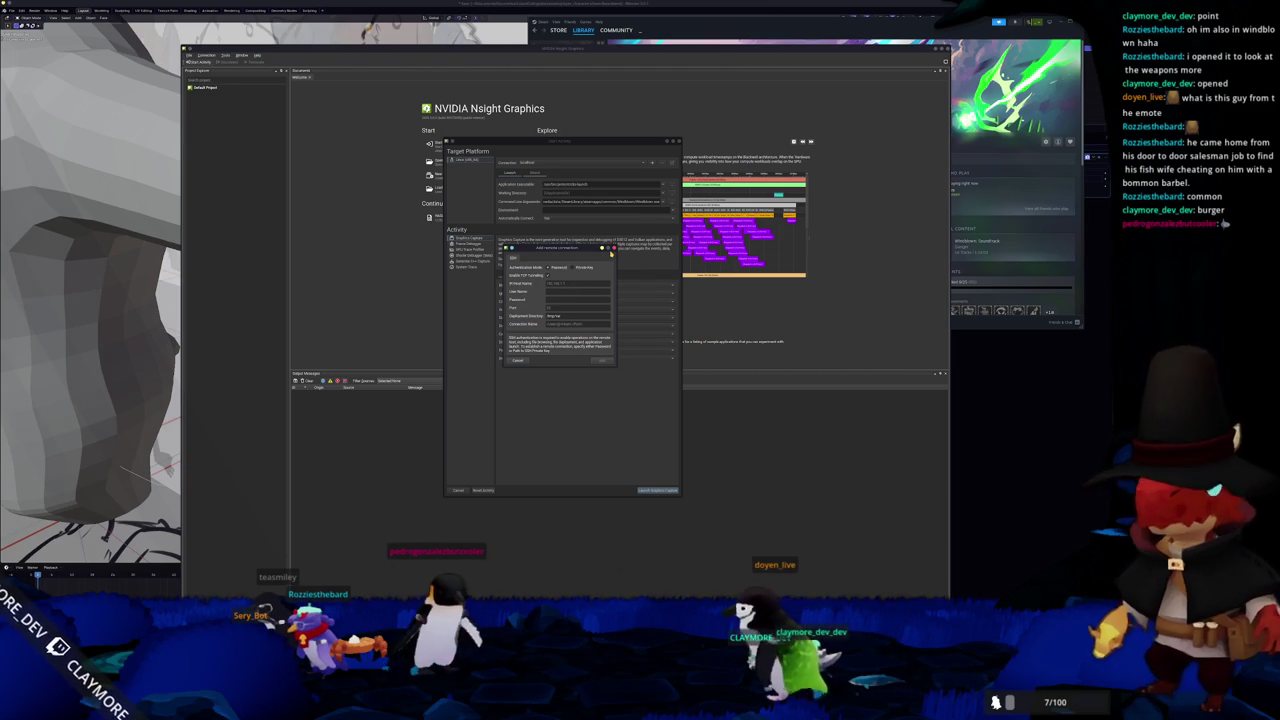
click(610, 247)
click(535, 172)
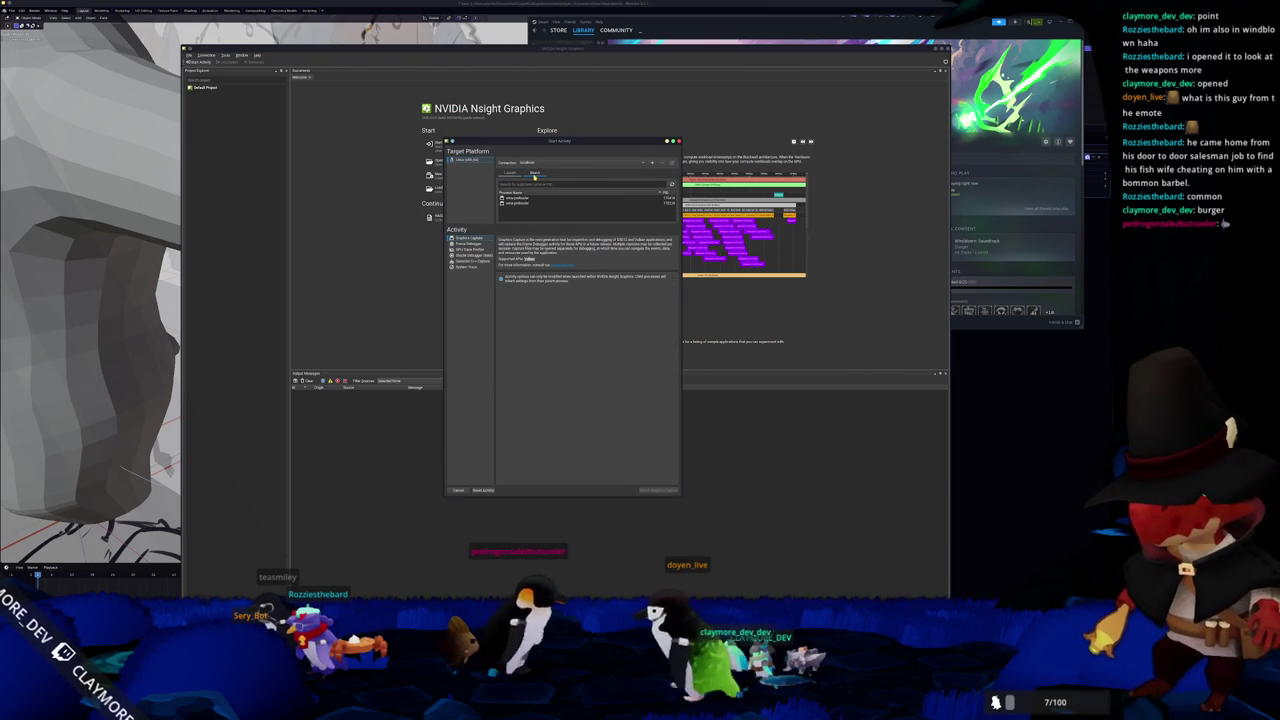
click(600, 197)
click(600, 203)
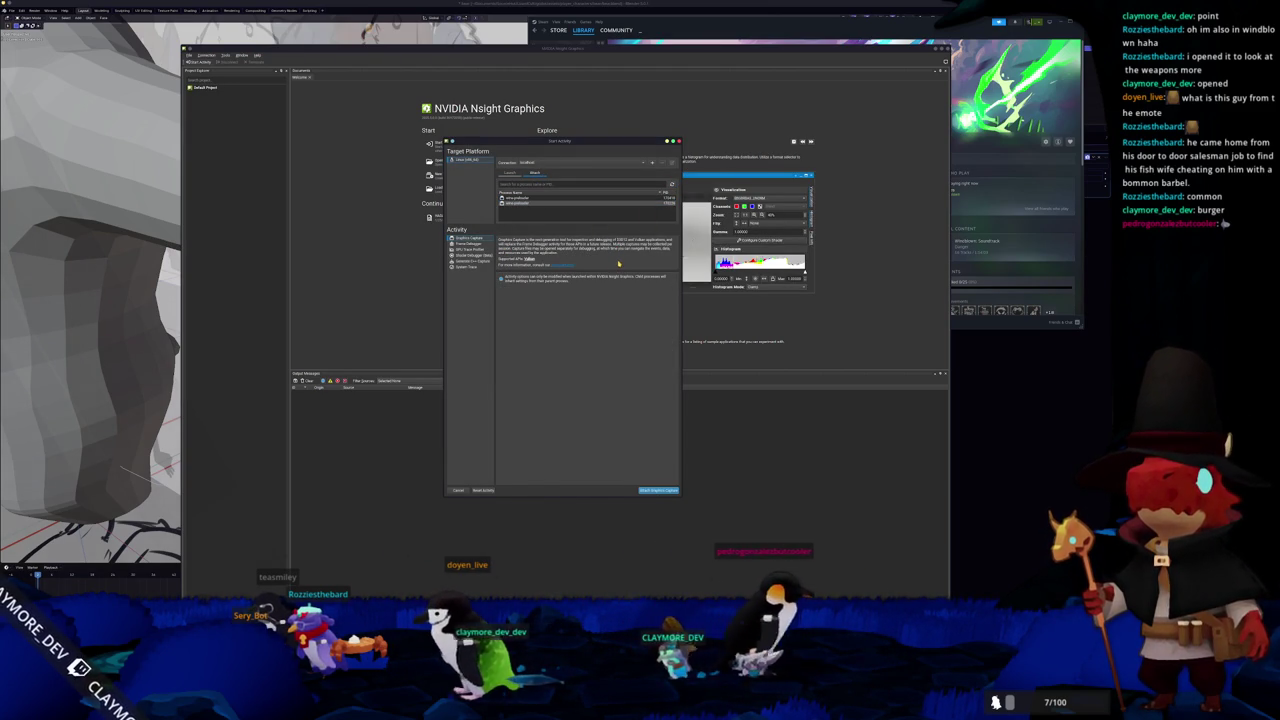
click(510, 172)
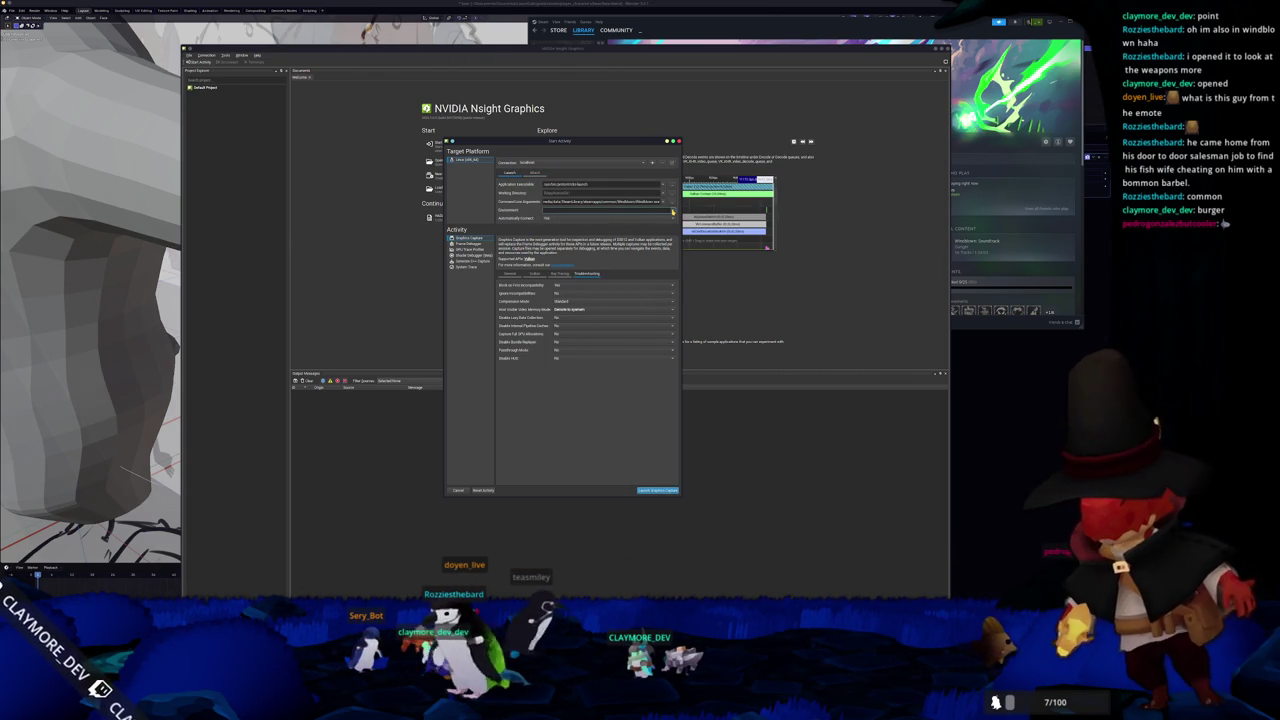
click(676, 141)
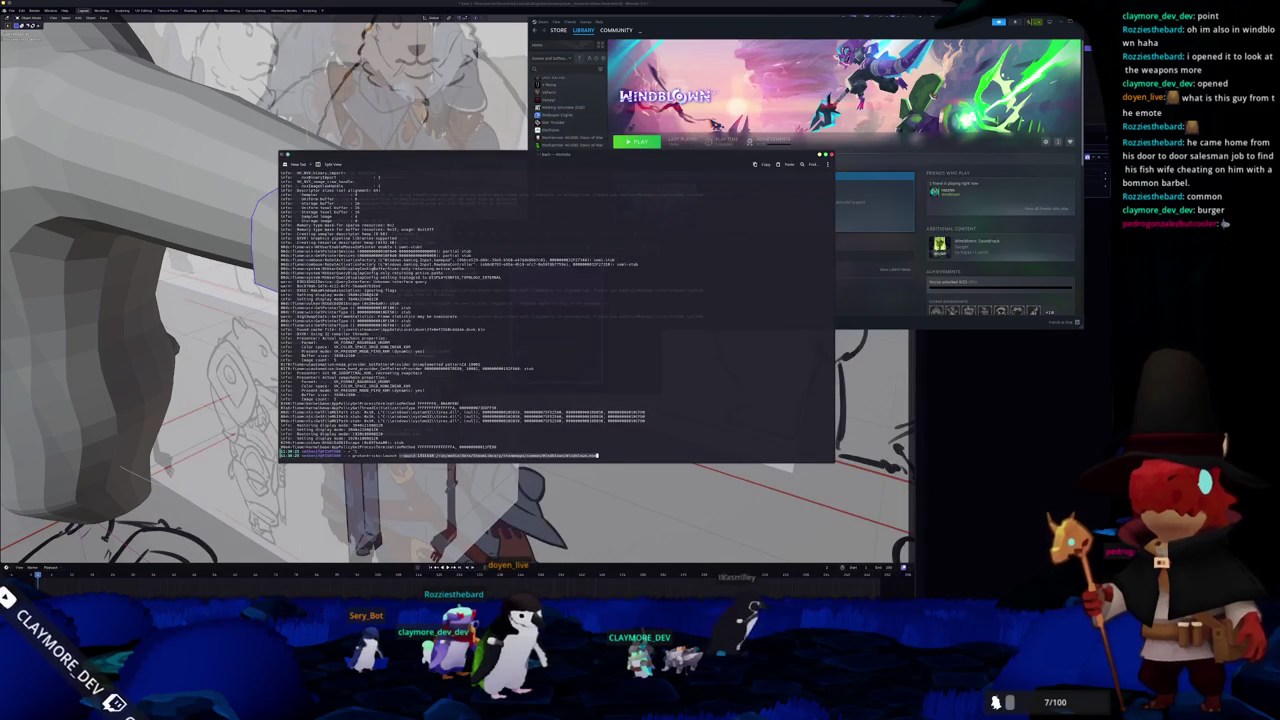
- Open a terminal, review Windblown's Compatibility properties in Steam, and dismiss Nsight's usage-collection prompt
key(ctrl+alt+t)
text(sudo nsight-graphics)
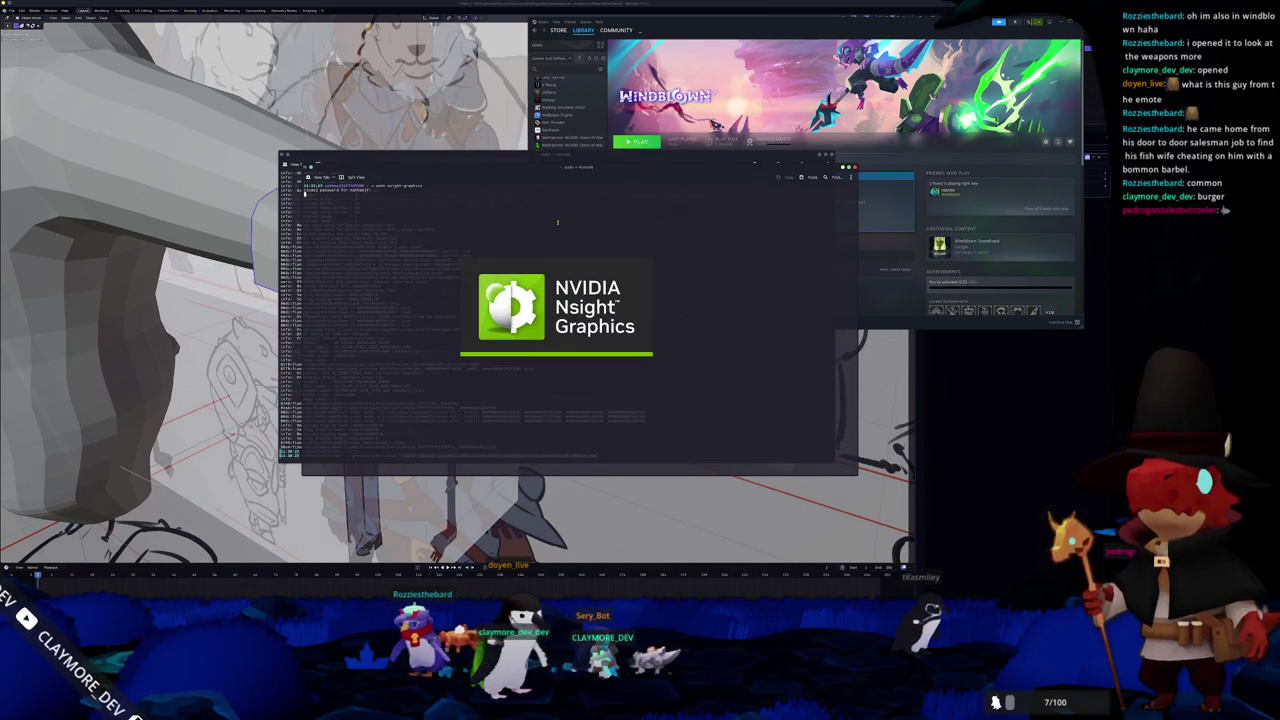
click(821, 219)
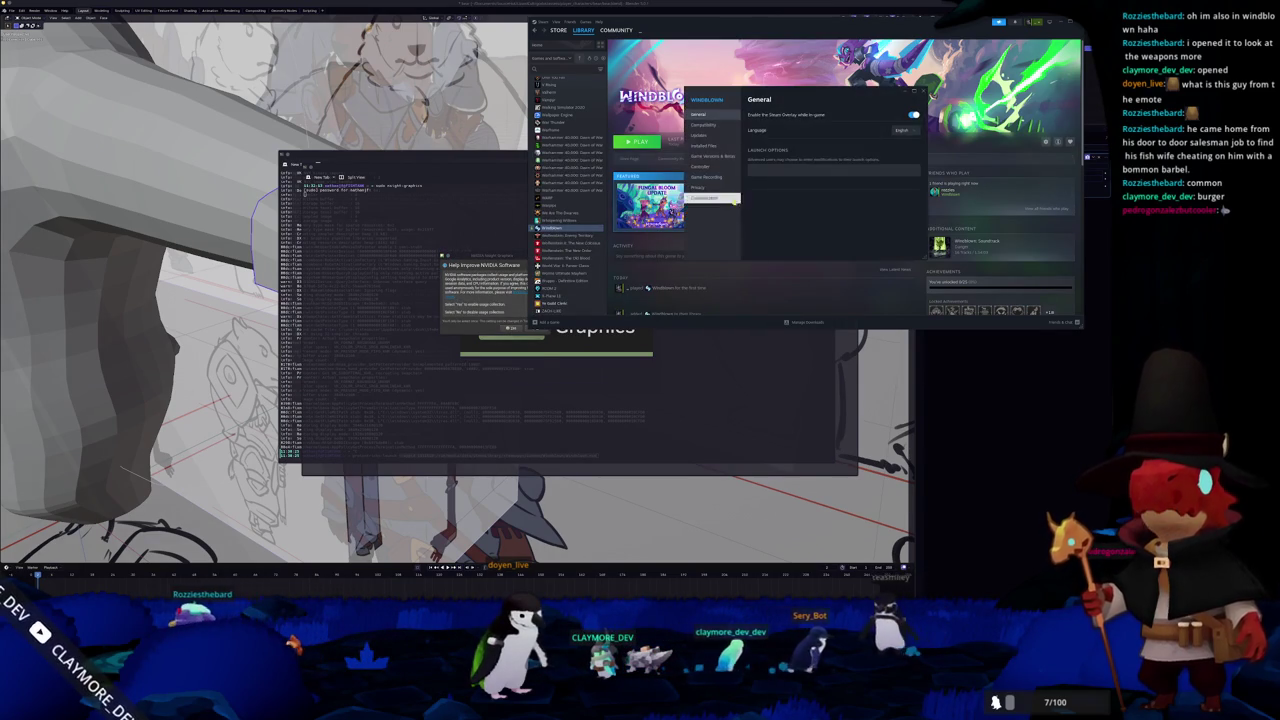
click(713, 131)
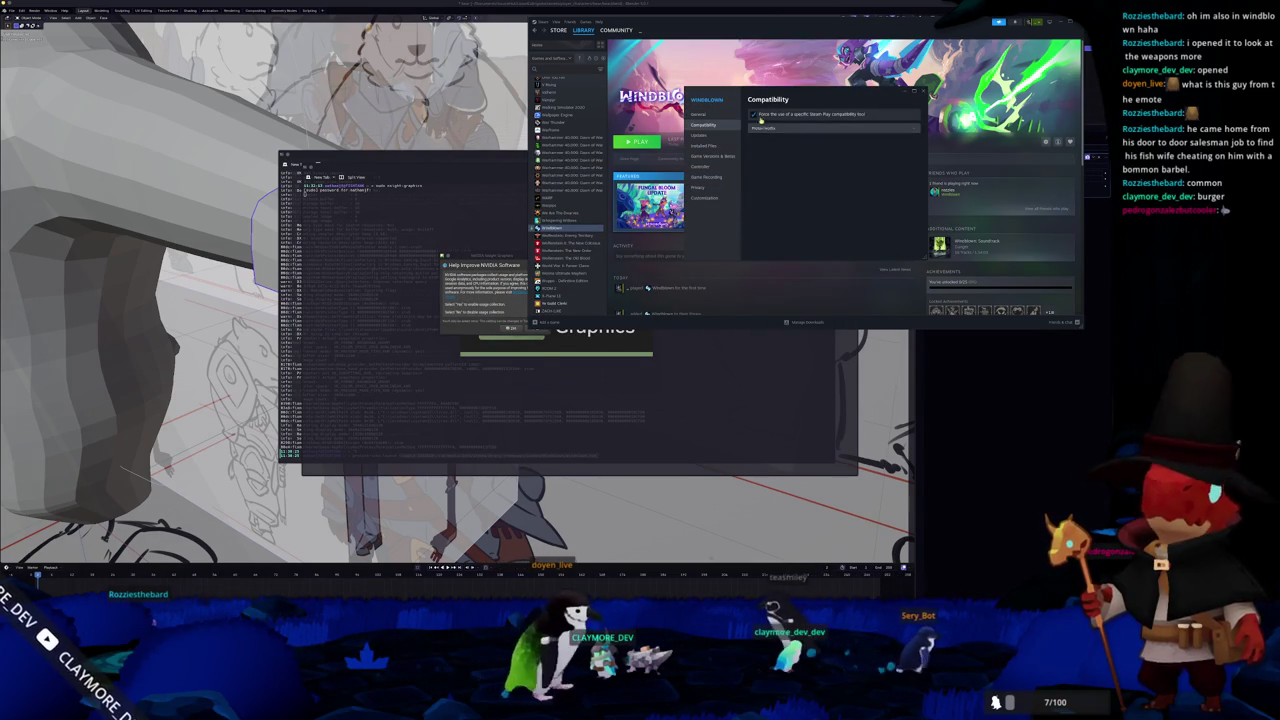
key(Escape)
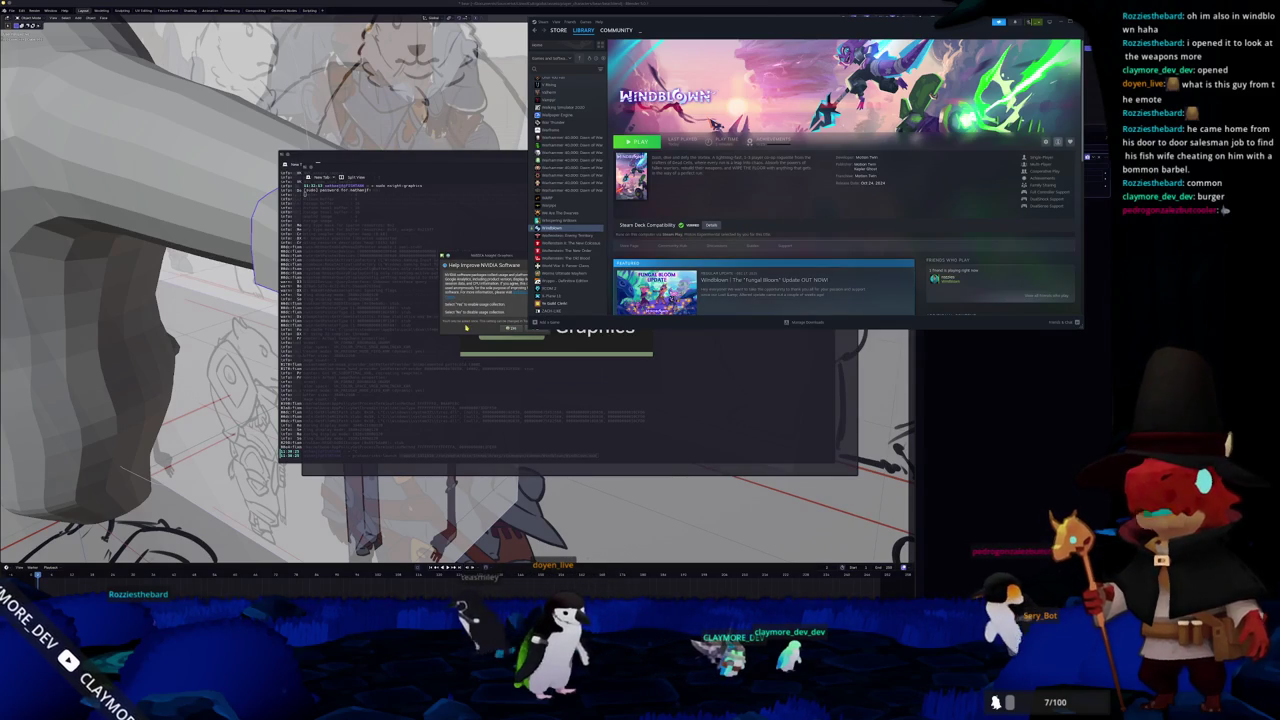
click(510, 328)
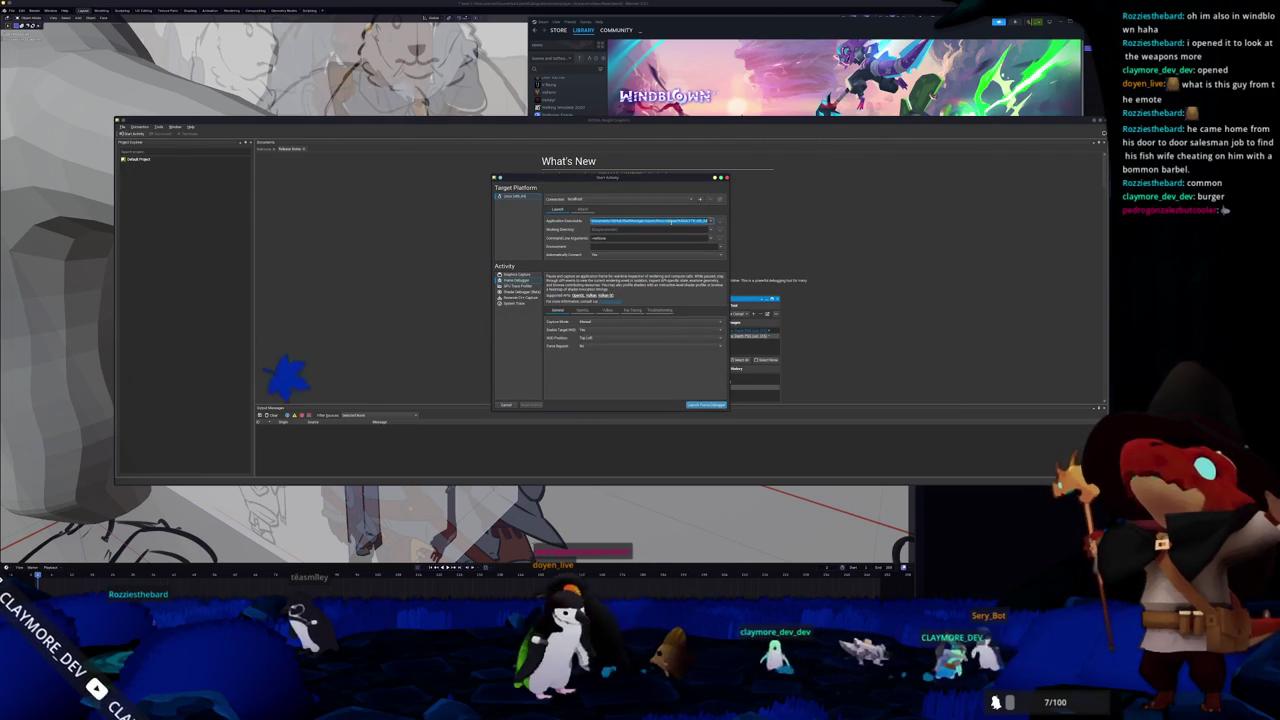
- Set Application Executable to /usr/bin/steam-runtime/run and try launching, then cancel the failed launch
key(BackSpace)
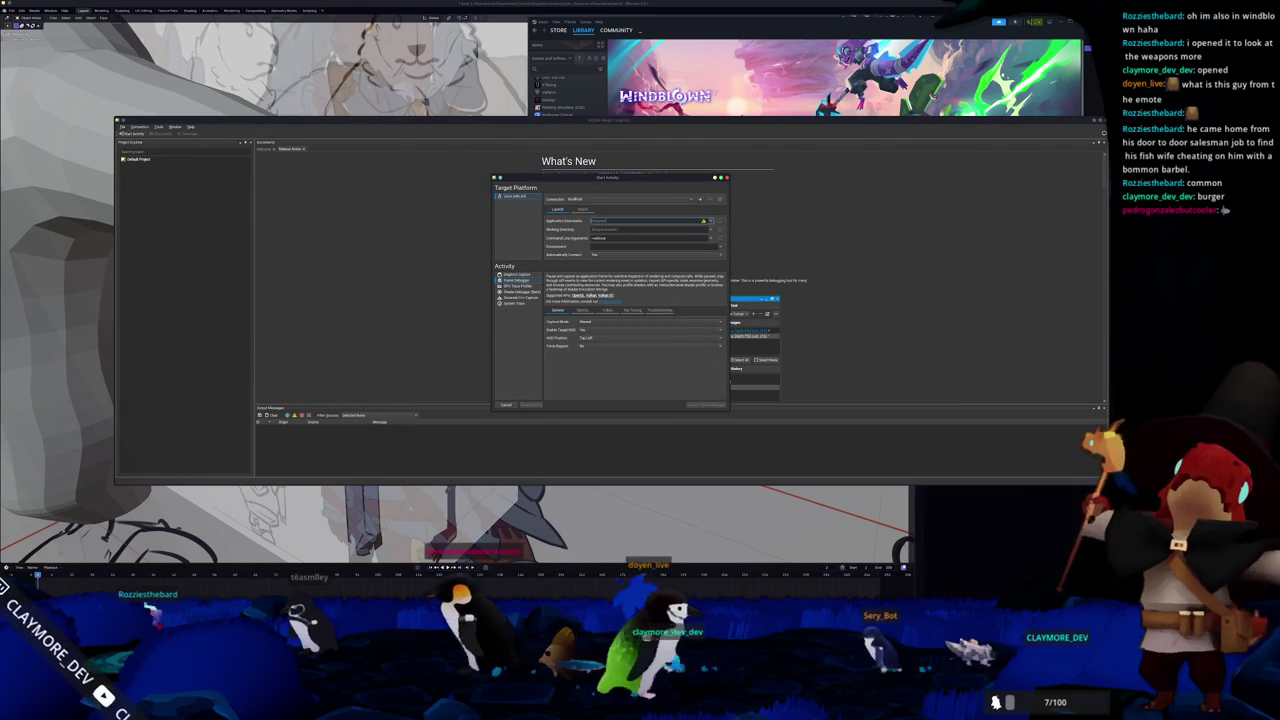
key(alt+Tab)
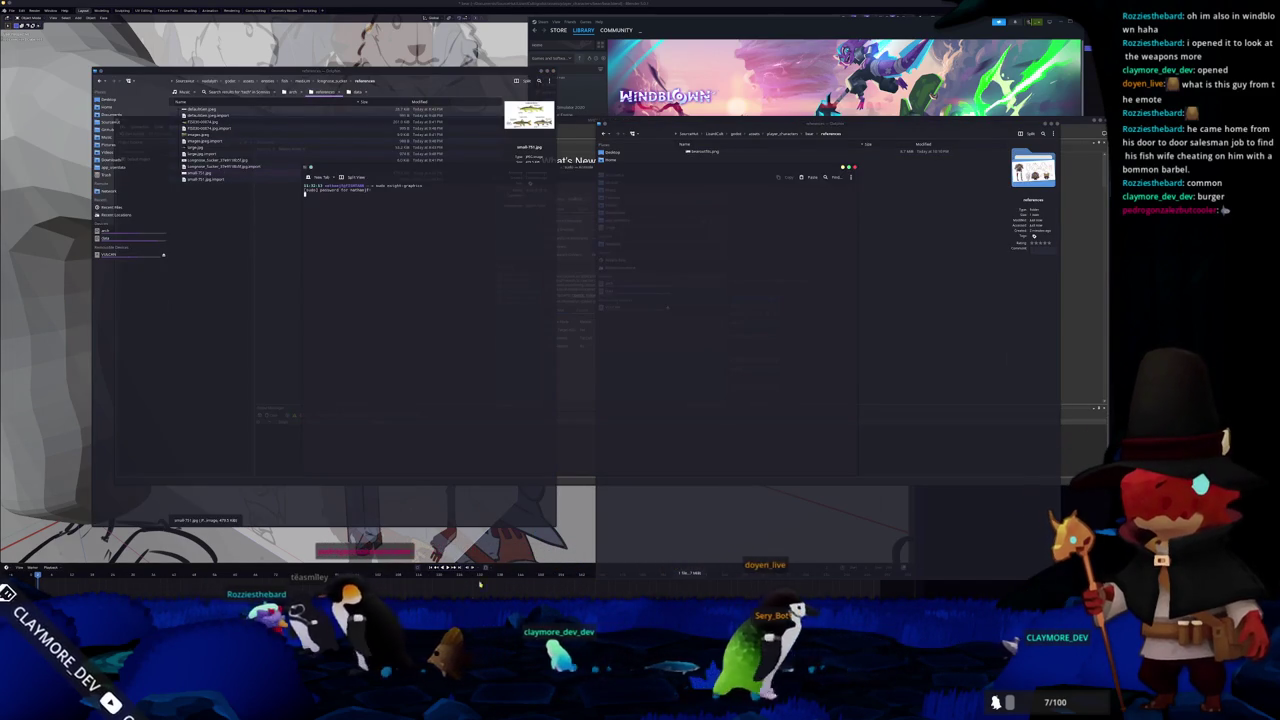
drag(494, 439, 858, 470)
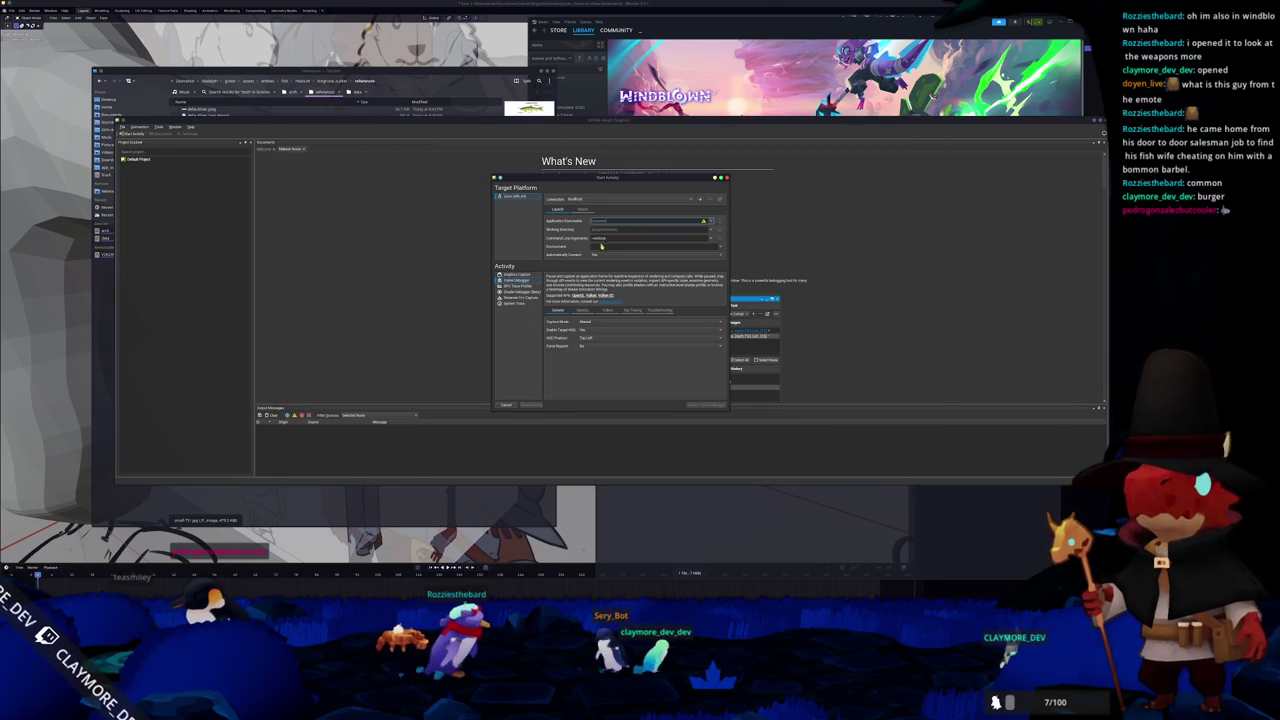
text(/usr/bin)
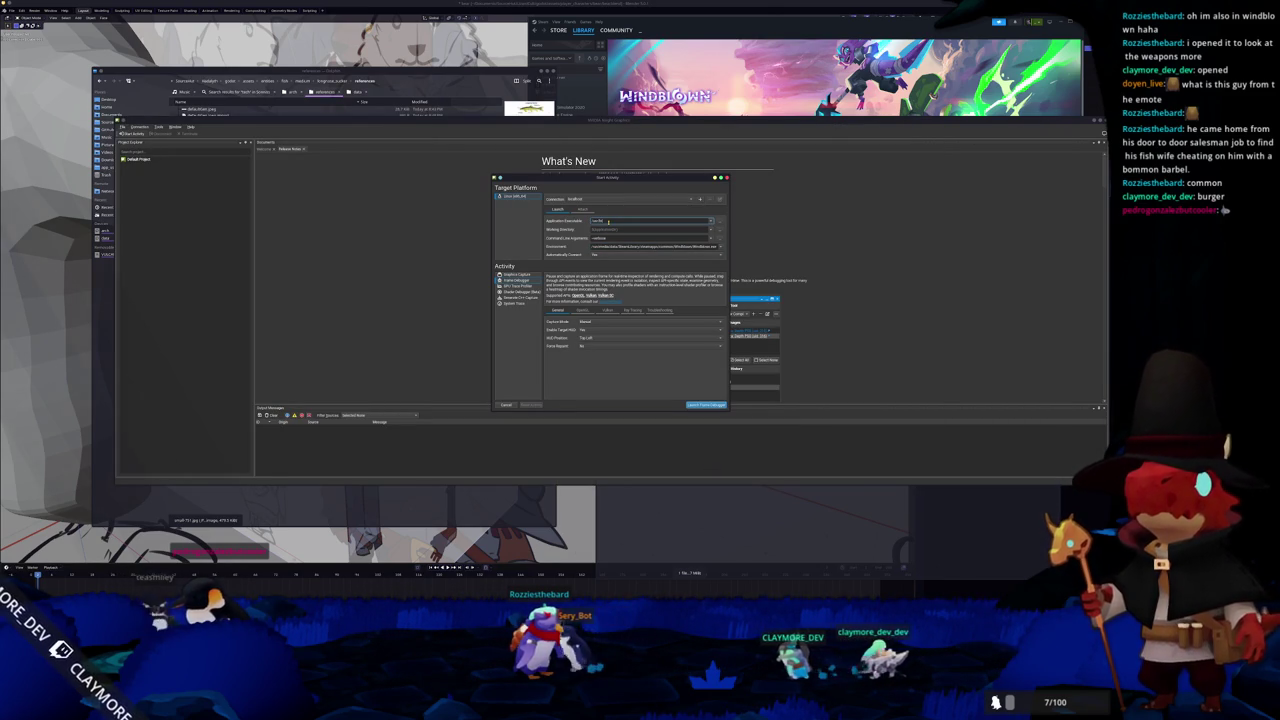
text(/steam-runtime/run)
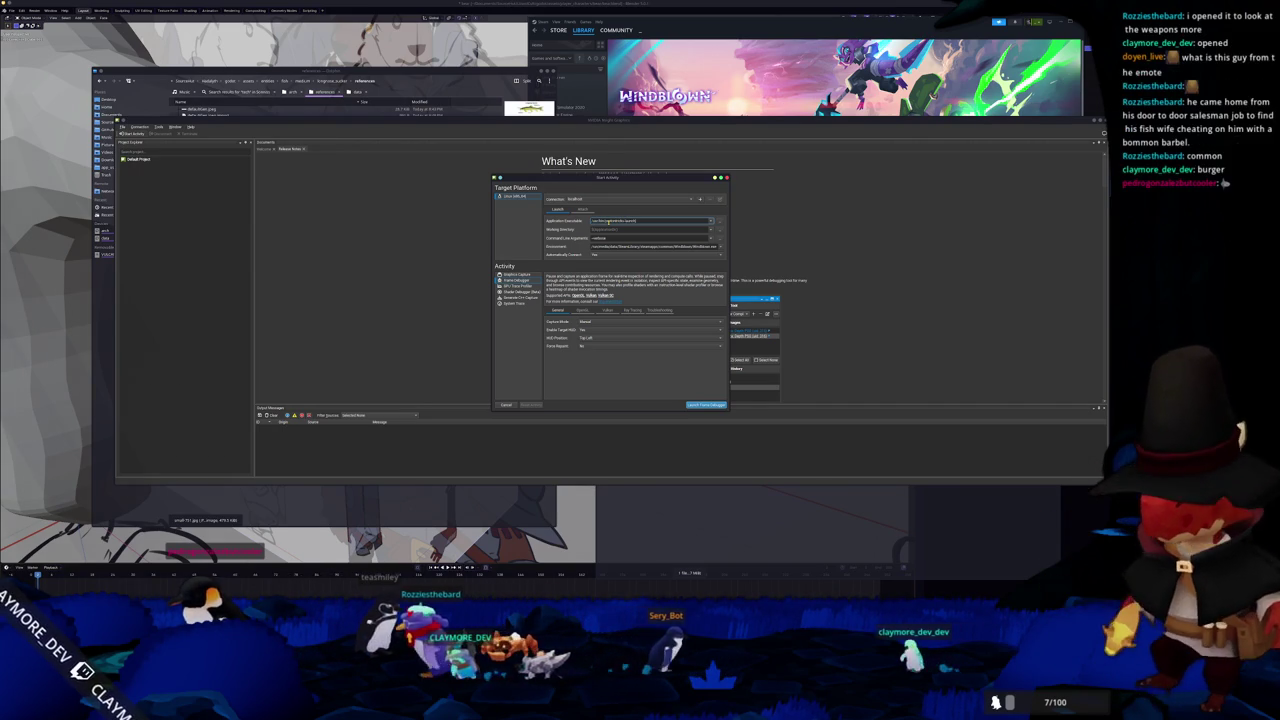
click(706, 405)
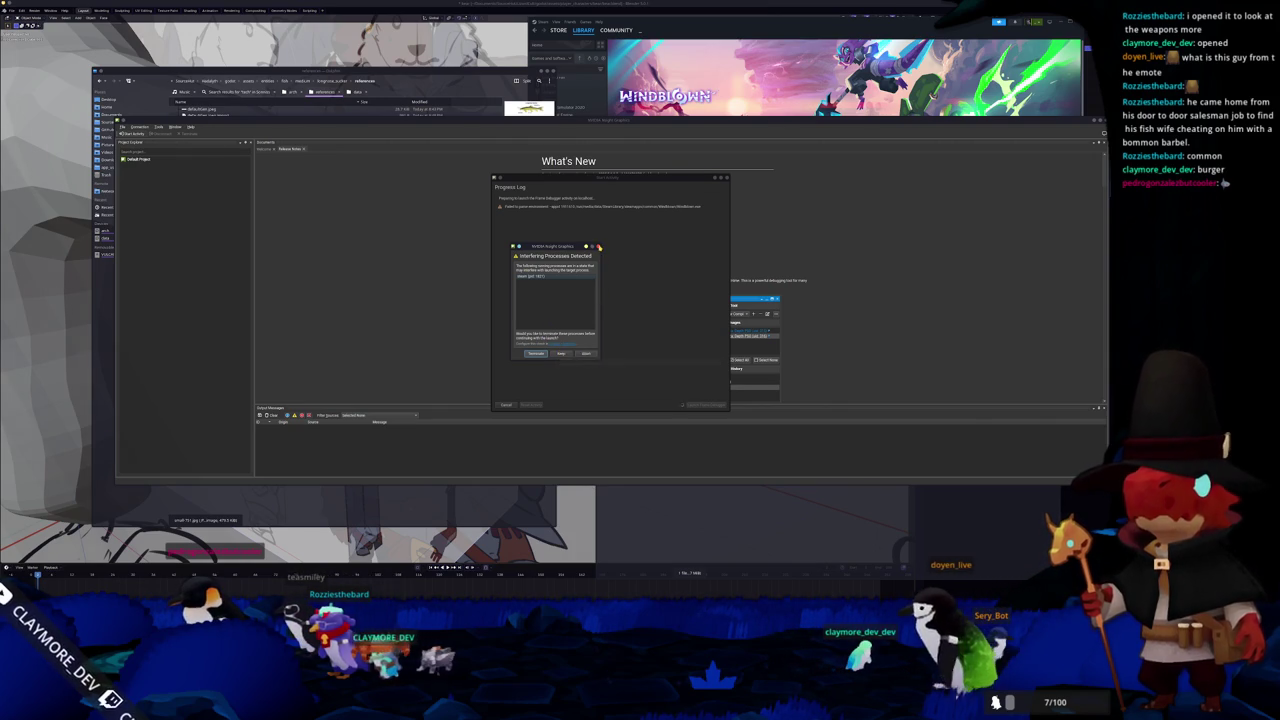
click(593, 352)
click(507, 403)
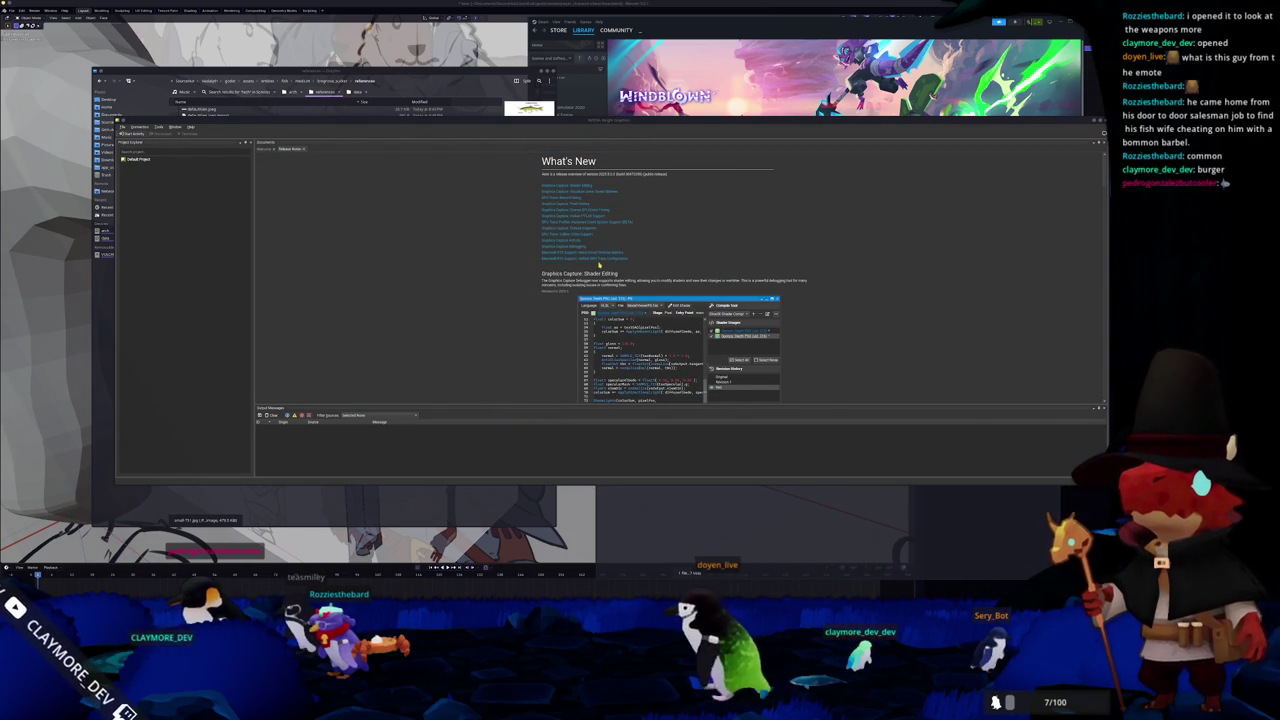
- Choose saved command line arguments, try a Frame Debugger launch, cancel, and check the attachable processes
click(605, 238)
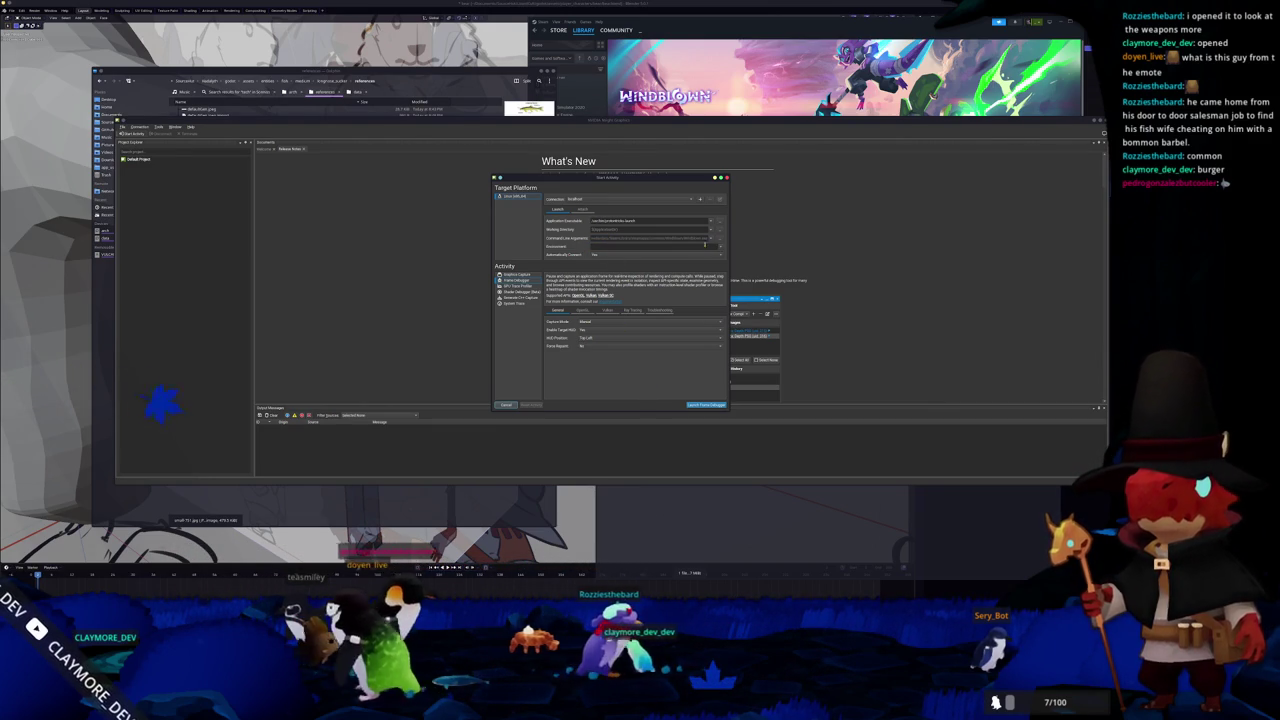
click(697, 238)
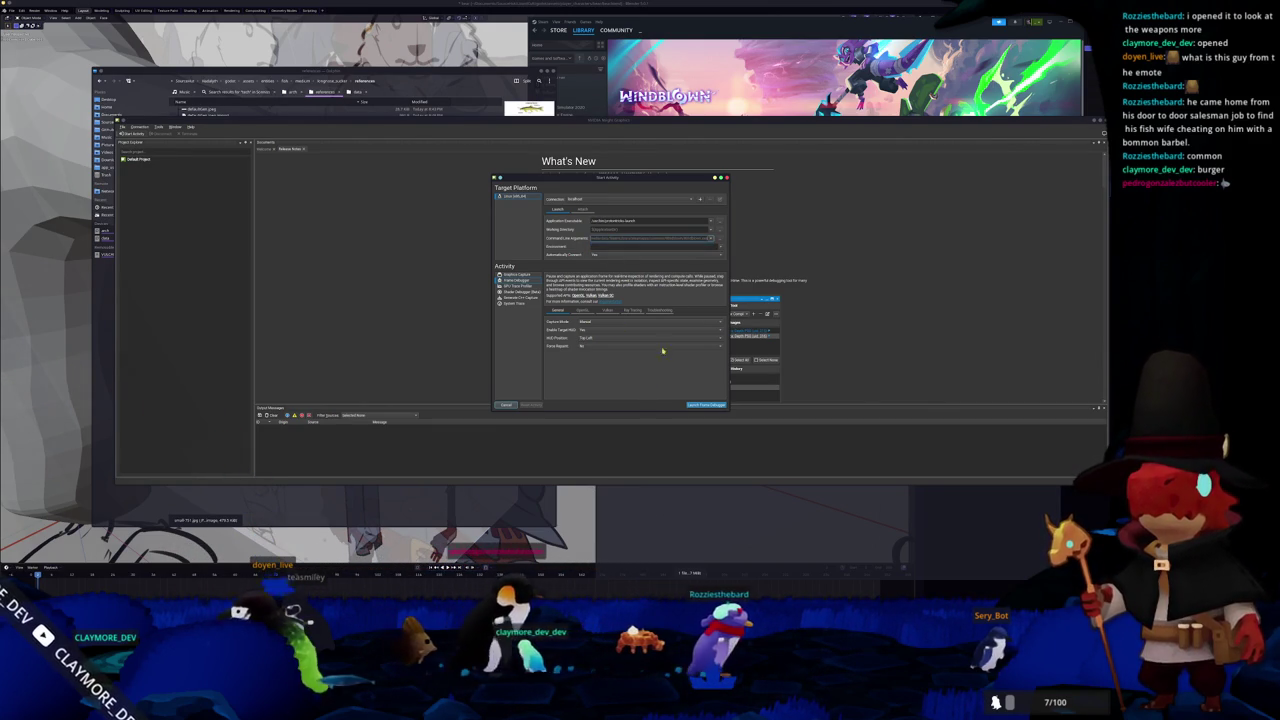
click(706, 404)
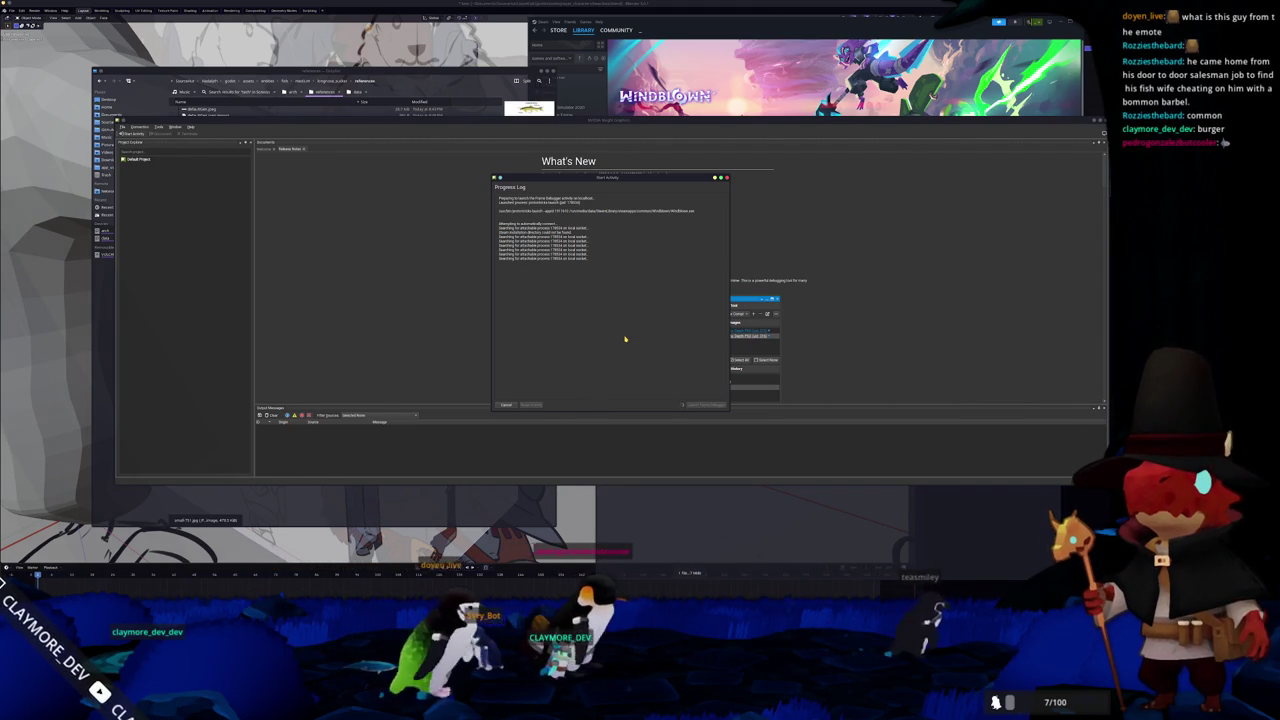
click(506, 405)
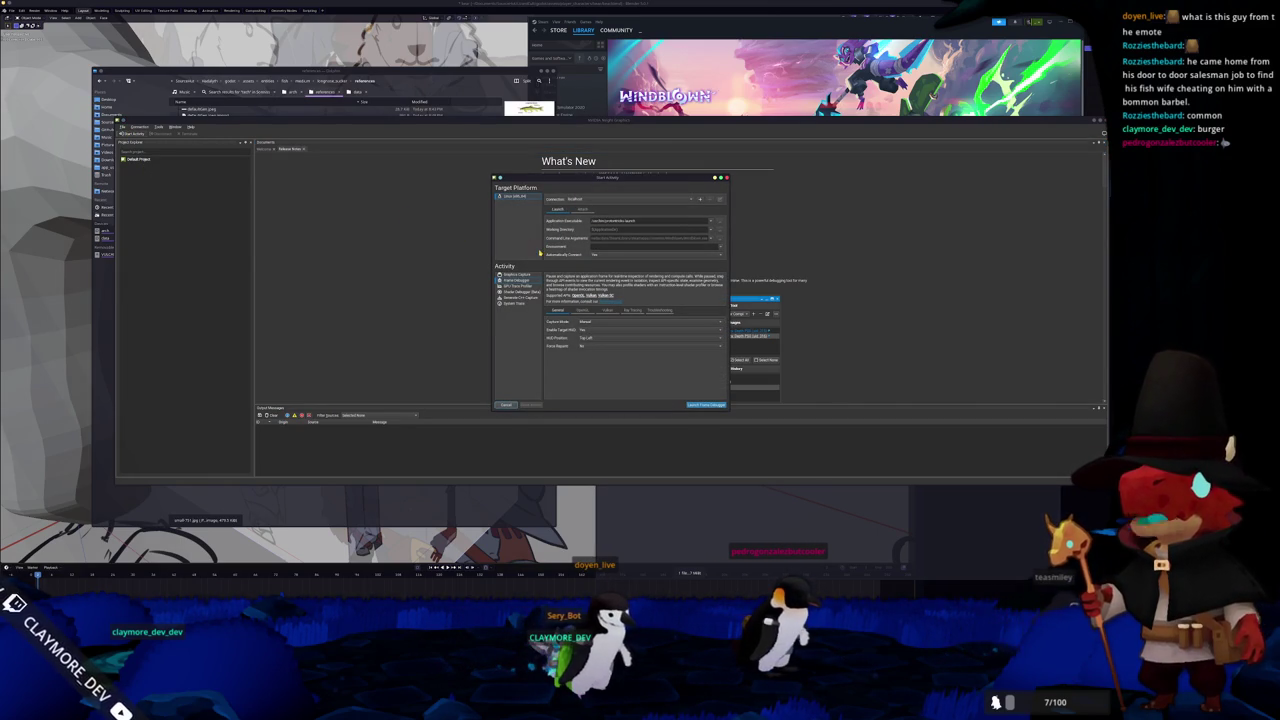
click(582, 209)
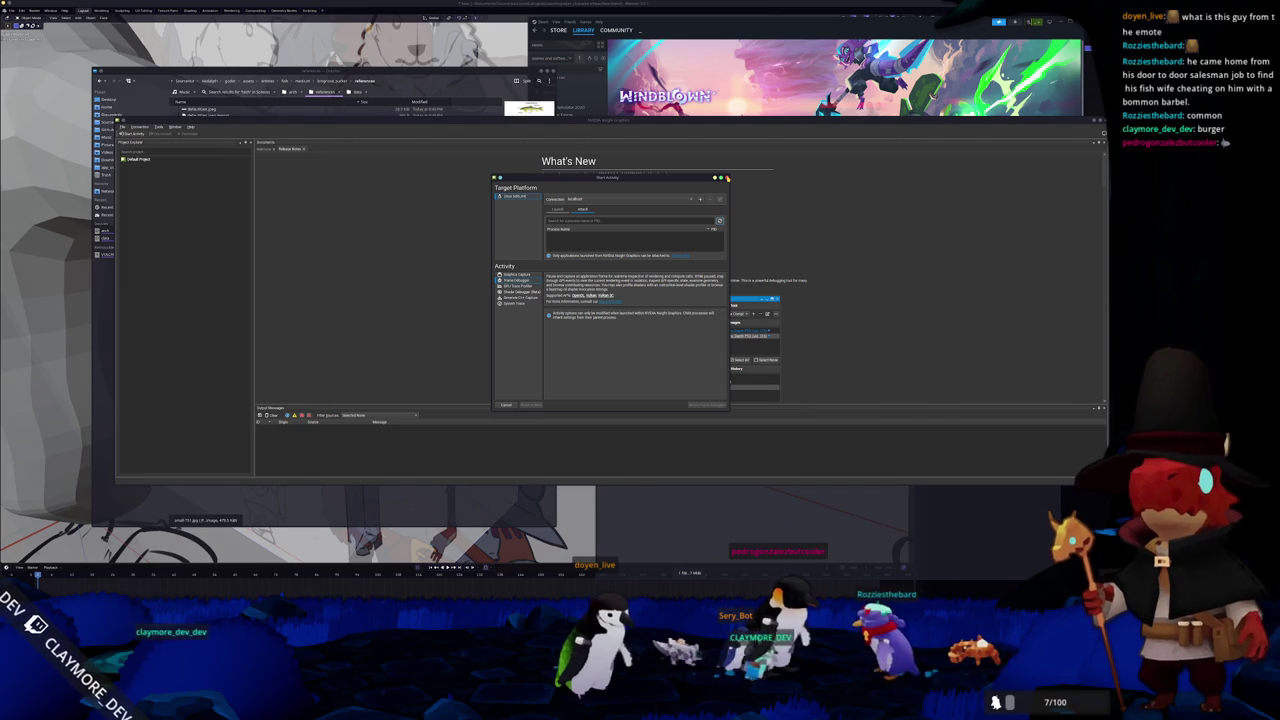
click(727, 178)
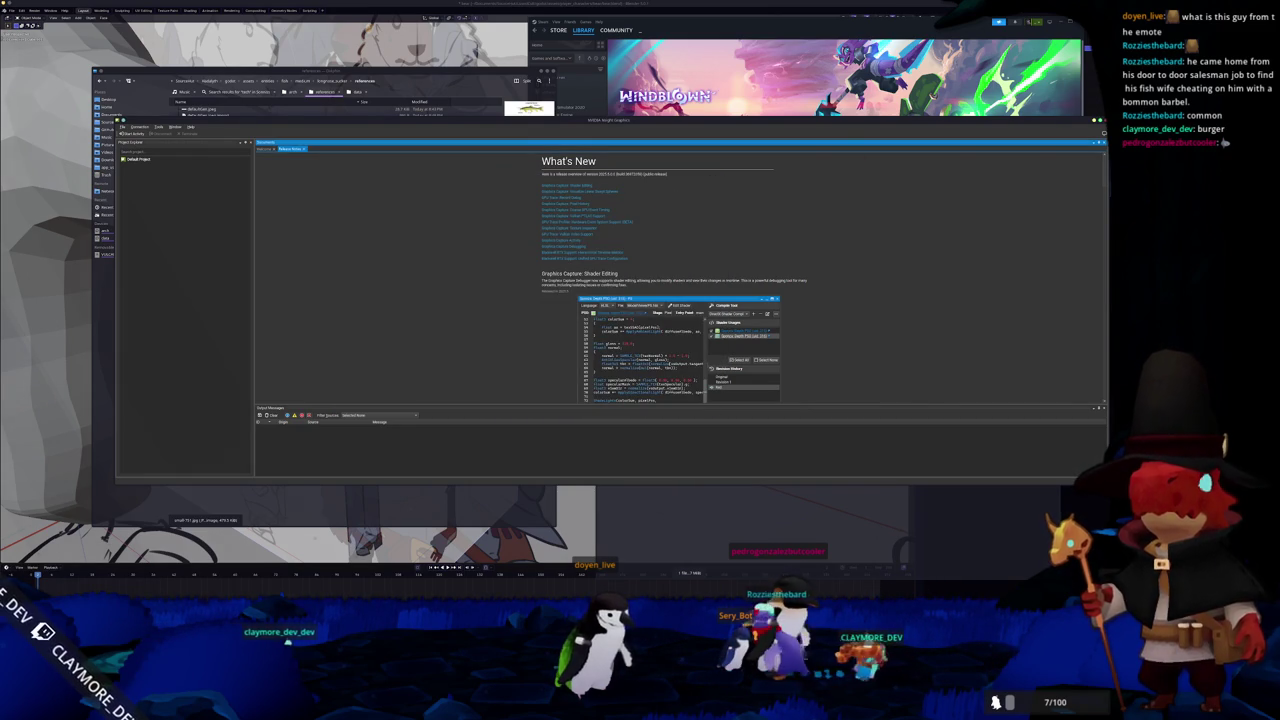
- Restart Nsight, set automatic connection to No, and launch Graphics Capture, terminating interfering processes
key(ctrl+q)
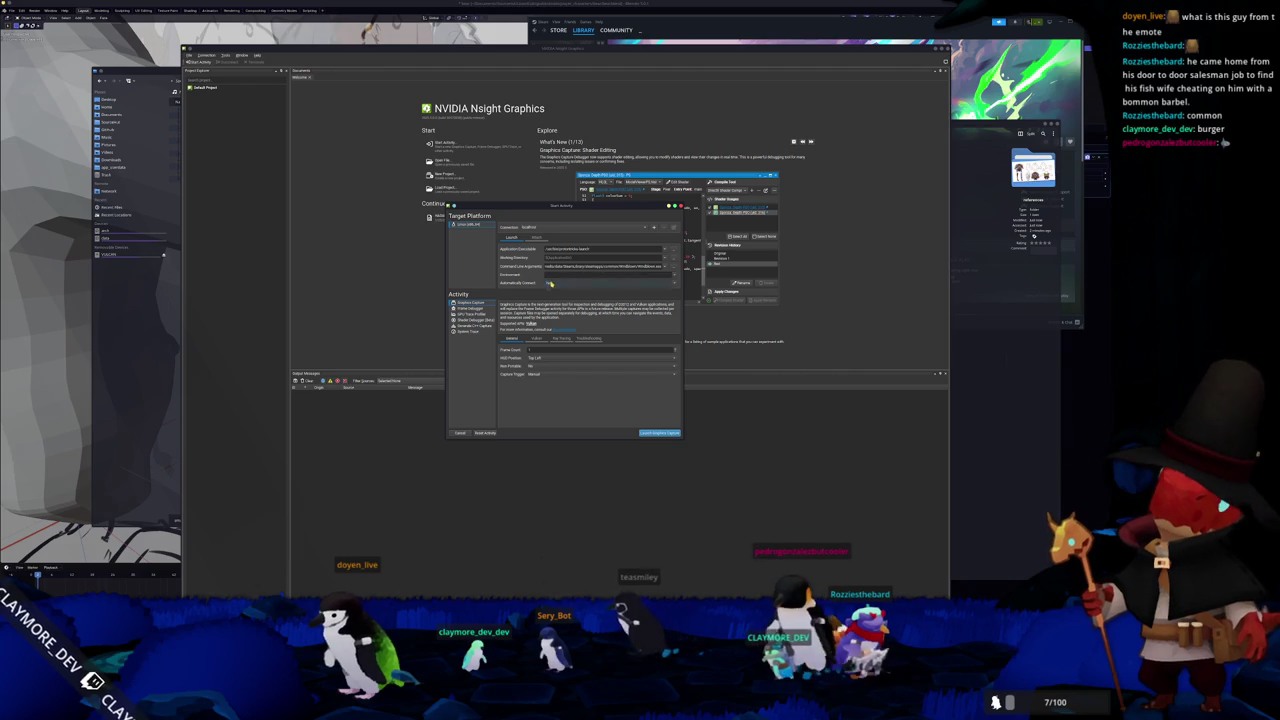
click(548, 290)
drag(600, 266, 564, 266)
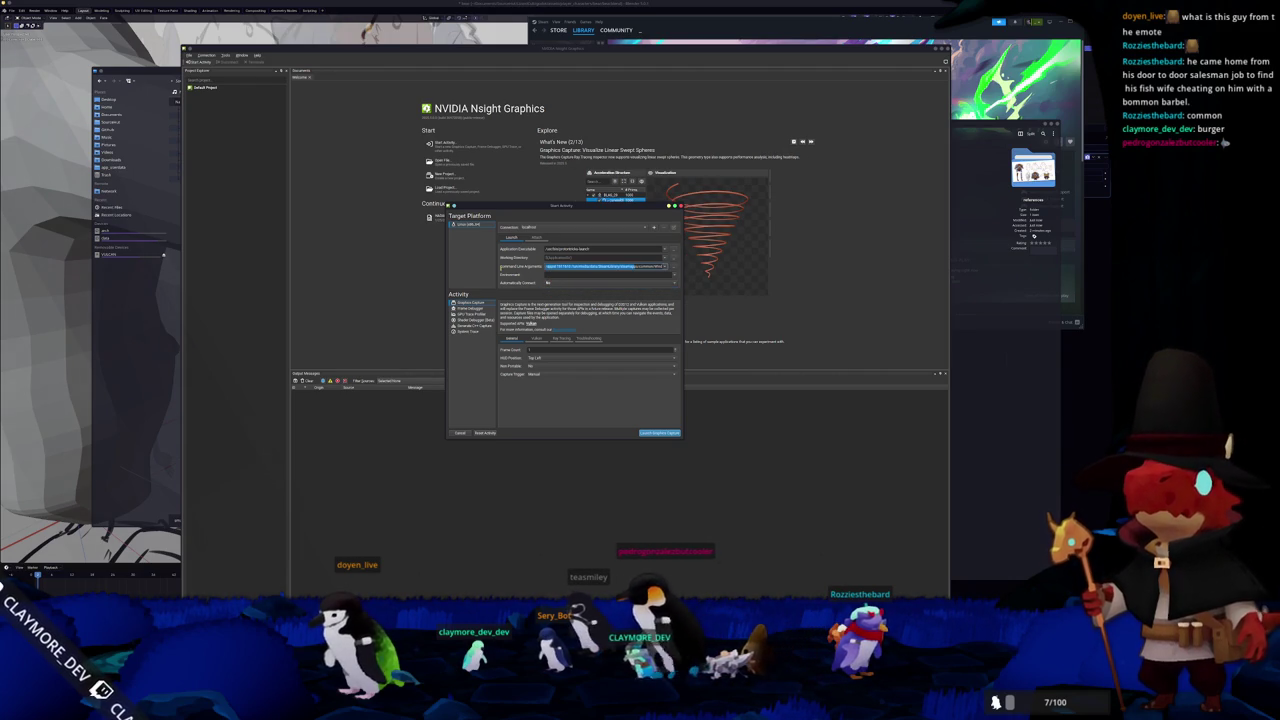
click(653, 433)
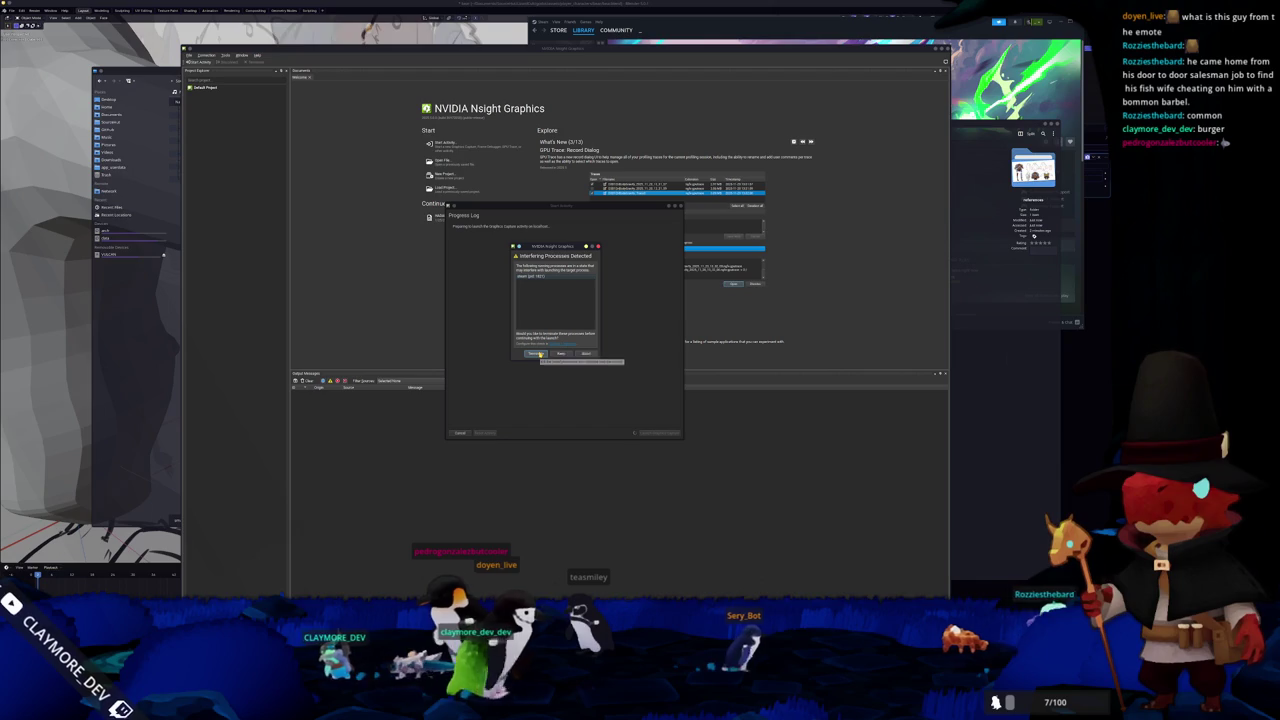
click(537, 354)
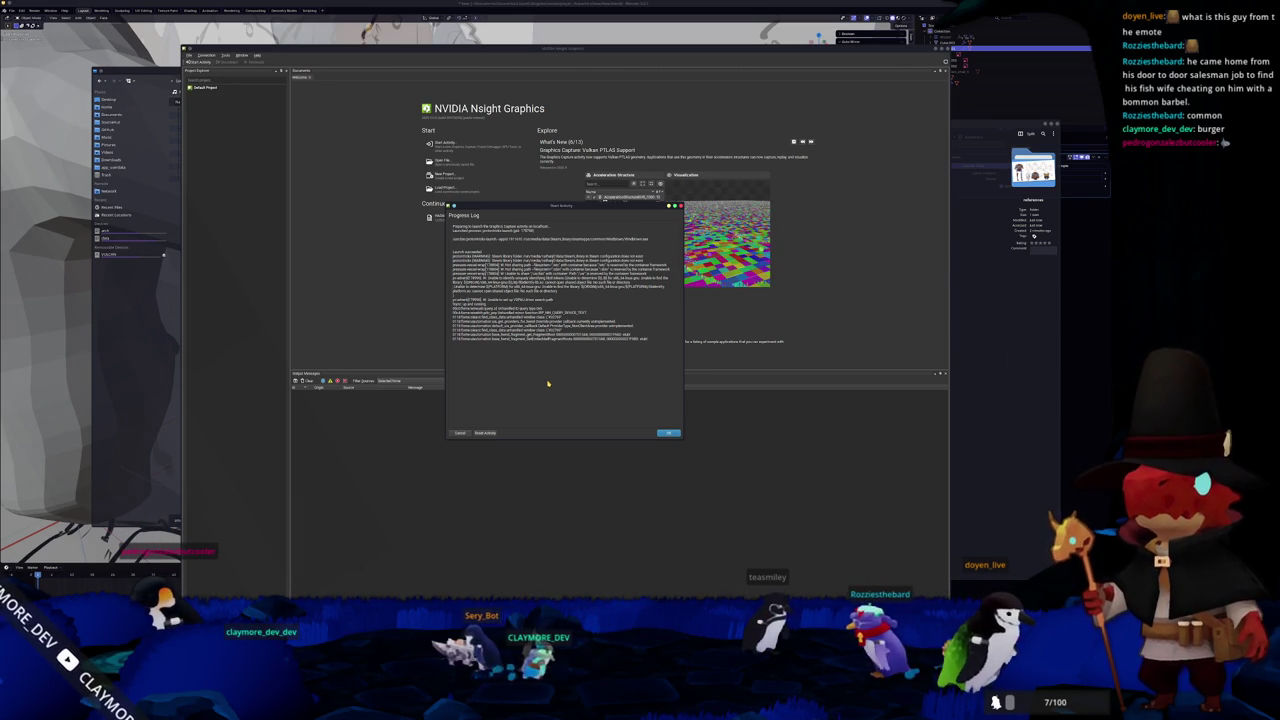
click(668, 434)
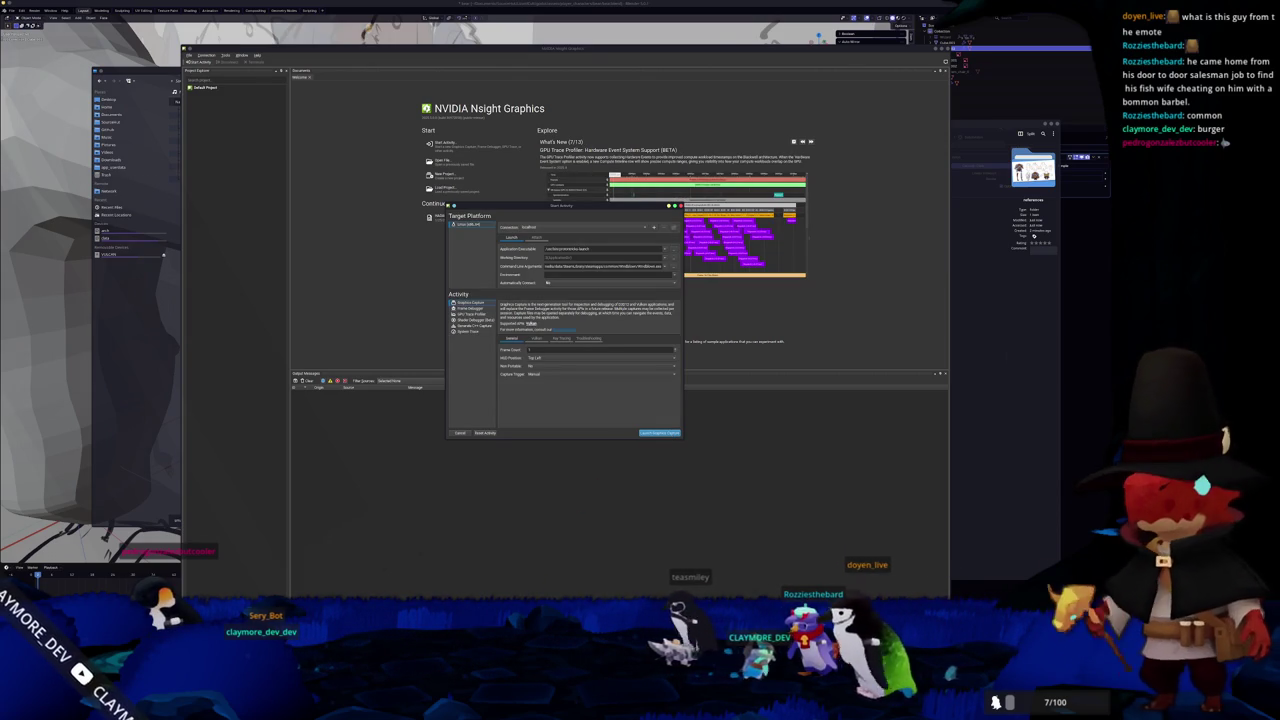
- Relaunch Graphics Capture twice, reselecting the command line arguments between attempts
click(660, 433)
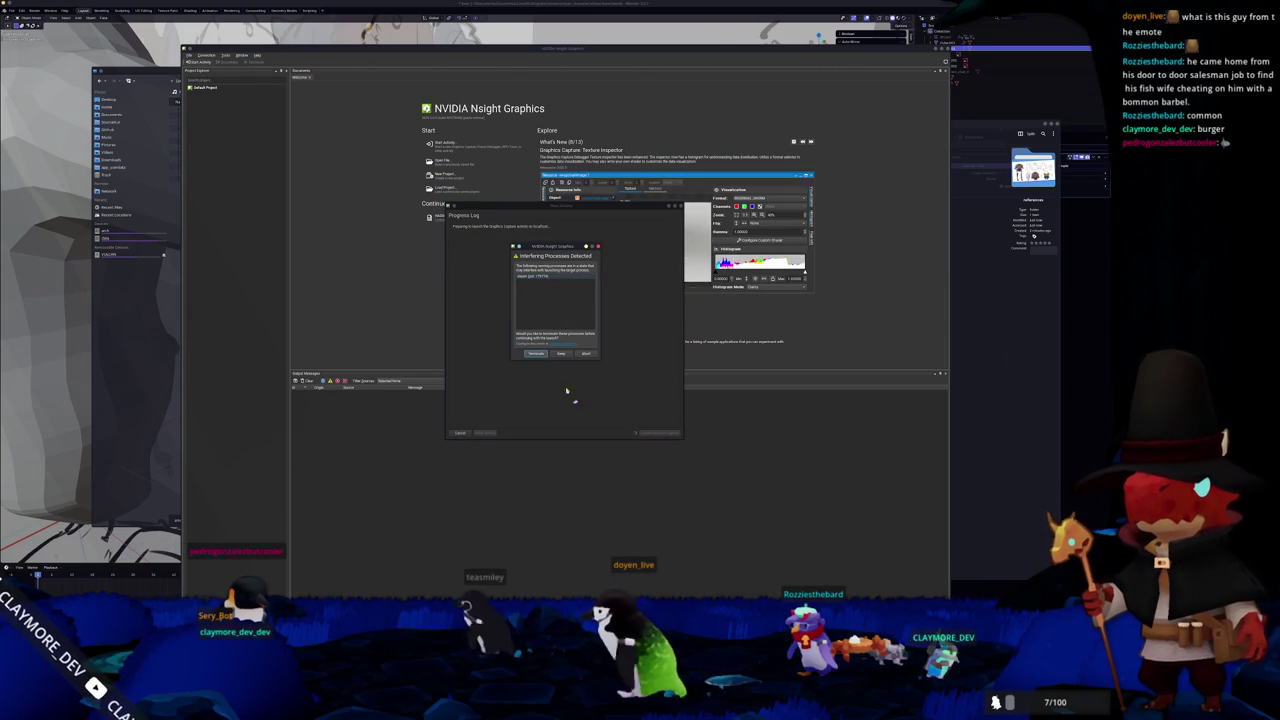
key(Return)
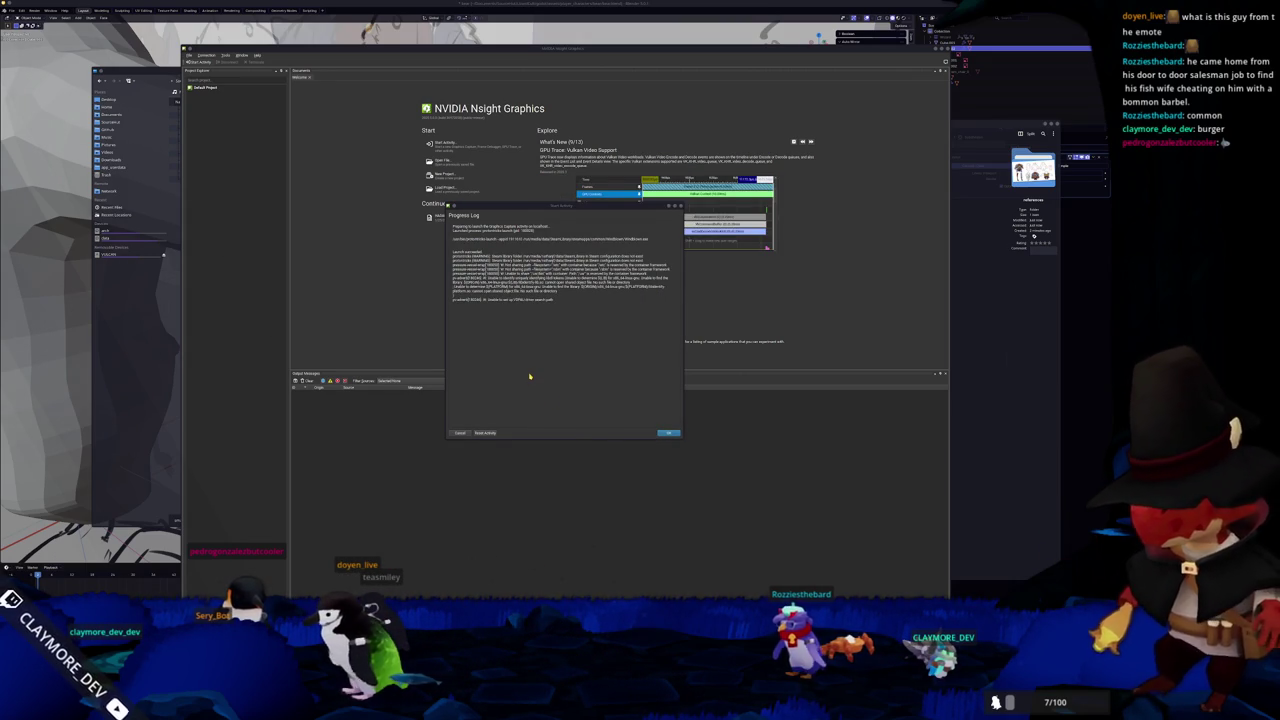
click(665, 432)
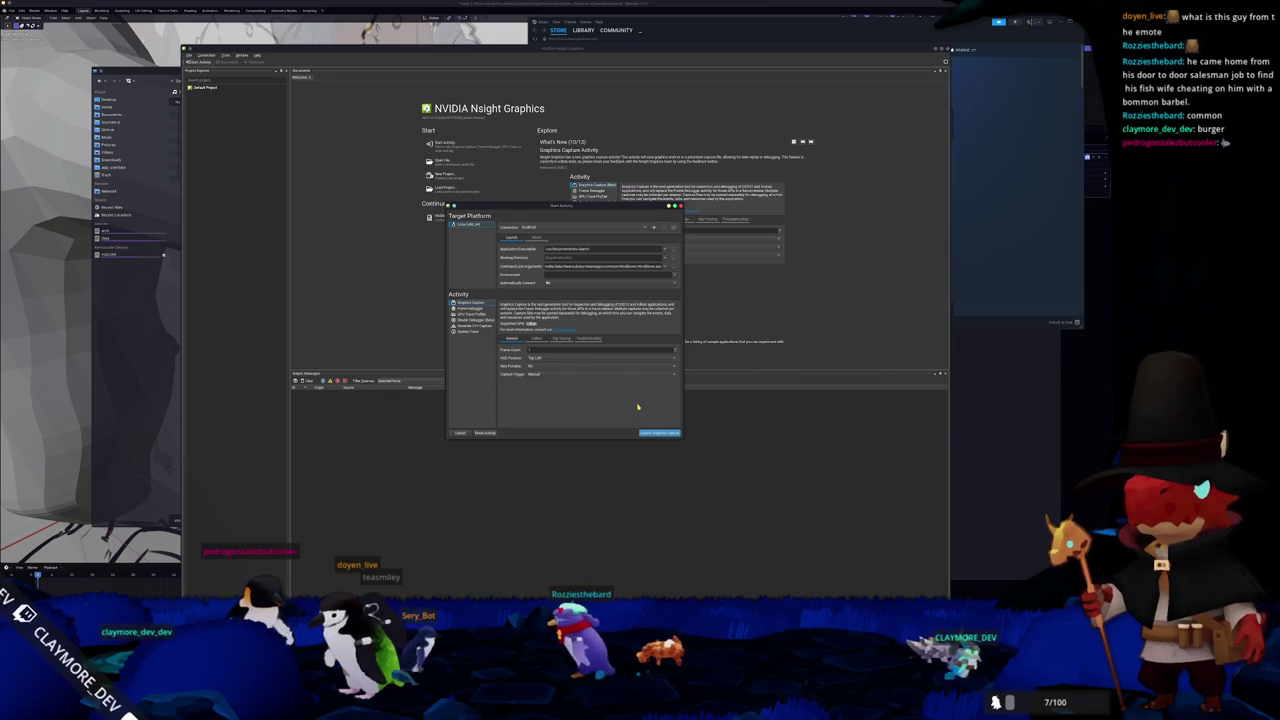
triple_click(600, 266)
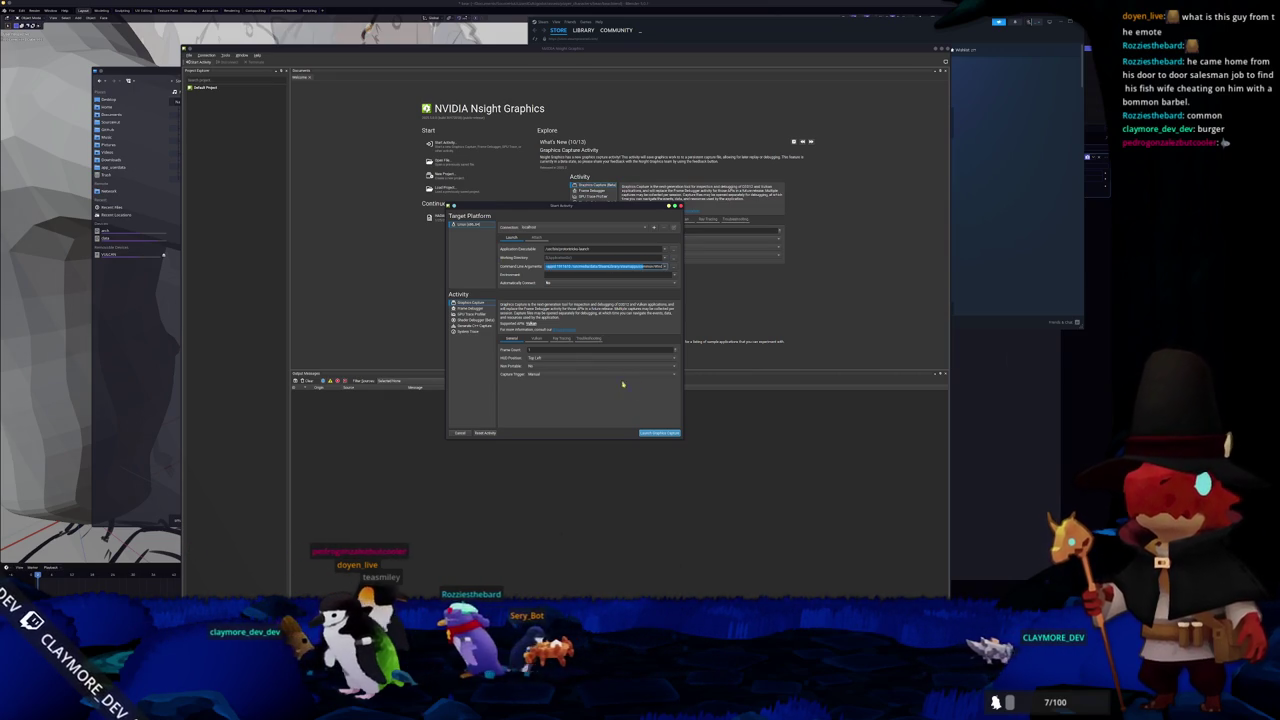
click(657, 432)
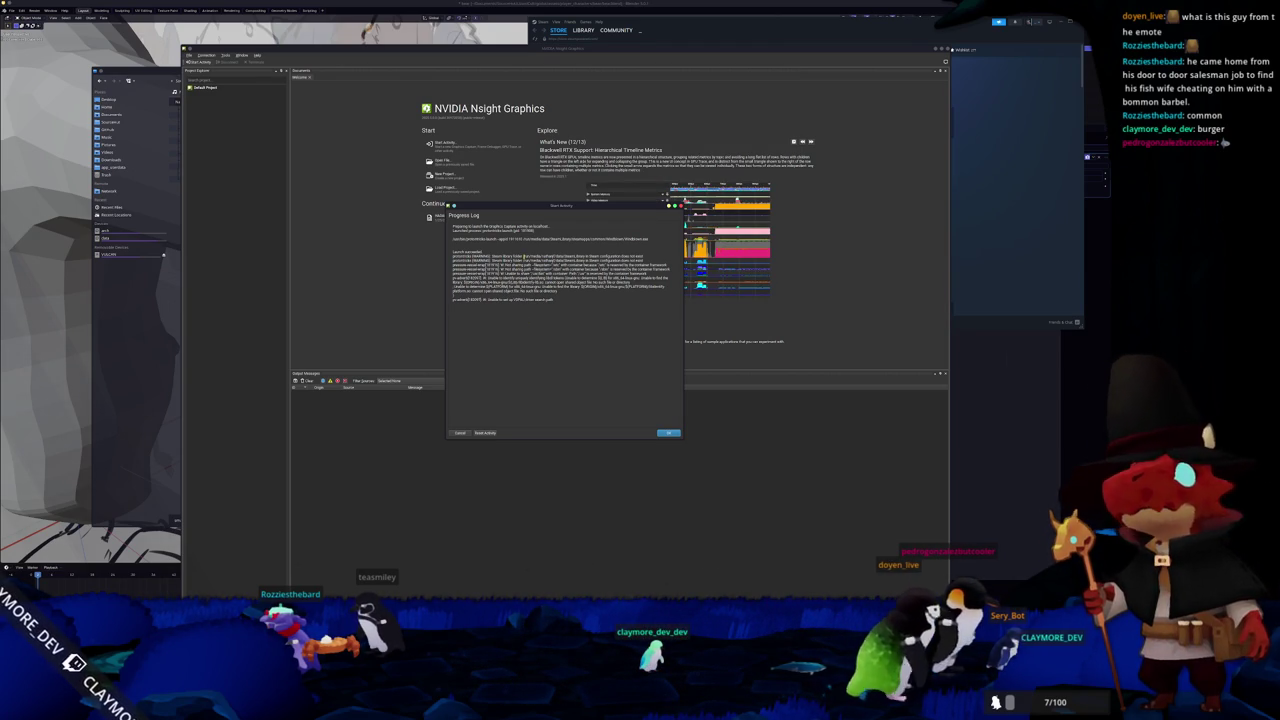
click(667, 431)
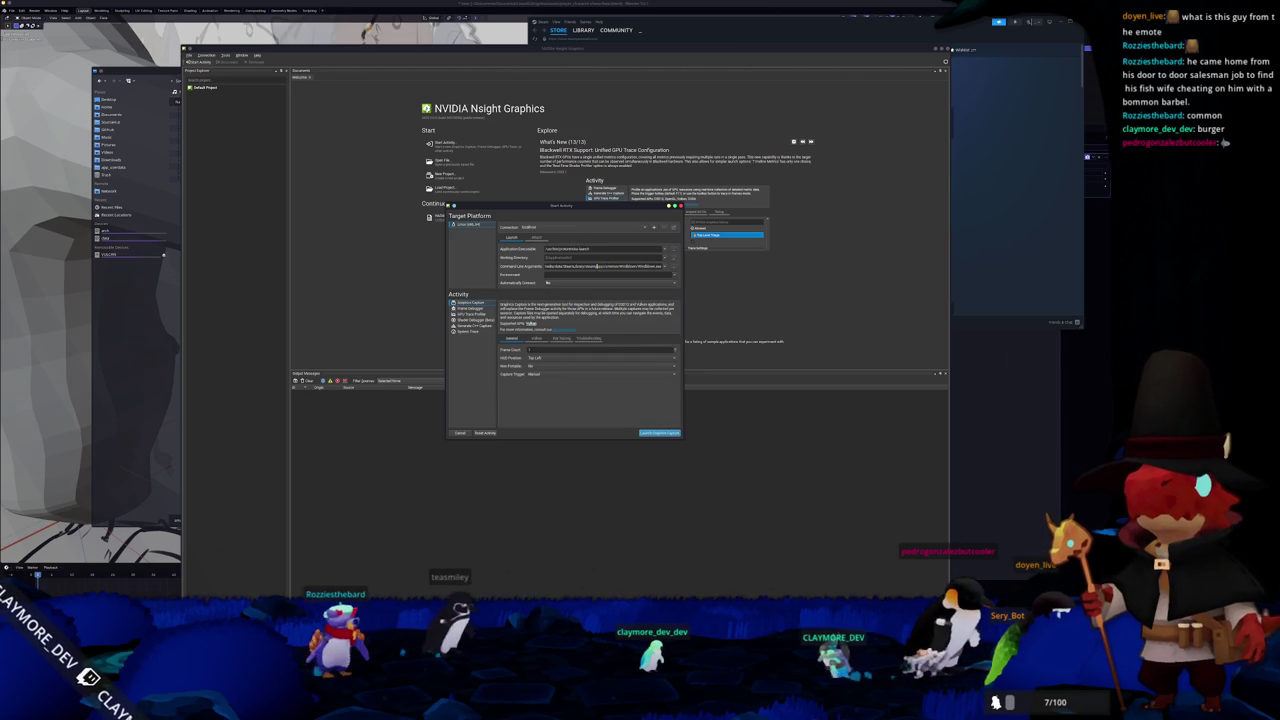
- Reuse an earlier command-line arguments entry and launch Graphics Capture past the interfering-processes prompt
key(alt+Tab)
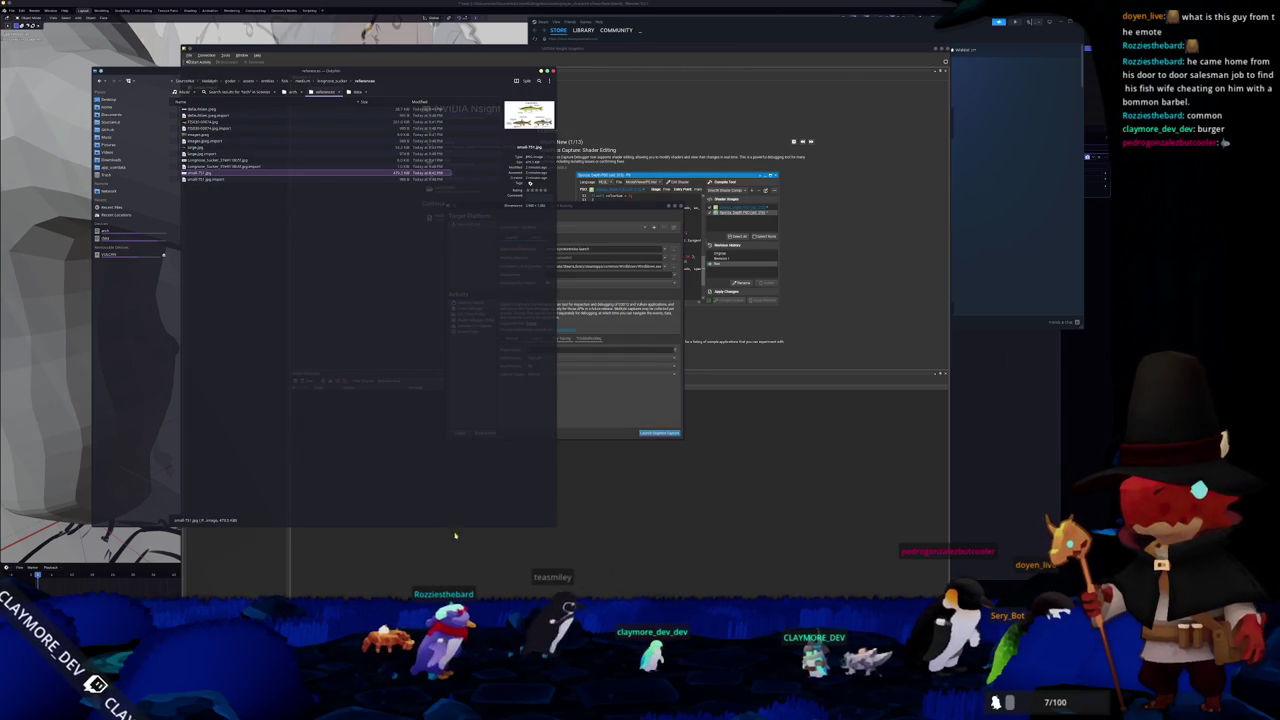
click(133, 239)
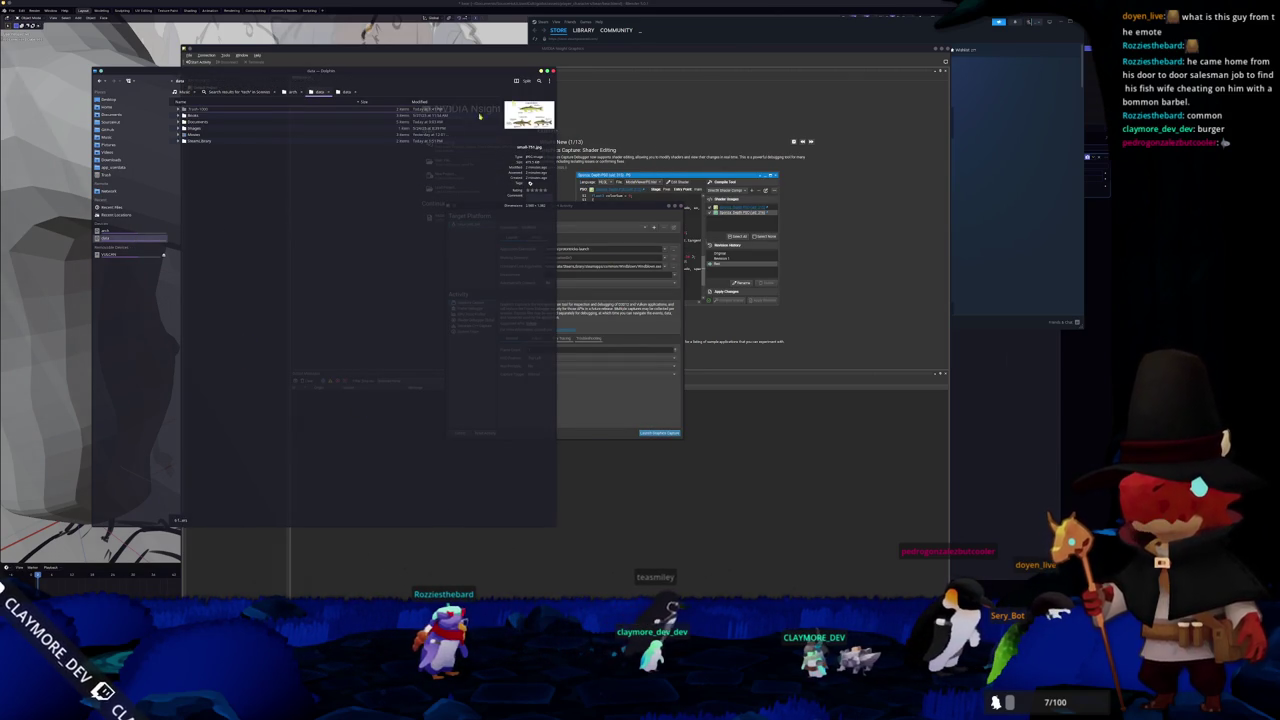
key(alt+Tab)
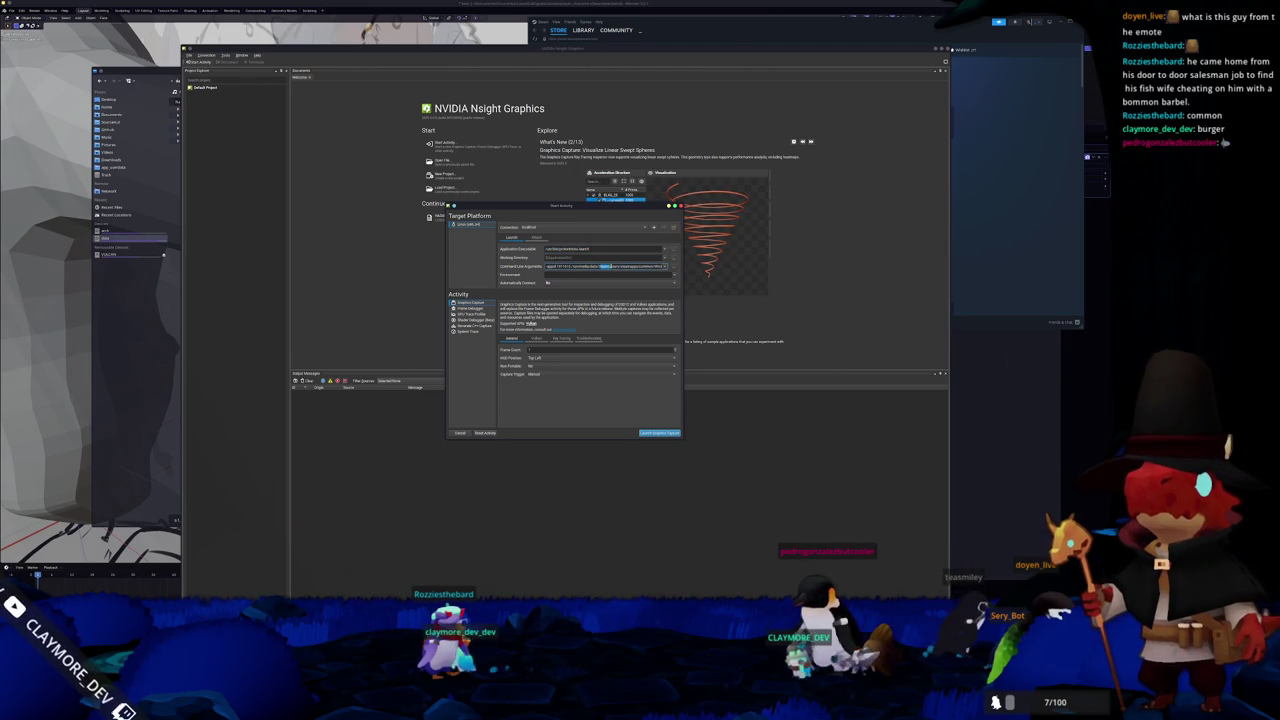
click(666, 267)
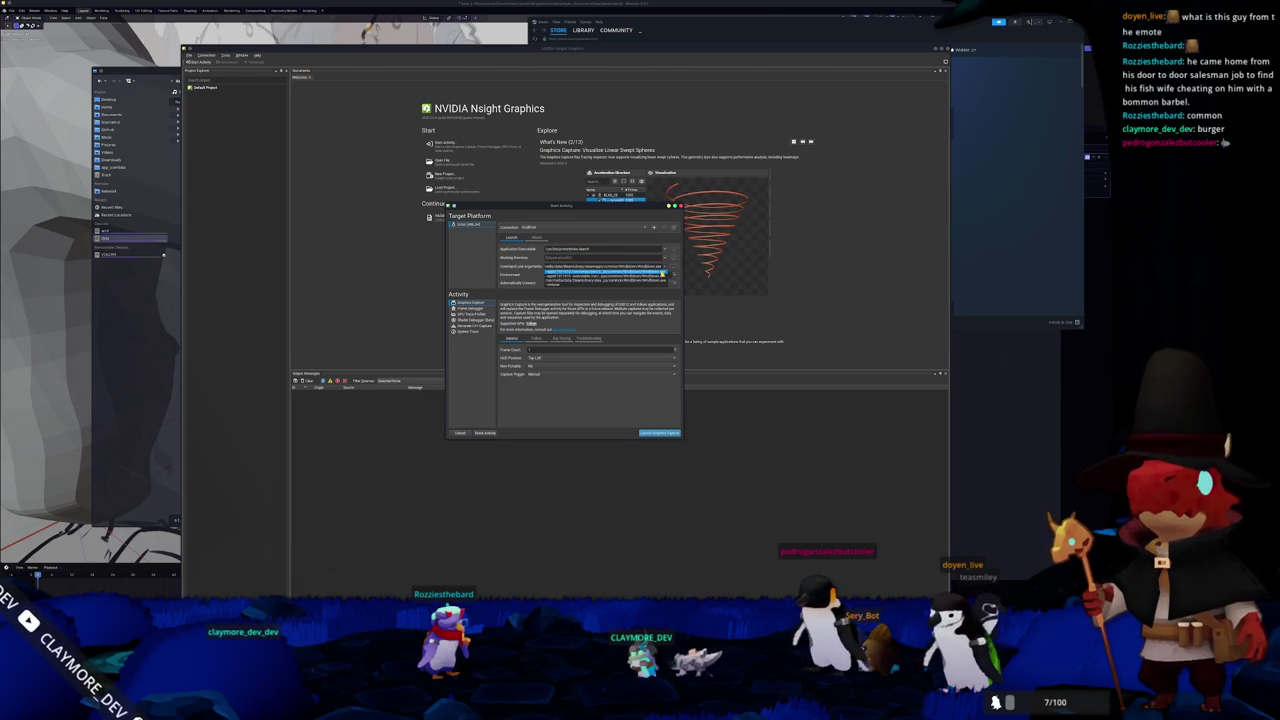
click(661, 272)
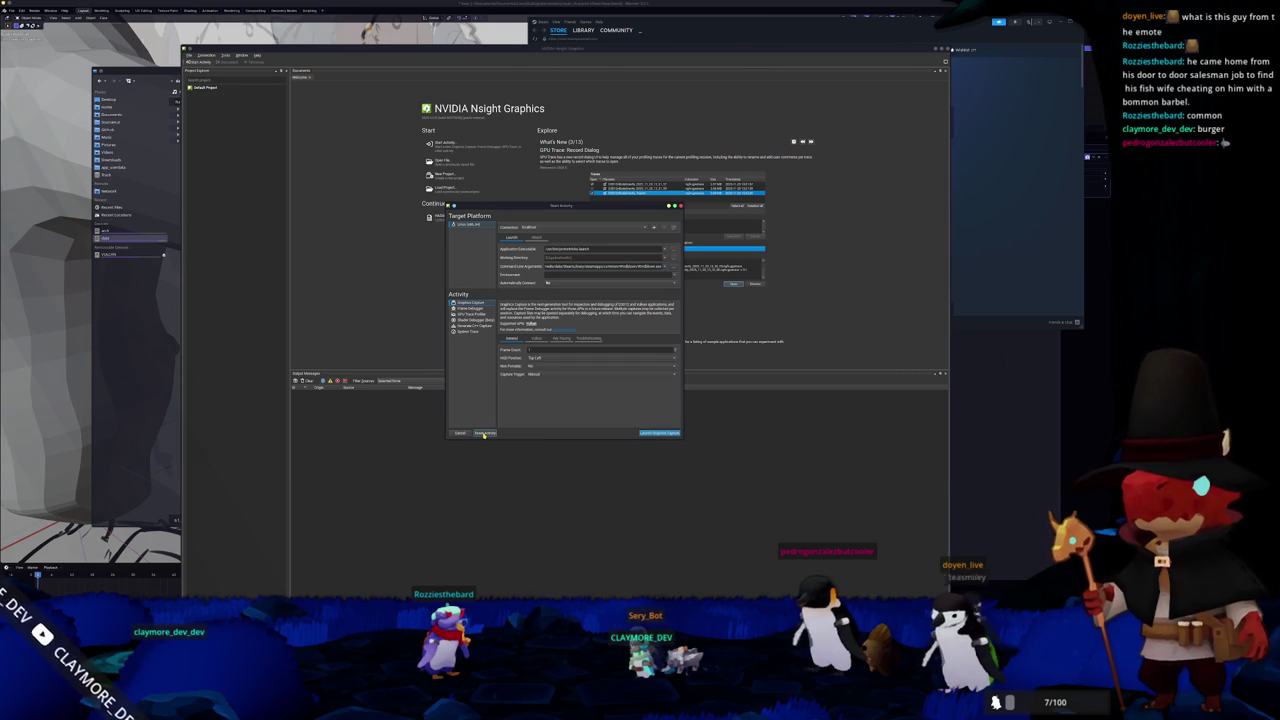
click(659, 432)
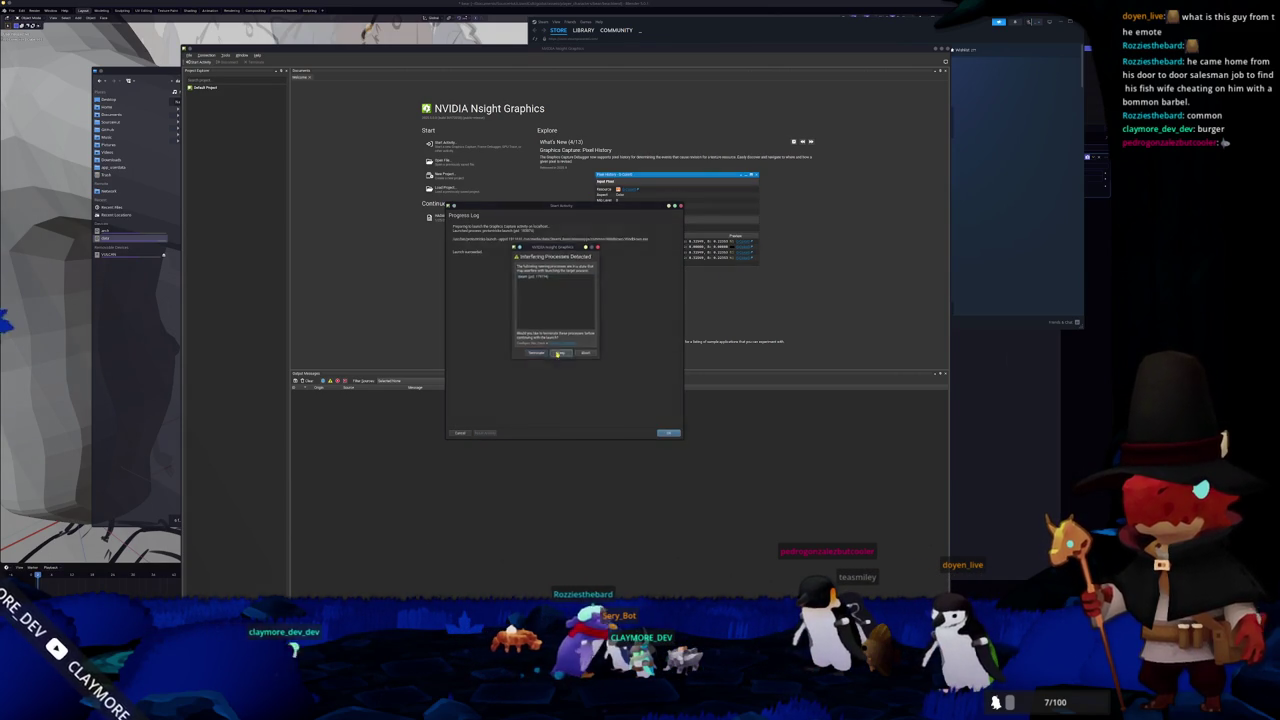
key(Return)
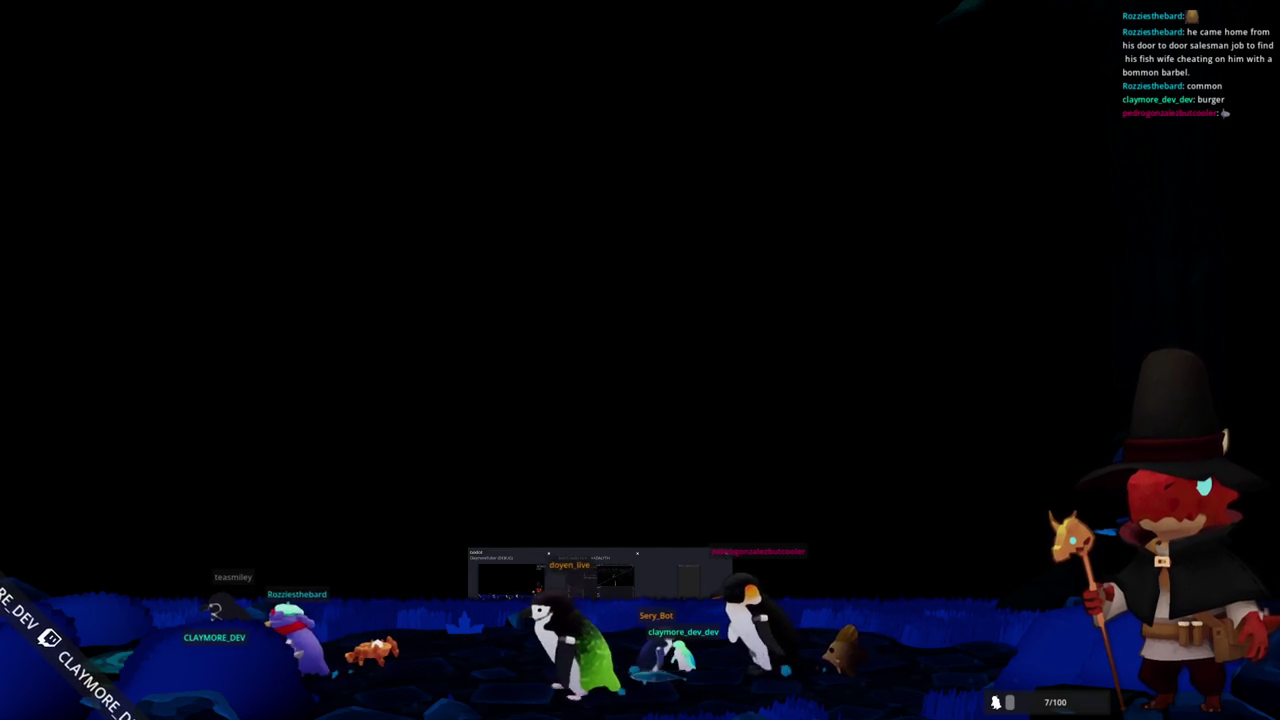
- Dismiss Windblown's not-responding warning and bring Steam to the front
click(675, 578)
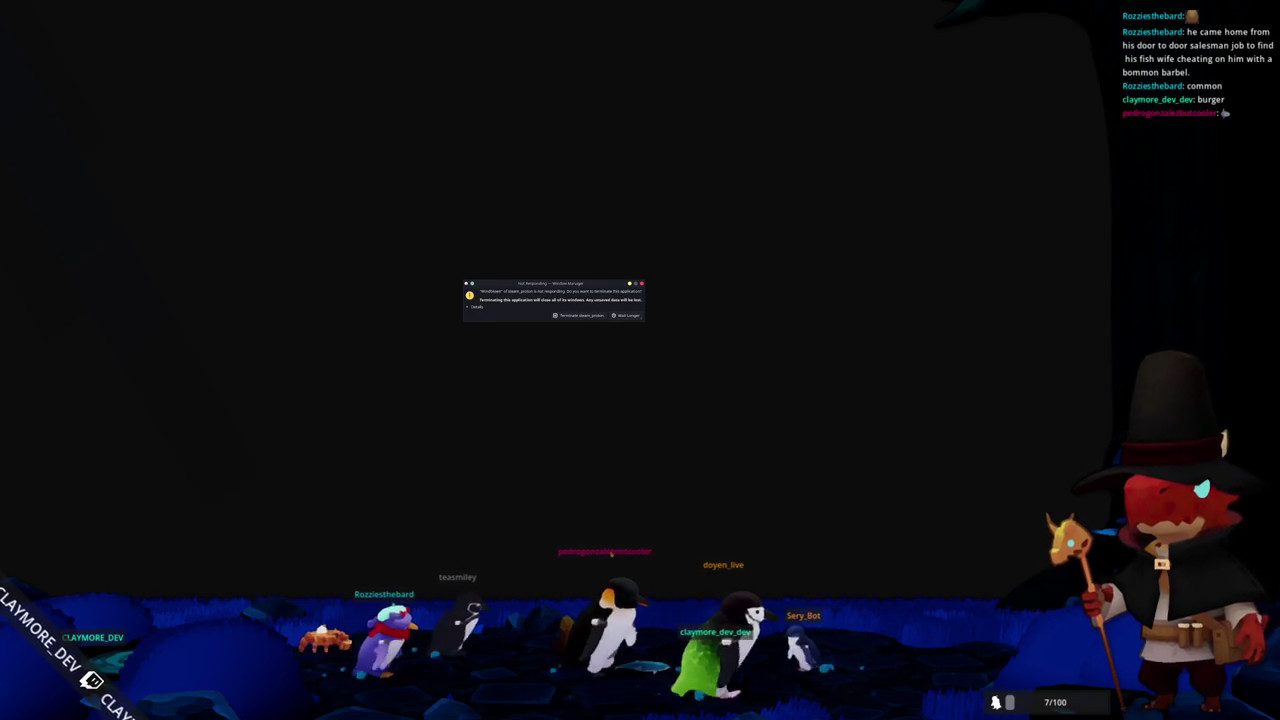
click(580, 315)
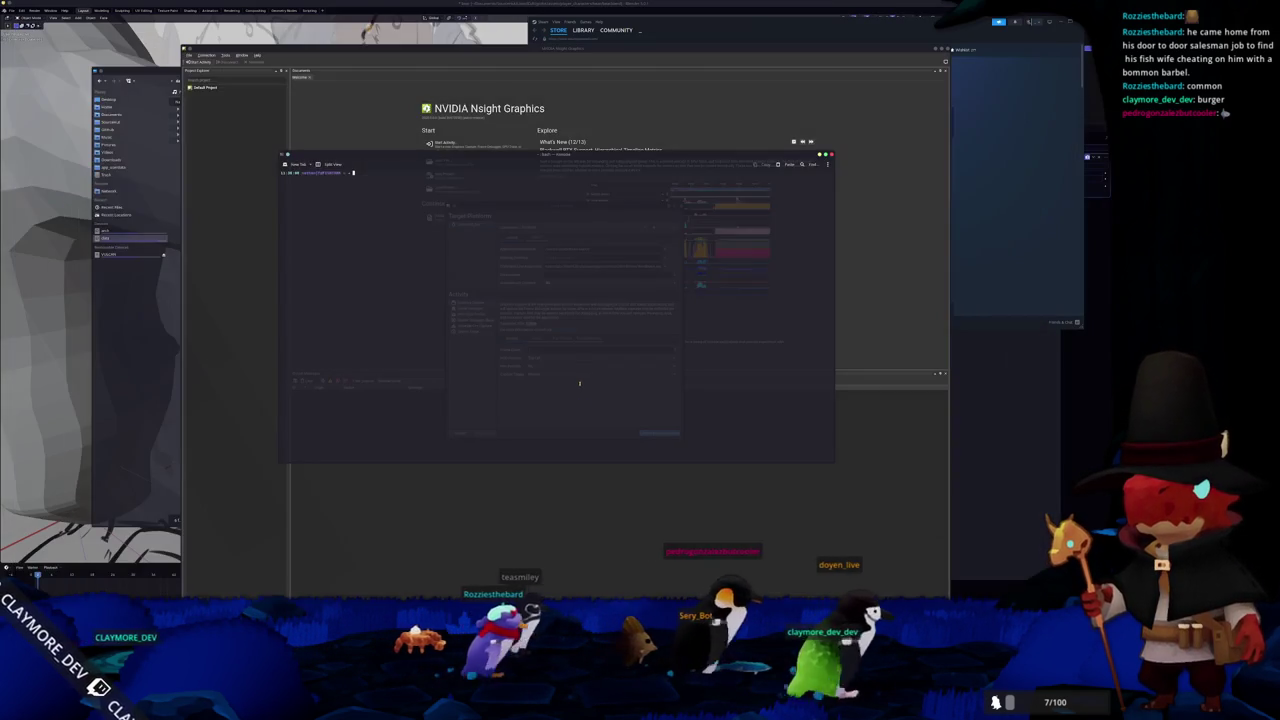
click(583, 30)
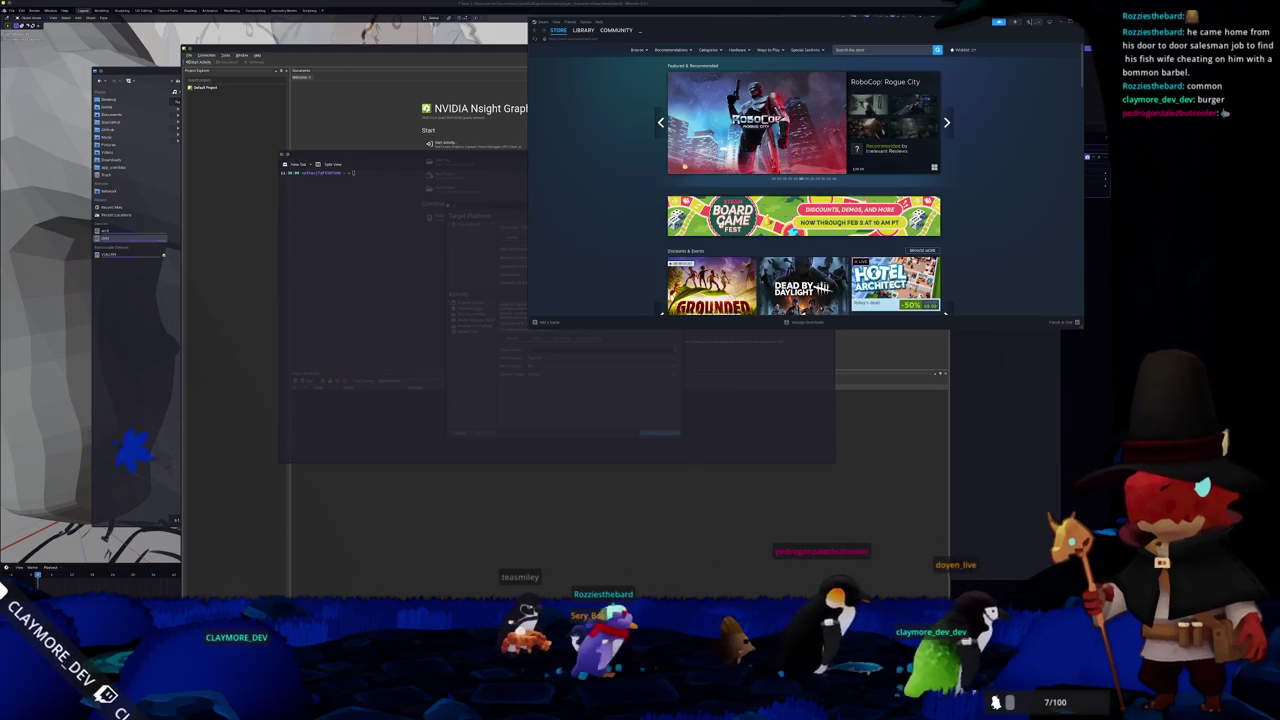
- Play Windblown from its Steam library page and accept the early-access welcome message
click(583, 30)
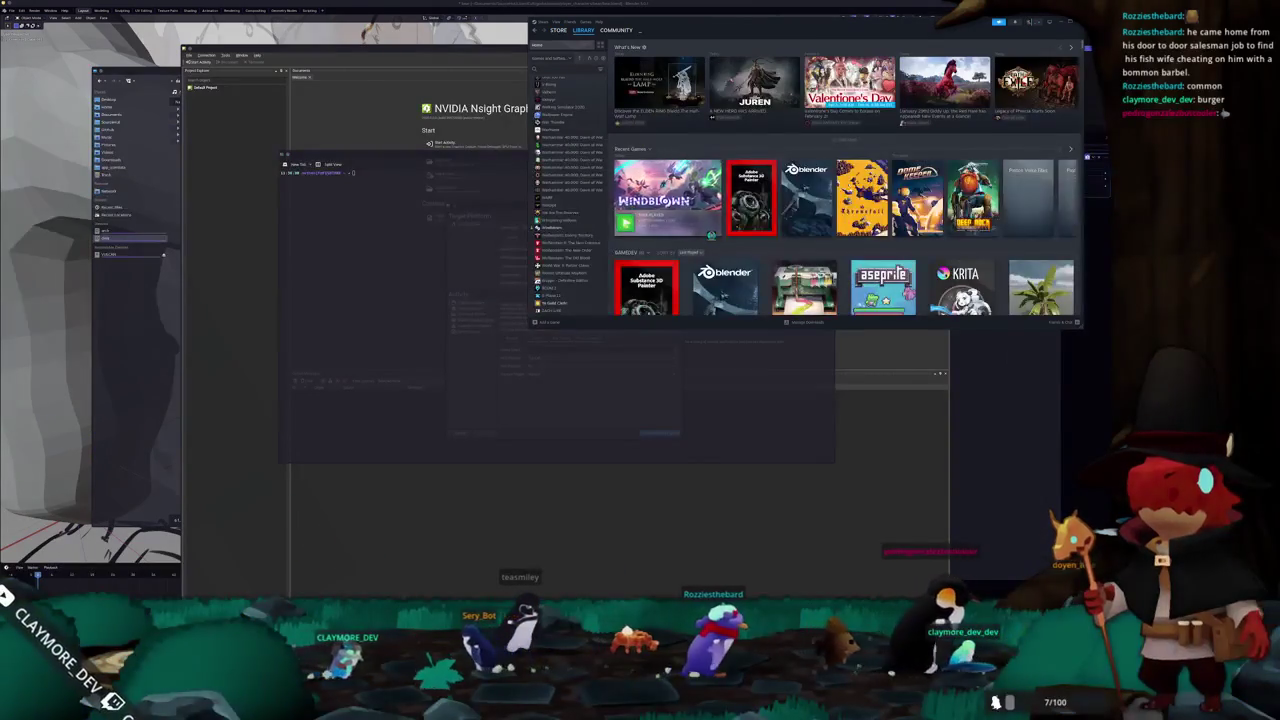
click(665, 195)
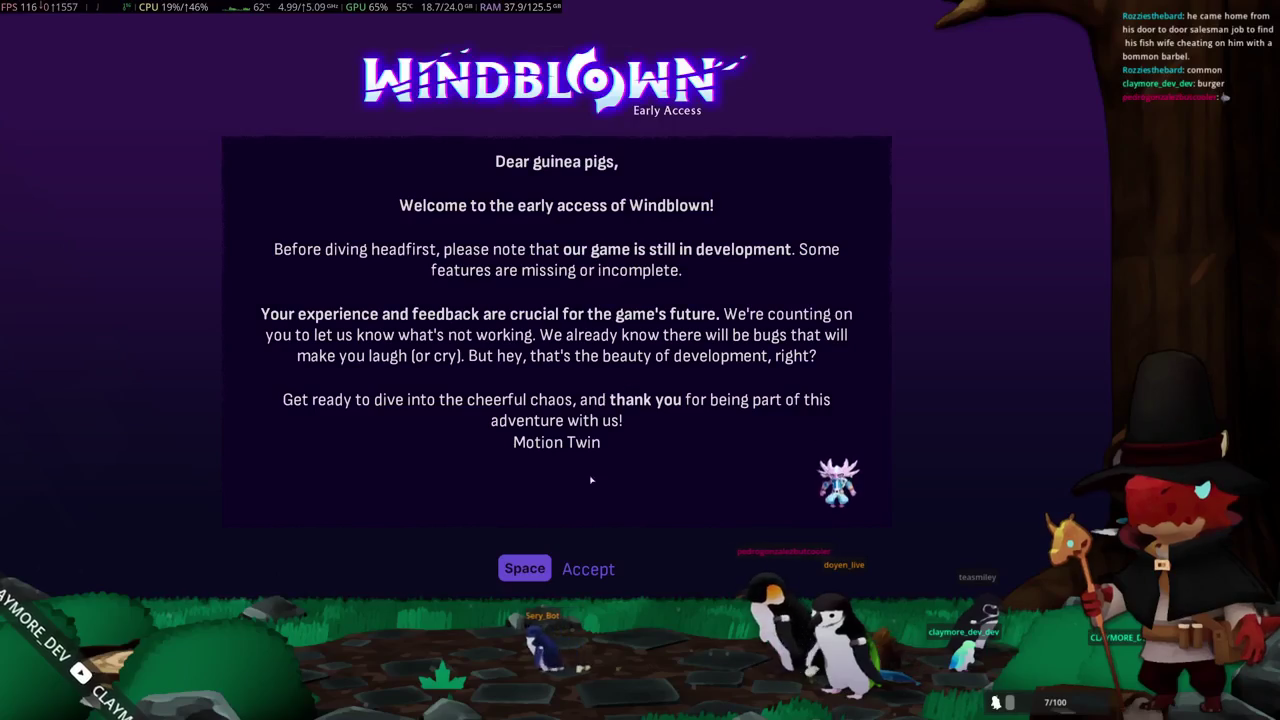
key(space)
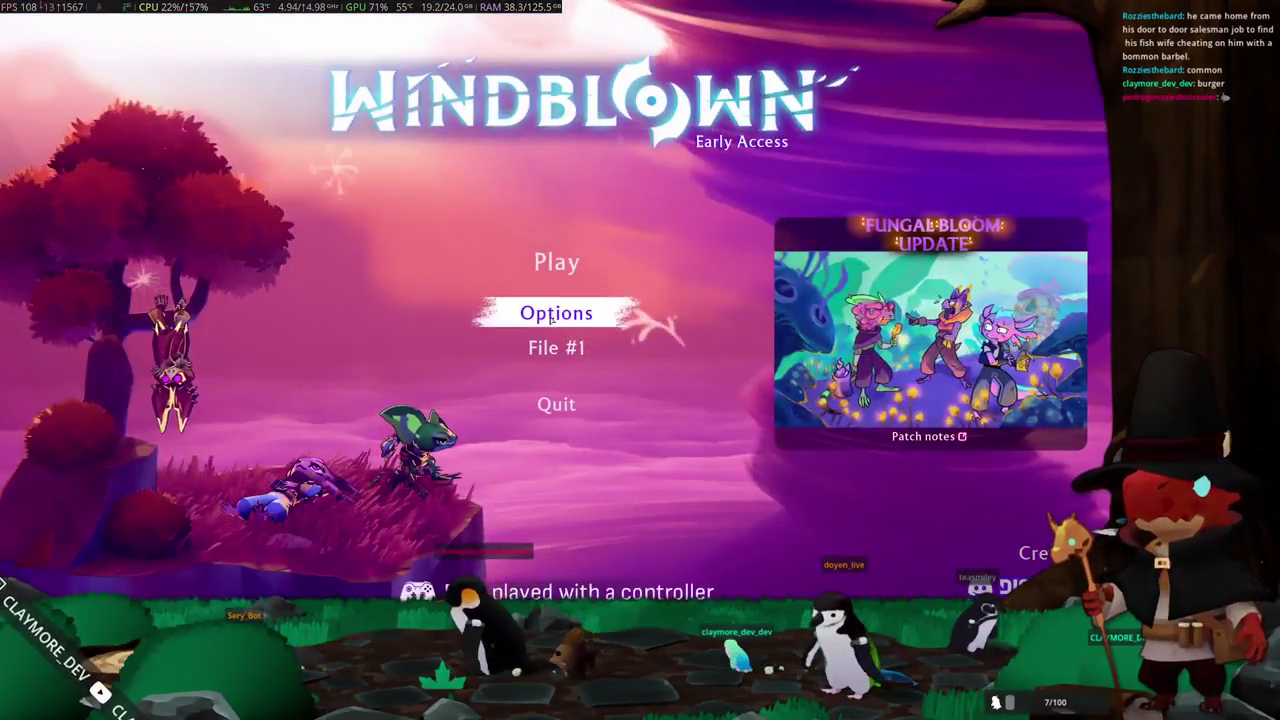
- In Options > Graphics, set Display Mode to Windowed and resolution to 2560x1440
click(570, 313)
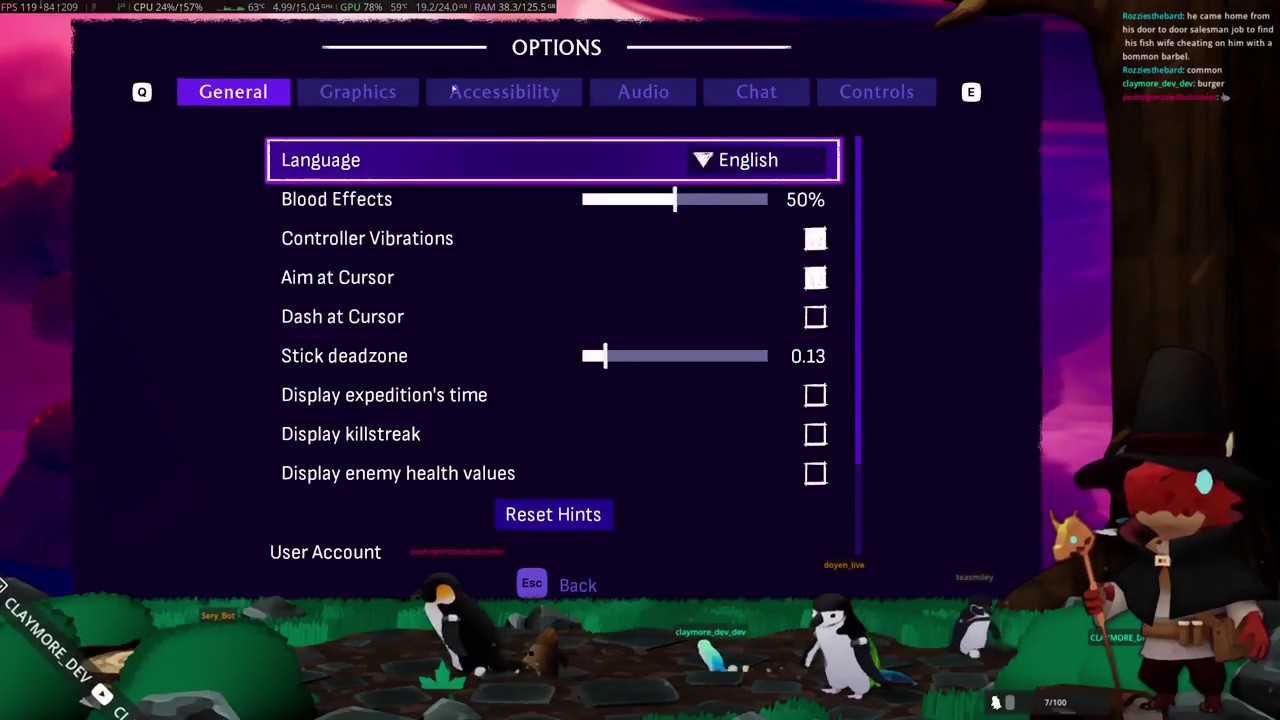
click(383, 92)
click(760, 182)
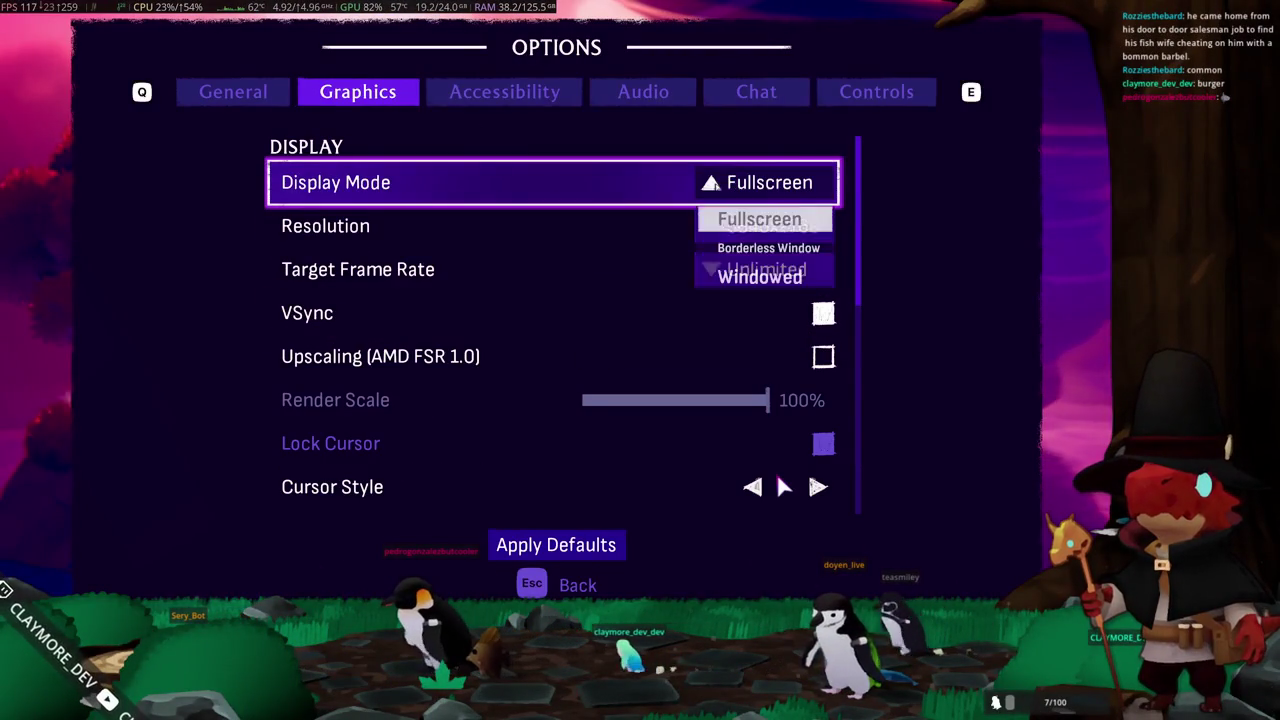
click(760, 277)
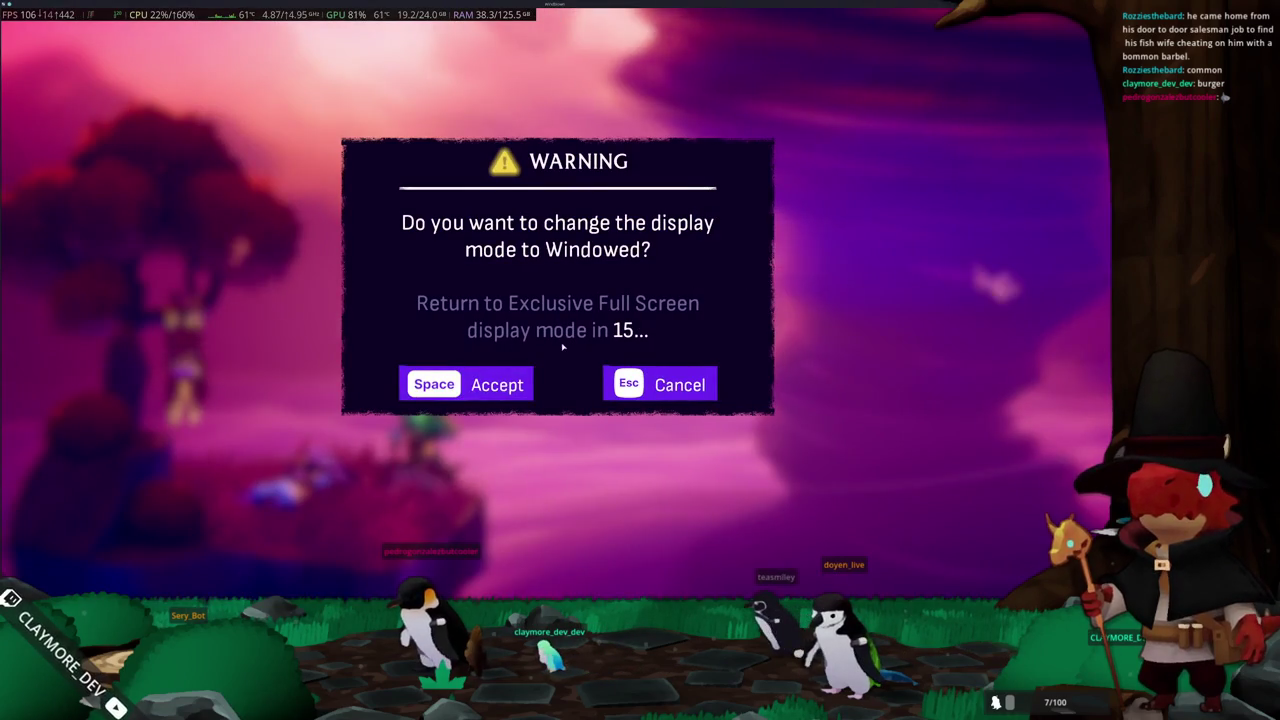
click(476, 386)
click(745, 226)
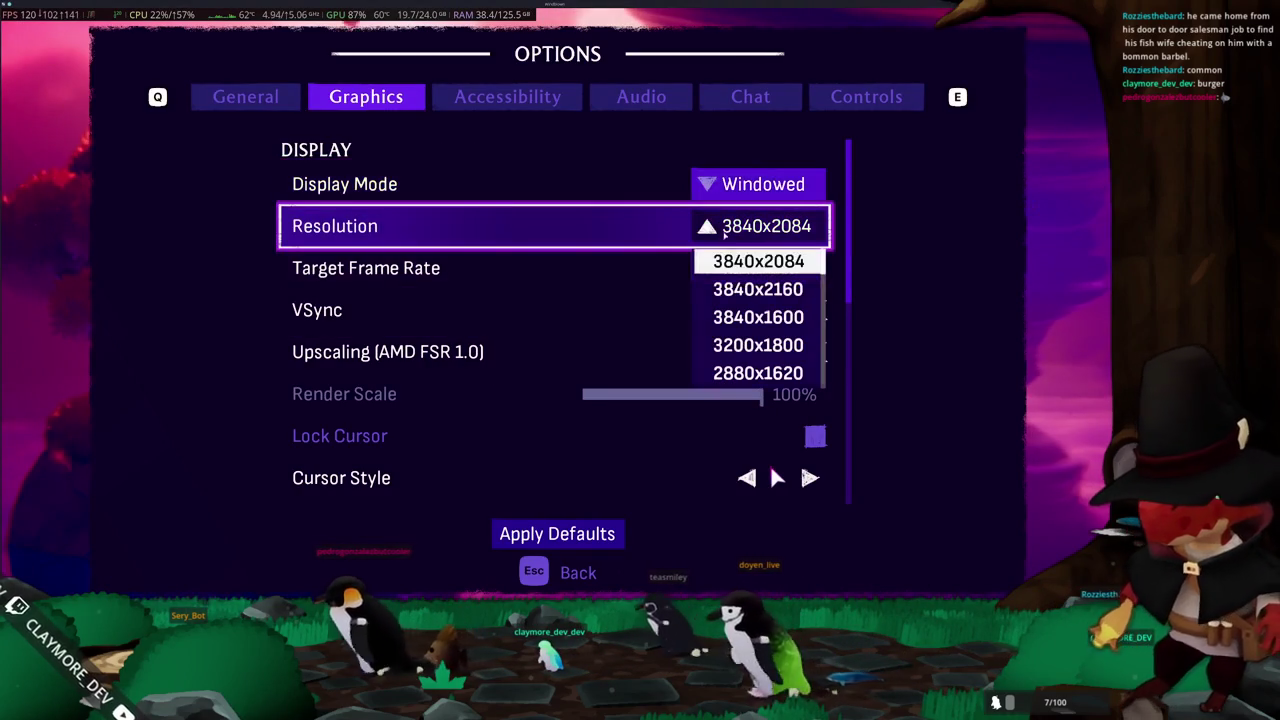
scroll(730, 312, down, 2)
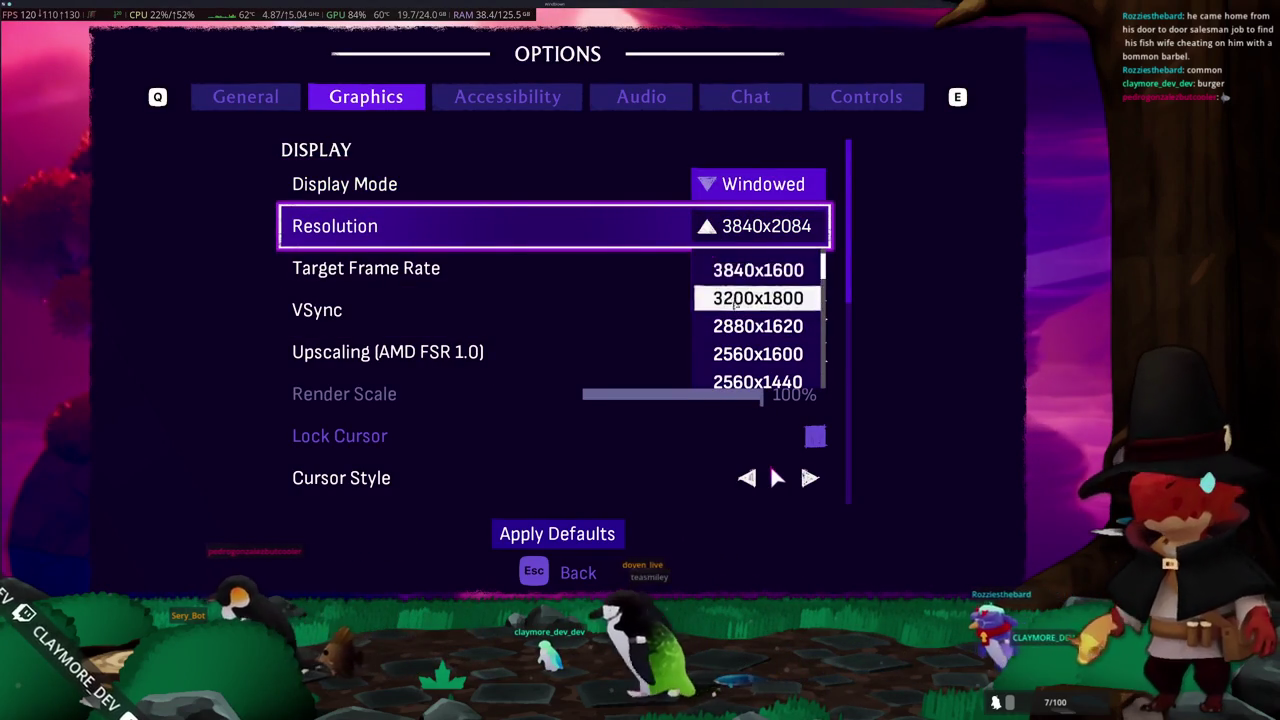
scroll(737, 320, down, 1)
click(745, 346)
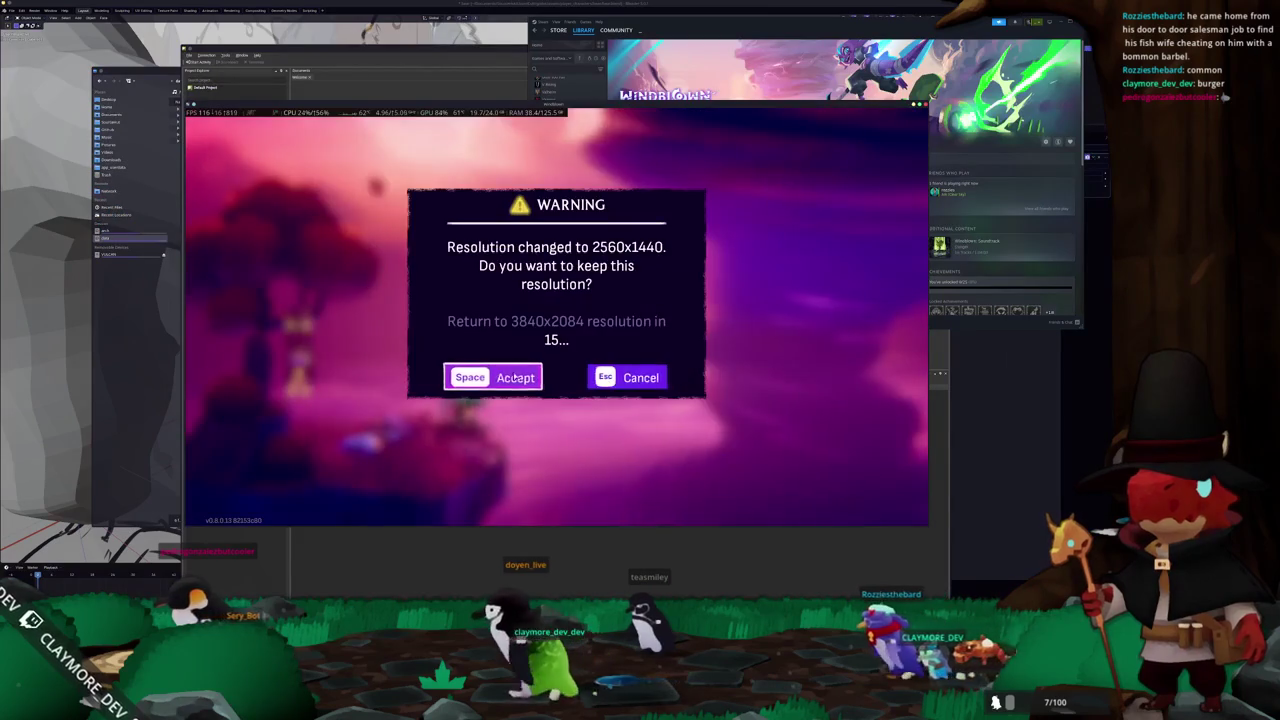
click(543, 370)
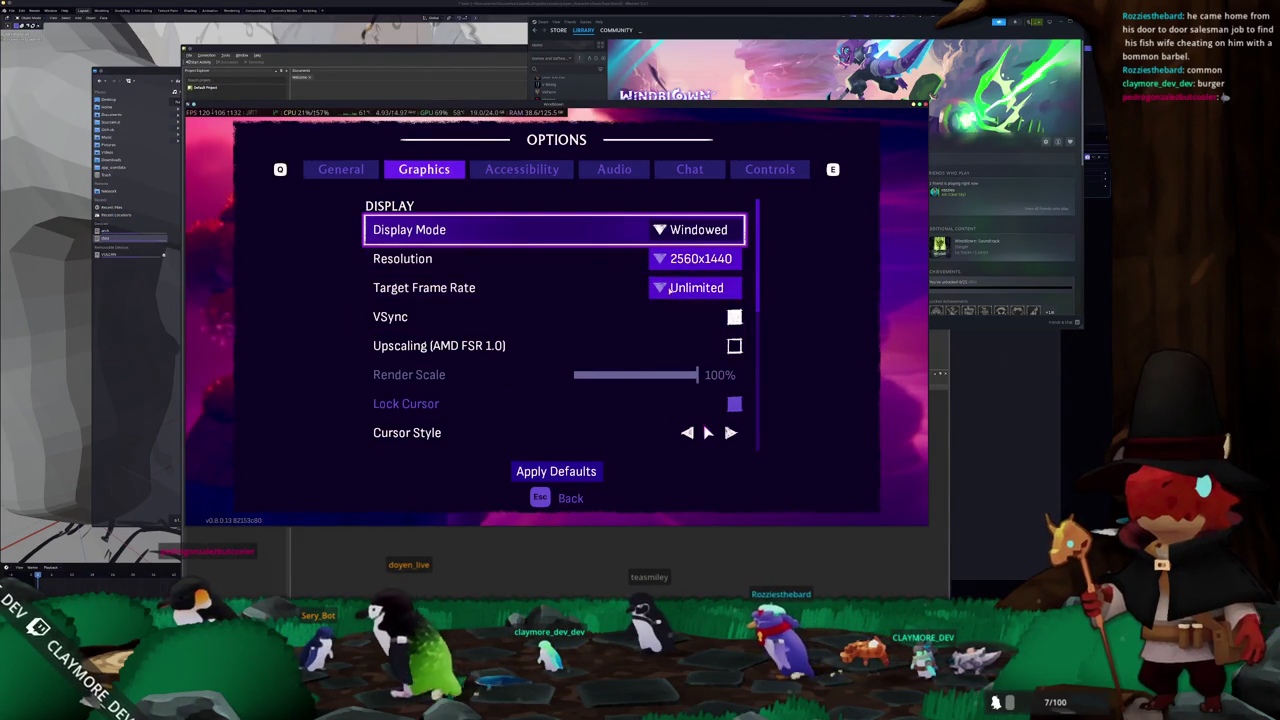
- Leave the options menu and quit the game, confirming the exit
scroll(549, 366, down, 4)
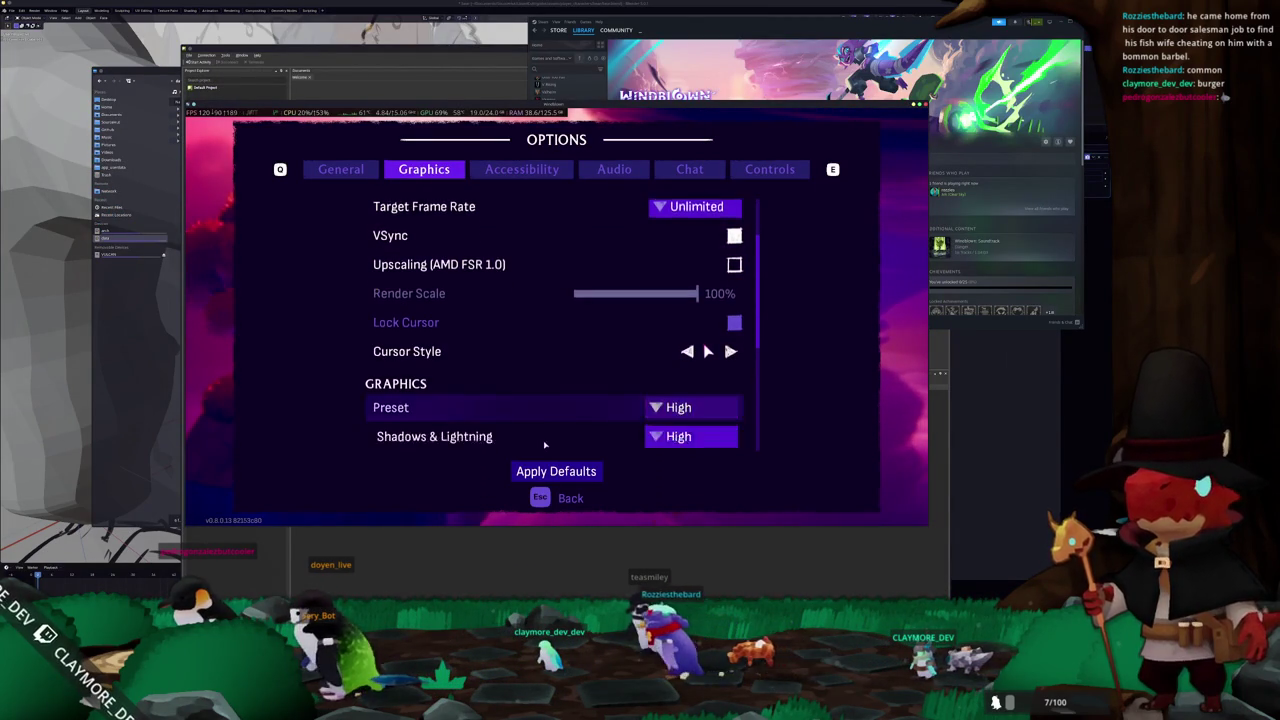
key(Escape)
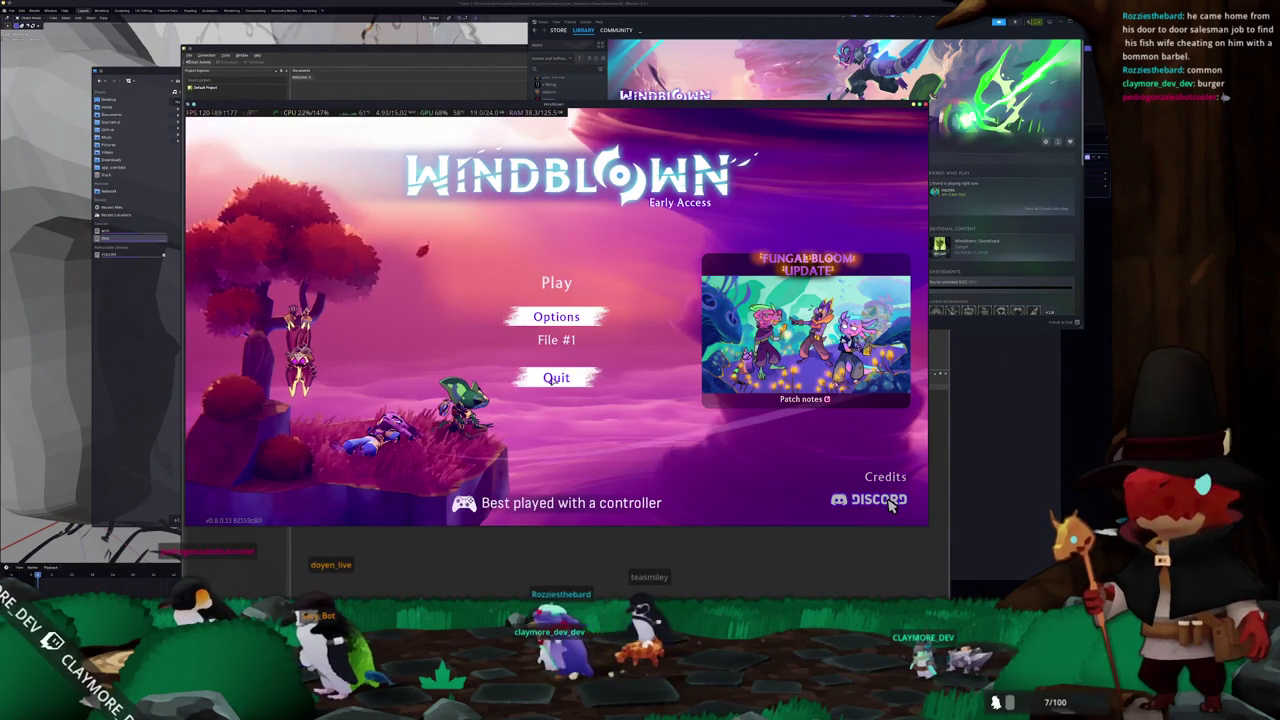
click(556, 377)
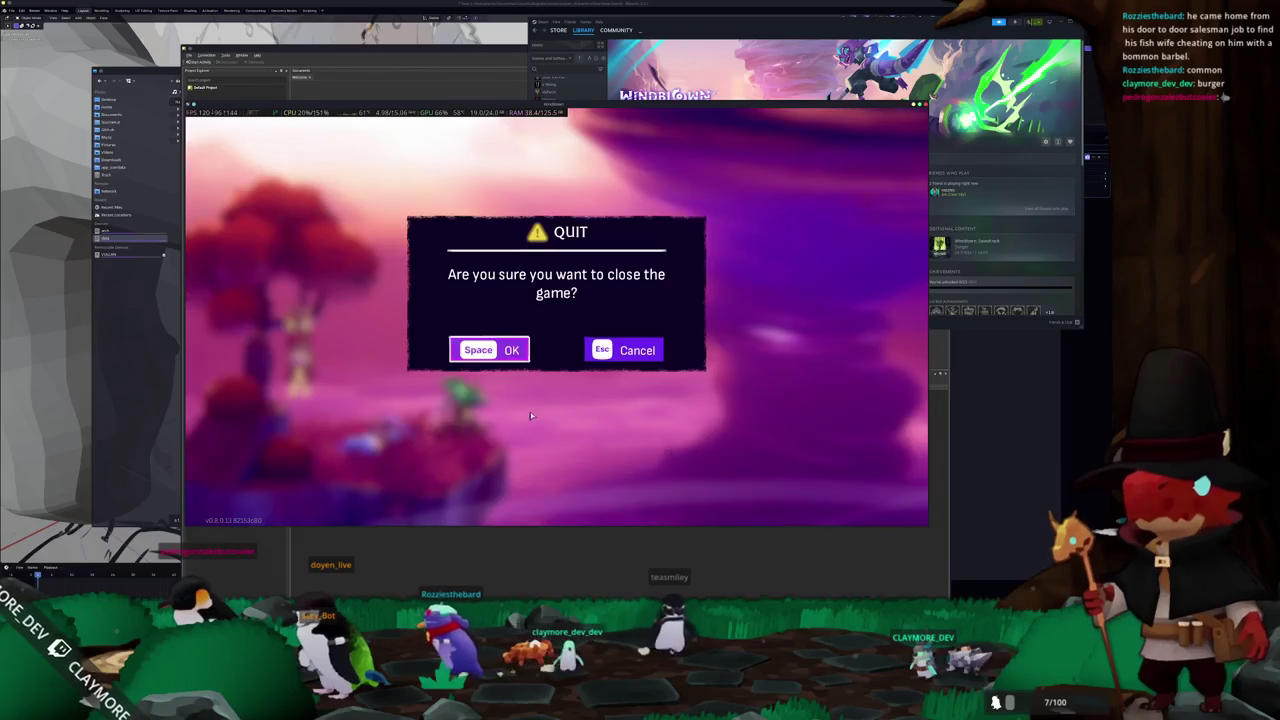
click(492, 351)
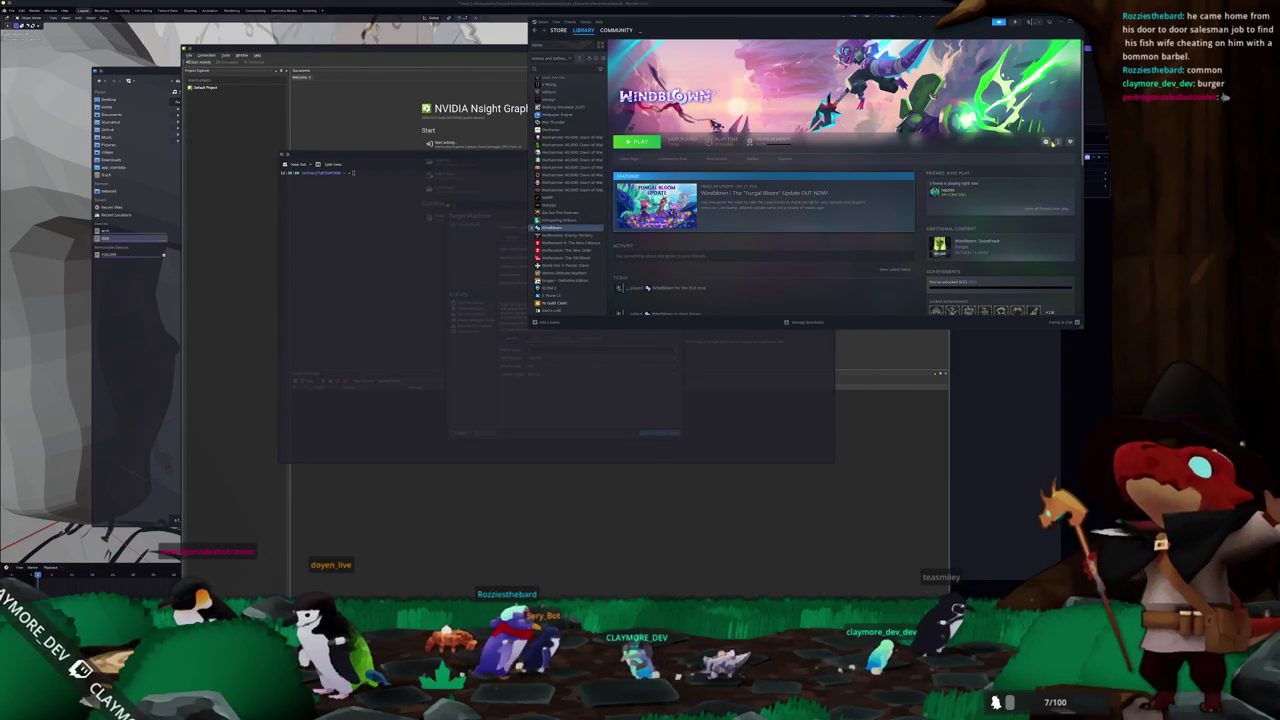
- Close Windblown's Steam properties, then relaunch the Graphics Capture in Nsight, continuing past the interfering-processes warning
click(775, 267)
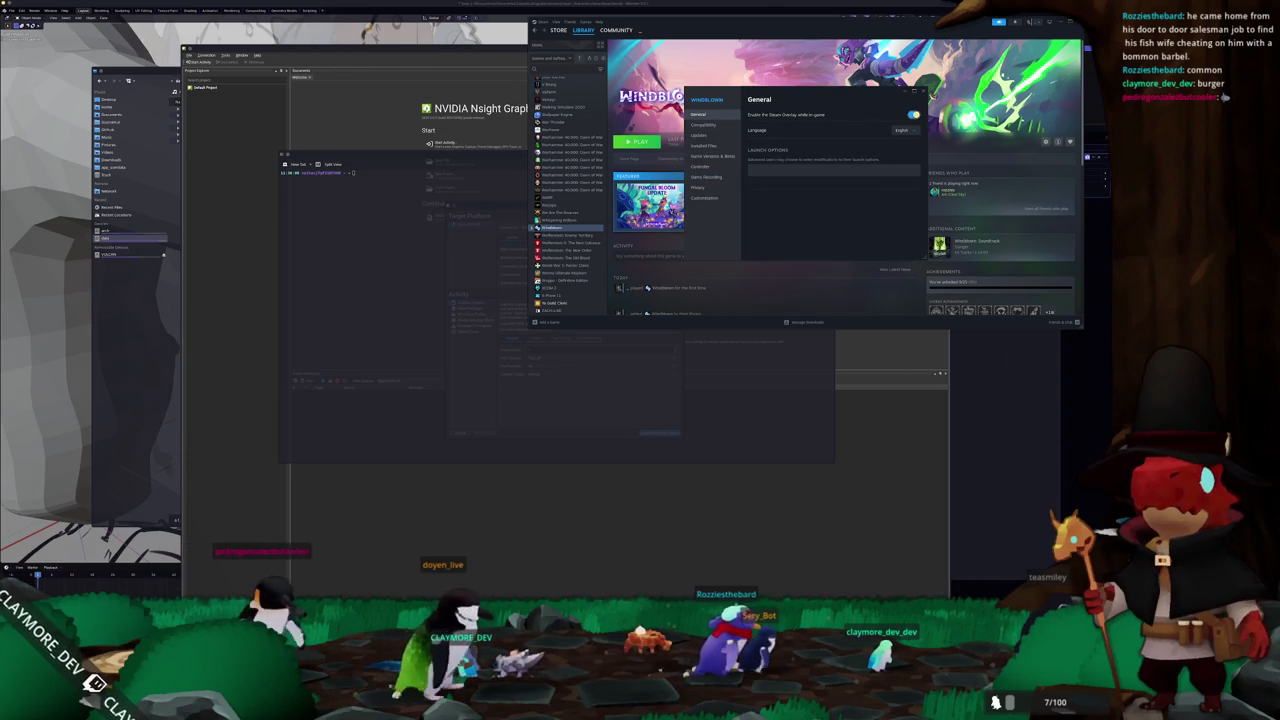
click(923, 91)
click(656, 433)
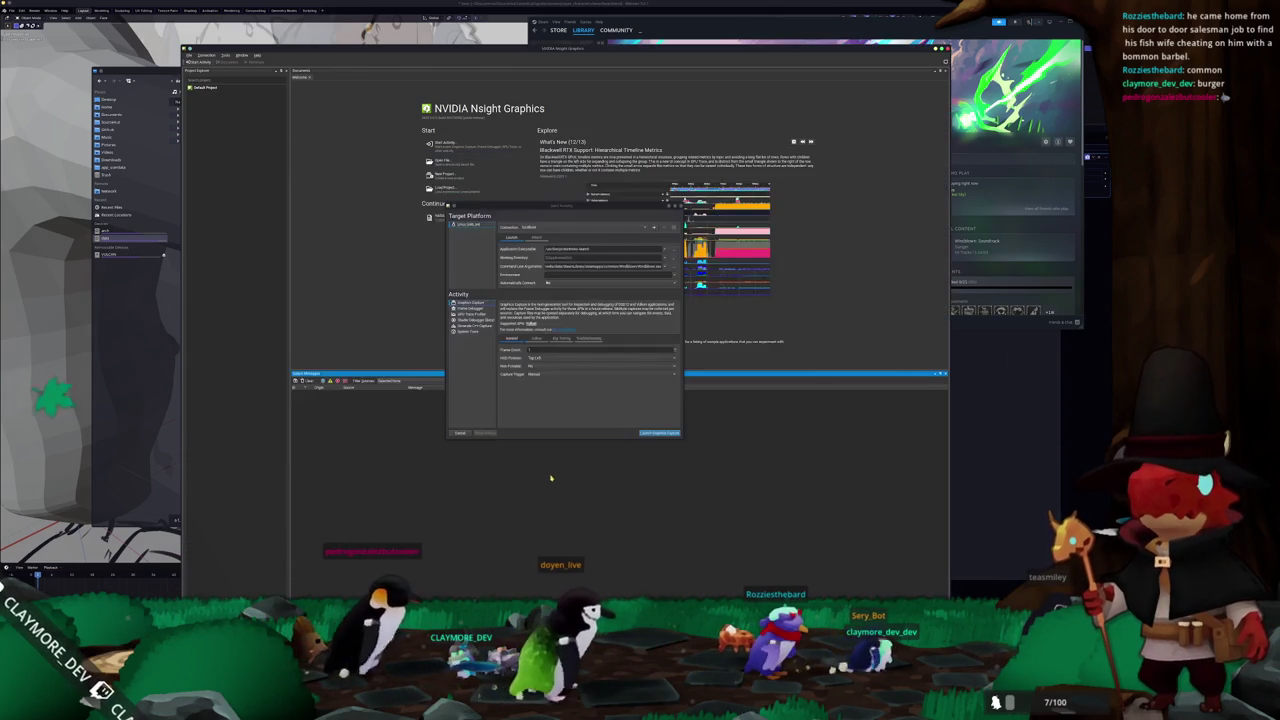
click(656, 433)
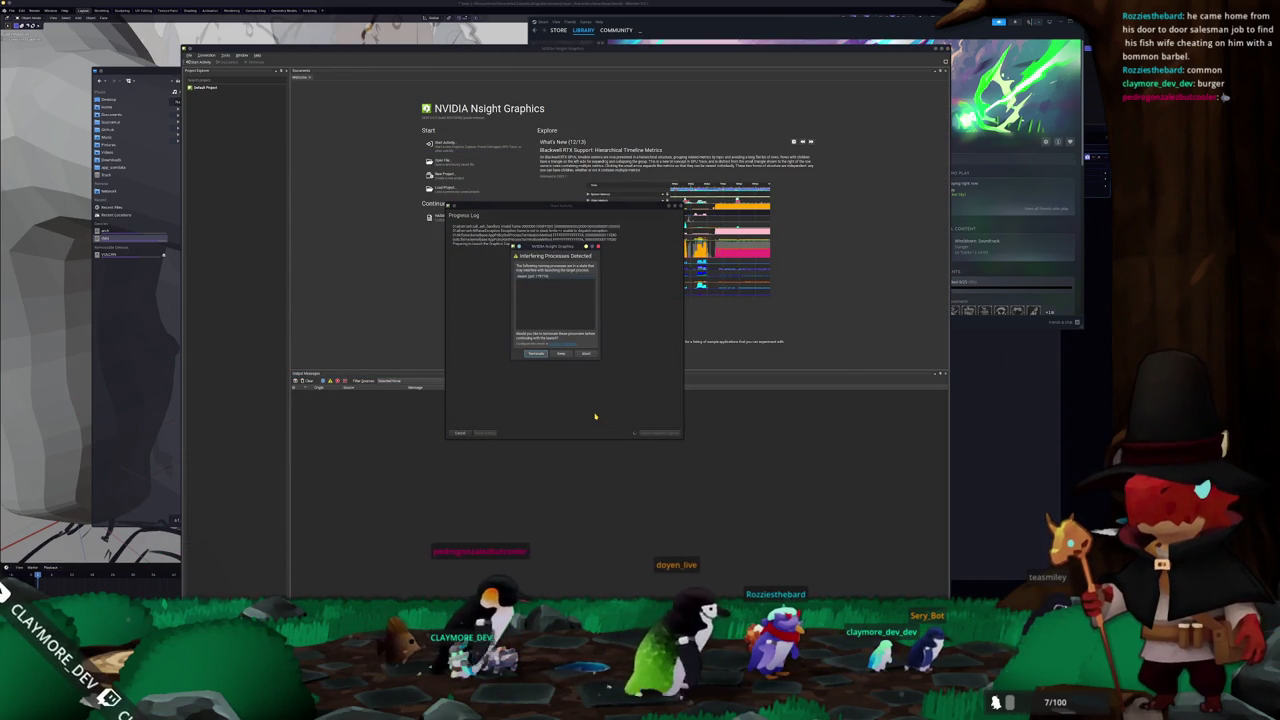
click(561, 353)
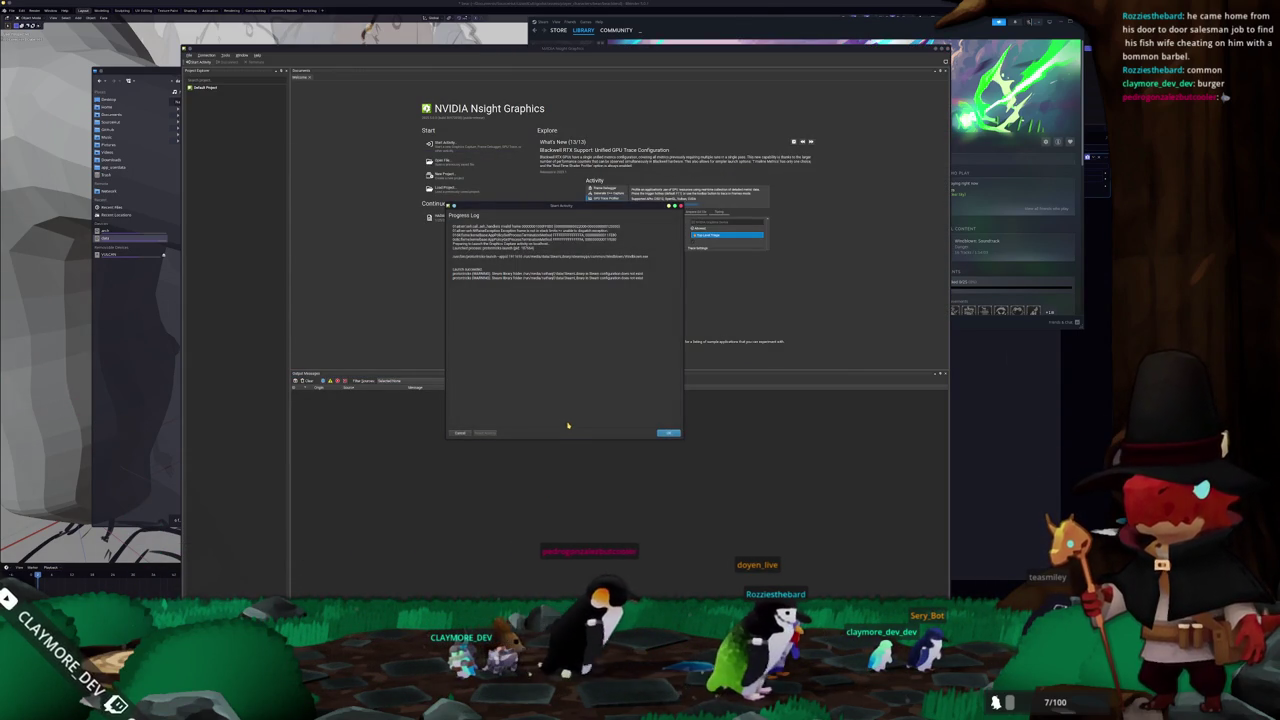
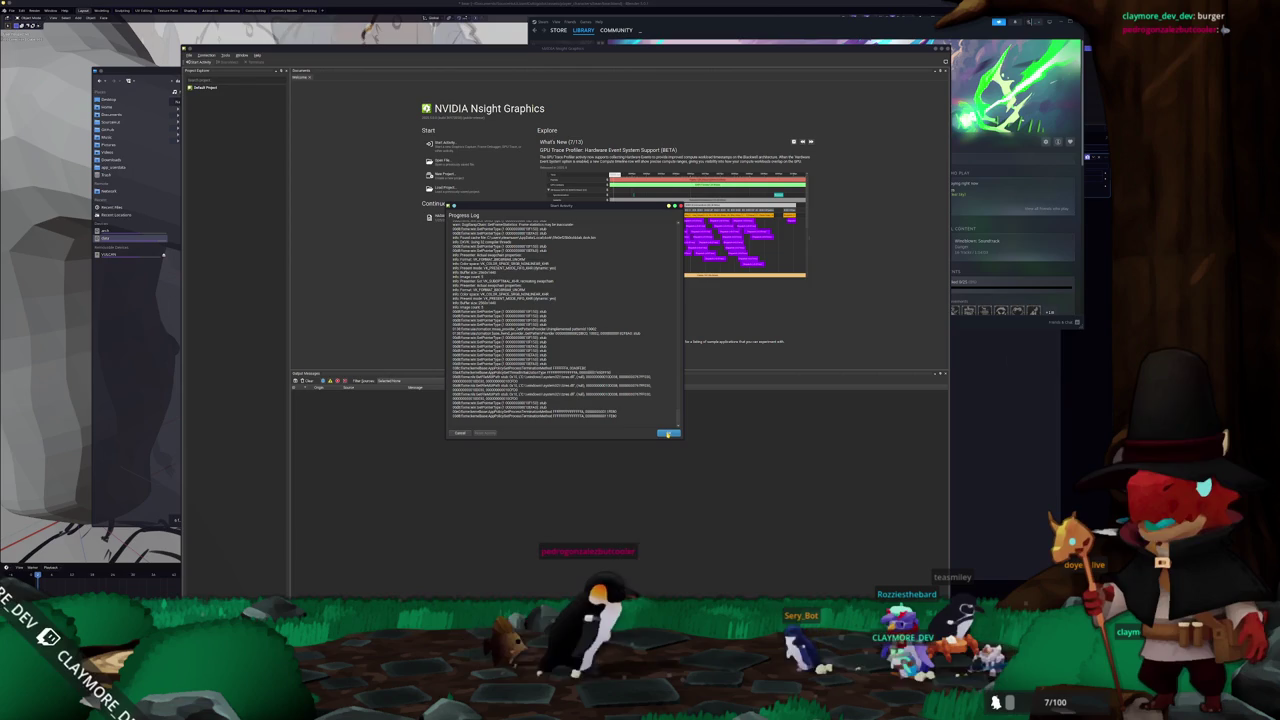
- Close the finished Nsight Graphics progress log and open a Konsole terminal
click(668, 433)
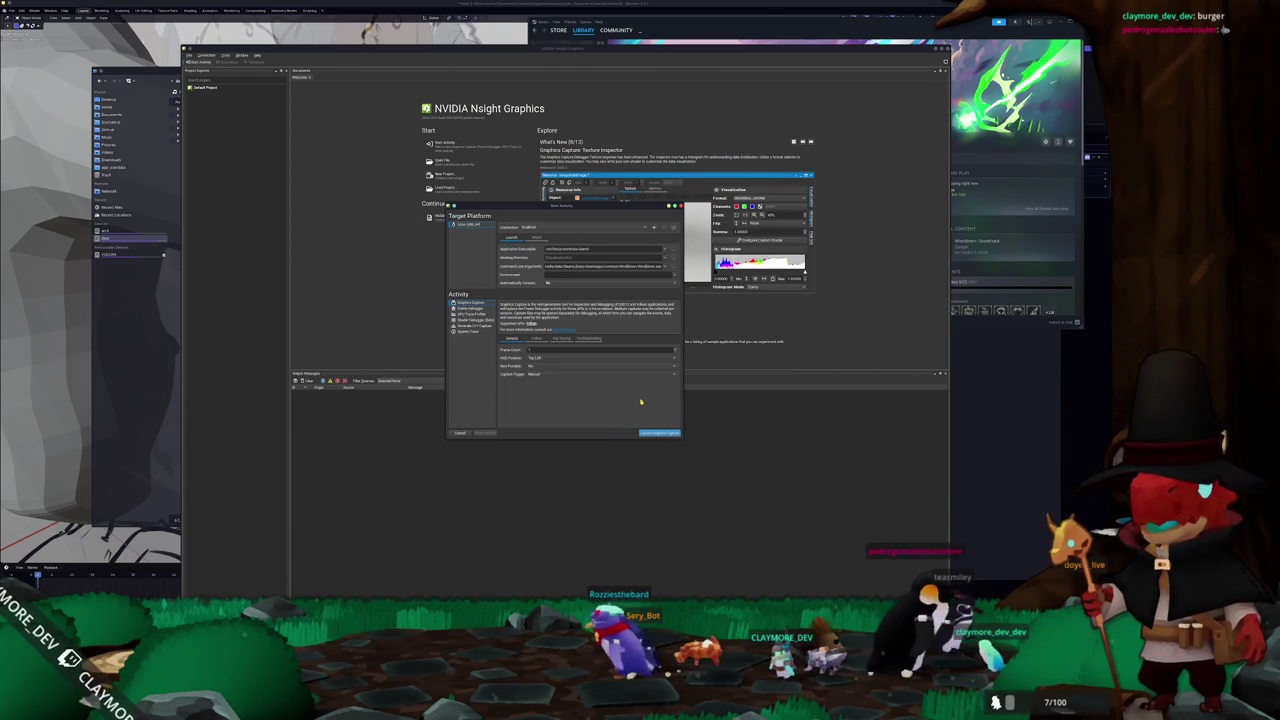
key(ctrl+alt+t)
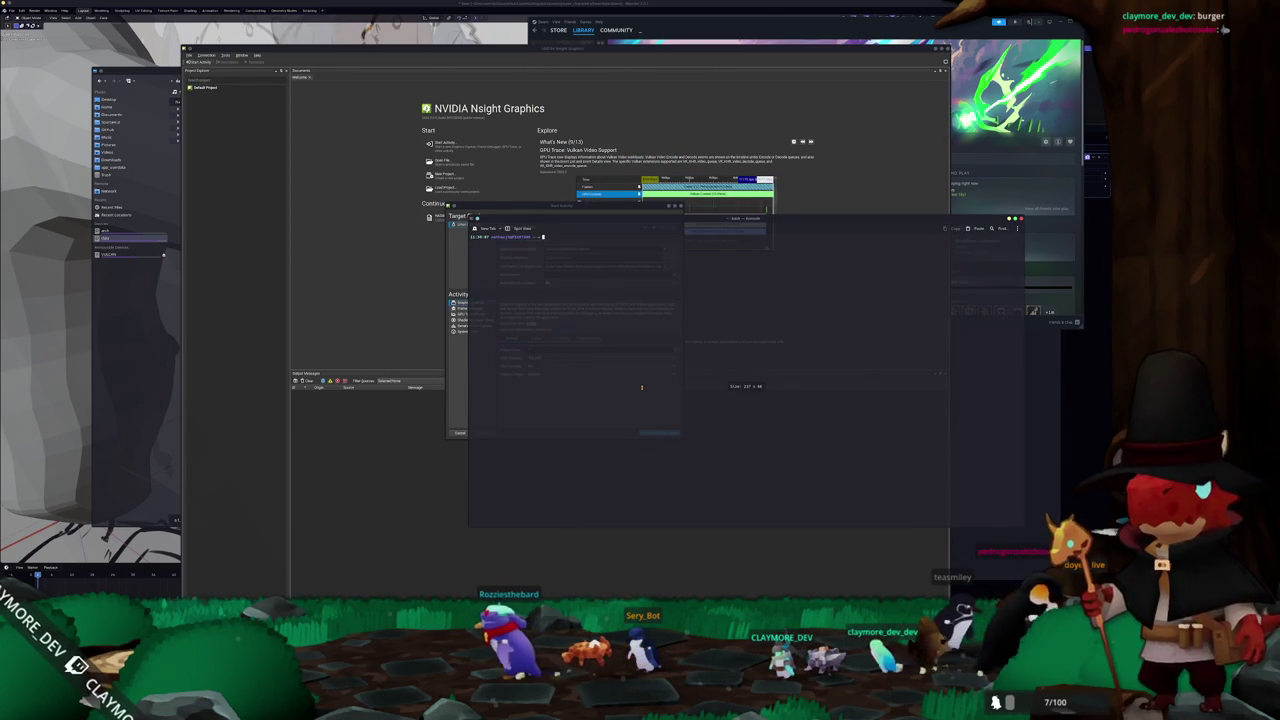
- Run 'sudo pacman -Syu renderdoc', enter the admin password and confirm the installation
text(sudo pa)
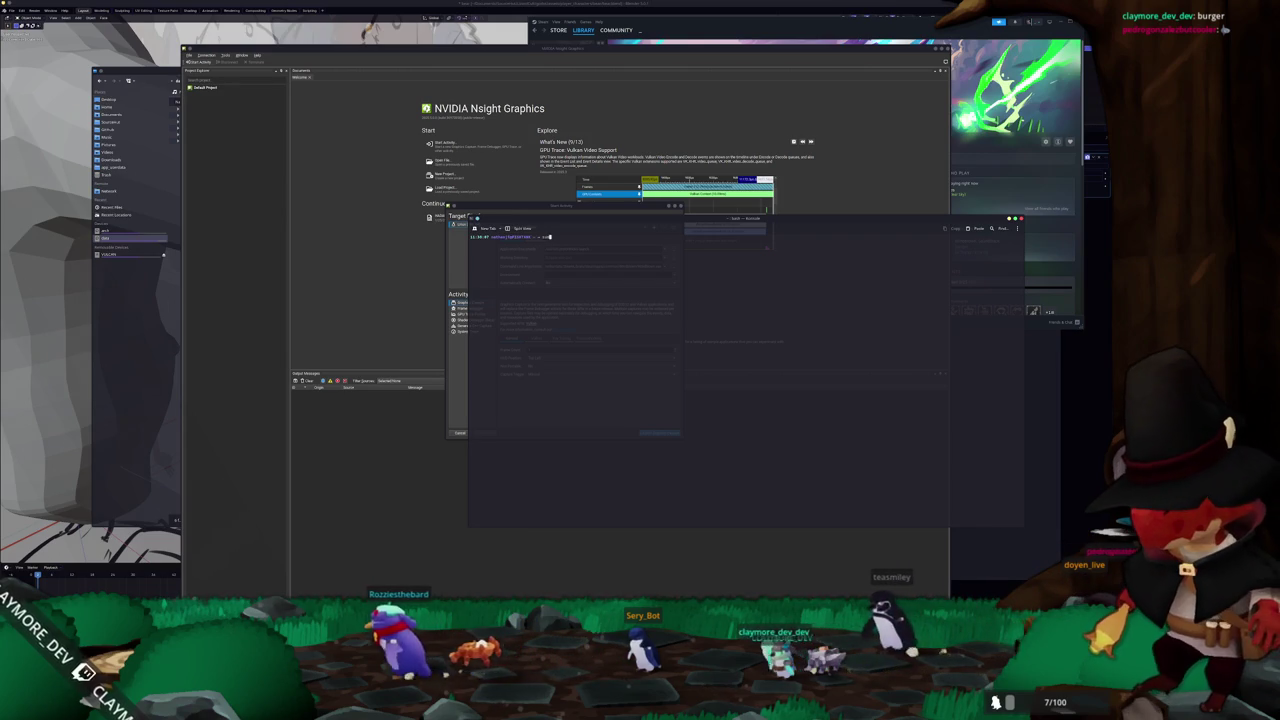
text(cman -Syu rend)
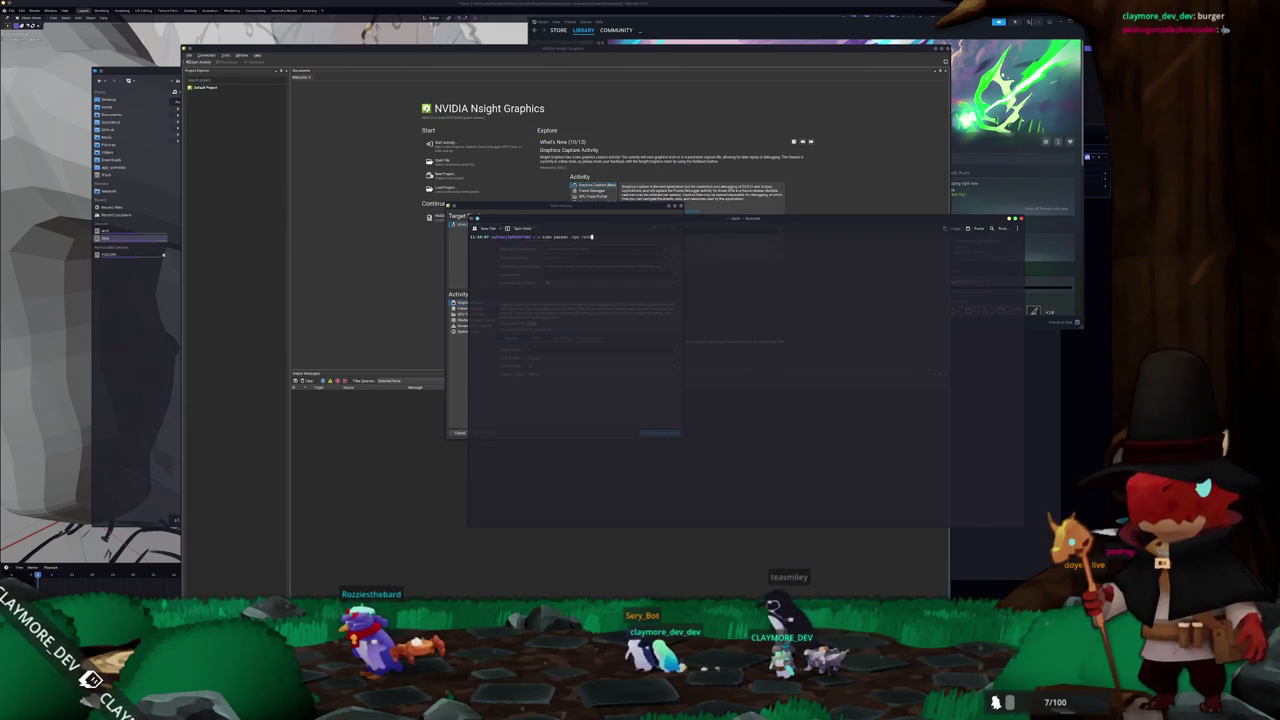
text(erdoc)
key(Return)
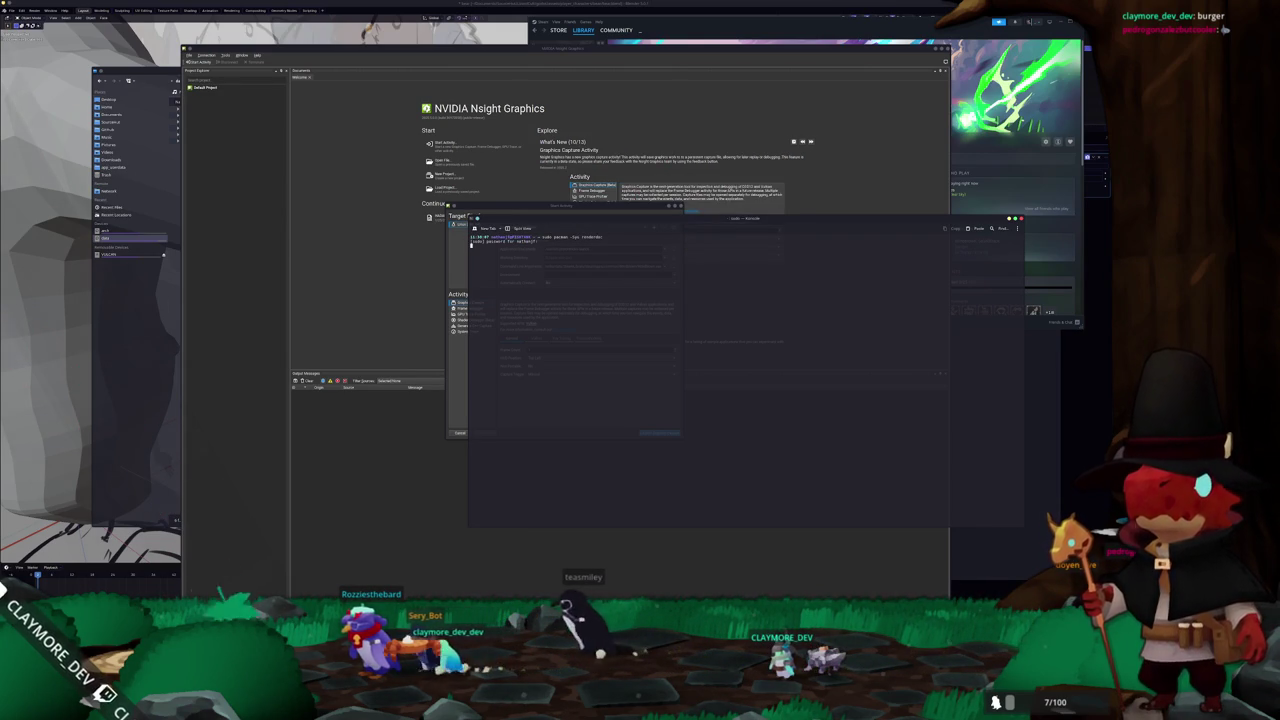
key(Return)
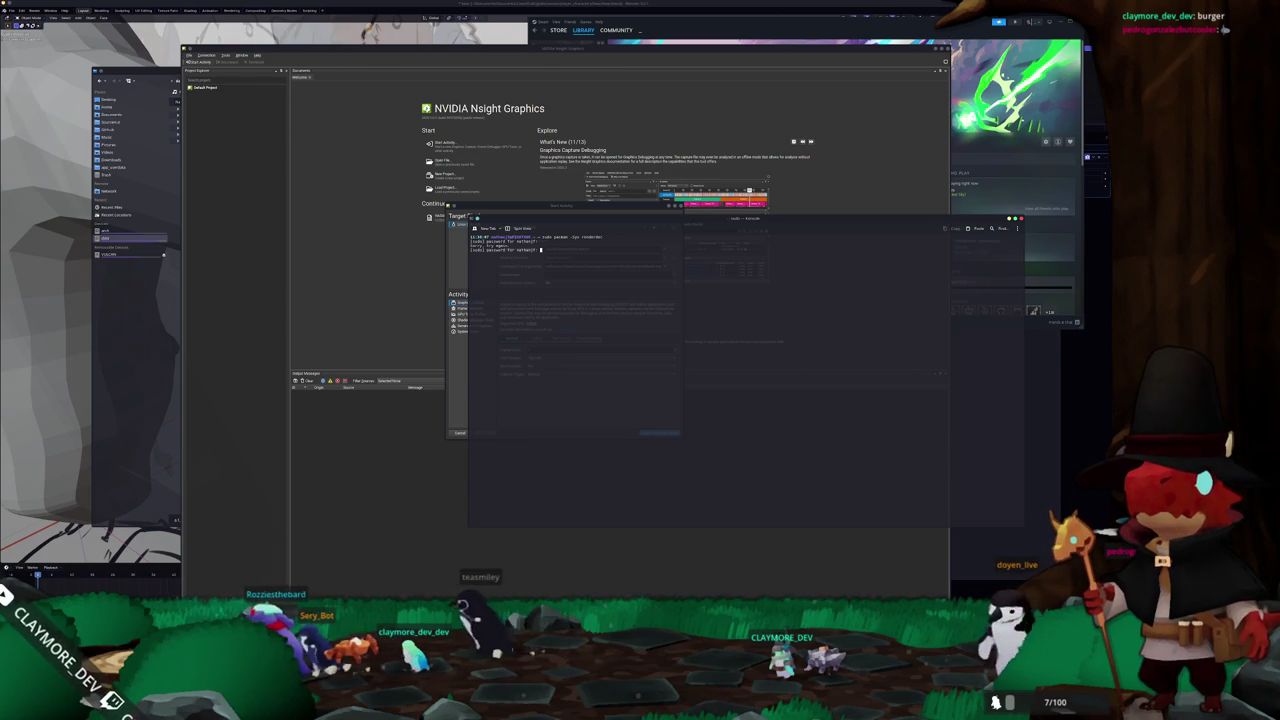
key(Return)
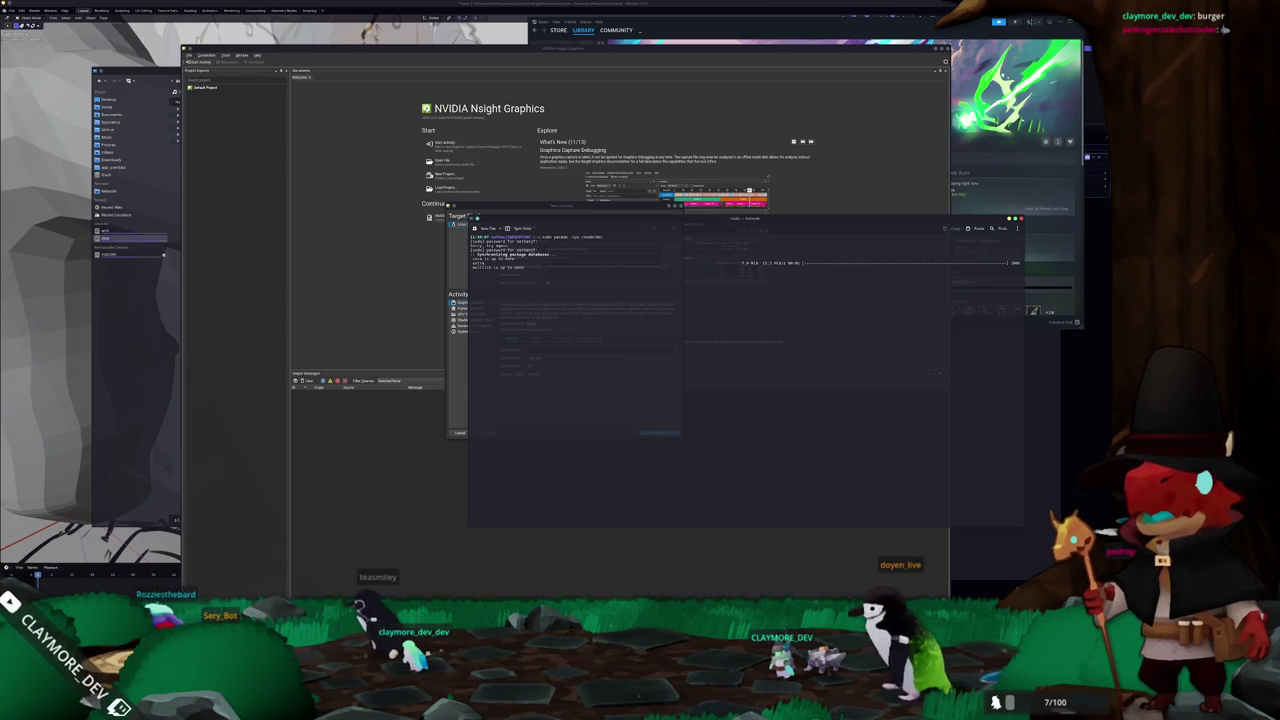
key(Return)
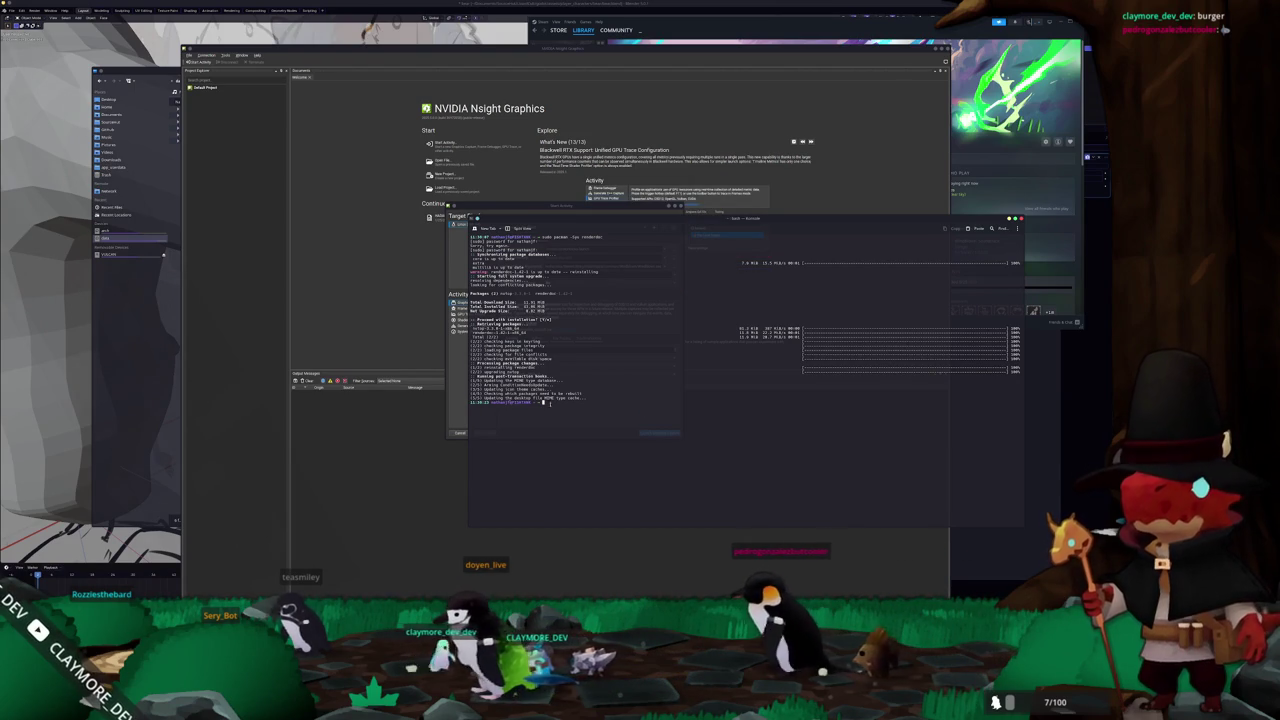
- Try starting renderdoc from the terminal and list renderdoccmd's available commands
text(renderdoc)
key(Return)
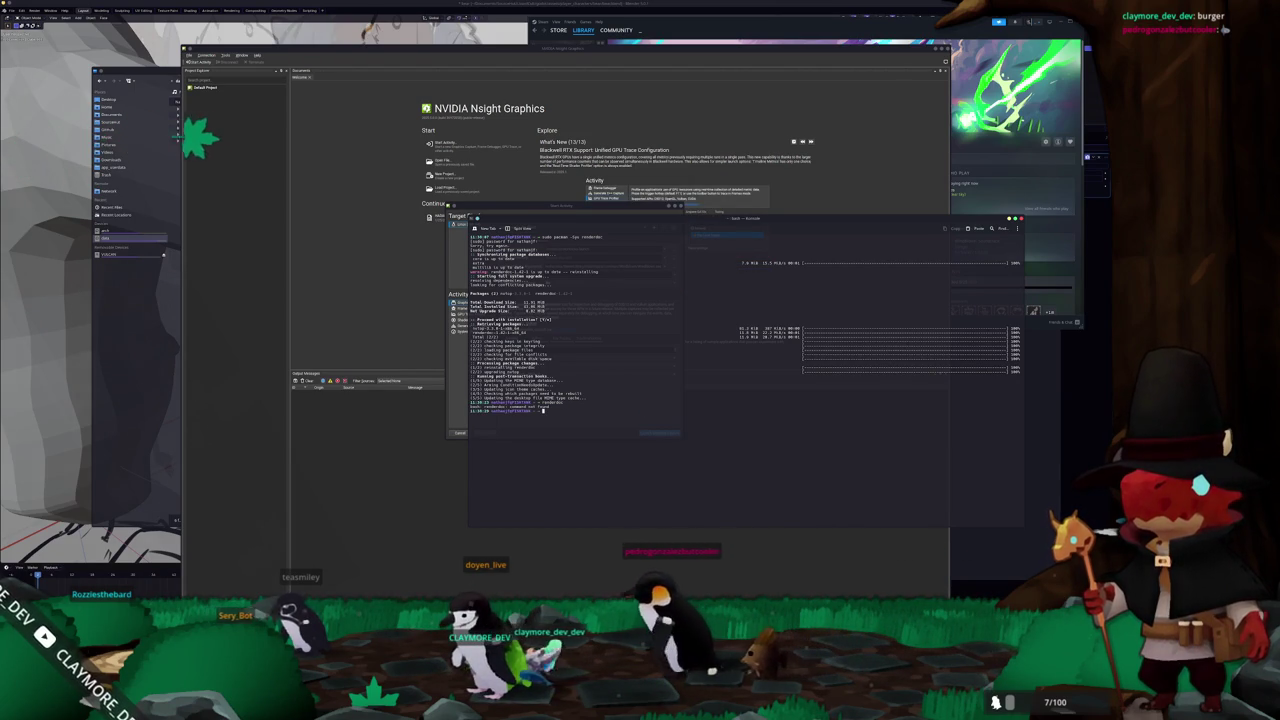
text(renderdoccmd)
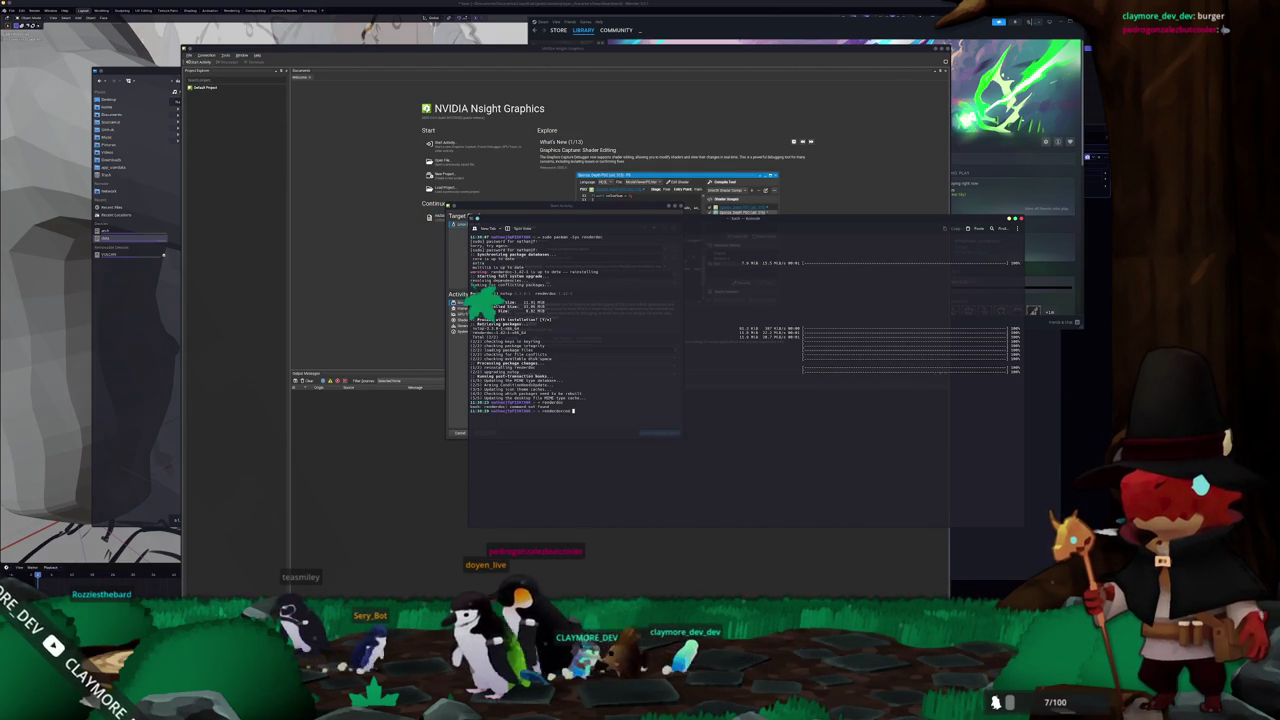
key(Return)
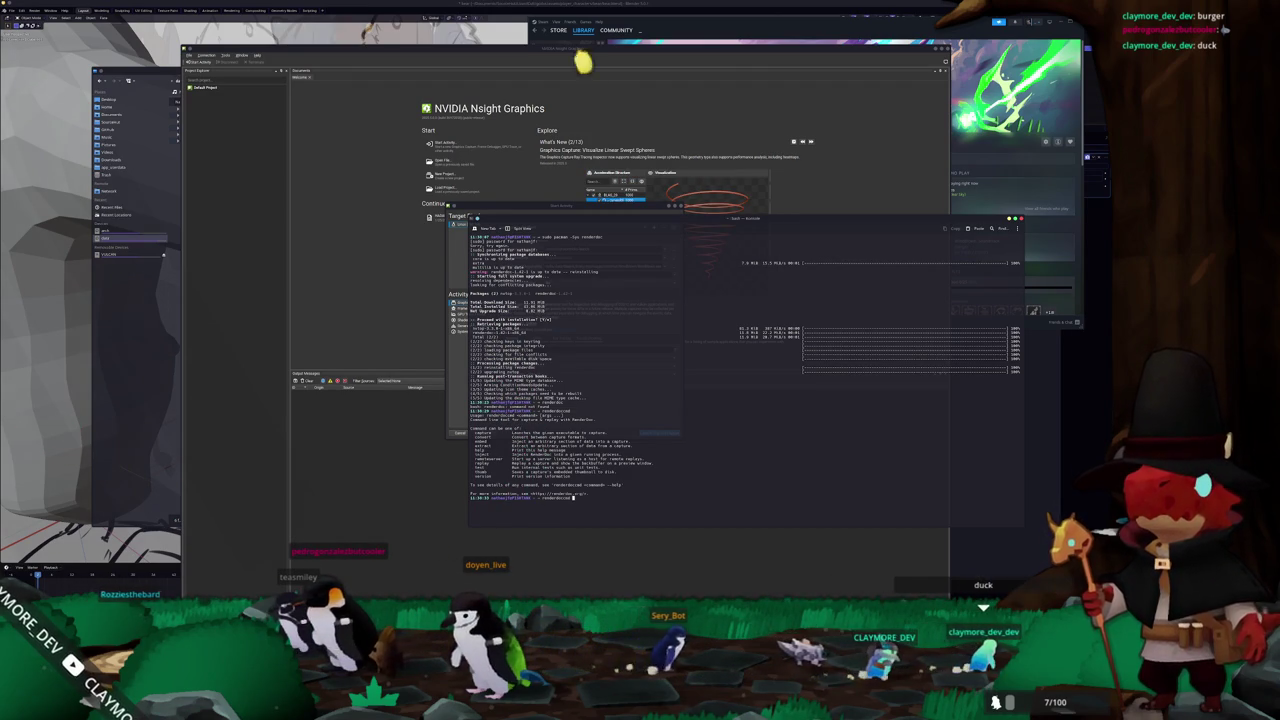
- Run renderdoccmd capture on the game's .exe path to launch the game
text(sr/bin)
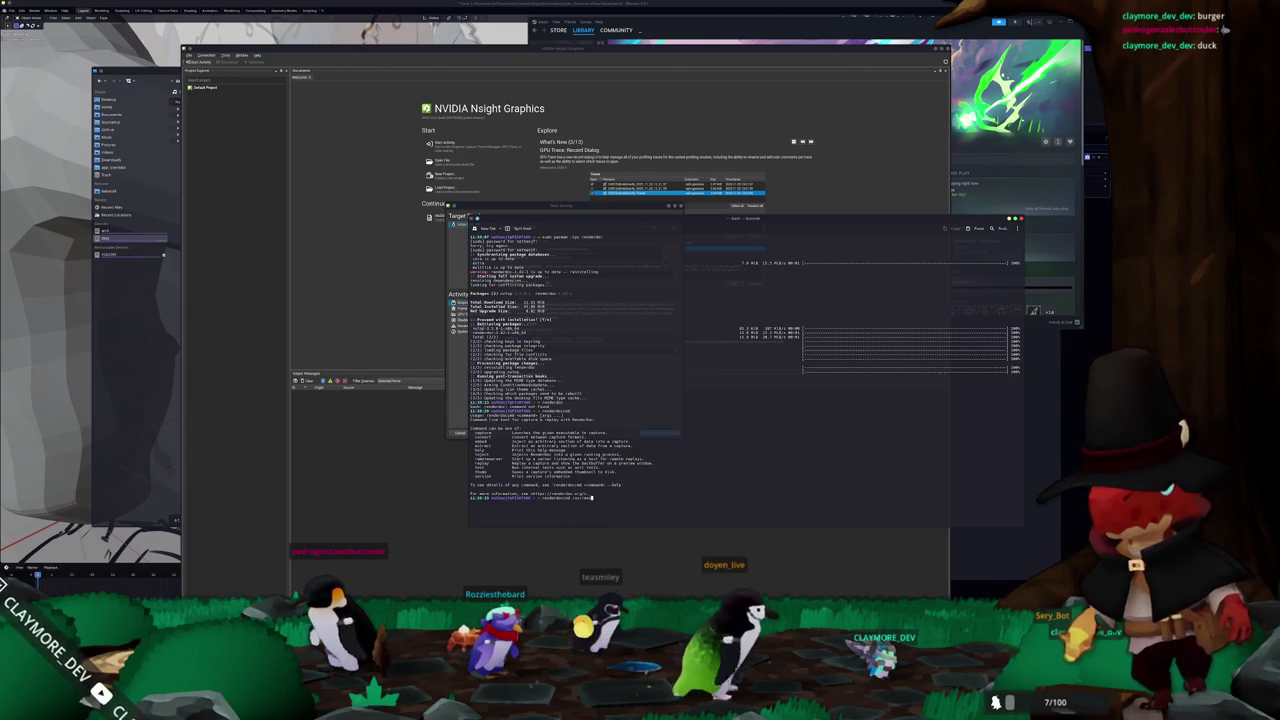
key(BackSpace)
key(BackSpace)
key(BackSpace)
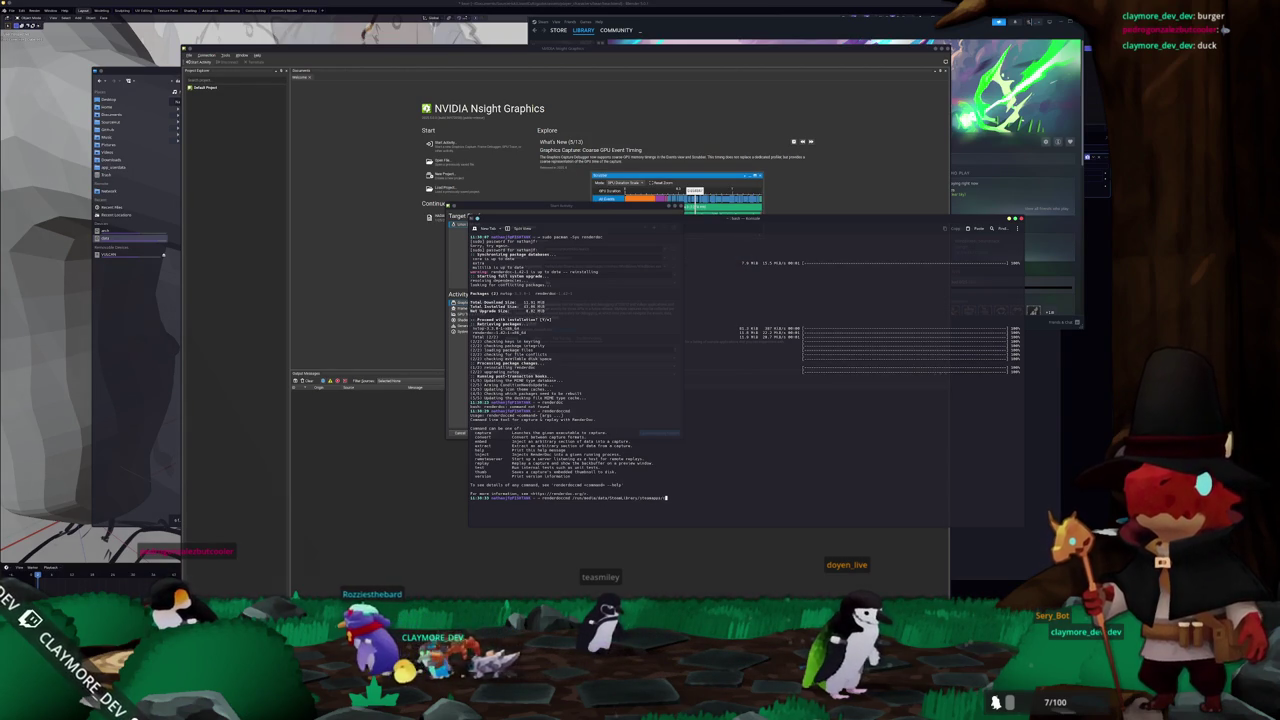
text(common/Windrose/Wind)
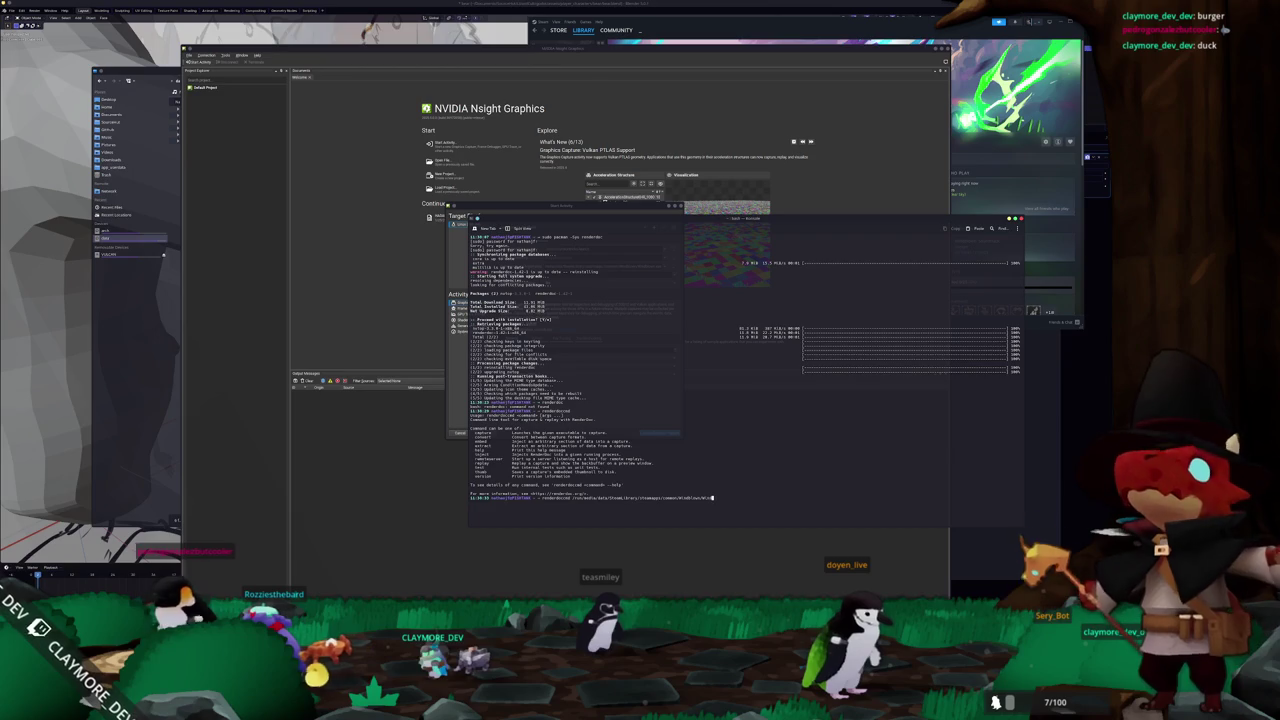
key(Tab)
key(Tab)
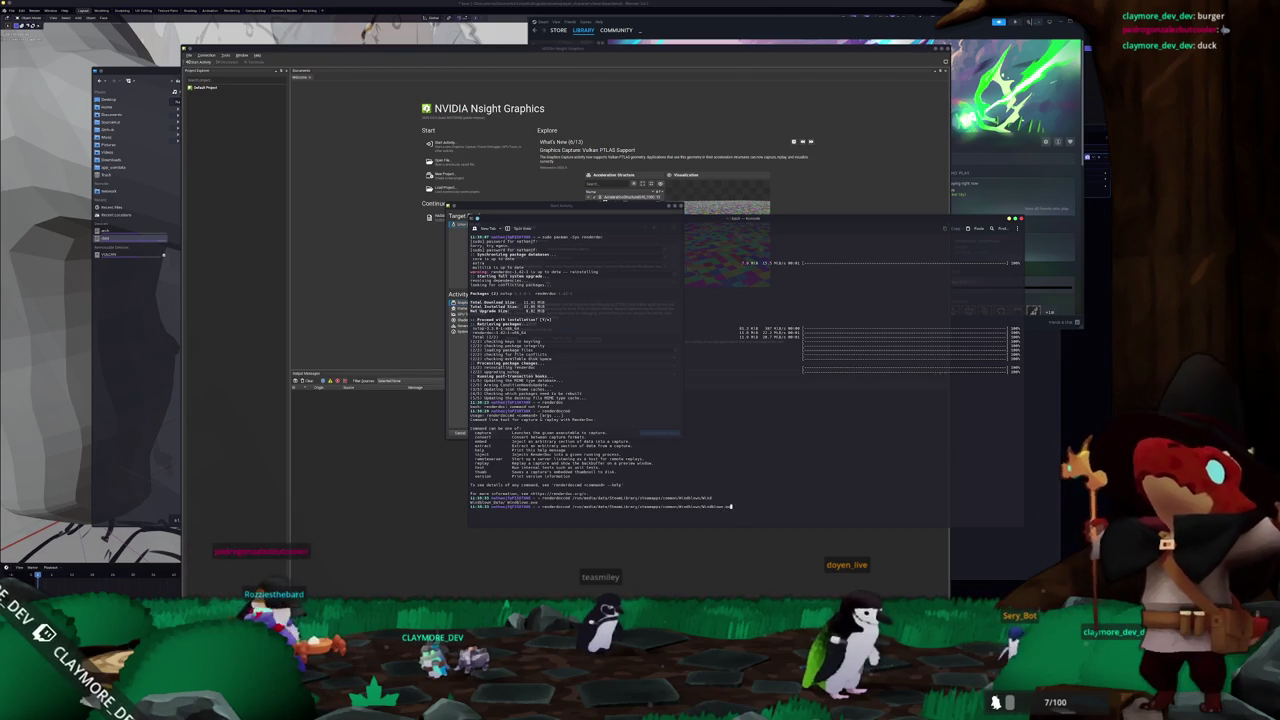
text(.exe)
key(Return)
key(Up)
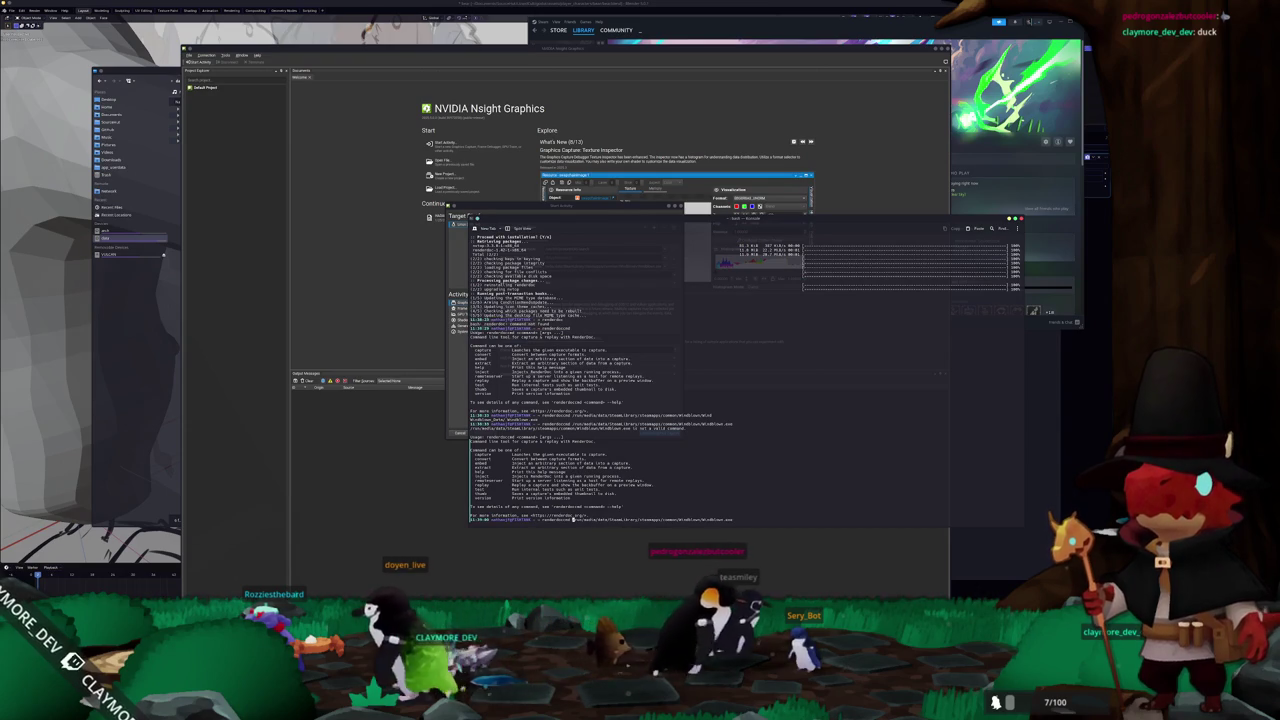
text(capture)
key(Return)
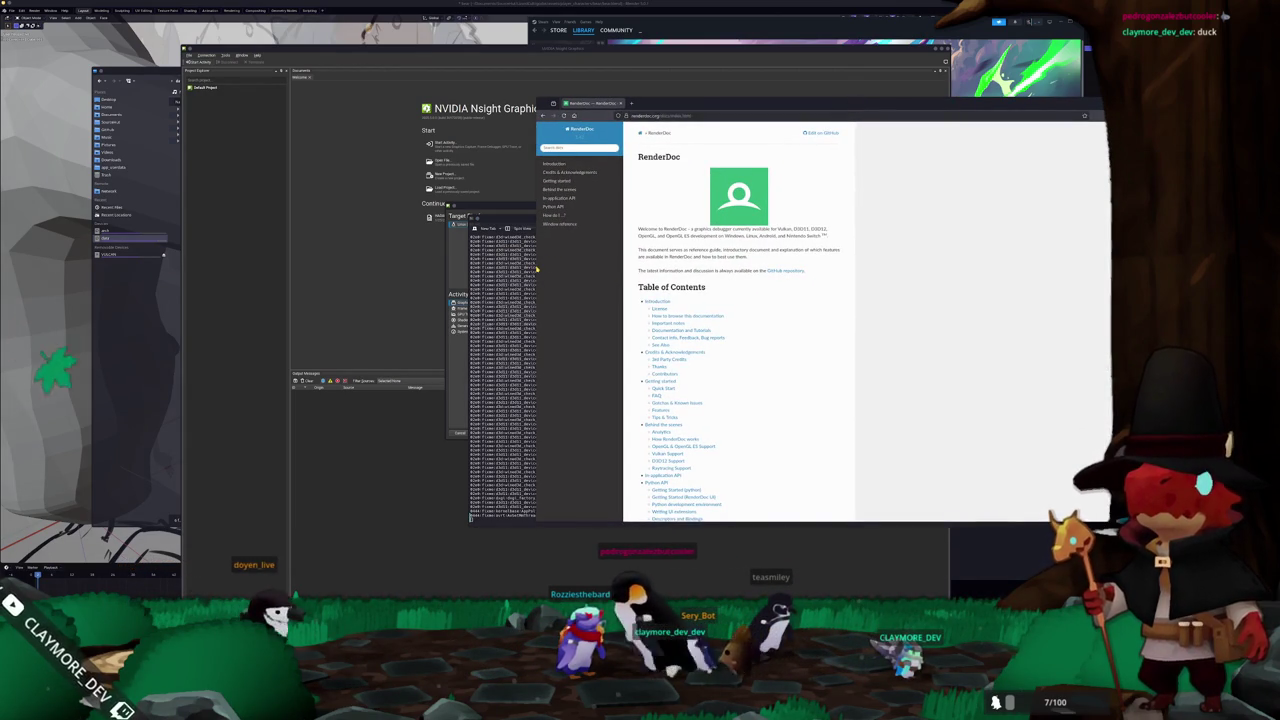
- Move the documentation window right and the terminal window up and left
drag(548, 262, 733, 250)
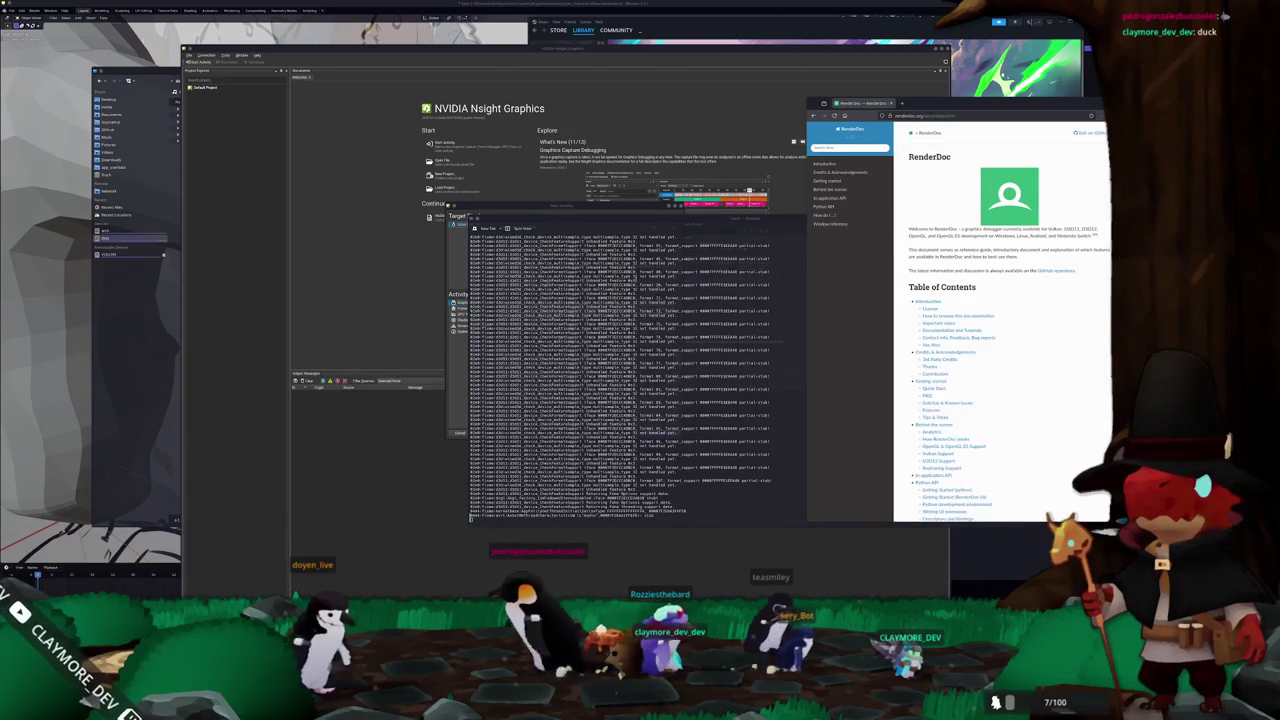
mouse_move(689, 220)
mouse_down()
mouse_move(465, 184)
mouse_move(377, 154)
mouse_up()
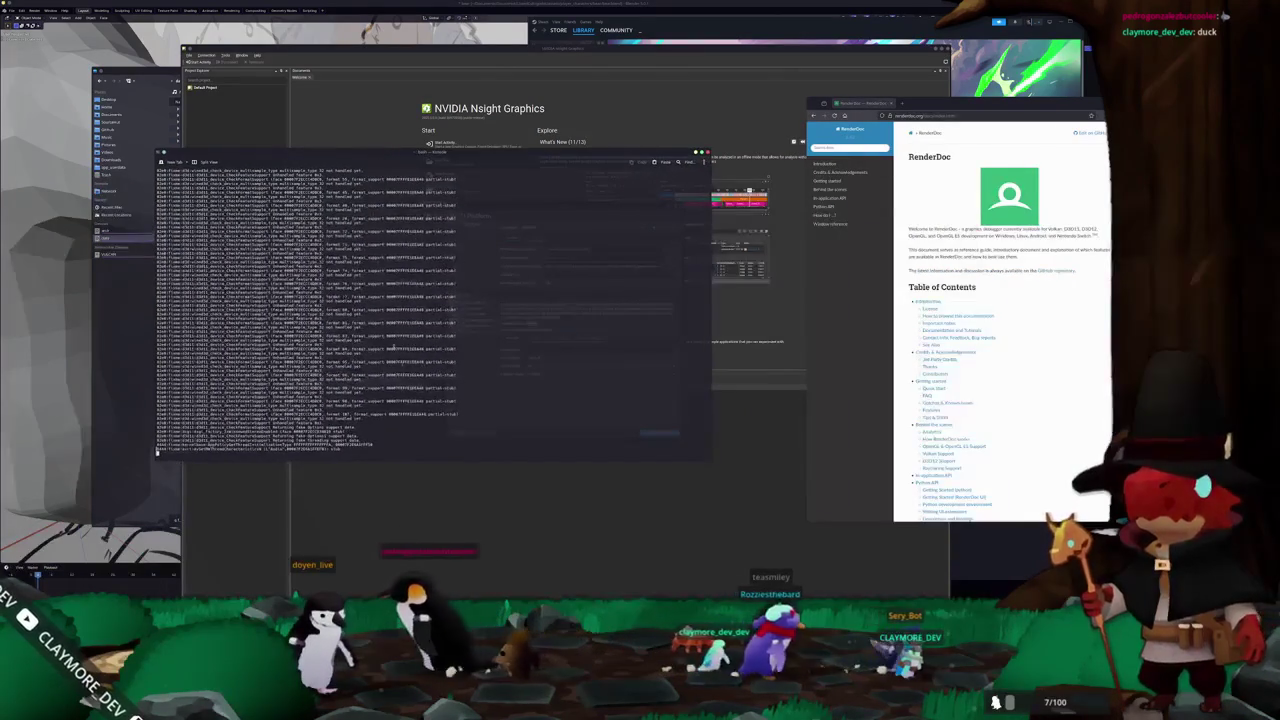
scroll(936, 287, down, 1)
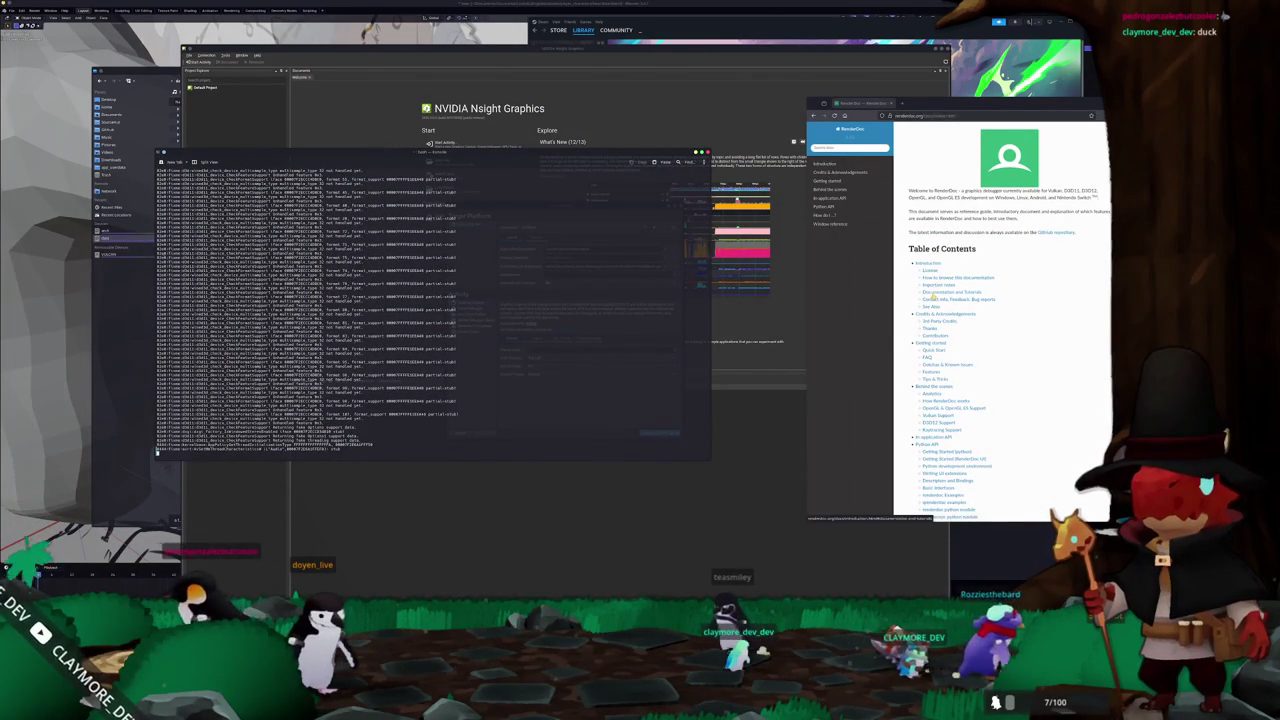
- Navigate the docs through How do I and Getting started to the Quick Start page
click(824, 215)
click(830, 180)
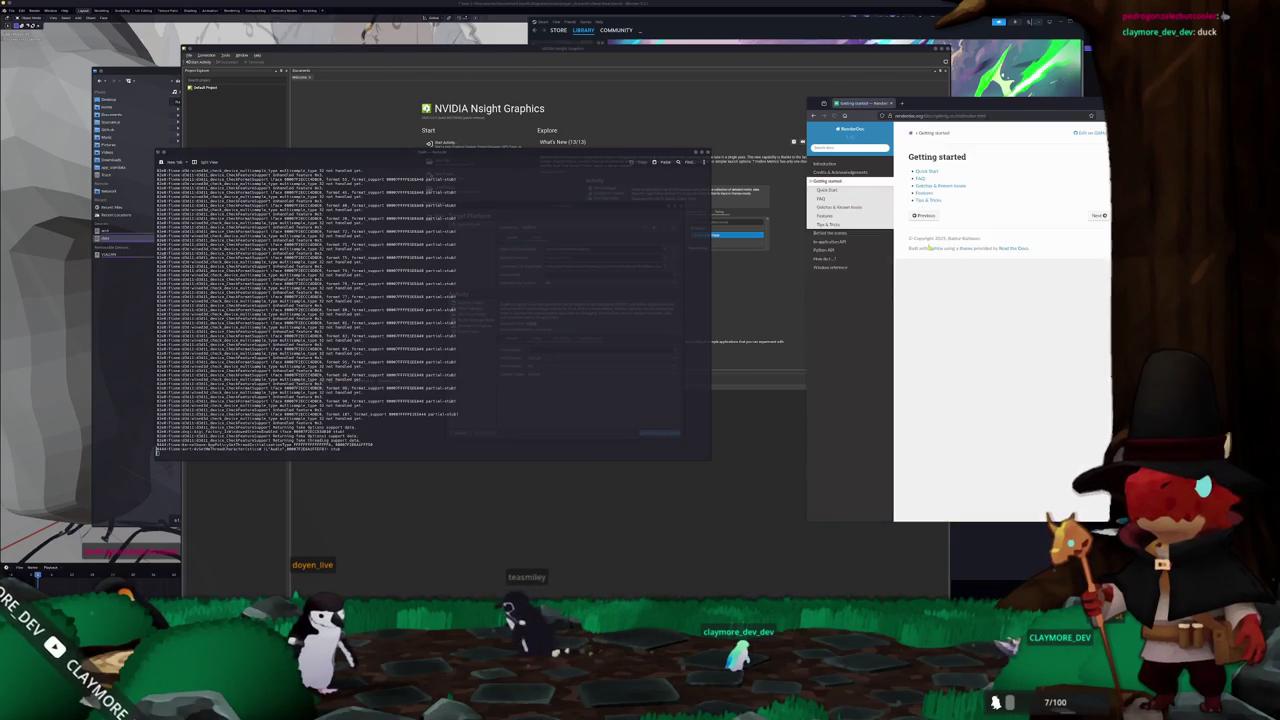
click(927, 171)
drag(951, 103, 867, 100)
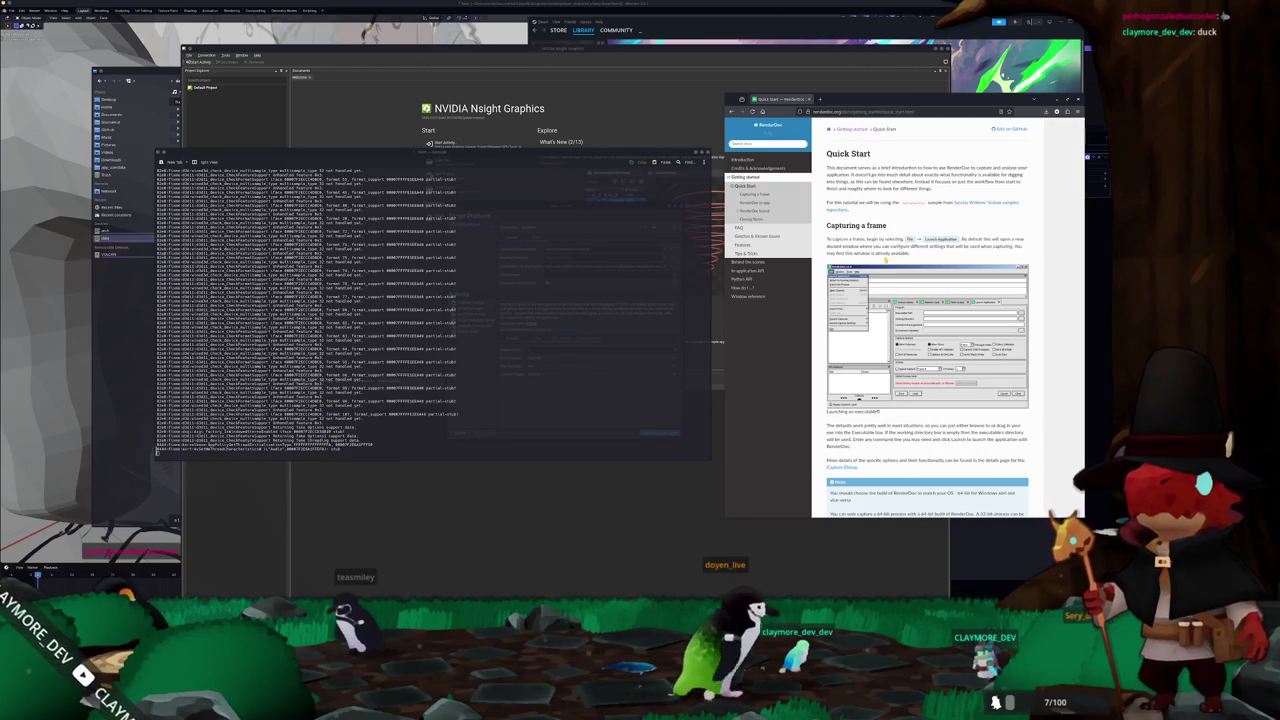
key(super)
- Launch RenderDoc via the 'render' search, decline analytics, and enlarge its window
text(render)
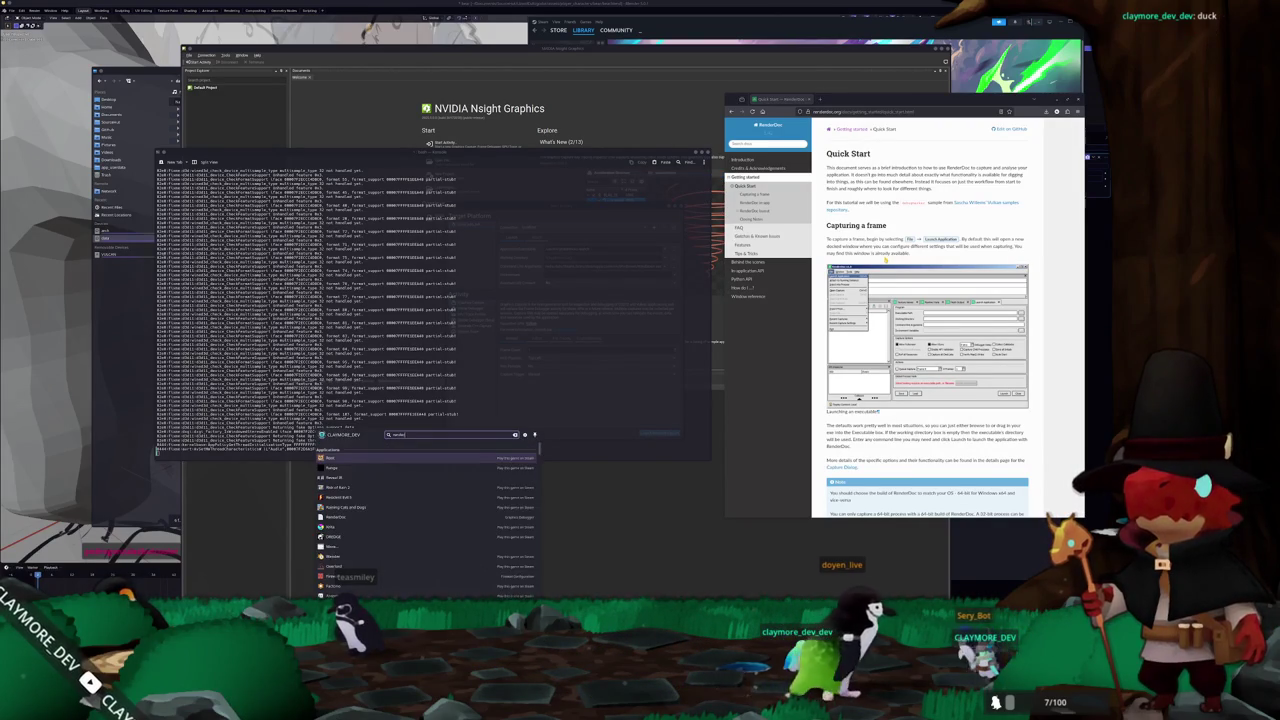
key(Return)
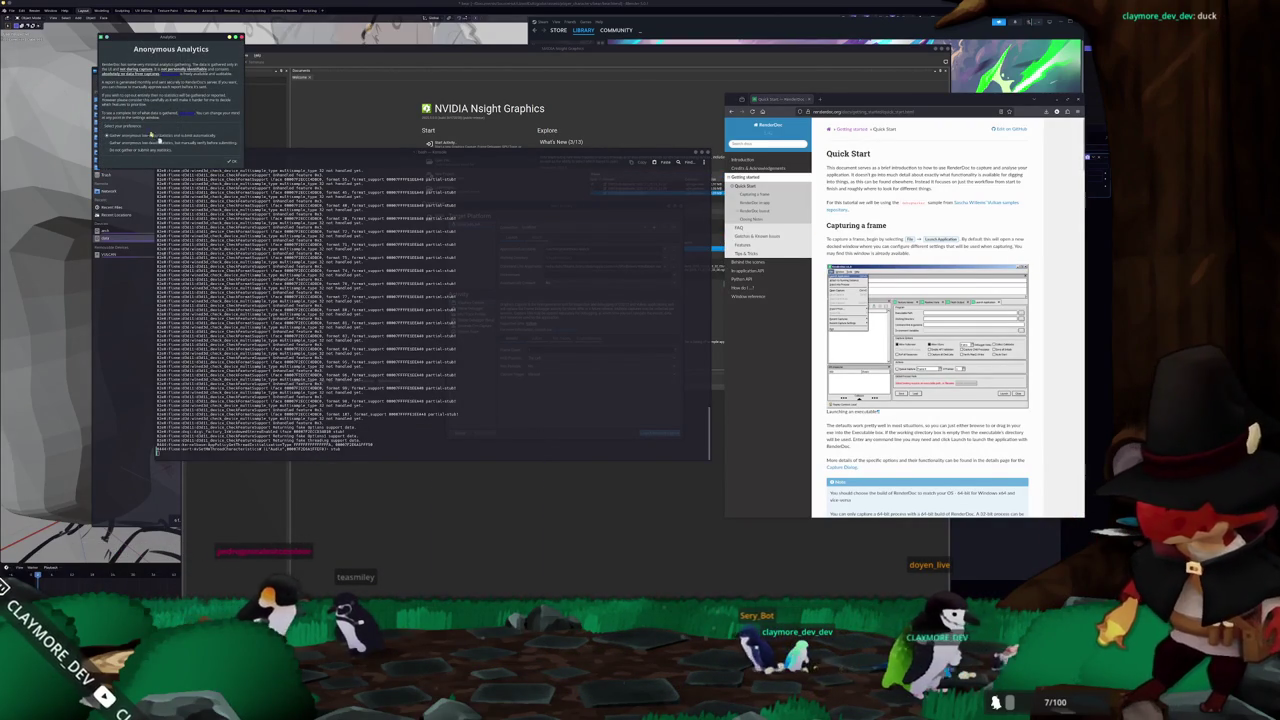
click(232, 161)
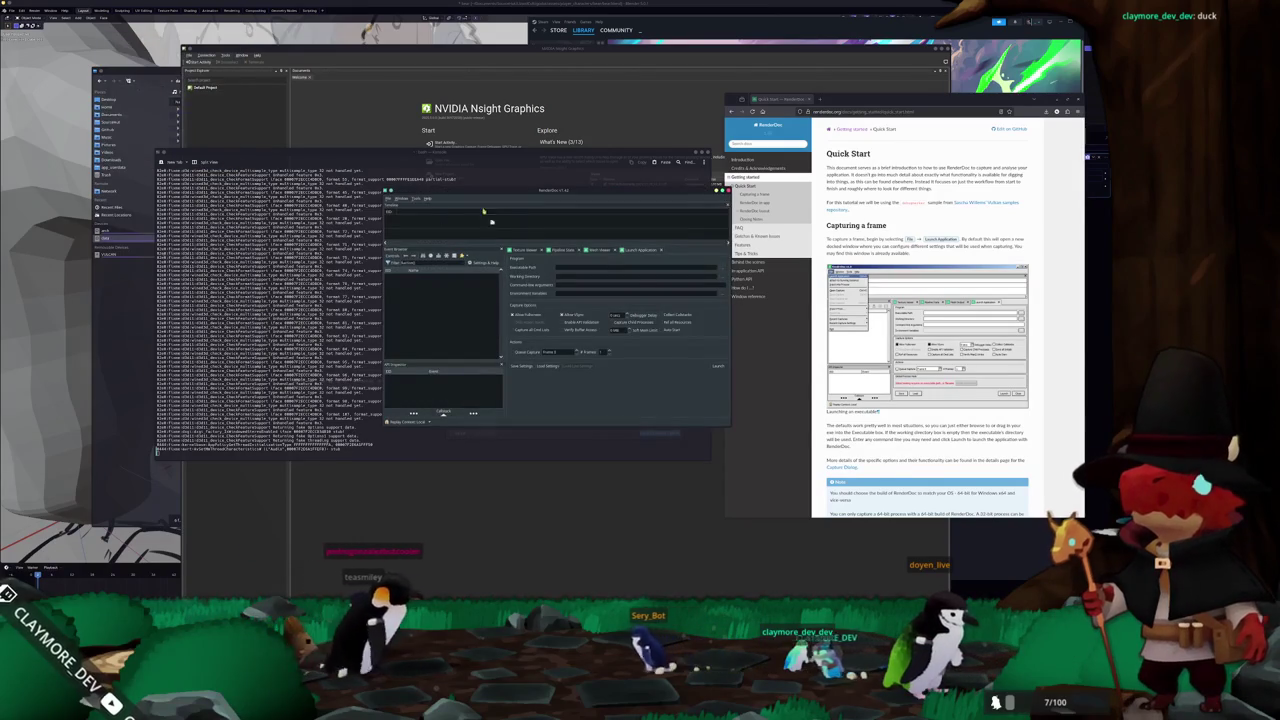
mouse_move(483, 200)
mouse_down()
mouse_move(526, 257)
mouse_move(581, 158)
mouse_up()
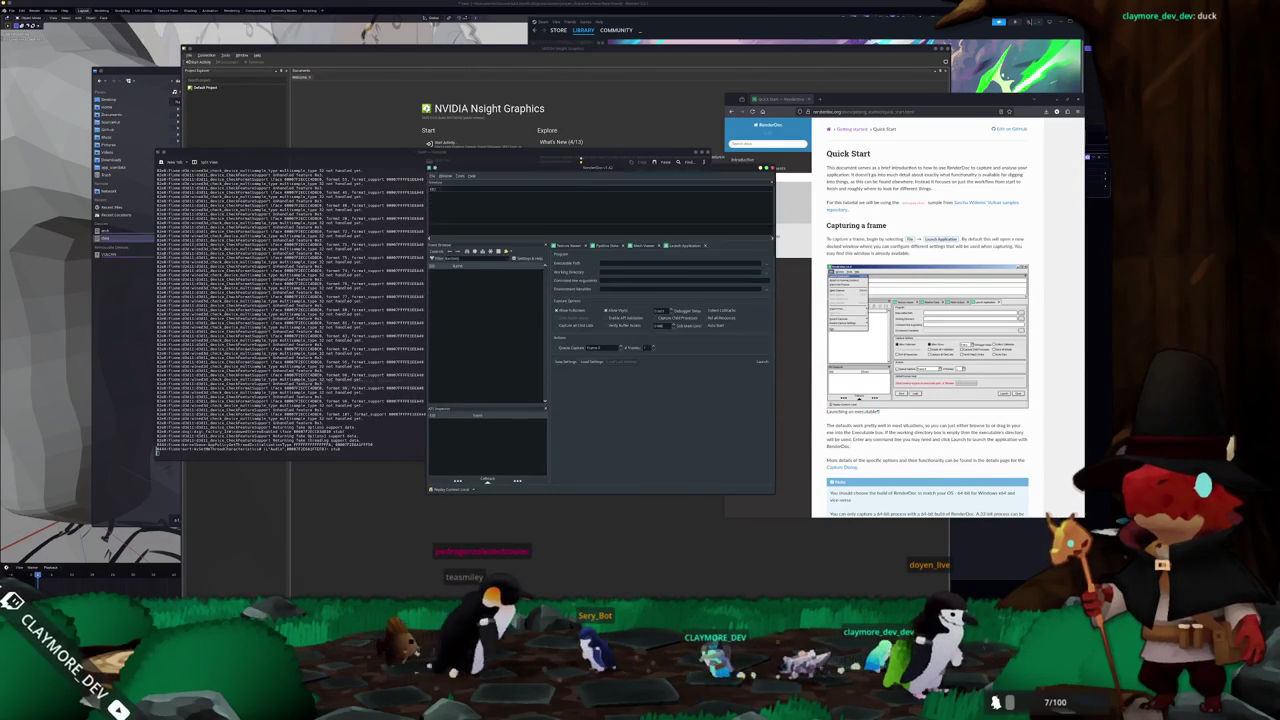
- Look through RenderDoc's file options twice, closing them without choosing anything
click(434, 175)
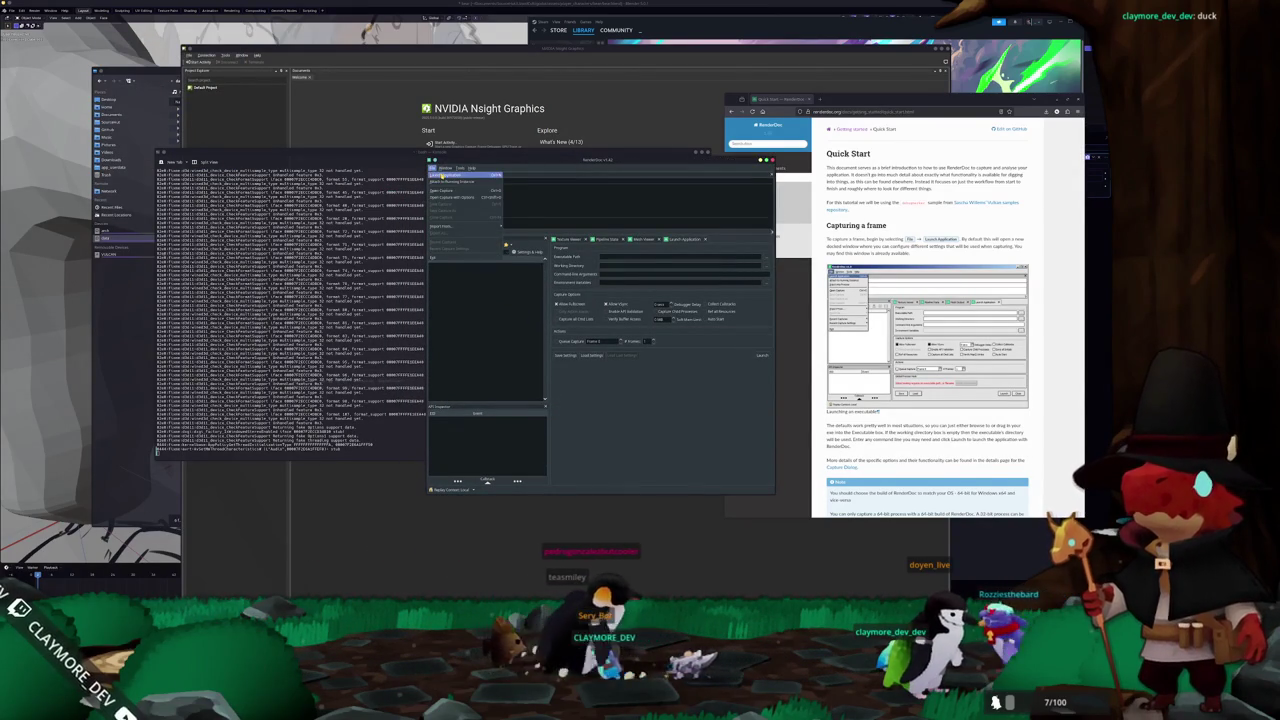
click(525, 222)
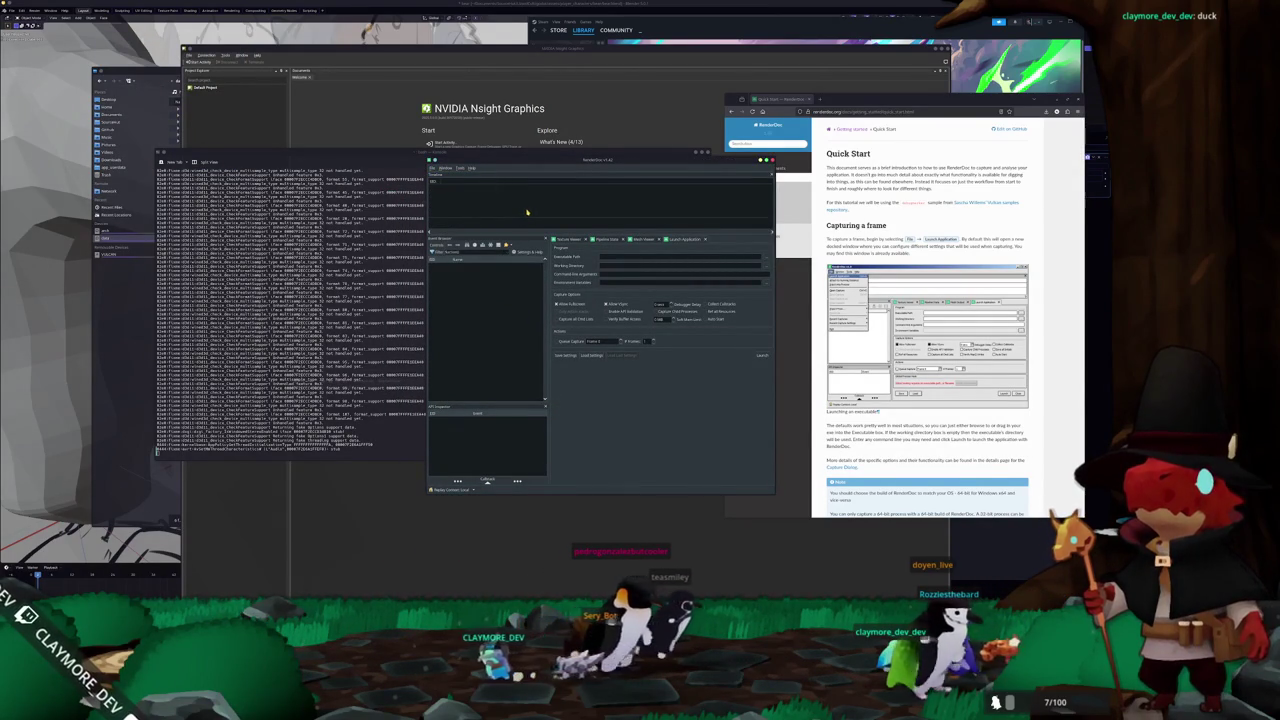
click(434, 168)
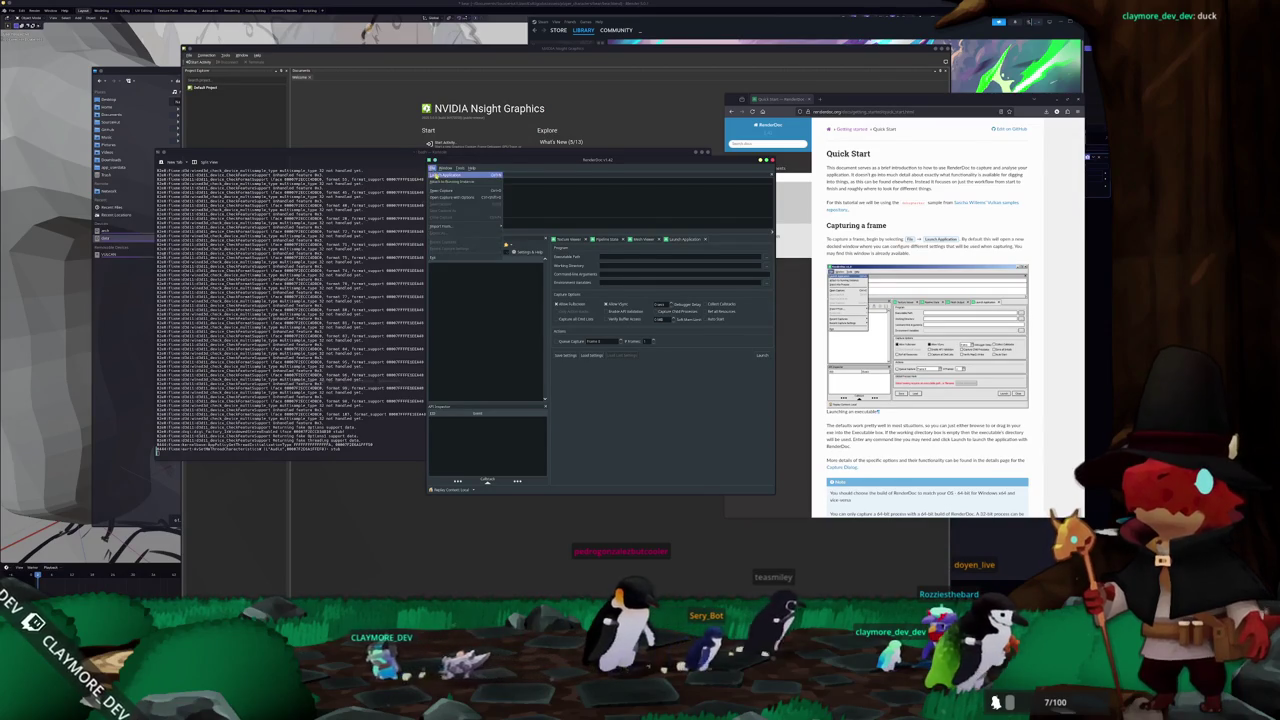
click(605, 258)
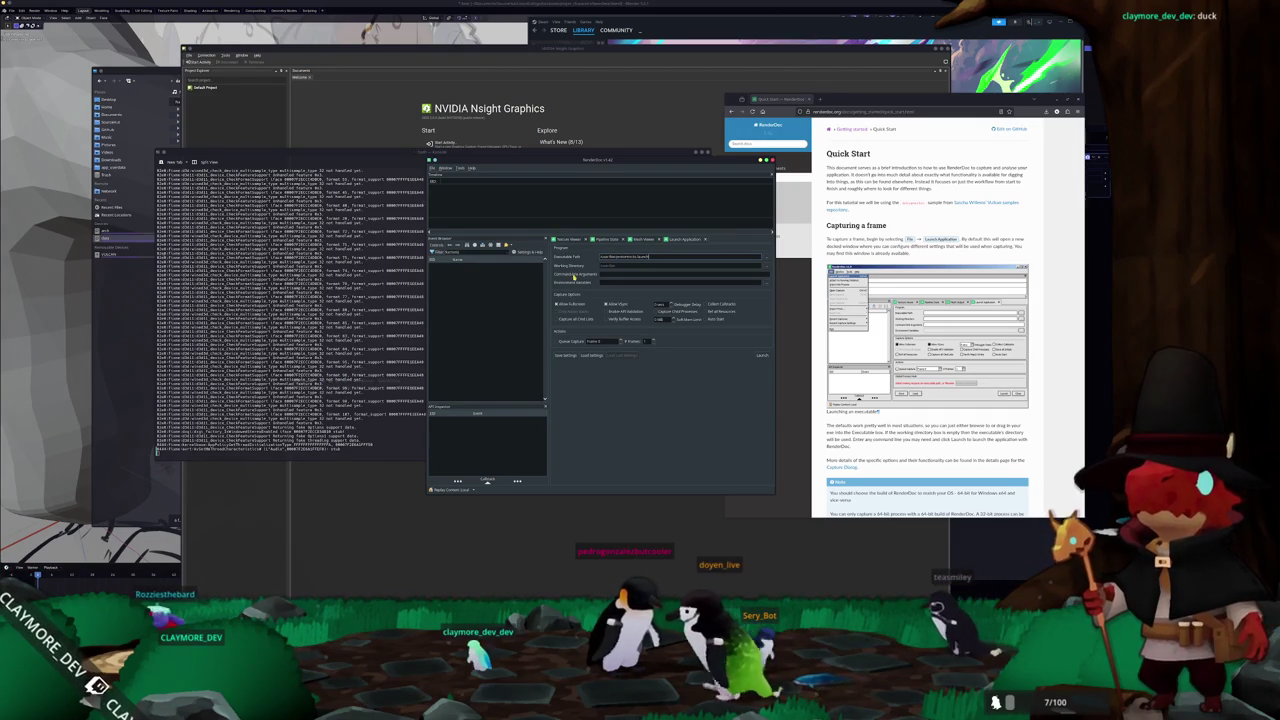
- In the terminal, recall the earlier Windblown launch command and select its appid number
text(sudo nsight-graphics)
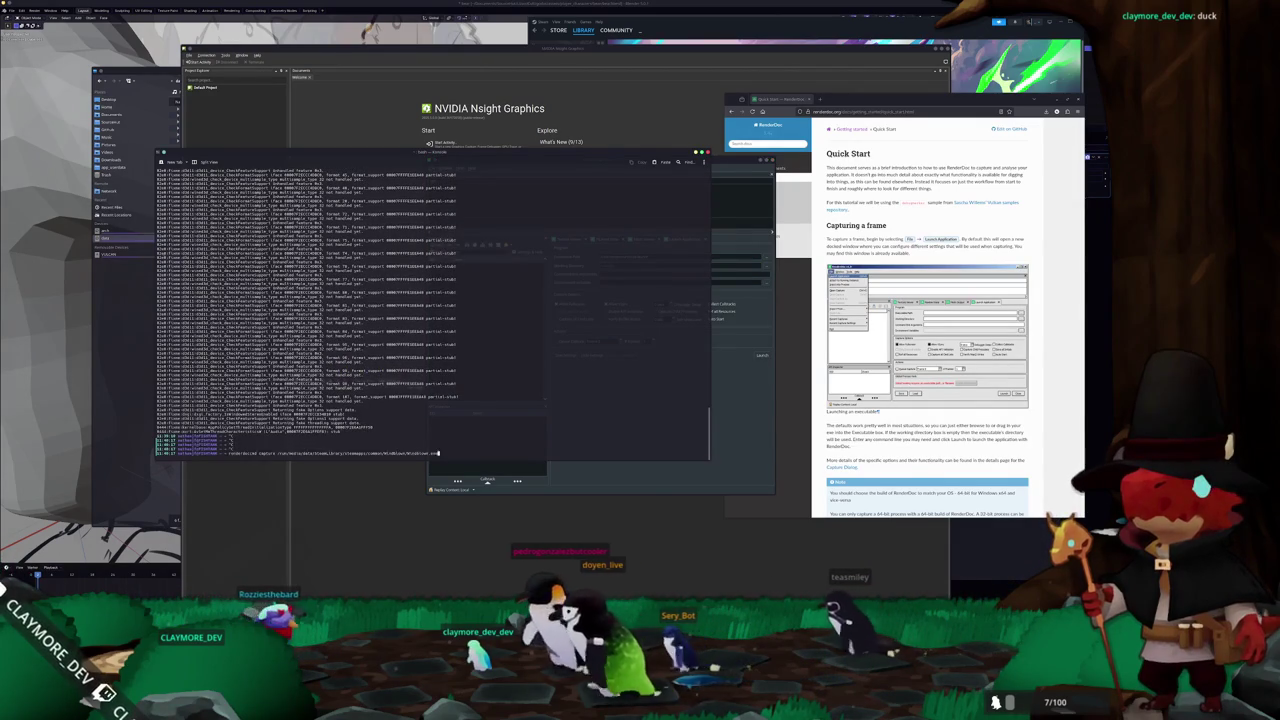
key(Up)
key(Up)
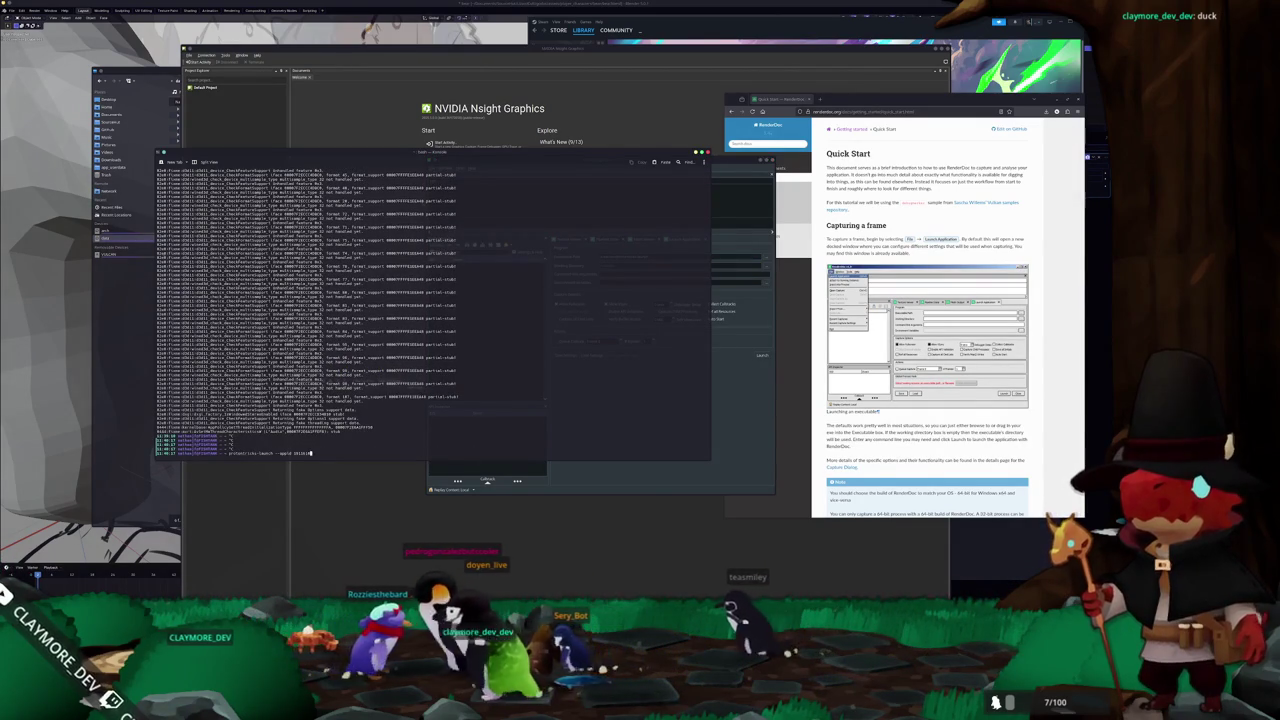
double_click(302, 453)
right_click(289, 456)
click(300, 475)
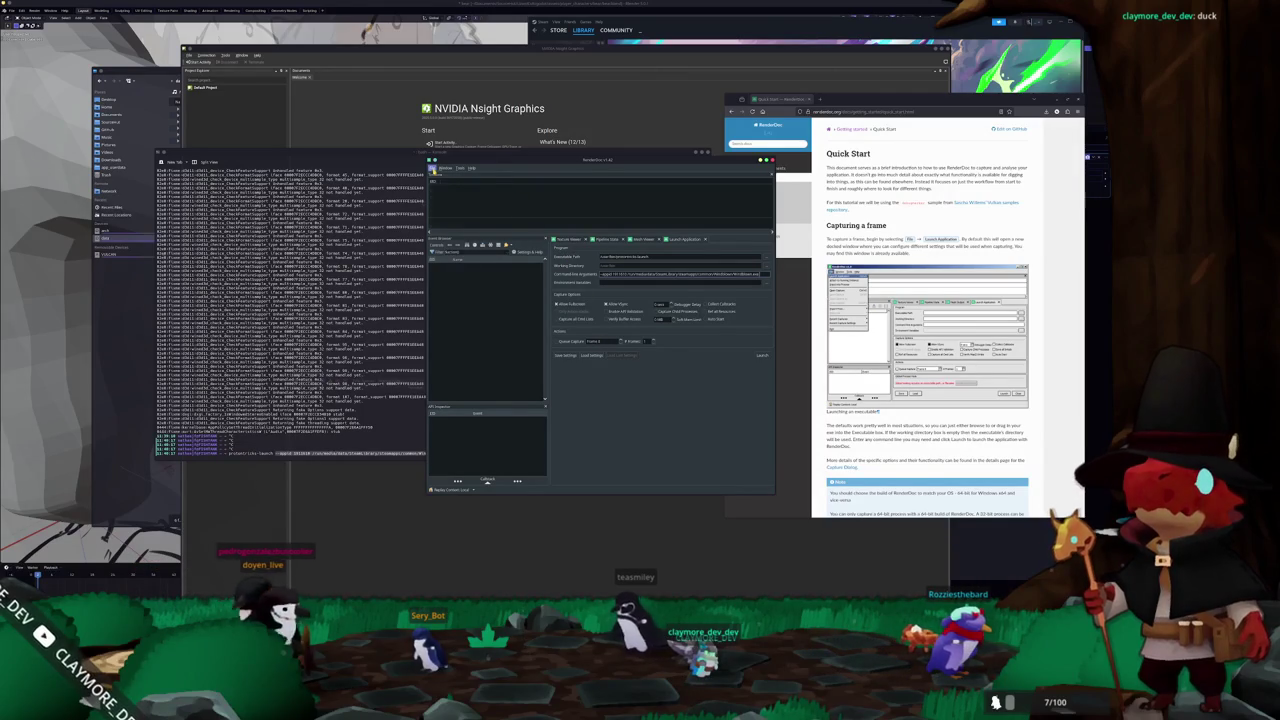
- Browse RenderDoc's File actions and scroll through the Launch Application settings
key(alt+f)
click(506, 245)
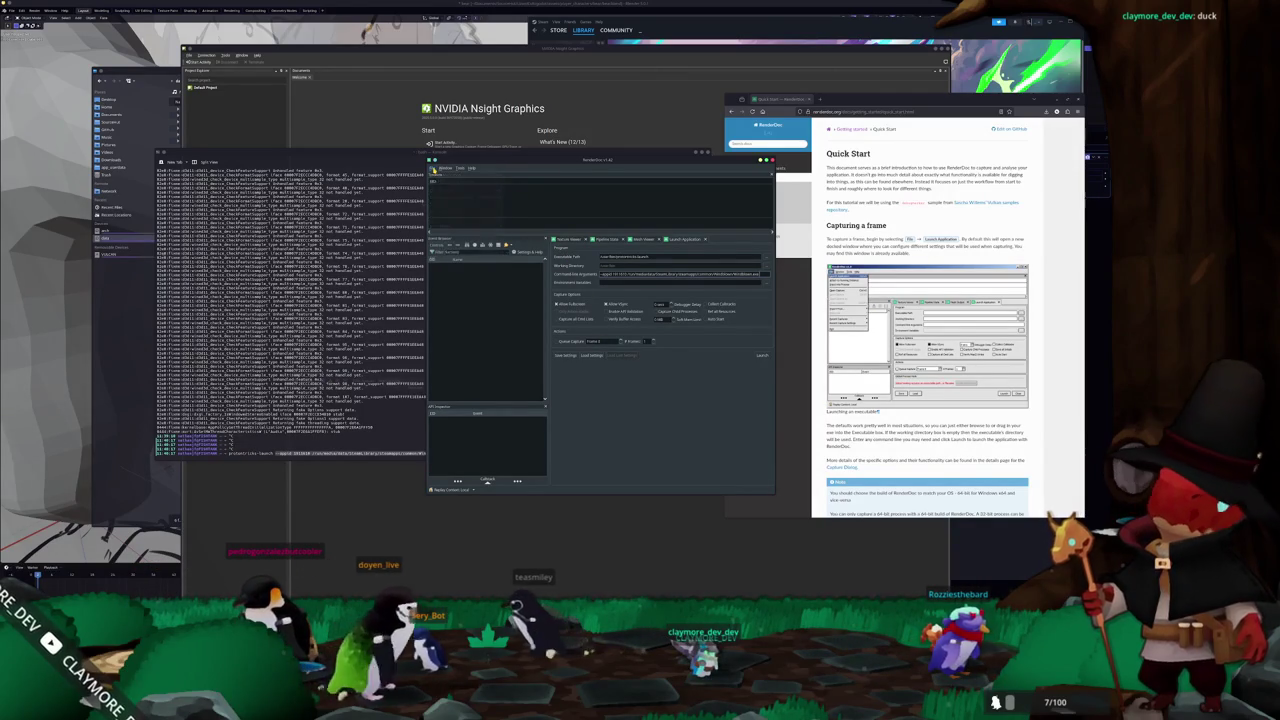
scroll(877, 411, down, 3)
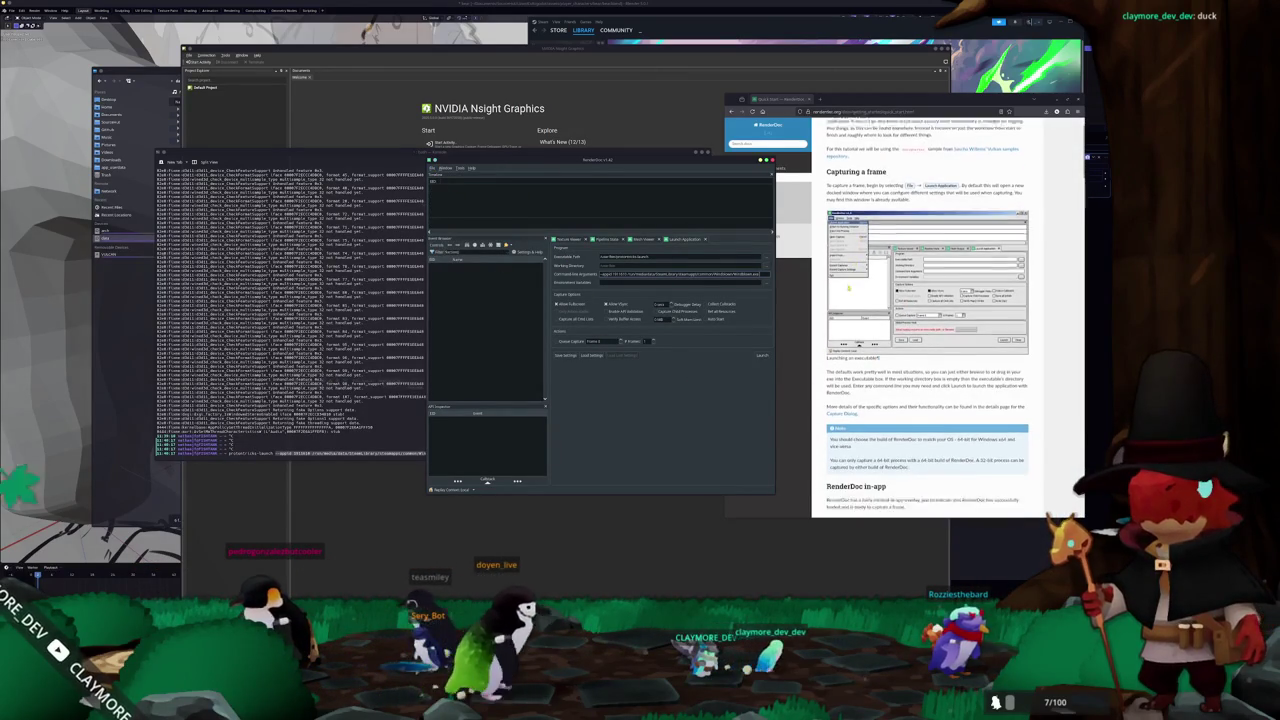
scroll(822, 335, down, 2)
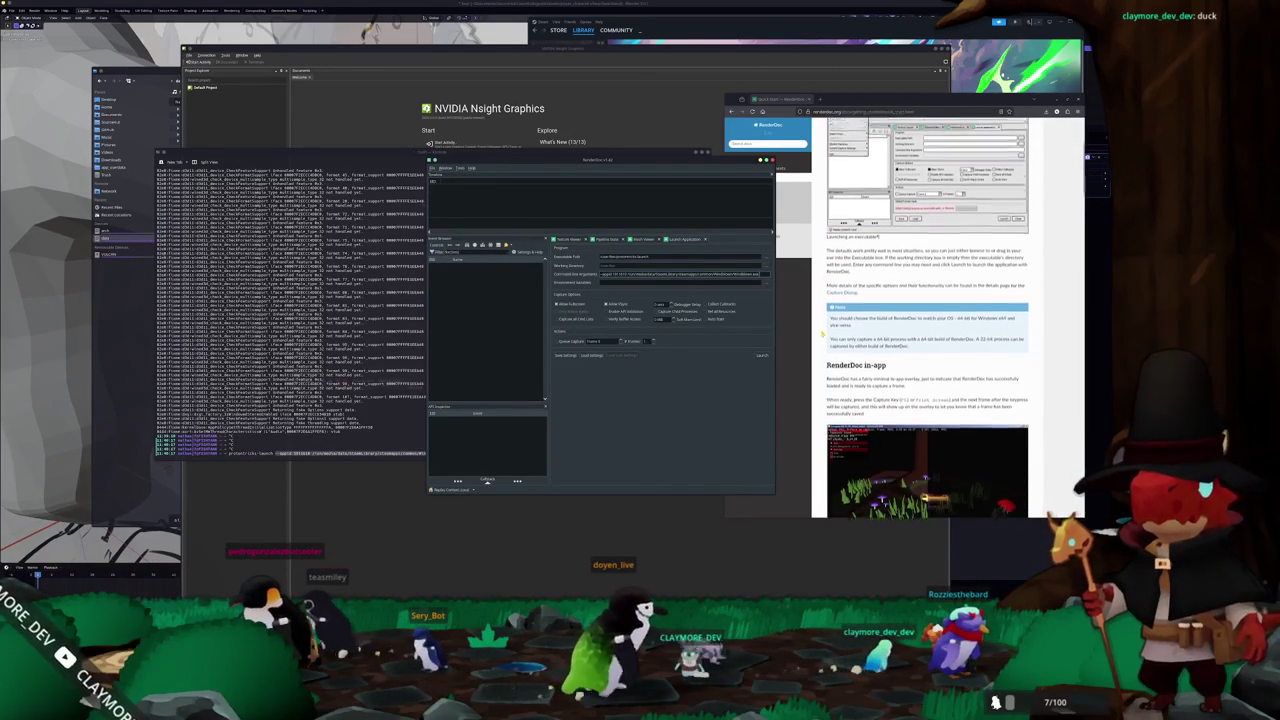
scroll(822, 335, up, 2)
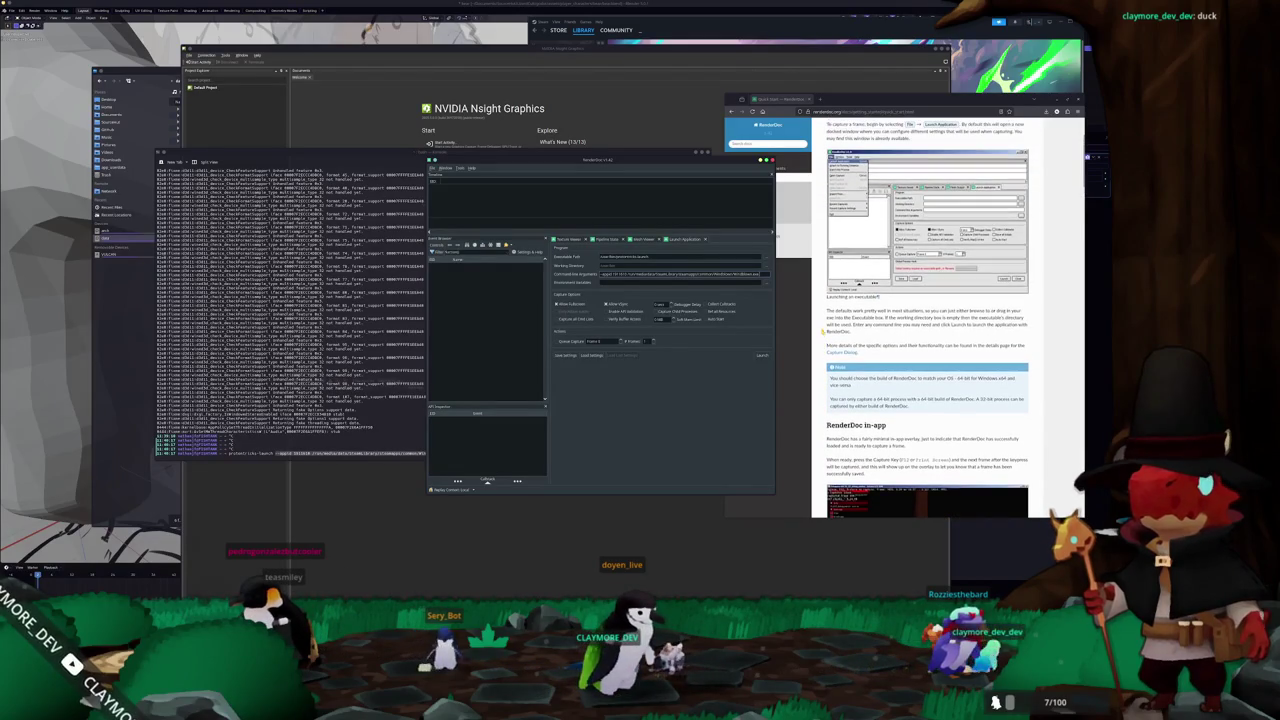
- Abandon a settings save in Downloads, then try Launch and dismiss the invalid-executable error
click(561, 355)
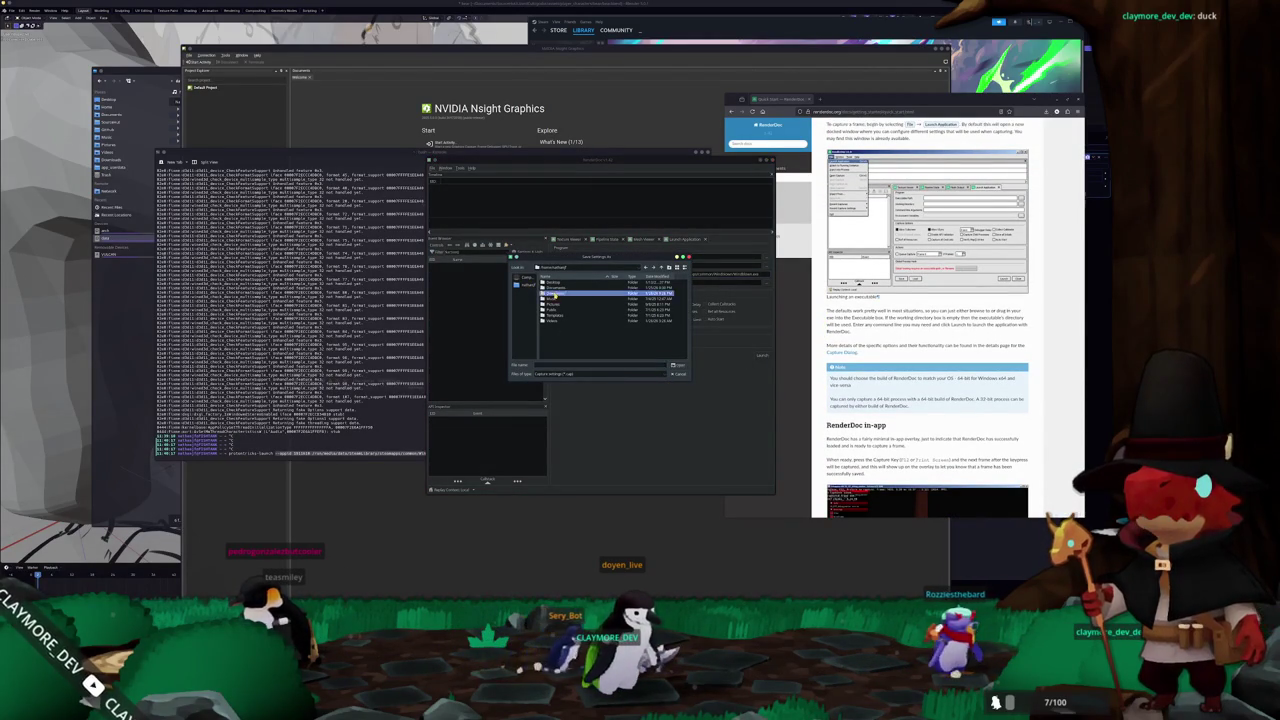
double_click(550, 294)
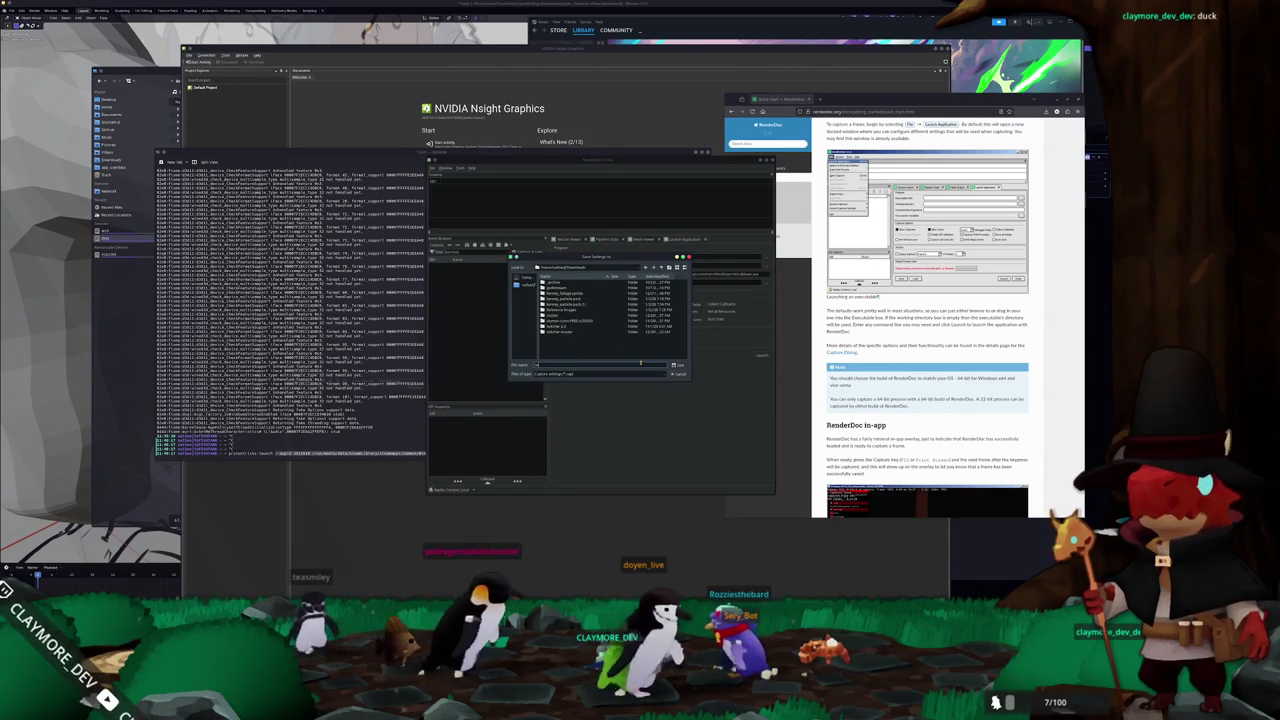
key(Return)
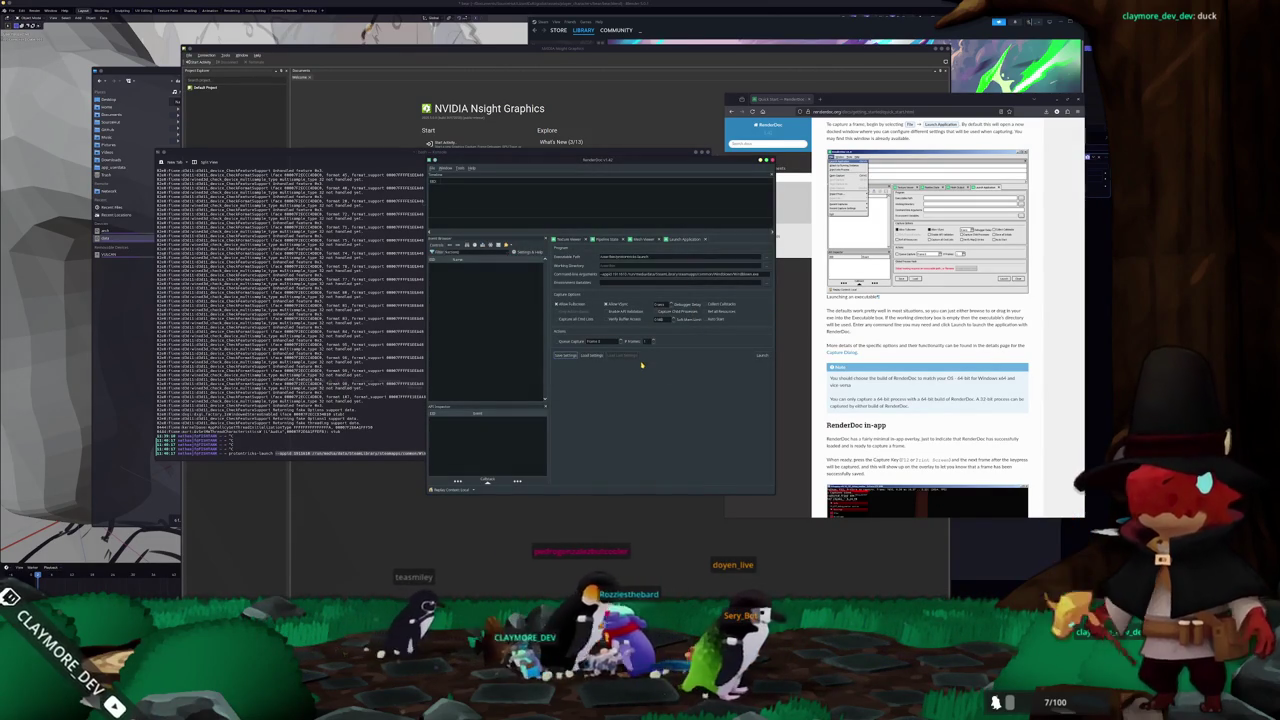
click(759, 356)
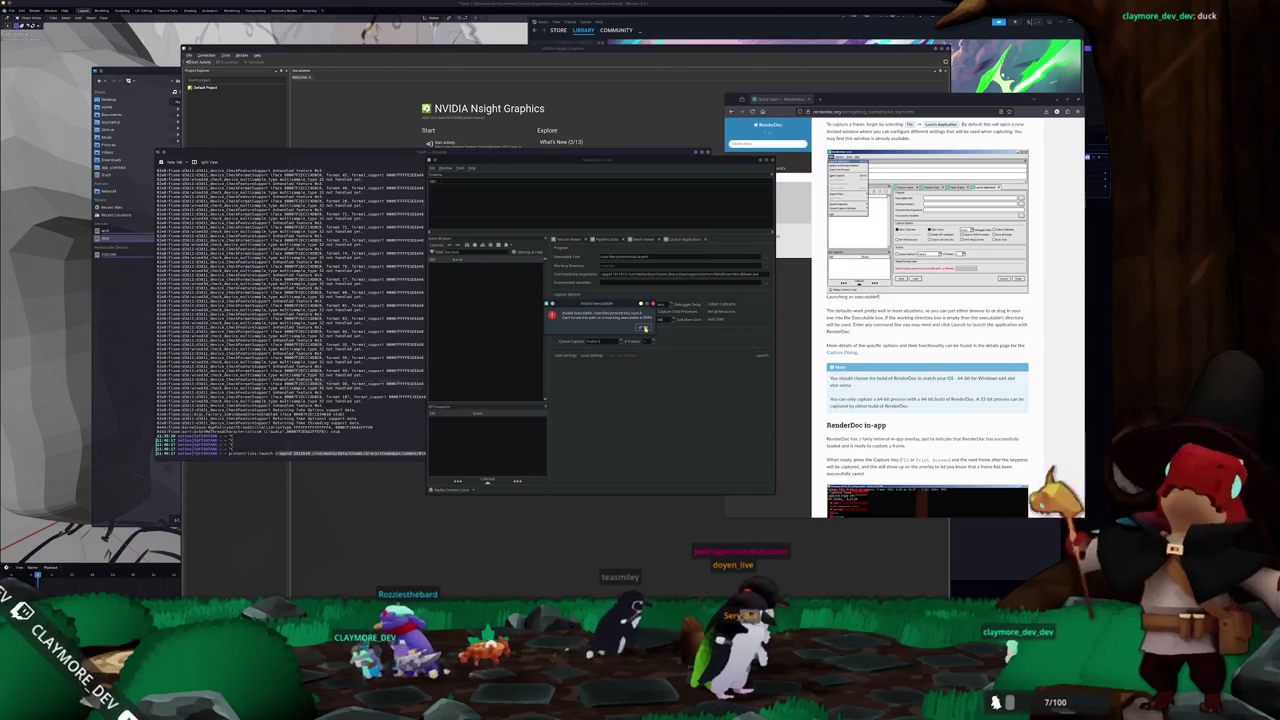
click(645, 327)
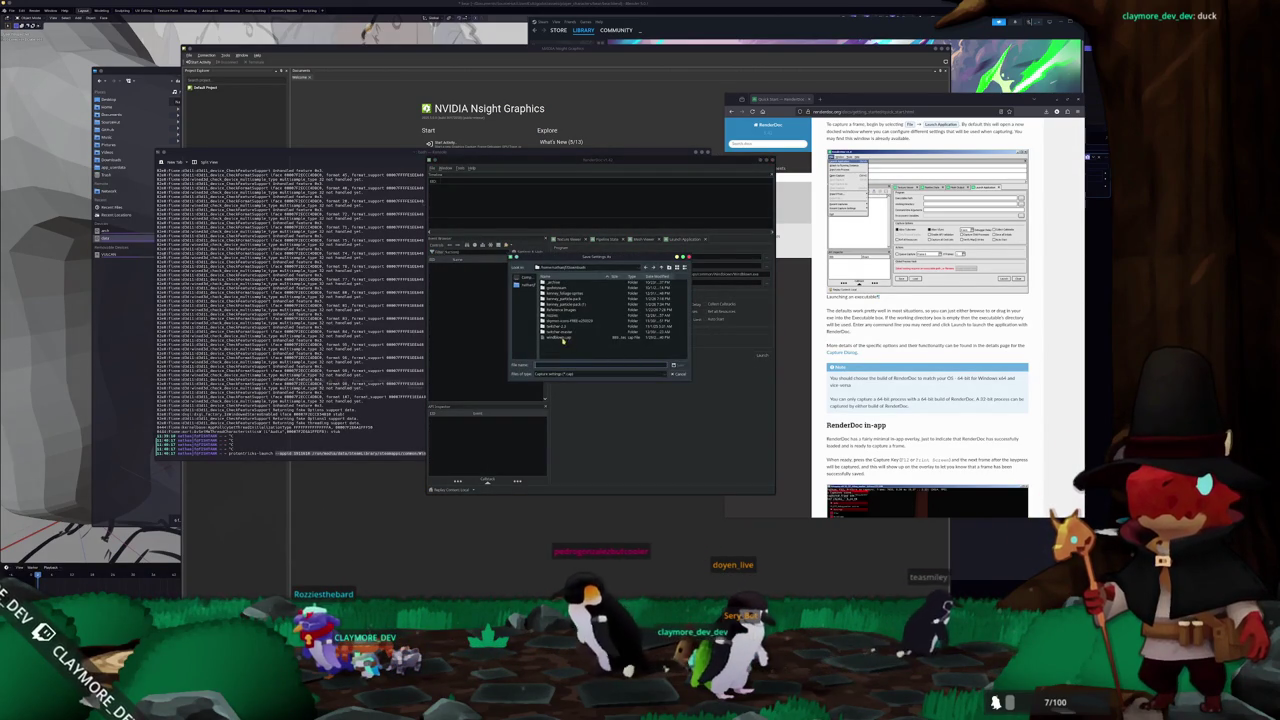
- Save the launch settings file, confirming replacement of the existing one
click(682, 365)
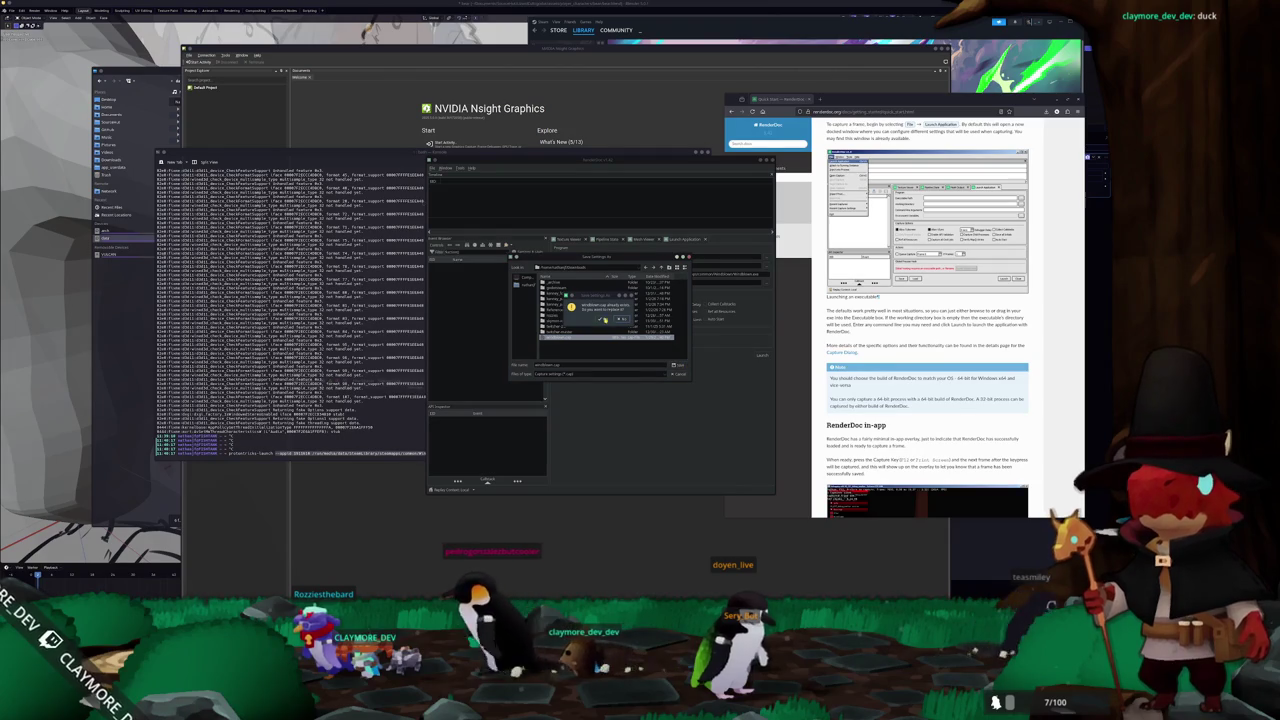
click(602, 318)
click(752, 356)
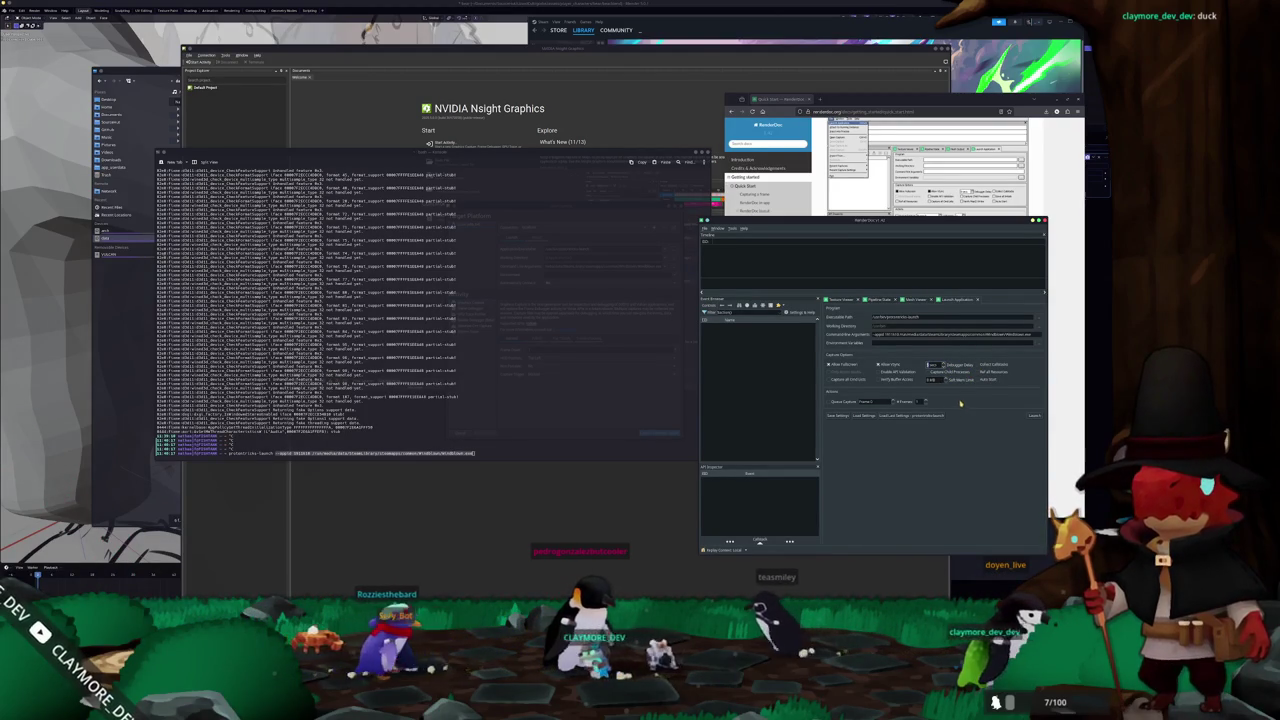
- Launch Windblown for capture, then check the Texture and Mesh Viewer tabs
click(1032, 417)
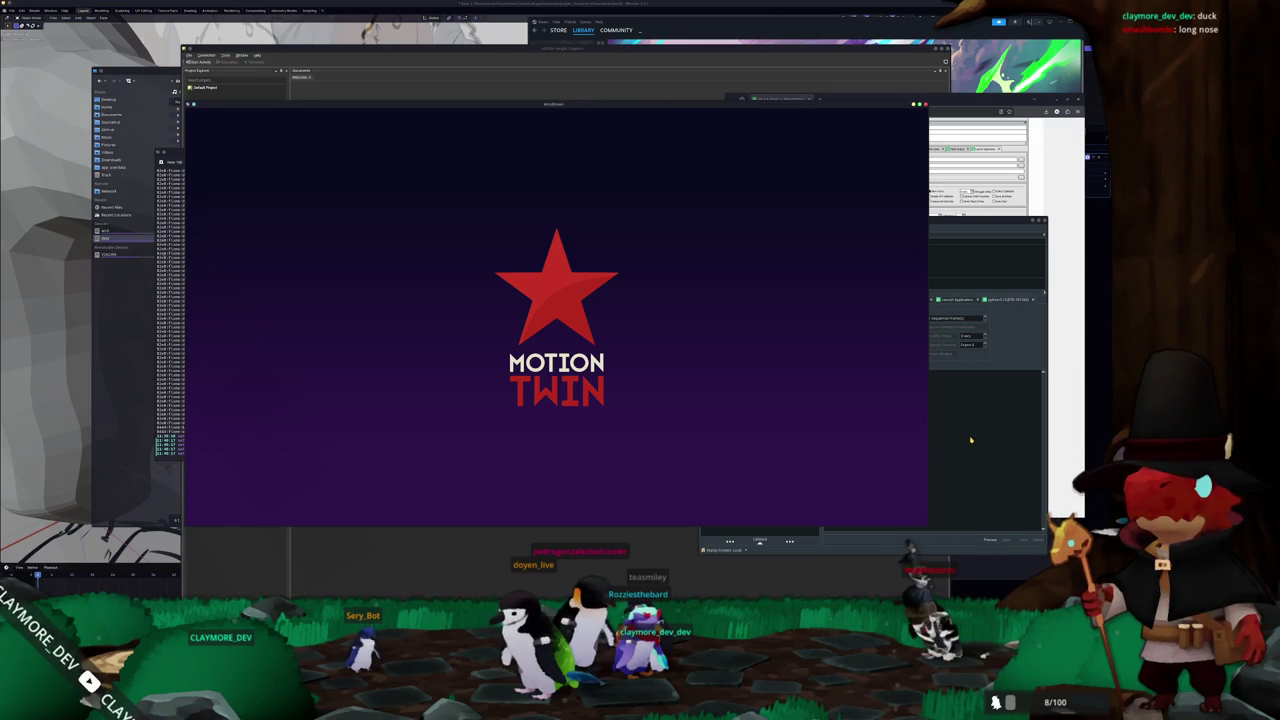
click(970, 439)
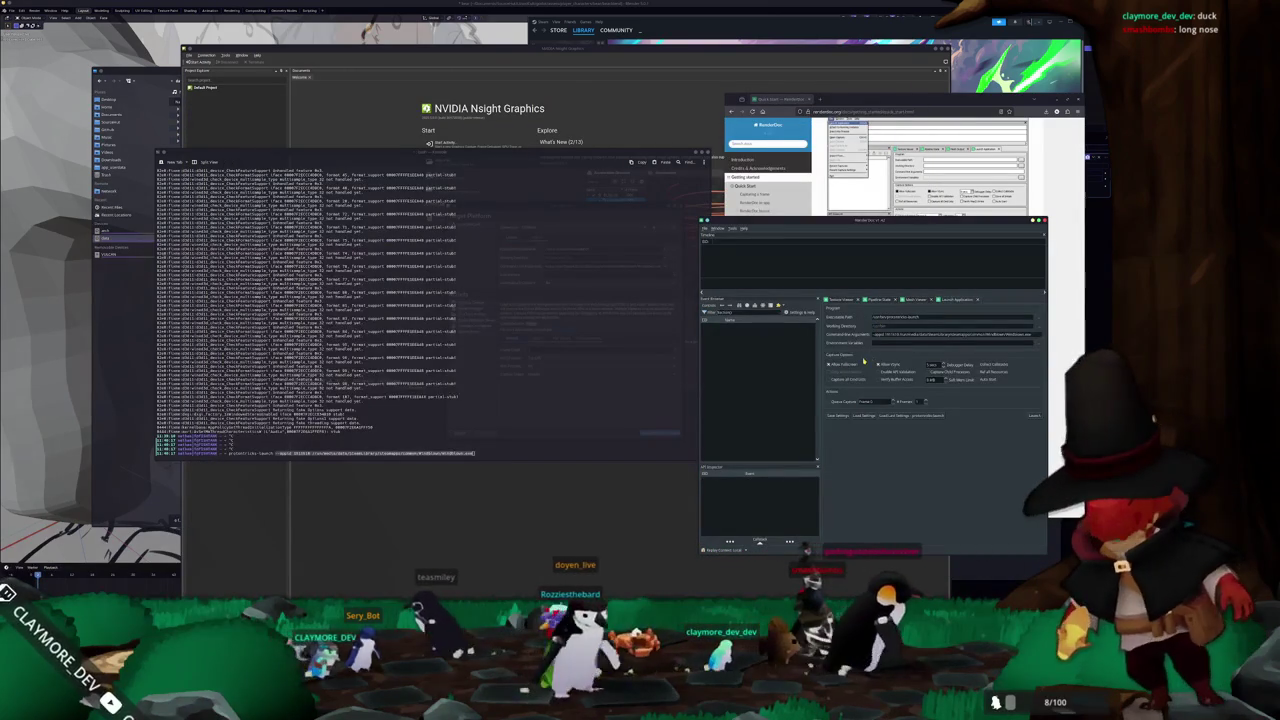
click(838, 299)
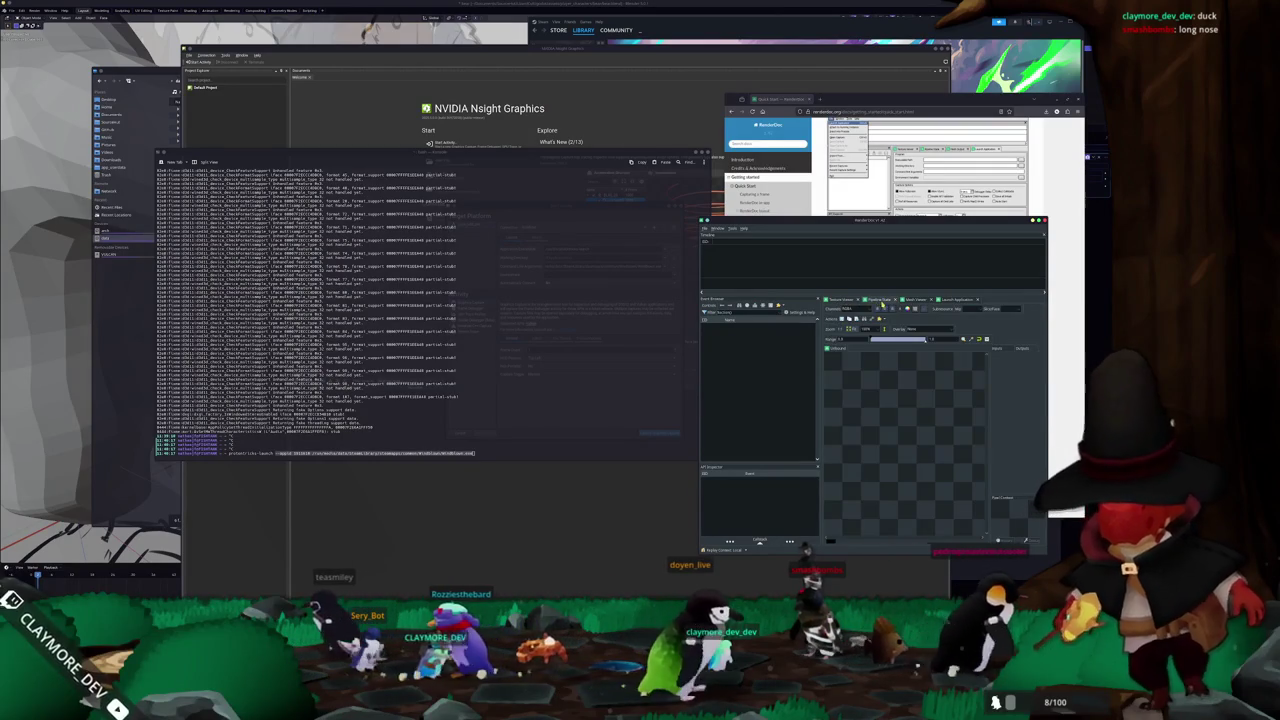
click(910, 299)
click(838, 299)
click(955, 299)
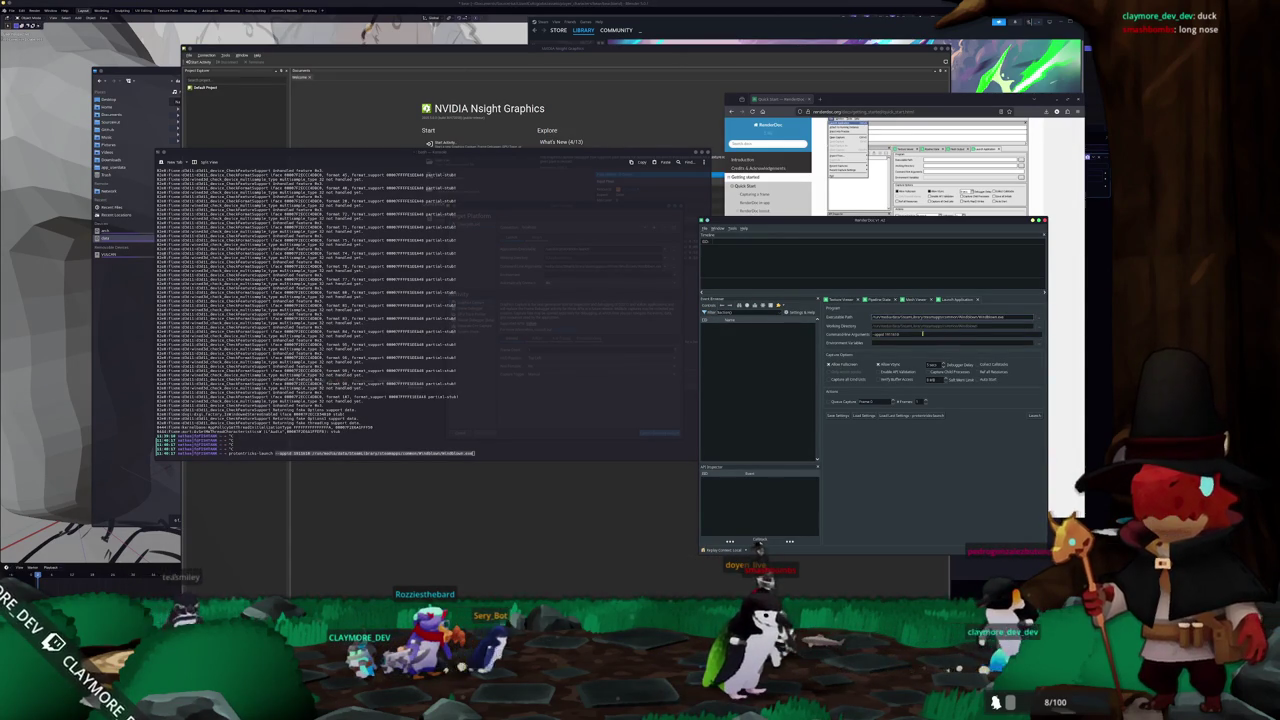
- Clear the appid from Command-line Arguments and relaunch Windblown
key(BackSpace)
key(BackSpace)
key(BackSpace)
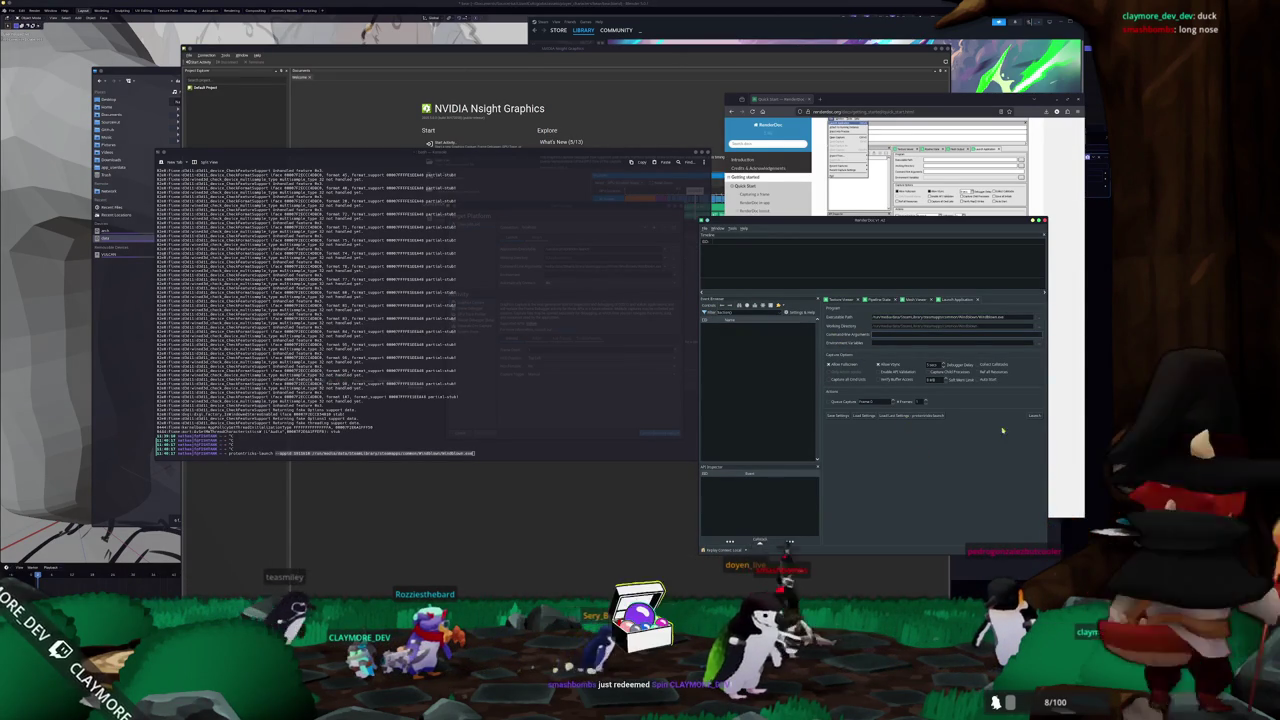
click(1034, 415)
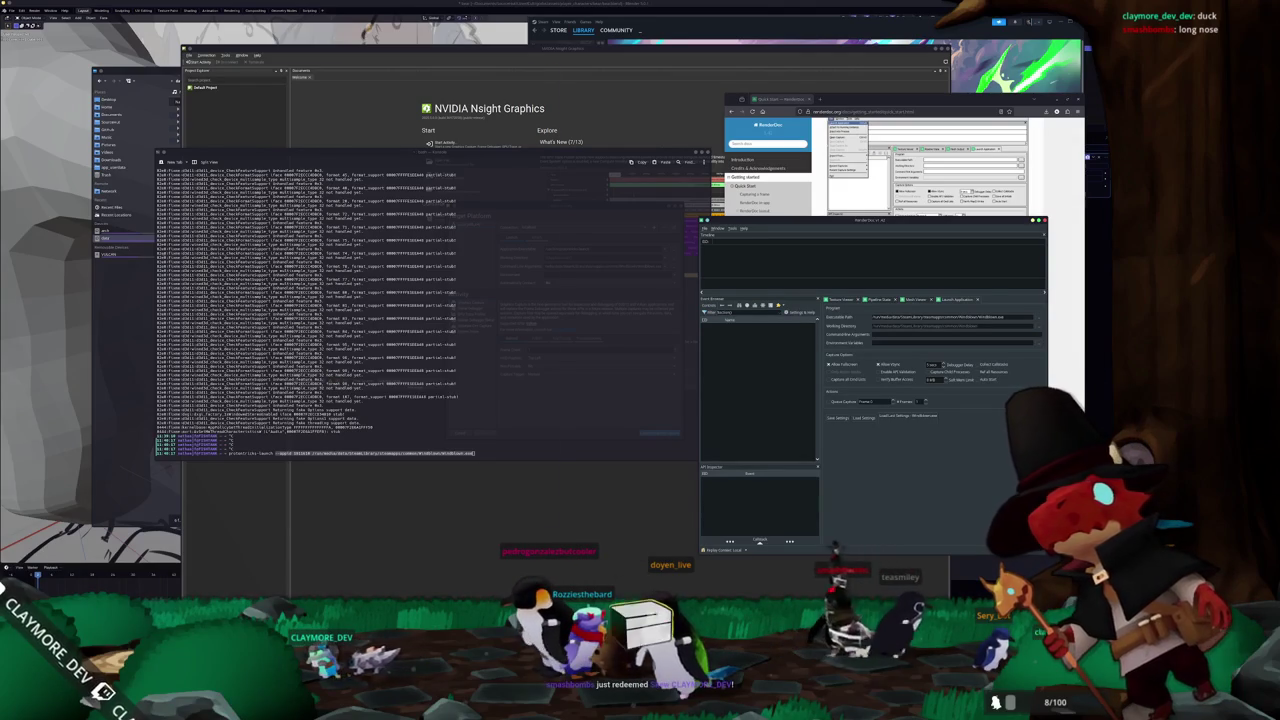
click(150, 254)
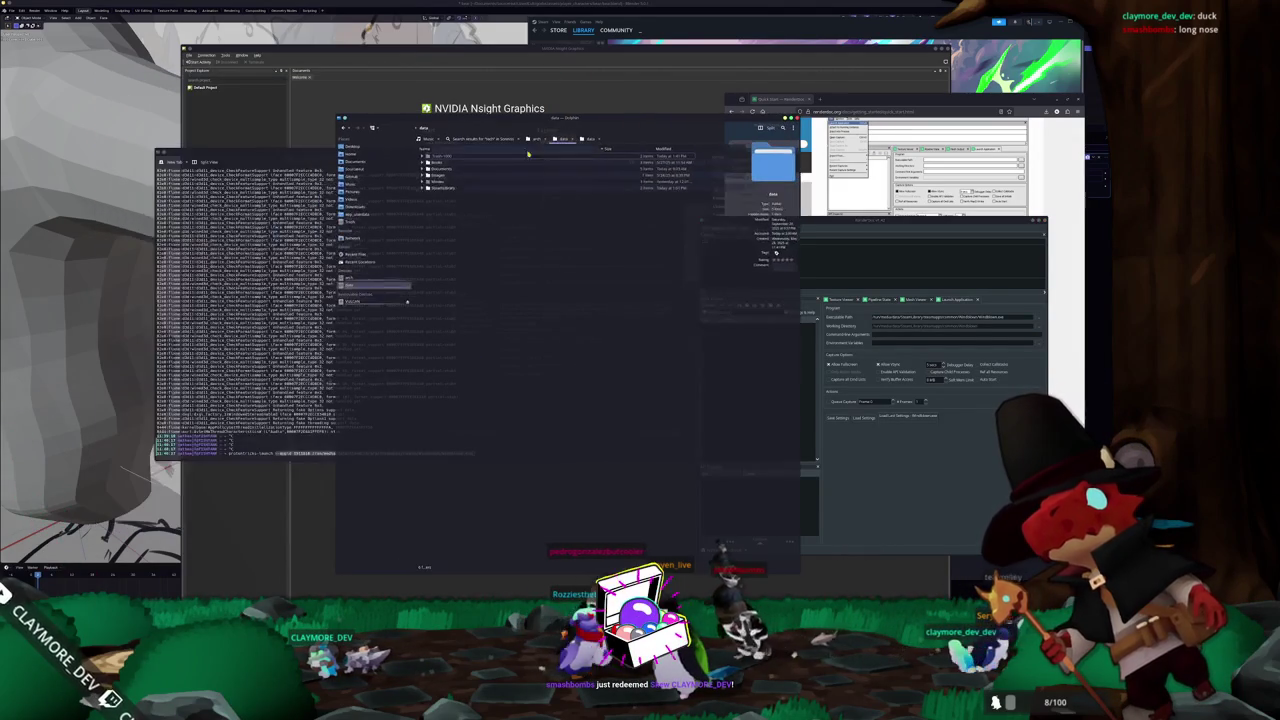
- Open steamapps, then common, then the Windblown folder in Dolphin
double_click(442, 158)
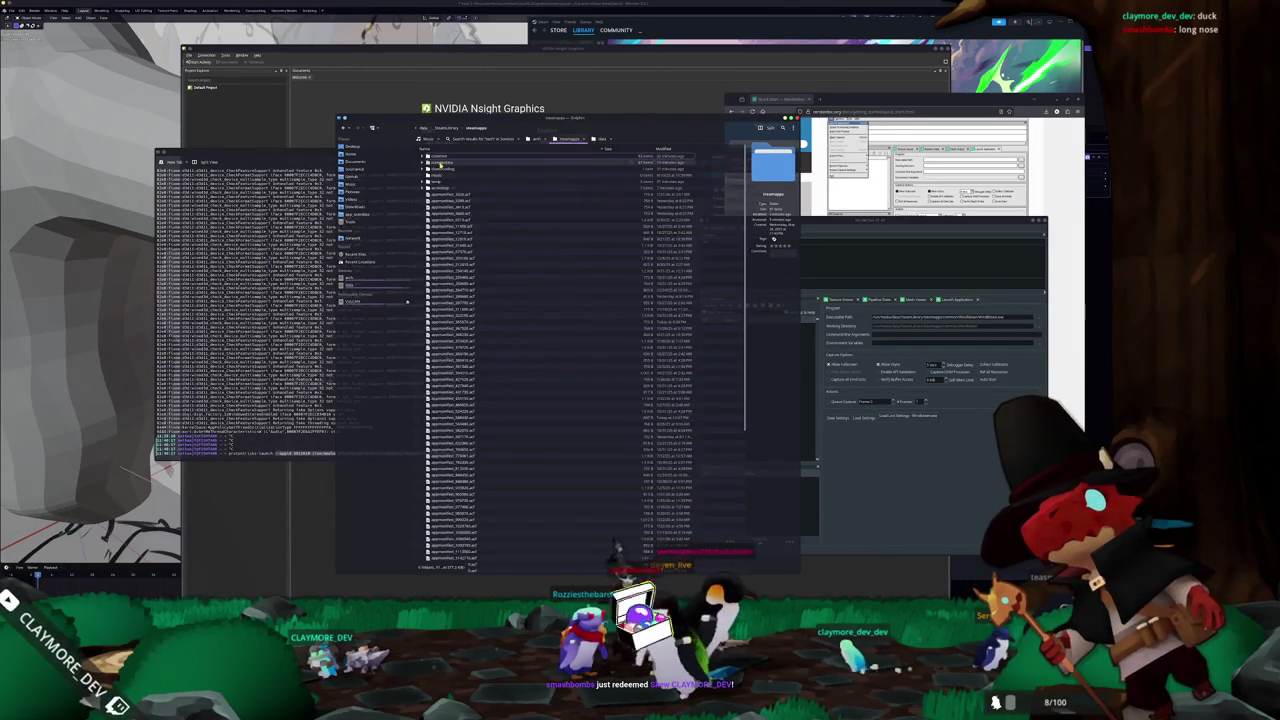
double_click(442, 160)
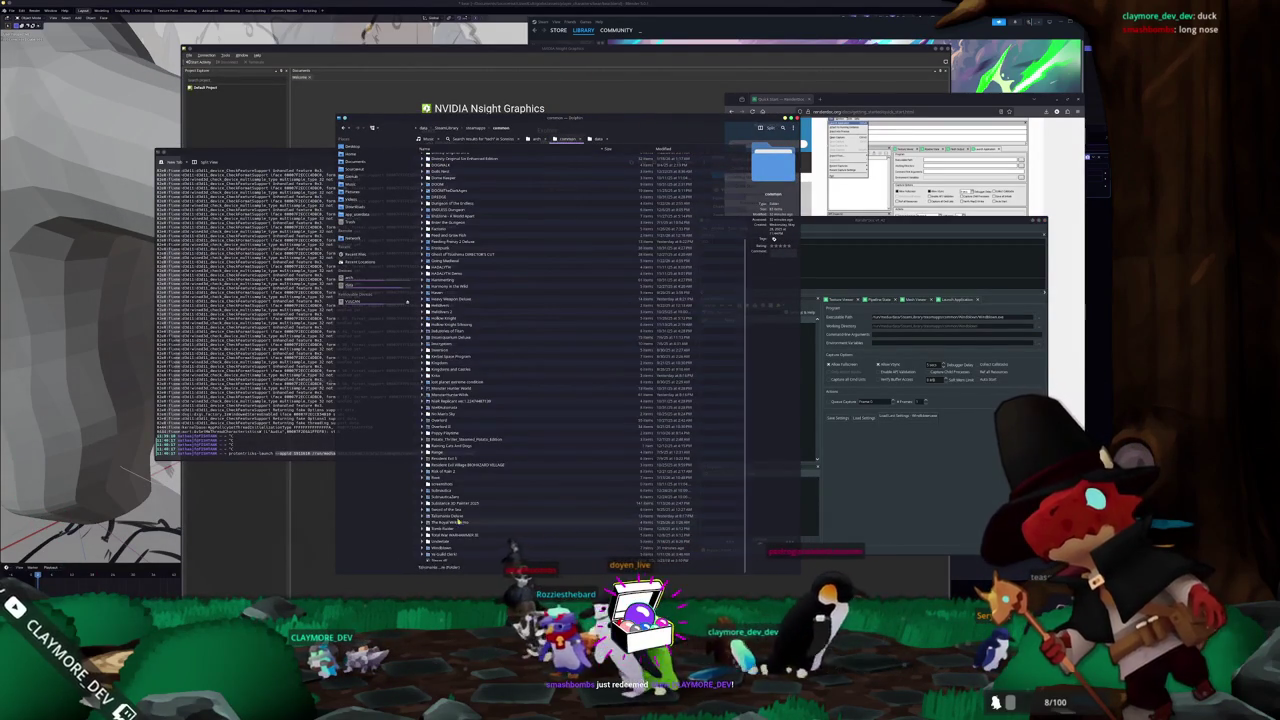
double_click(445, 548)
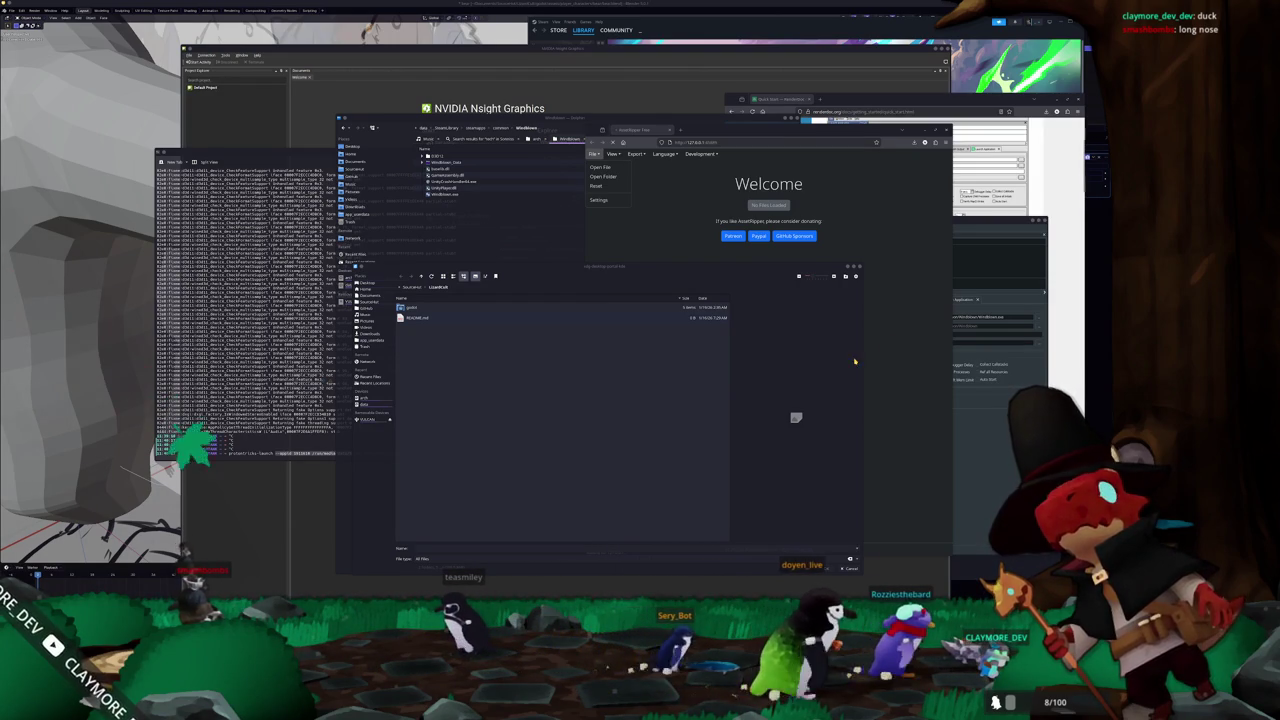
- Navigate the file chooser from the data drive through SteamLibrary, steamapps and common to Windblown_Data
click(372, 405)
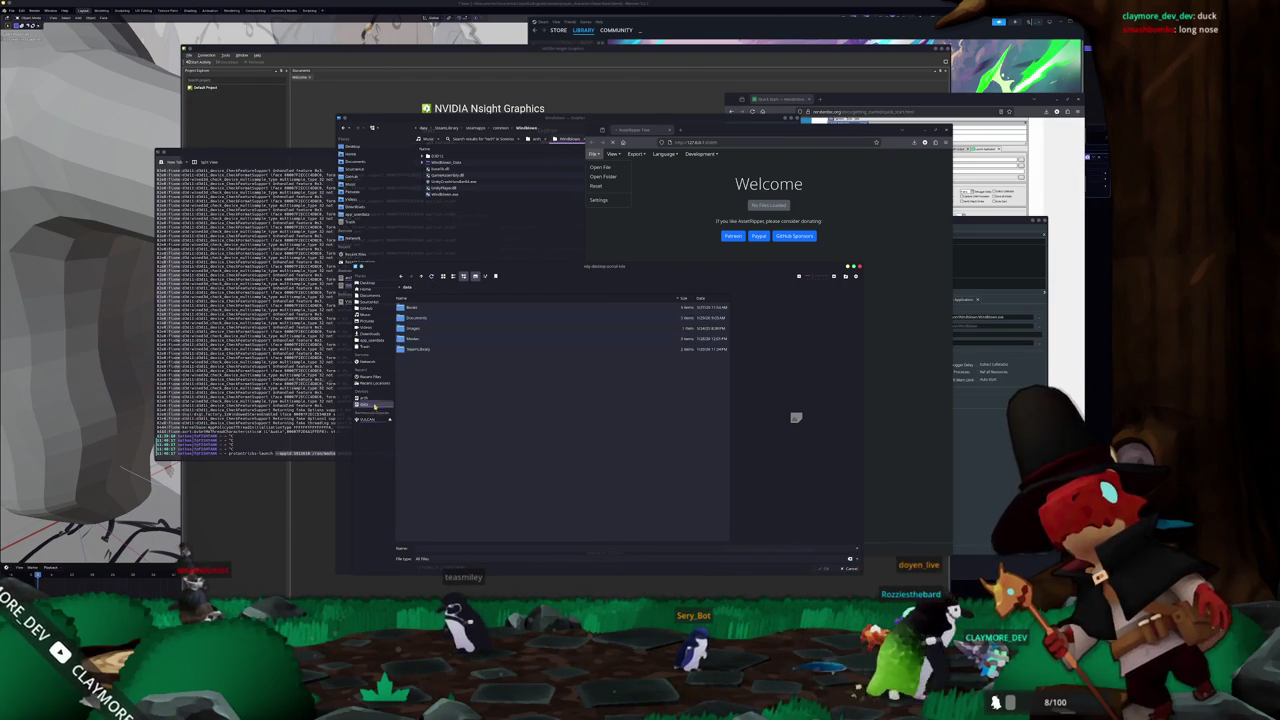
double_click(411, 348)
double_click(416, 307)
double_click(419, 307)
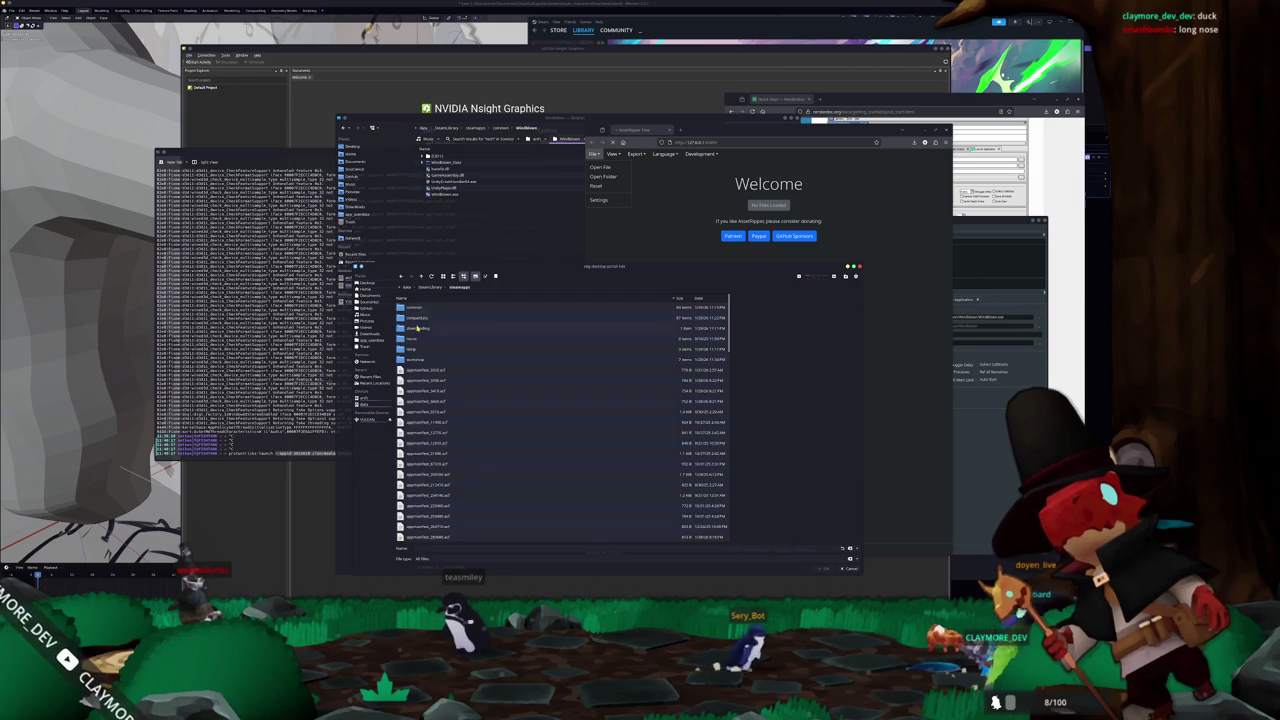
scroll(429, 466, down, 15)
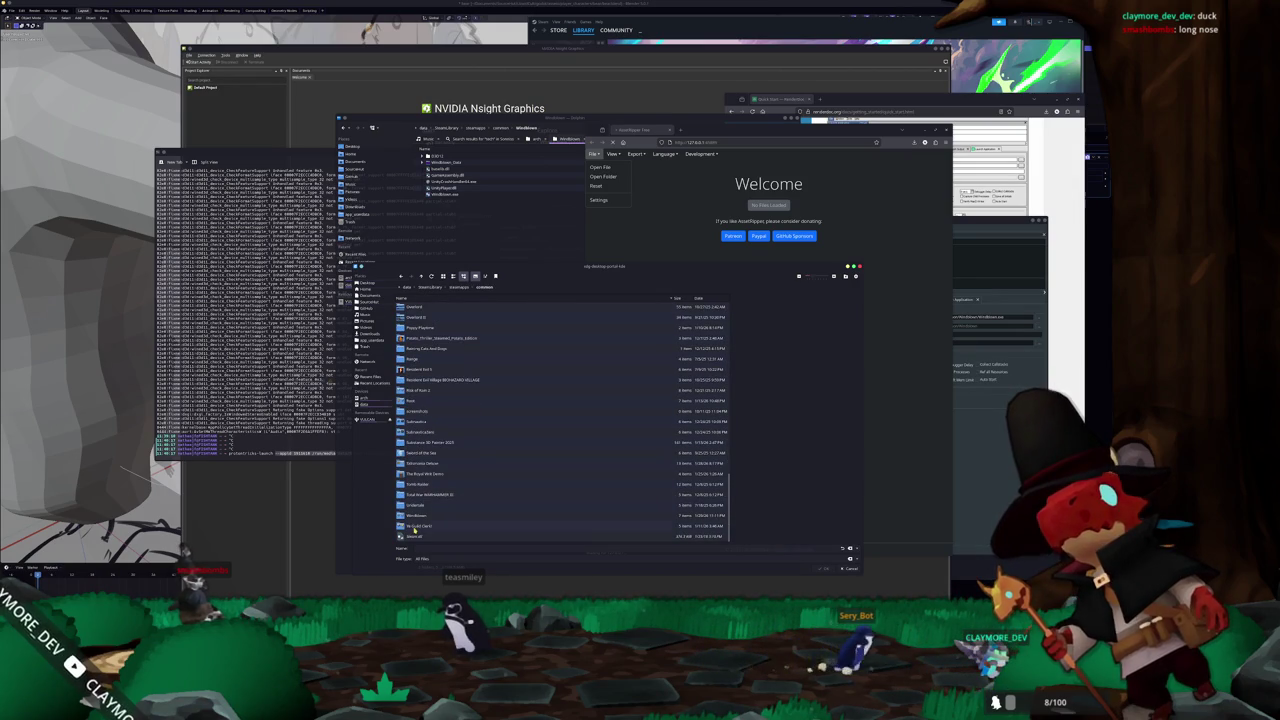
double_click(424, 516)
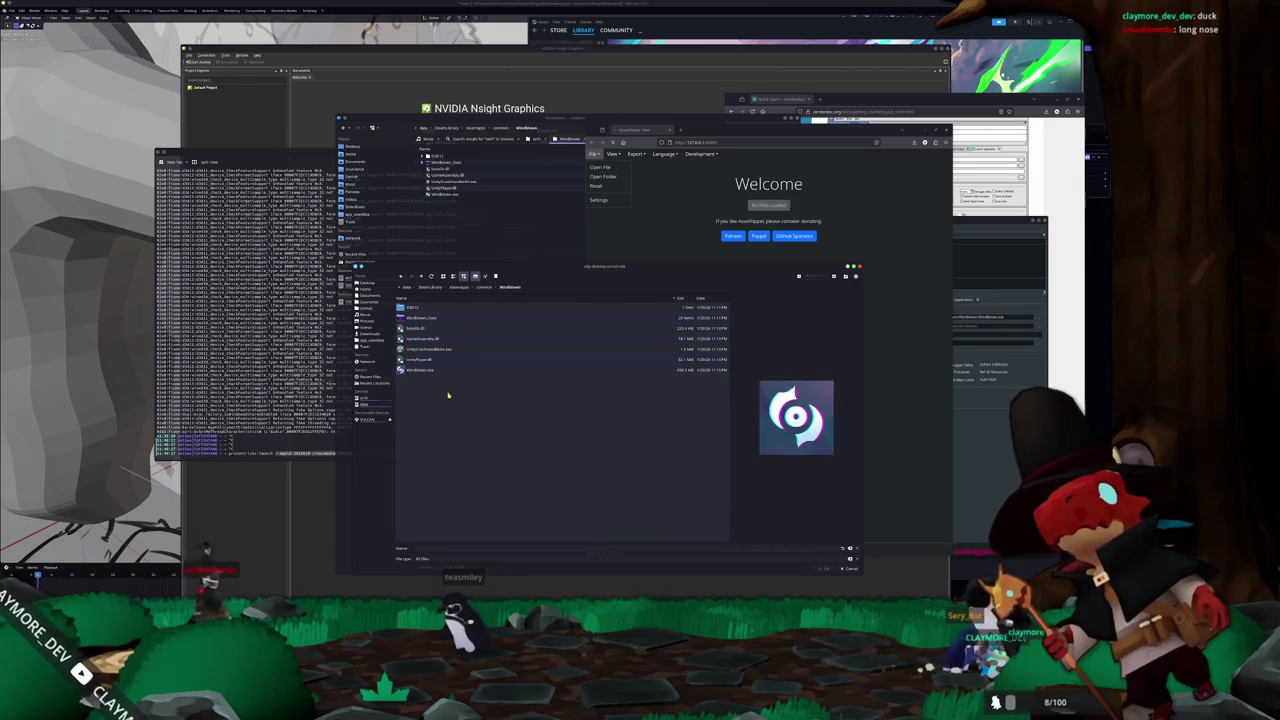
double_click(433, 318)
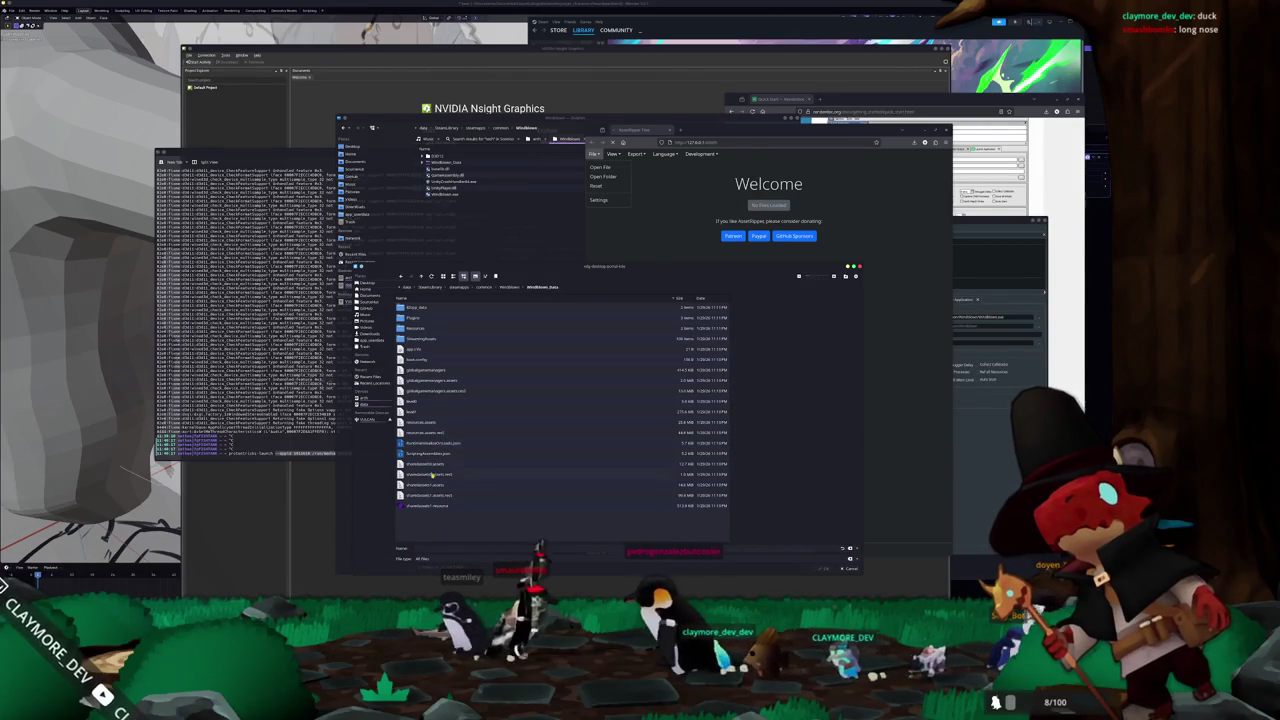
- Return to the Windblown folder, select all its files and open them
click(427, 411)
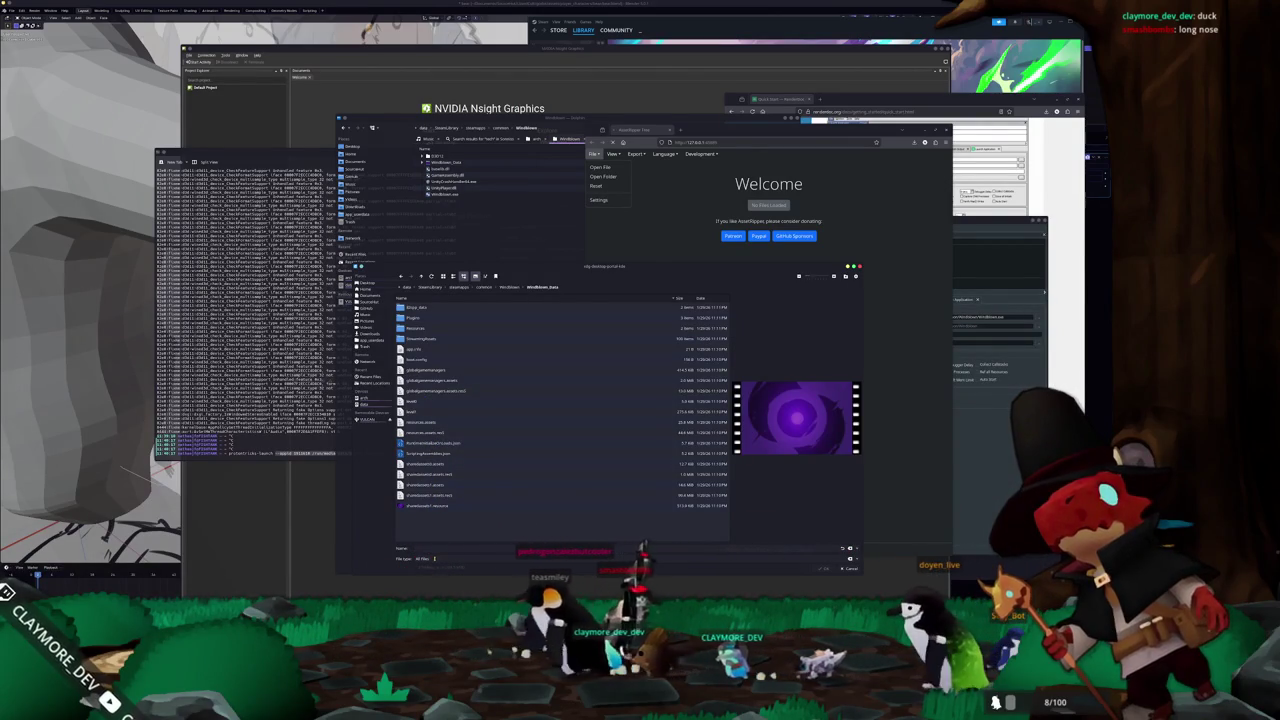
click(512, 288)
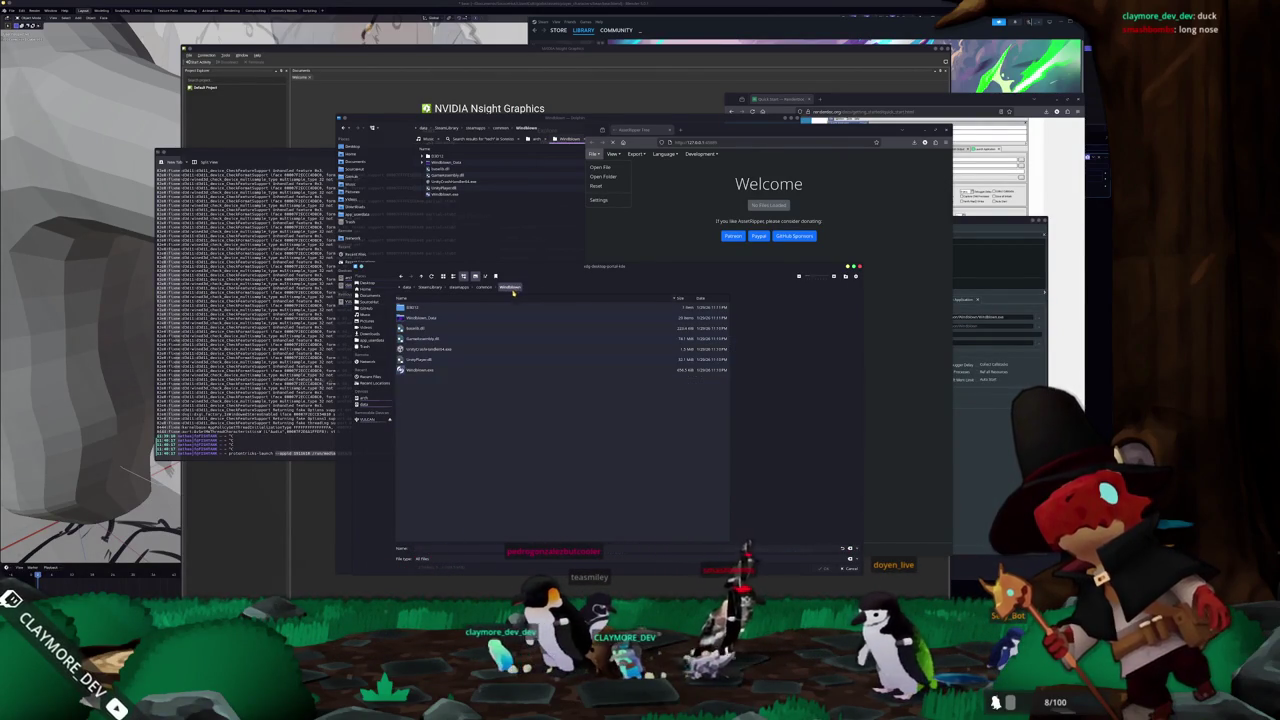
key(ctrl+a)
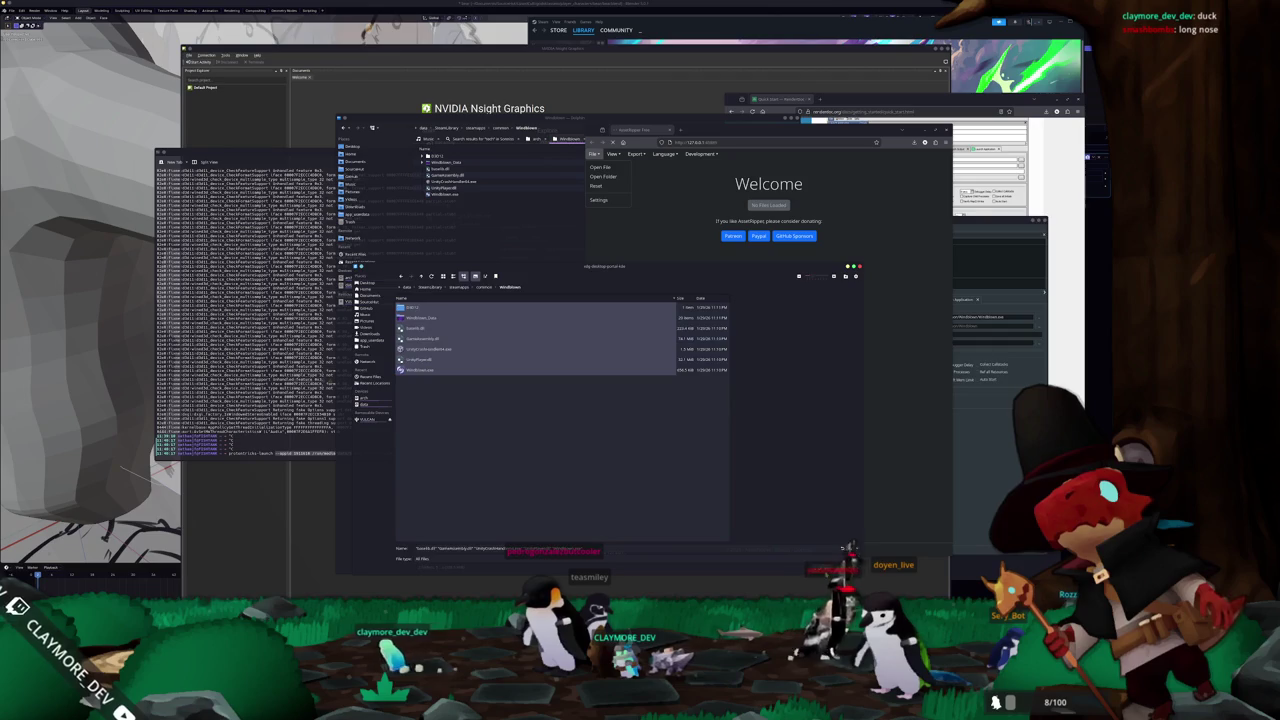
key(Return)
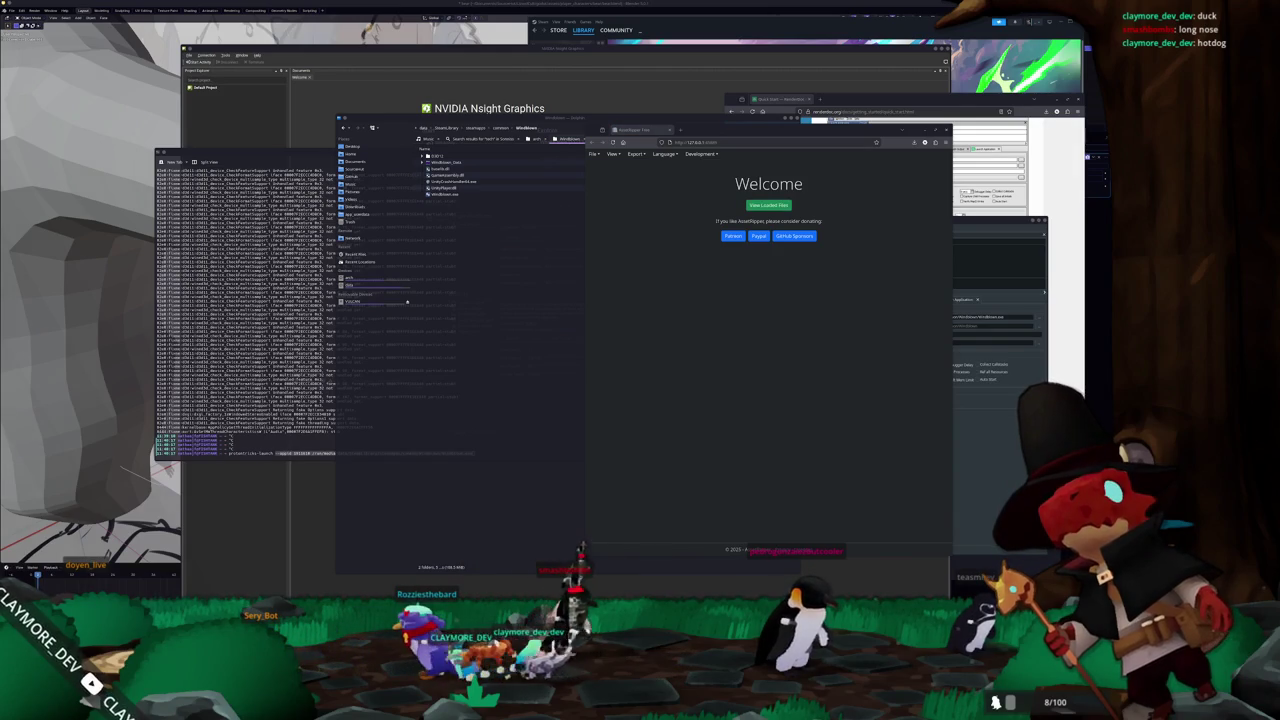
- View the loaded files, opening the first bundle and its collection's assets
click(768, 205)
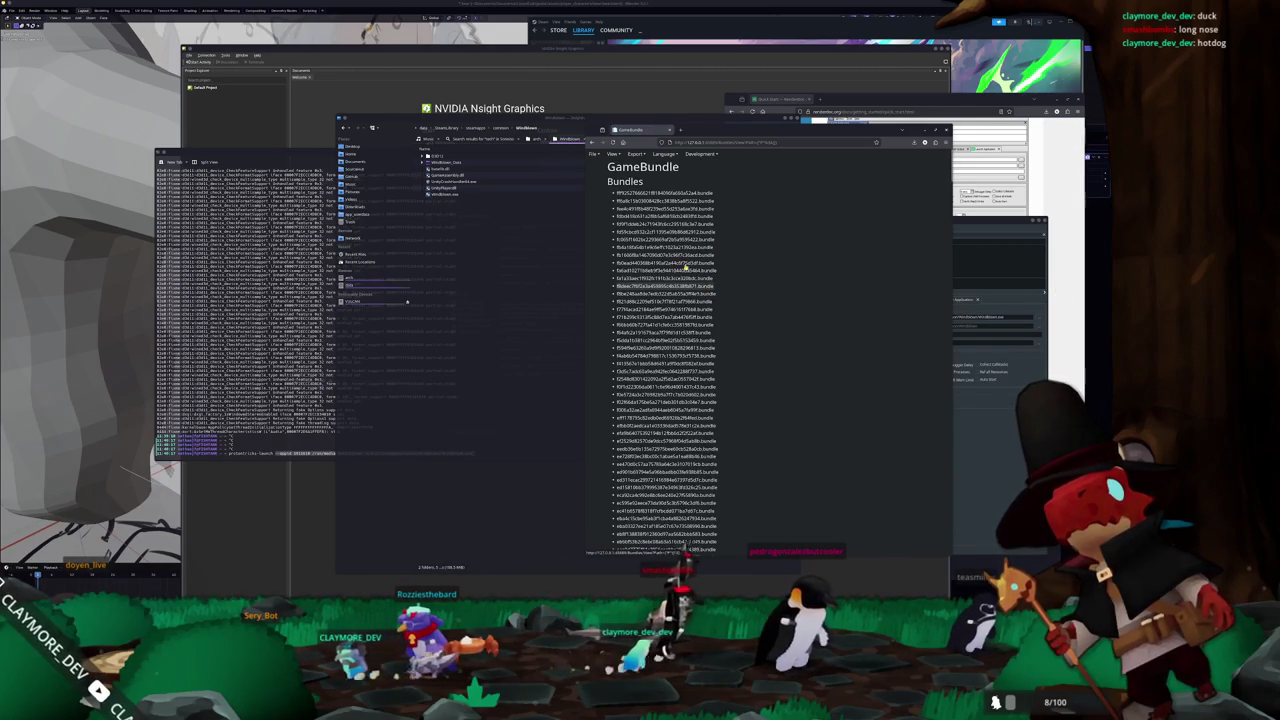
click(627, 193)
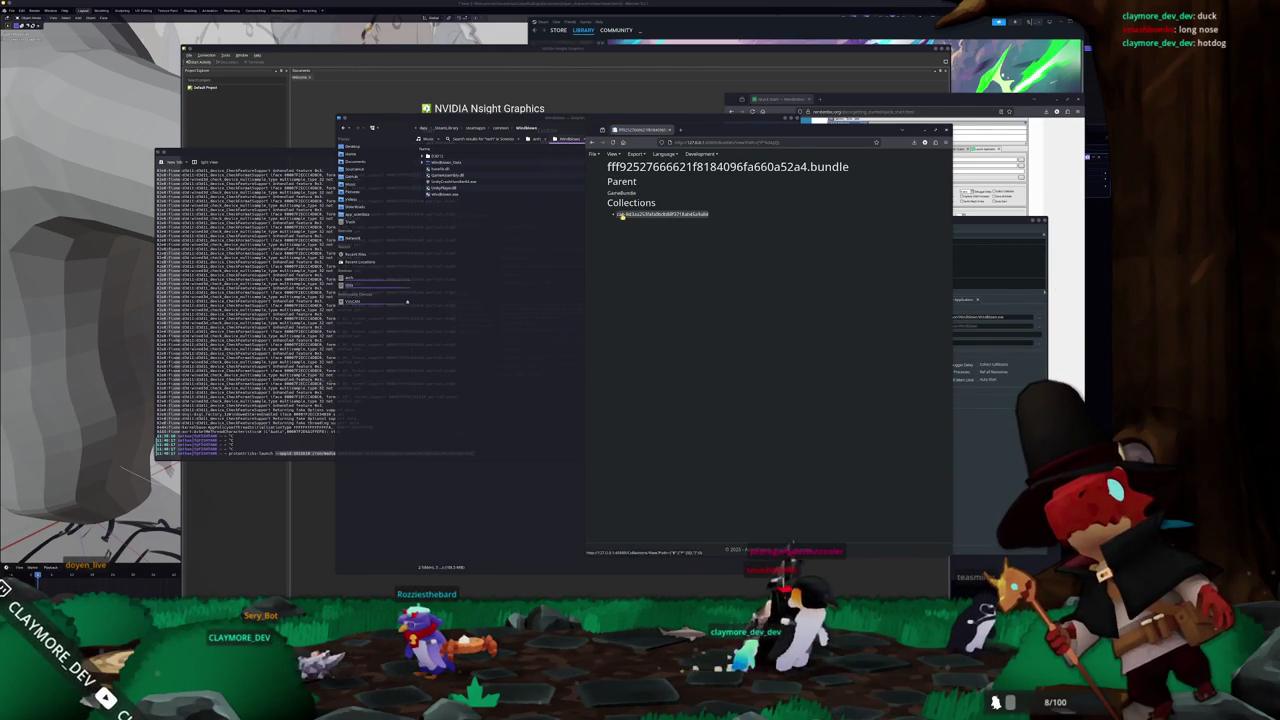
click(628, 215)
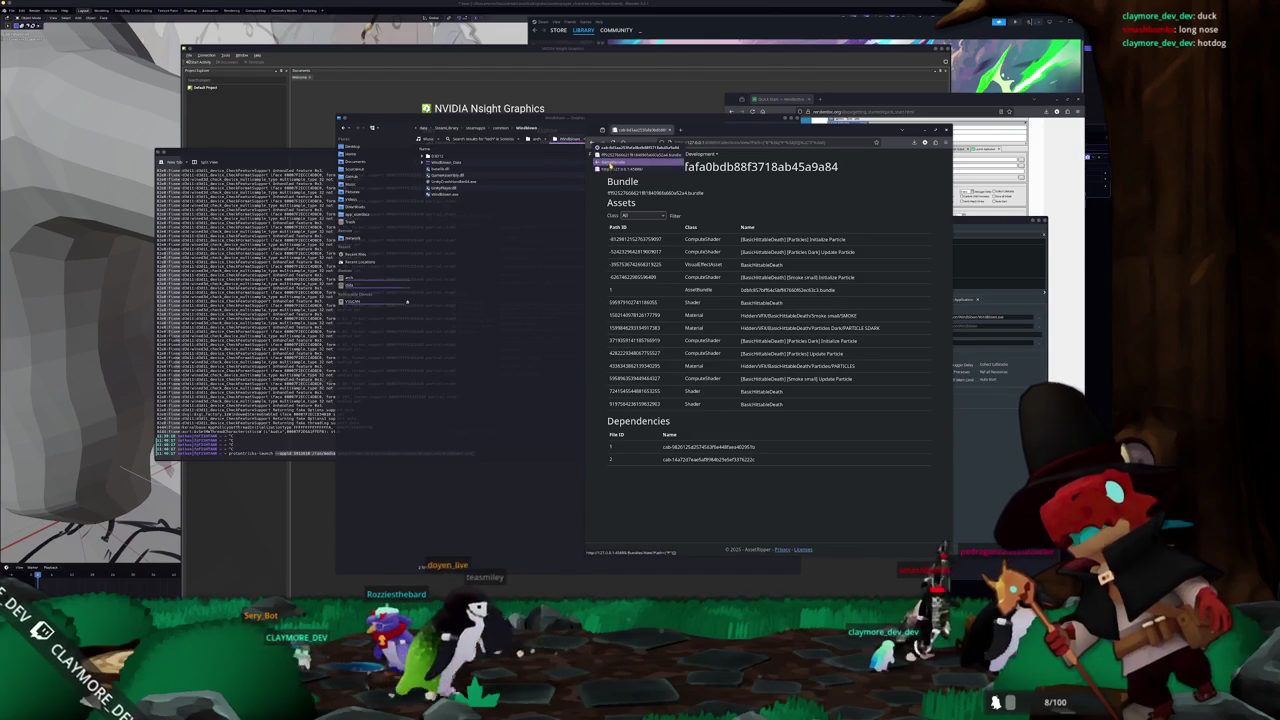
key(alt+Left)
- Return to the GameBundle page, scroll to Collections and open level0's assets
click(737, 232)
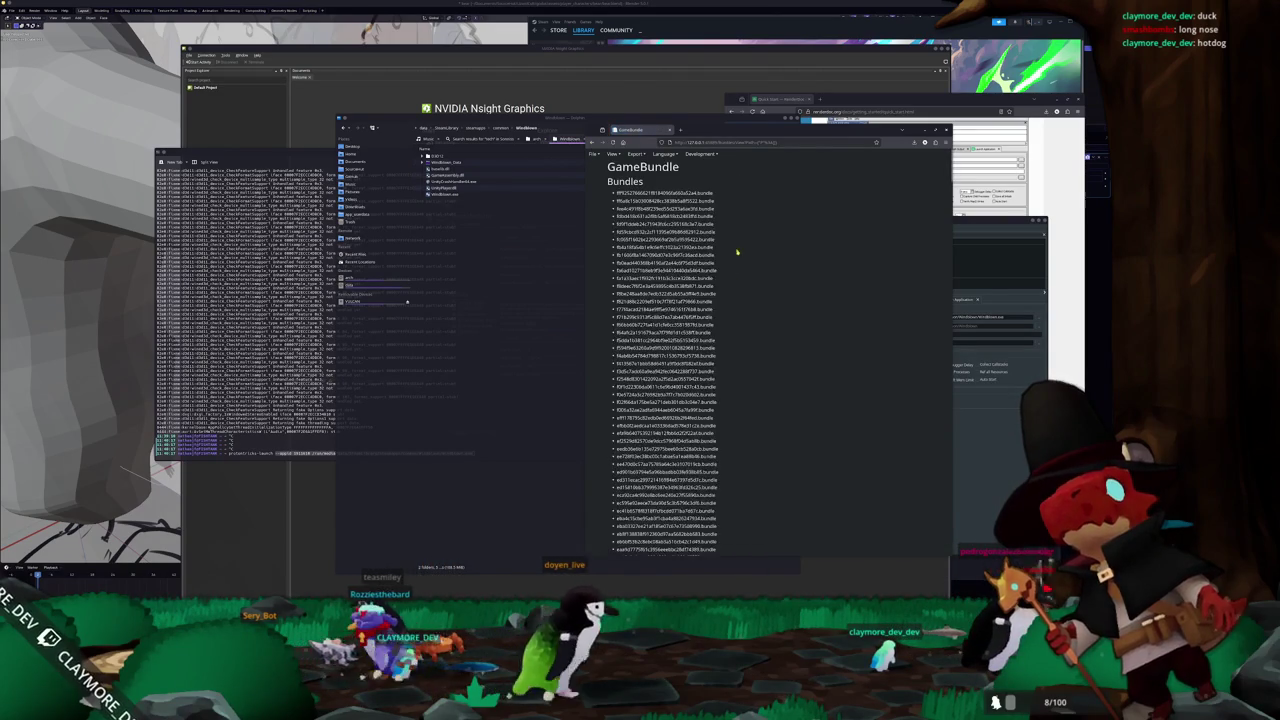
scroll(737, 252, down, 10)
middle_click(770, 352)
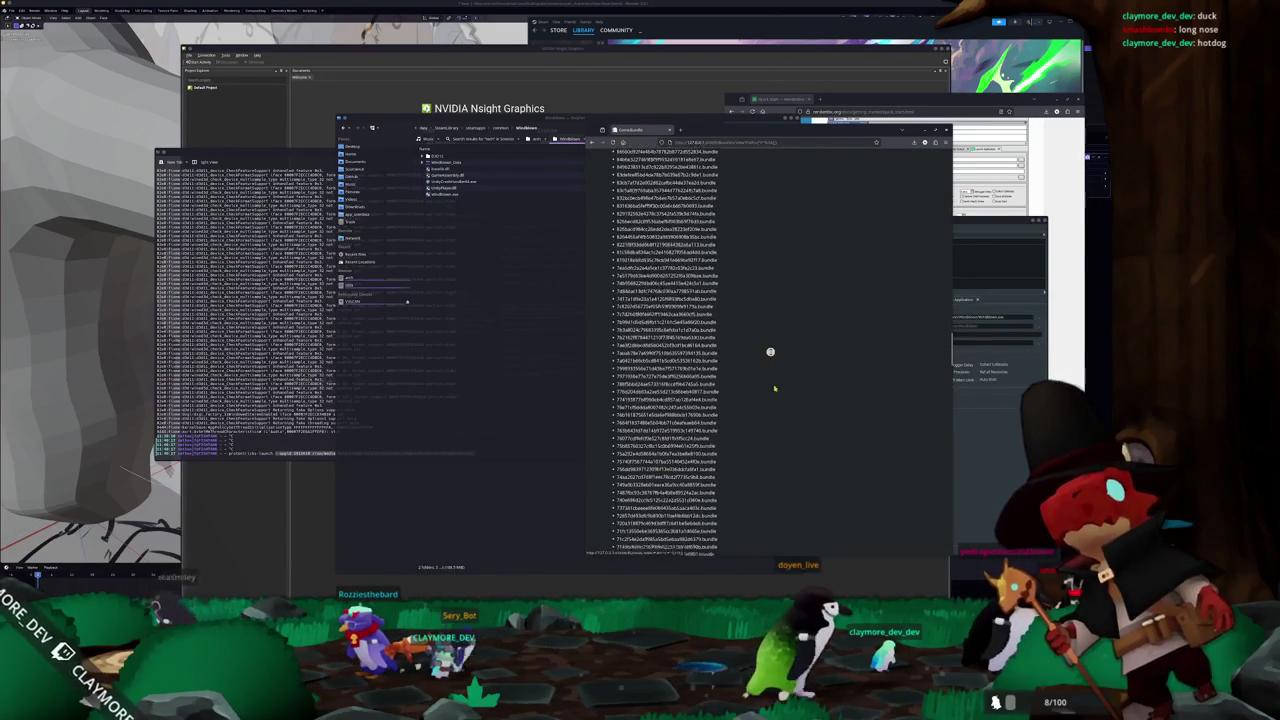
click(636, 387)
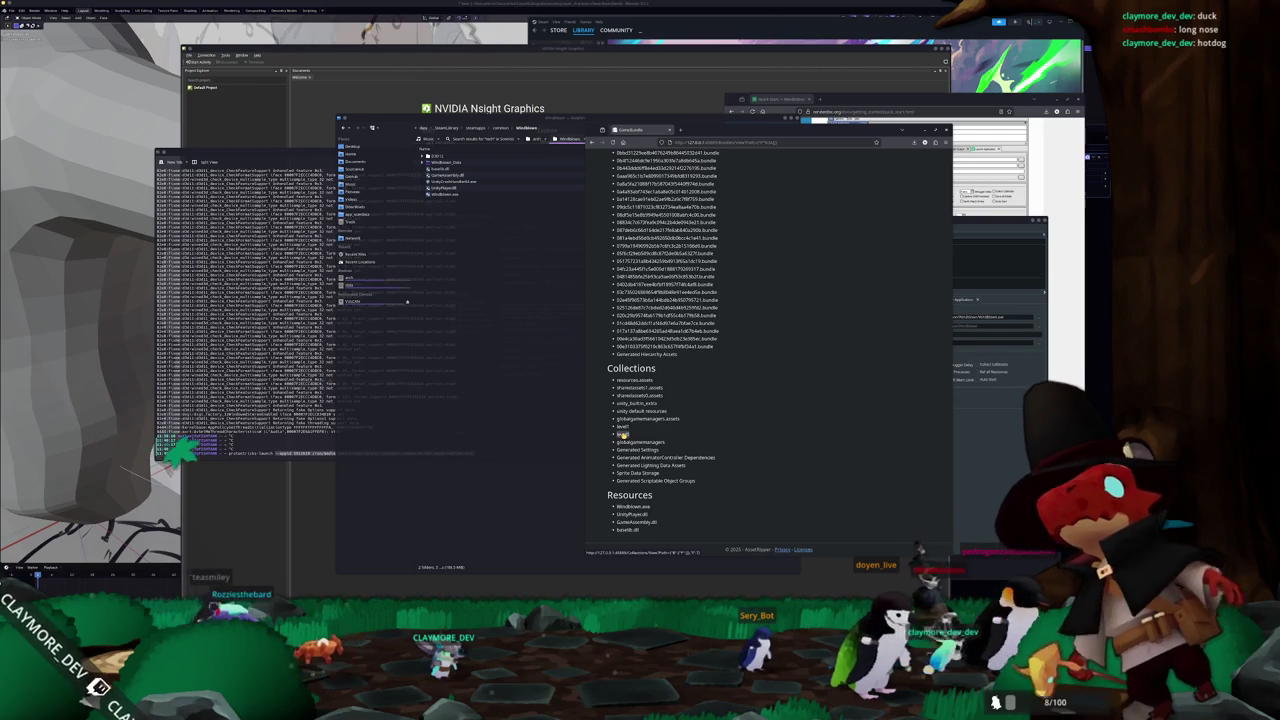
click(622, 433)
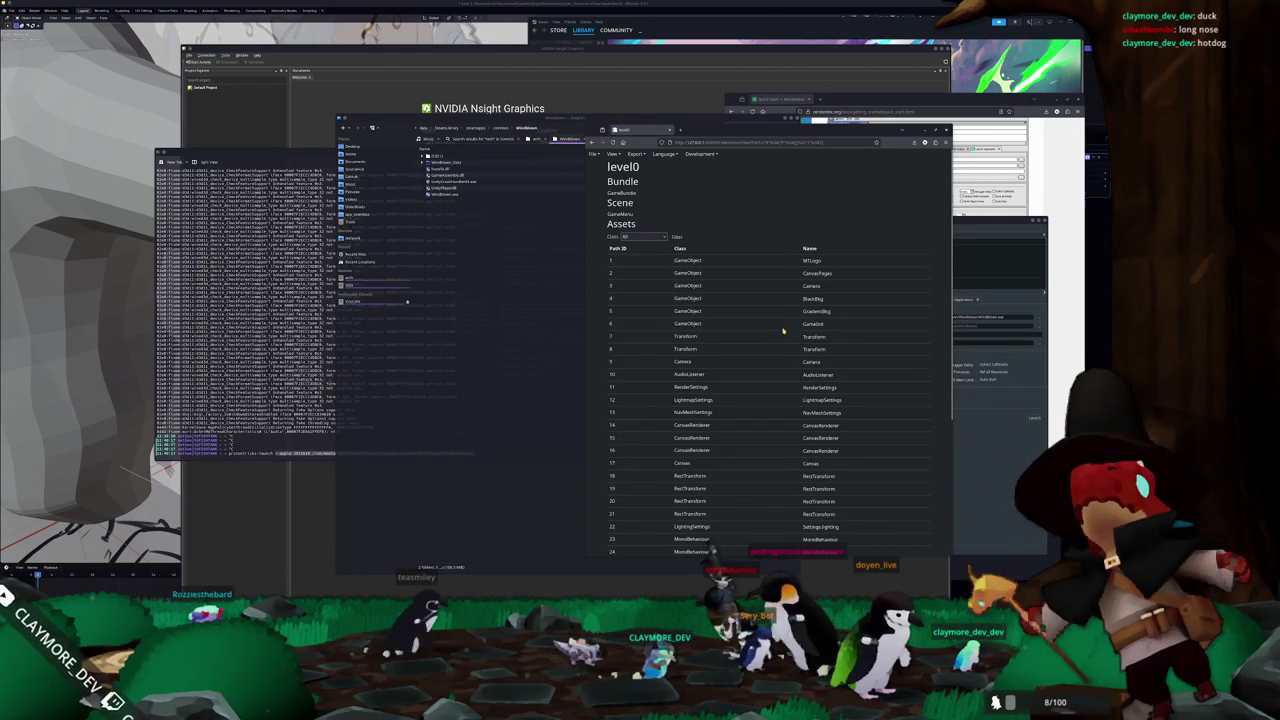
- Scroll through the level0 collection's Assets table
scroll(786, 337, down, 1)
scroll(786, 337, down, 3)
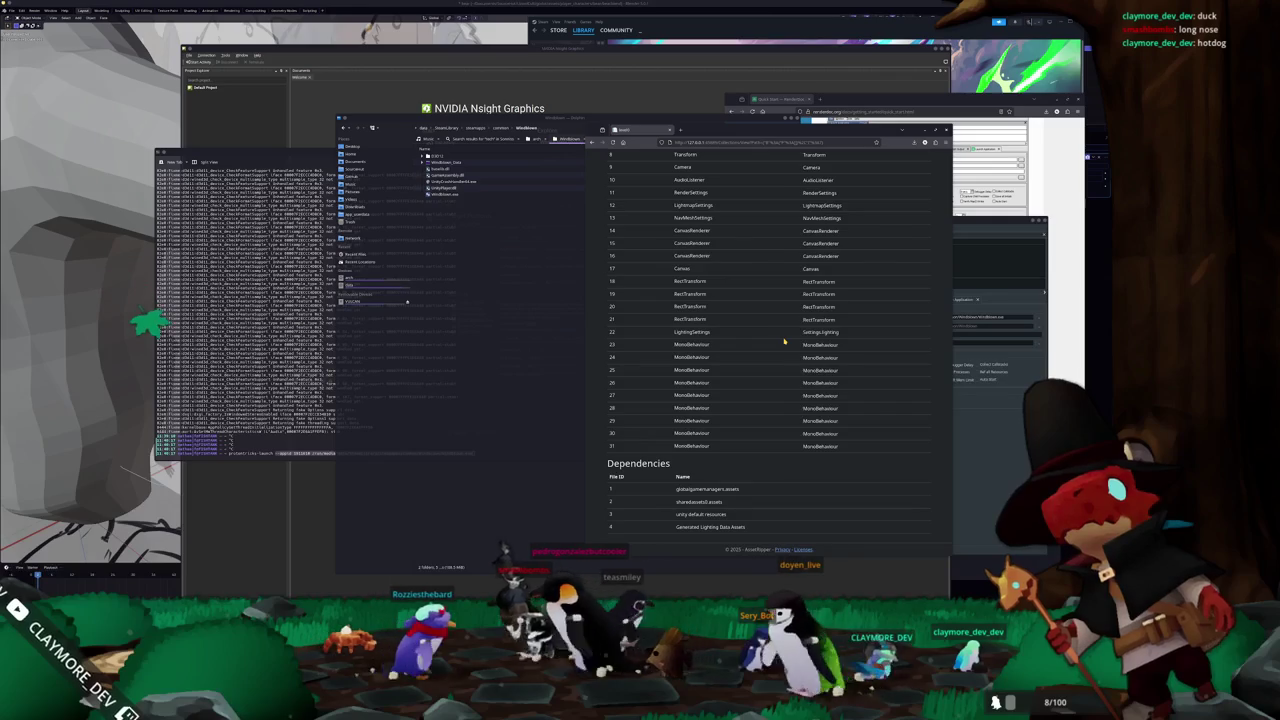
scroll(784, 342, up, 1)
scroll(784, 342, up, 3)
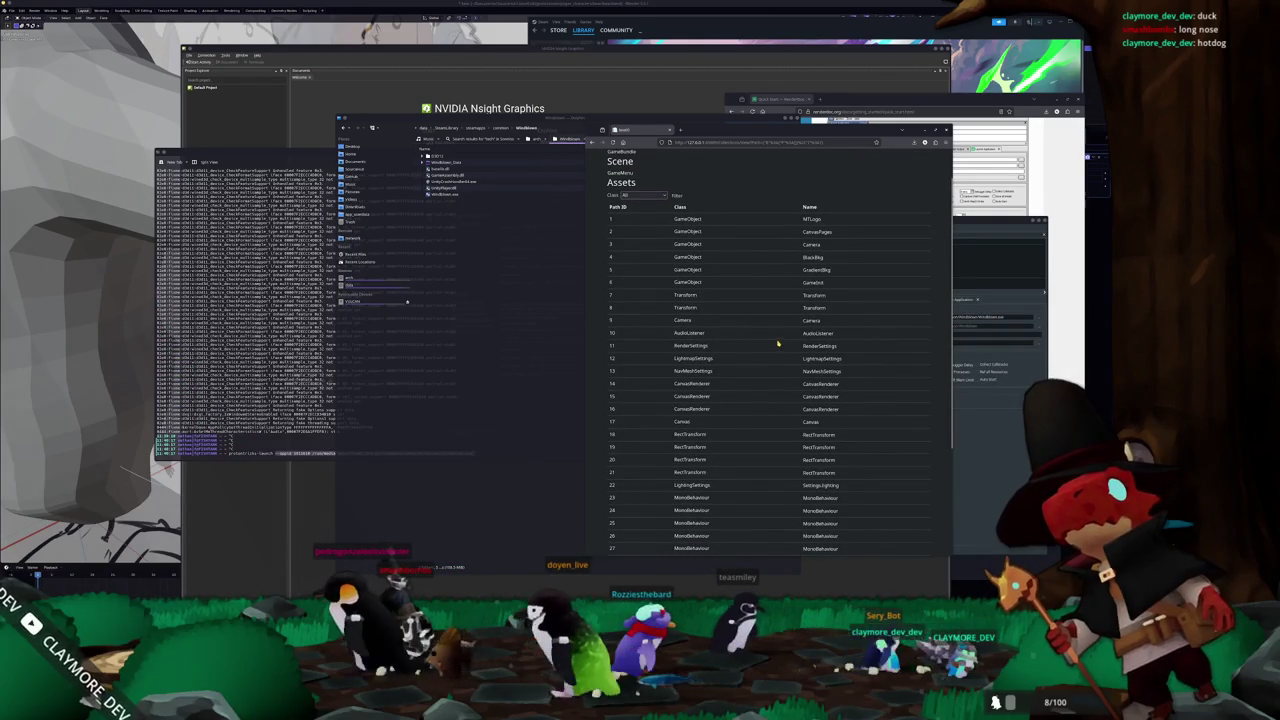
scroll(777, 330, up, 1)
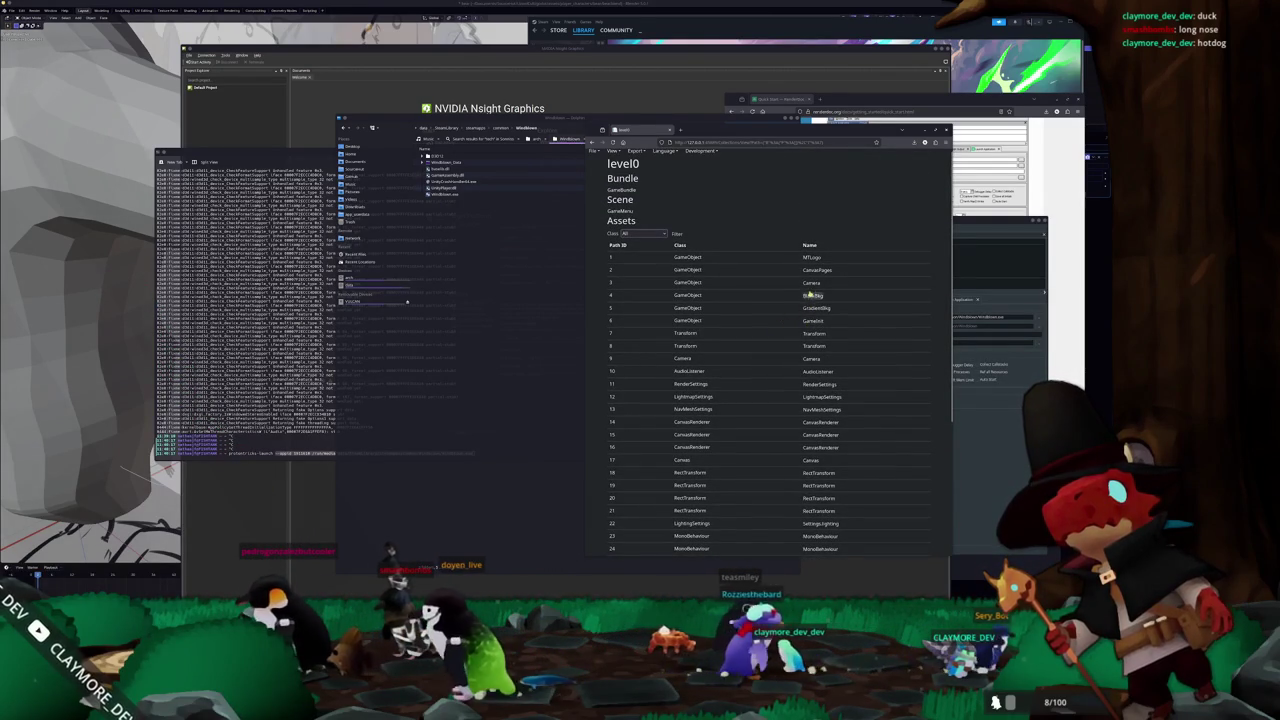
scroll(777, 320, up, 1)
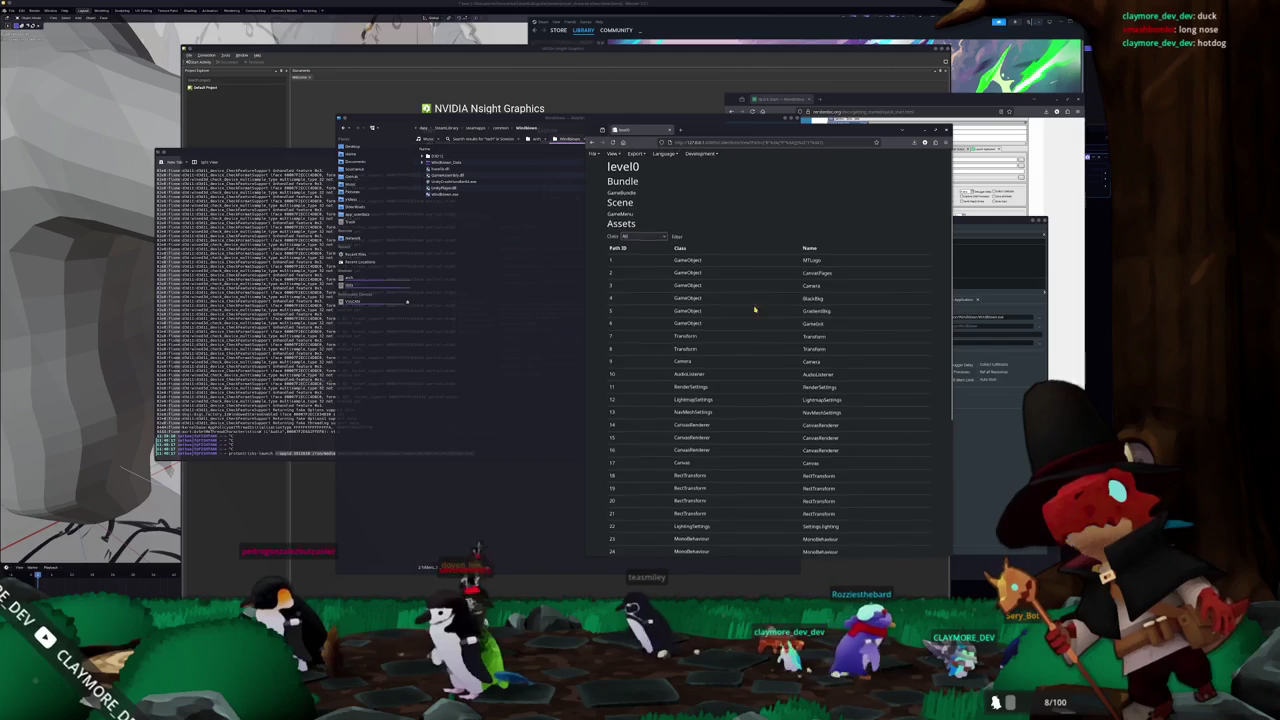
scroll(746, 292, down, 5)
scroll(748, 298, up, 4)
scroll(748, 300, up, 1)
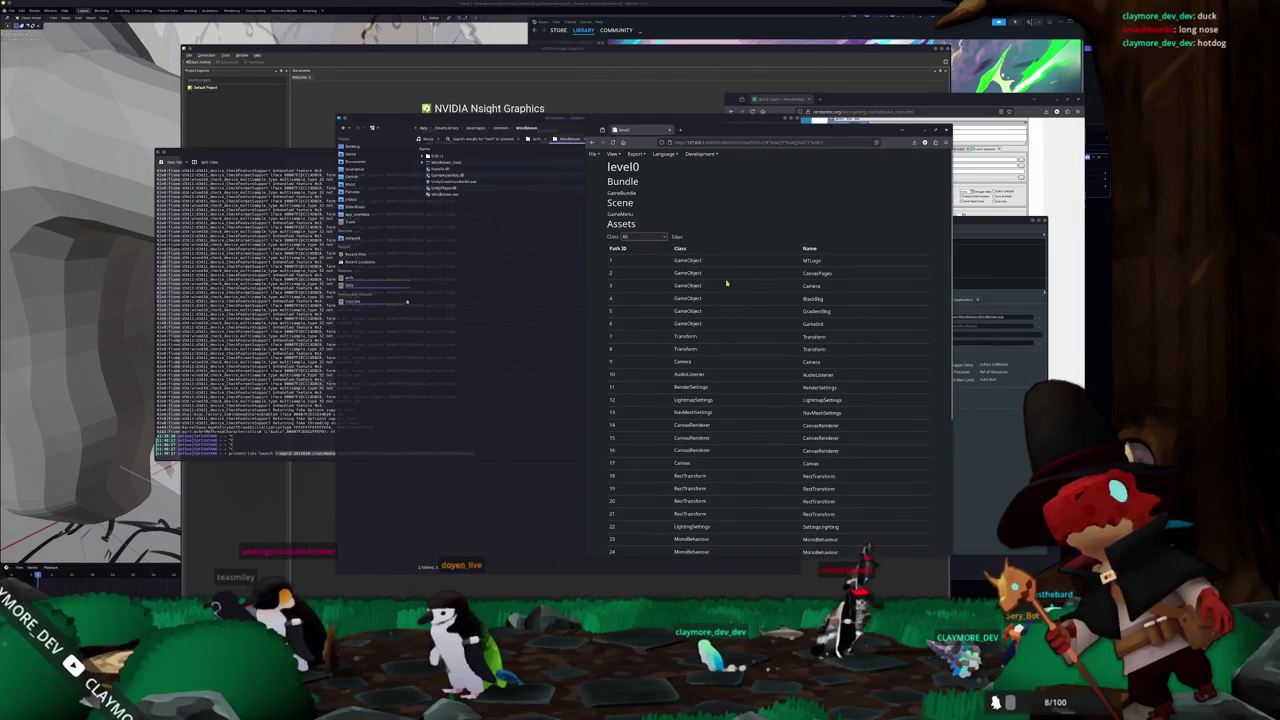
- Go back and open the level1 collection, scrolling down its asset list
key(alt+Left)
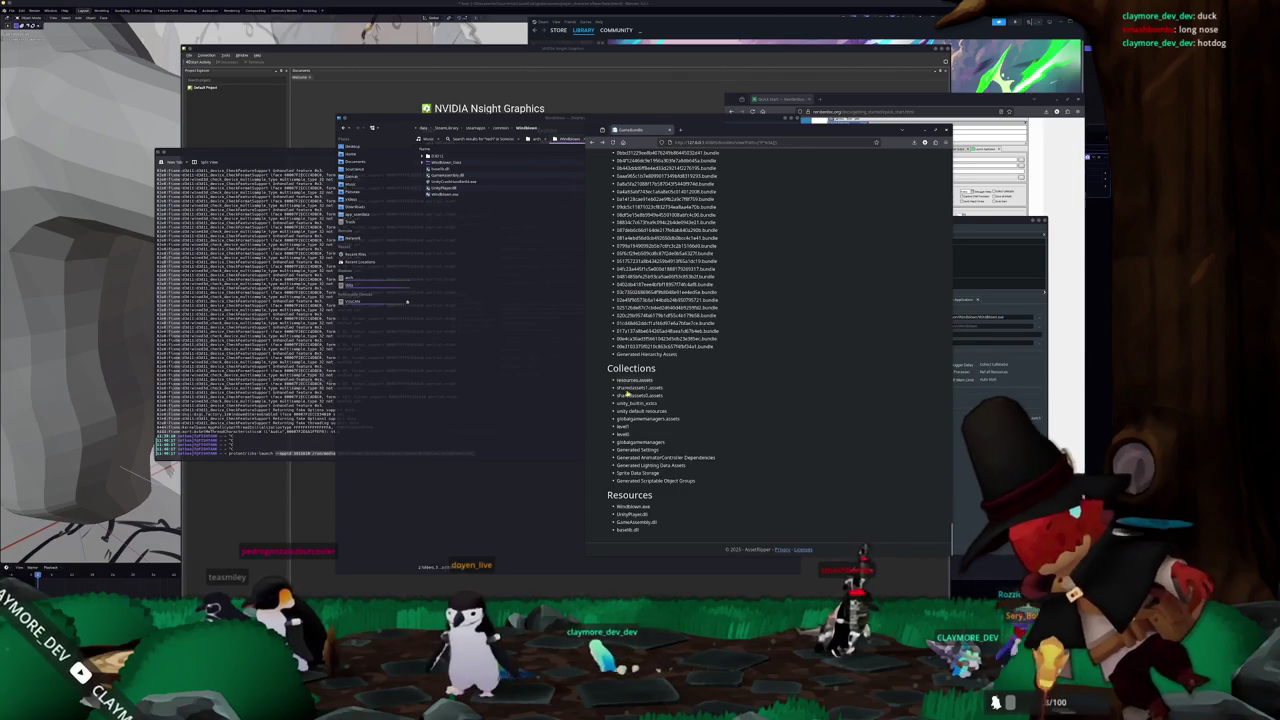
click(621, 426)
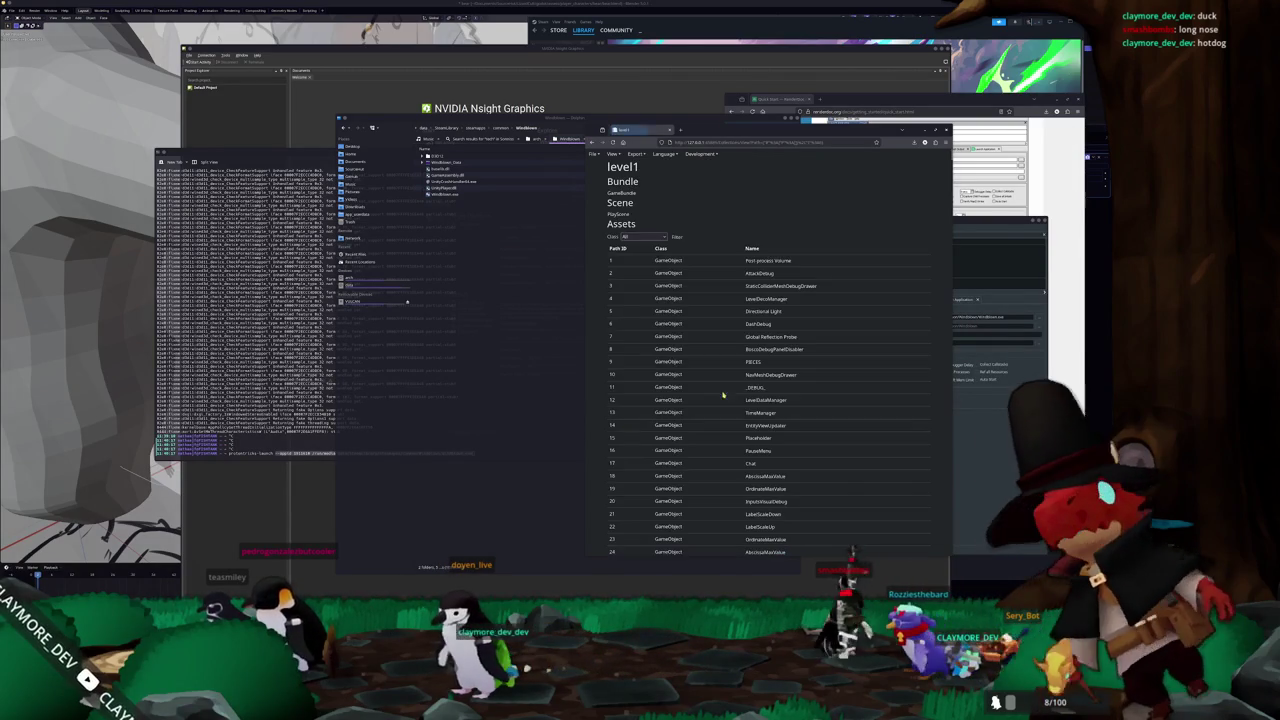
scroll(730, 359, down, 1)
scroll(730, 367, down, 2)
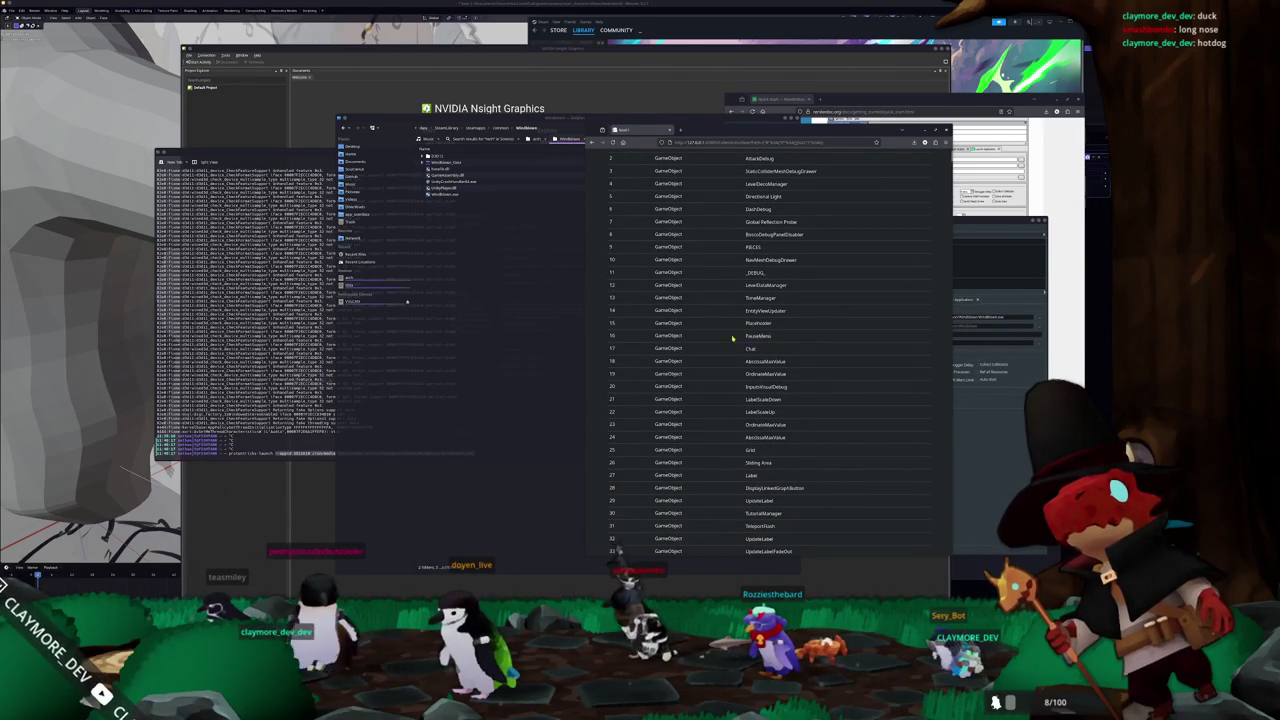
scroll(729, 357, down, 4)
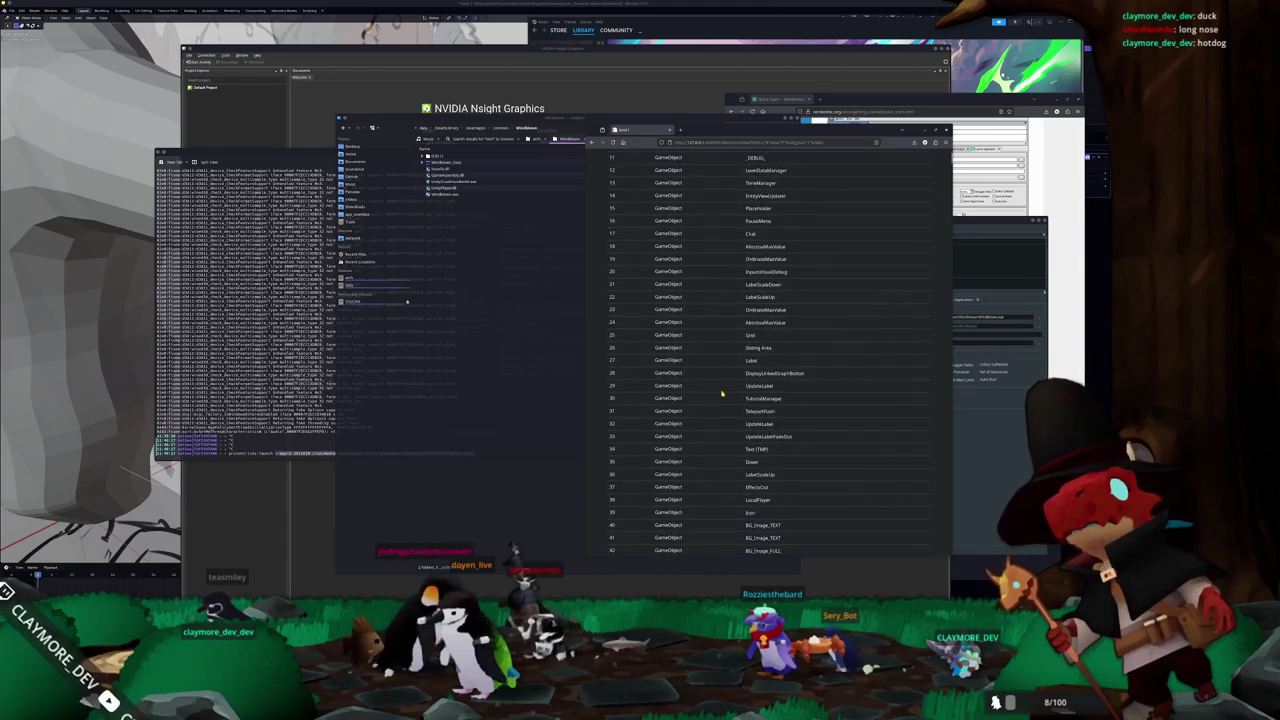
scroll(722, 395, down, 2)
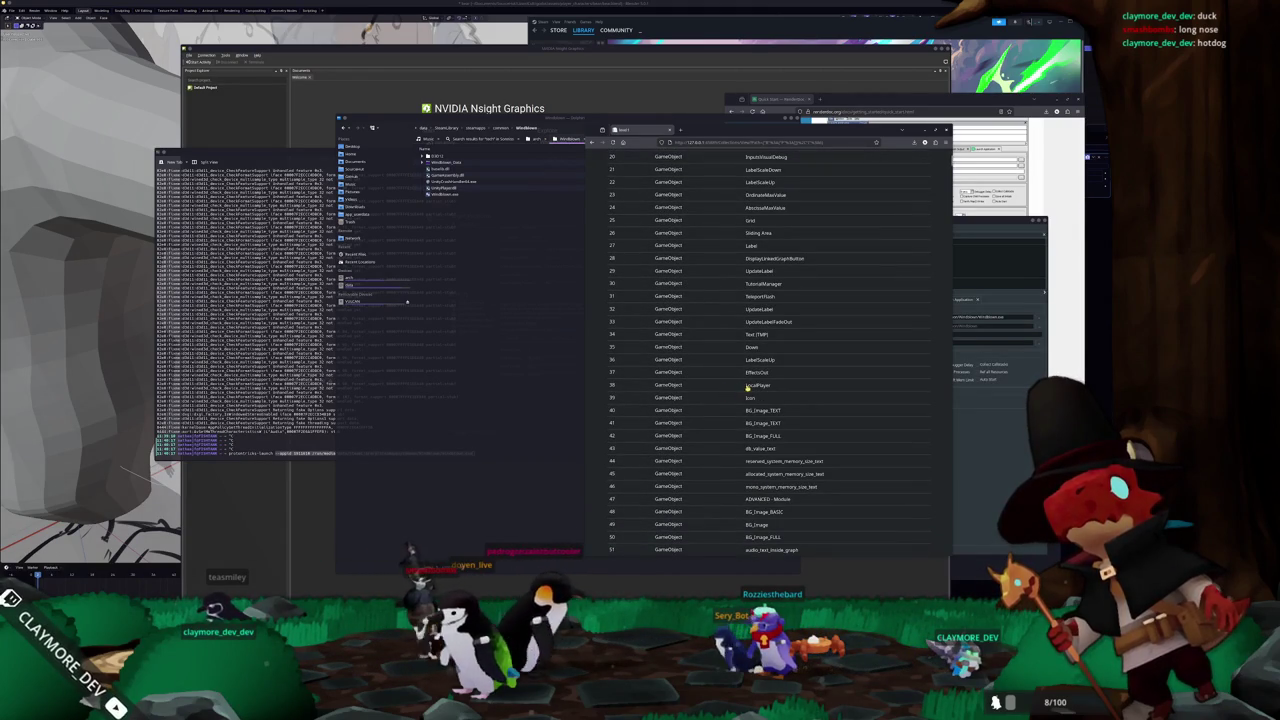
scroll(740, 387, down, 3)
scroll(733, 387, down, 1)
scroll(733, 387, down, 4)
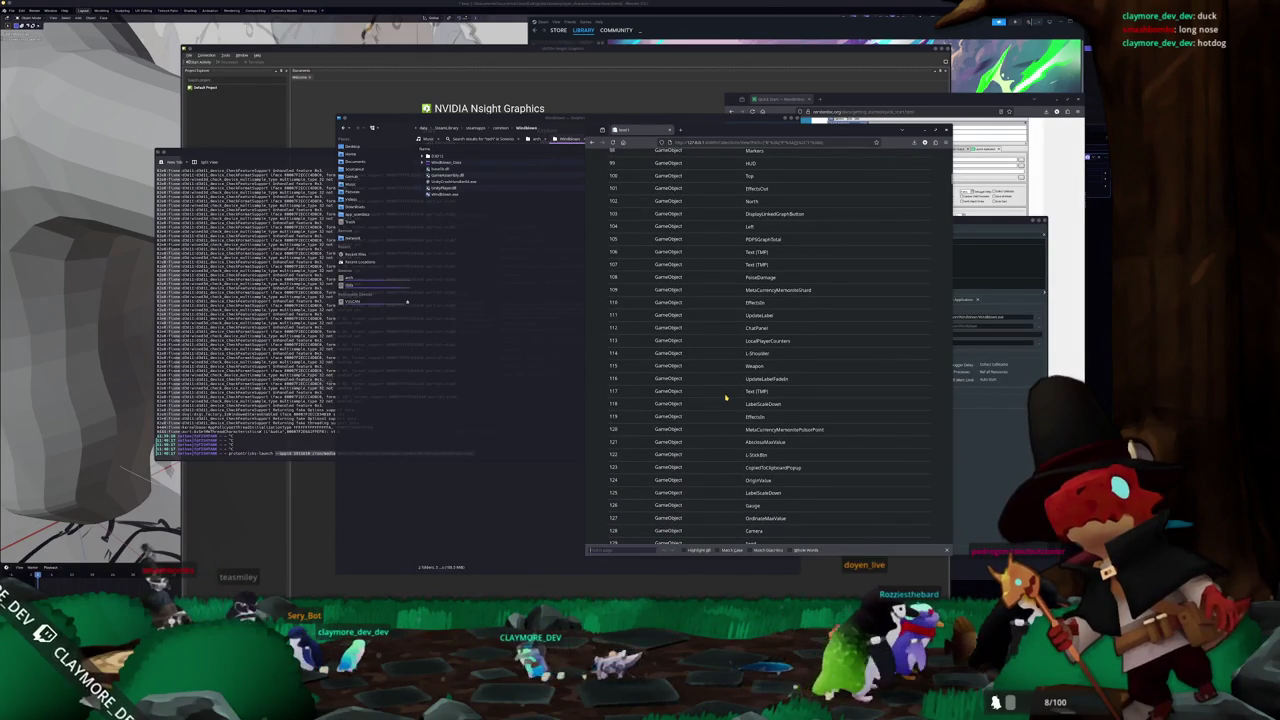
- Search with 'c' and autoscroll down to the Dependencies section
text(c)
scroll(723, 398, down, 15)
scroll(727, 449, down, 7)
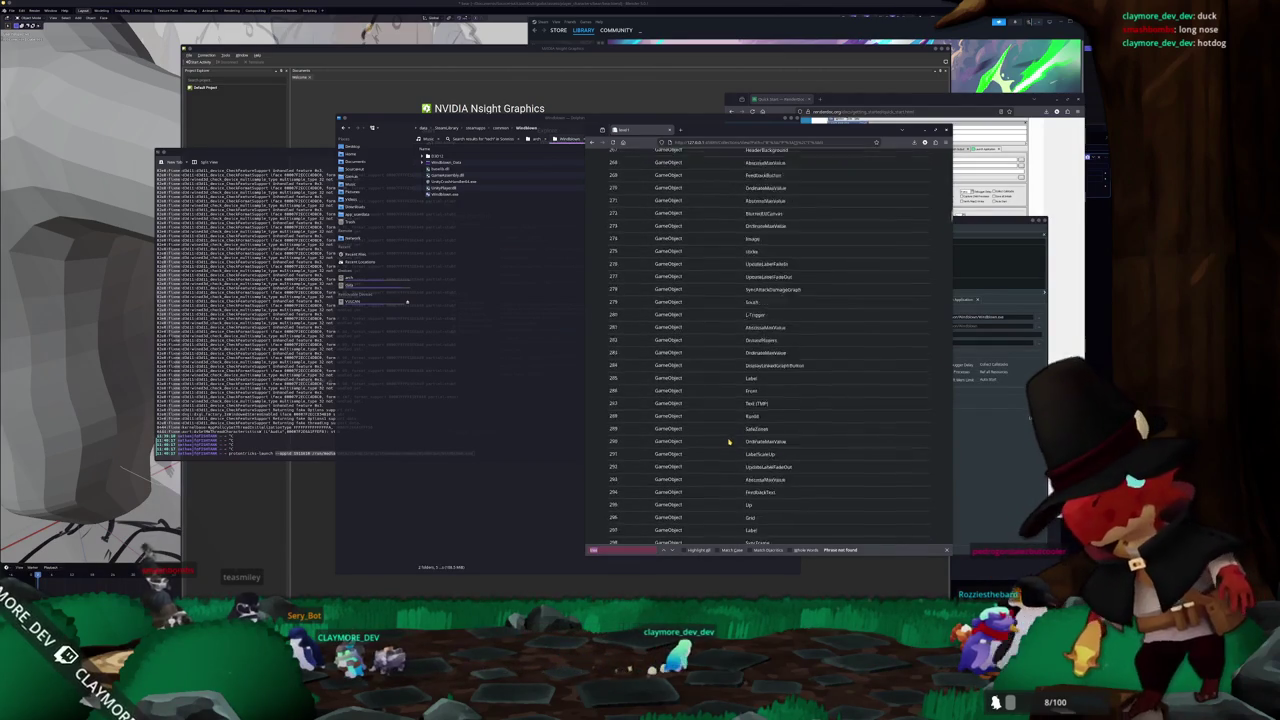
scroll(729, 441, down, 12)
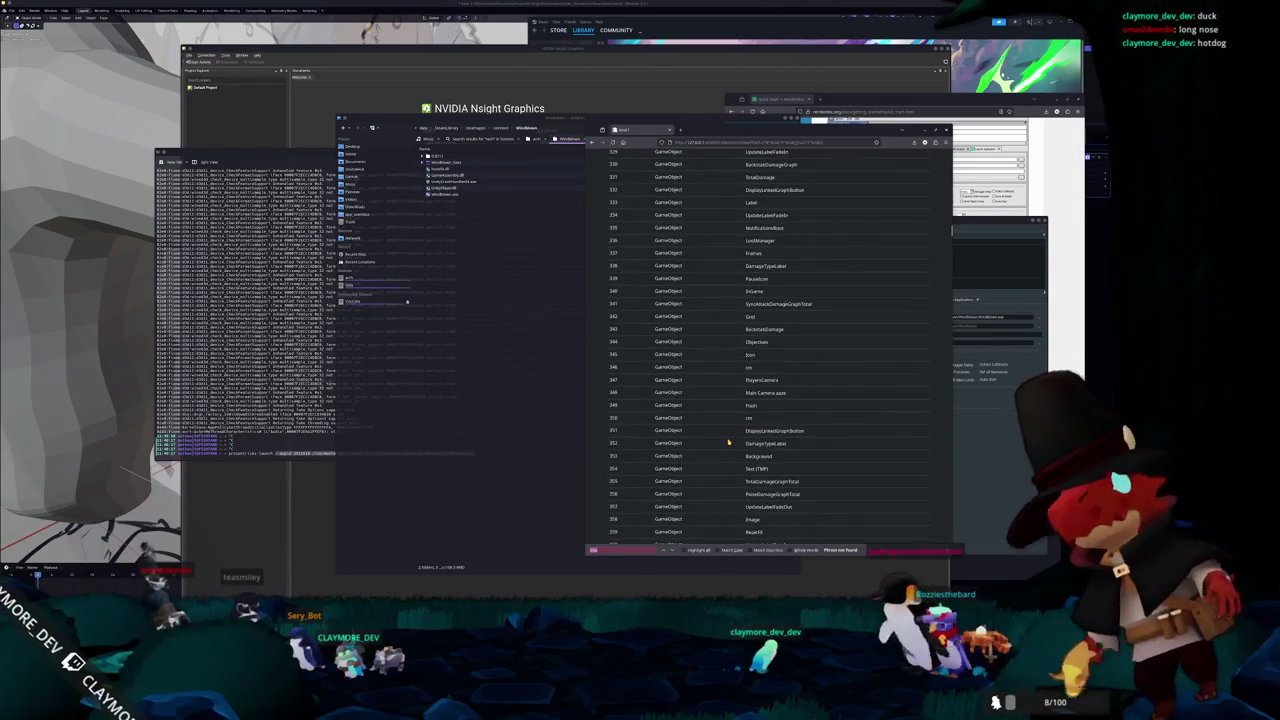
scroll(728, 441, down, 9)
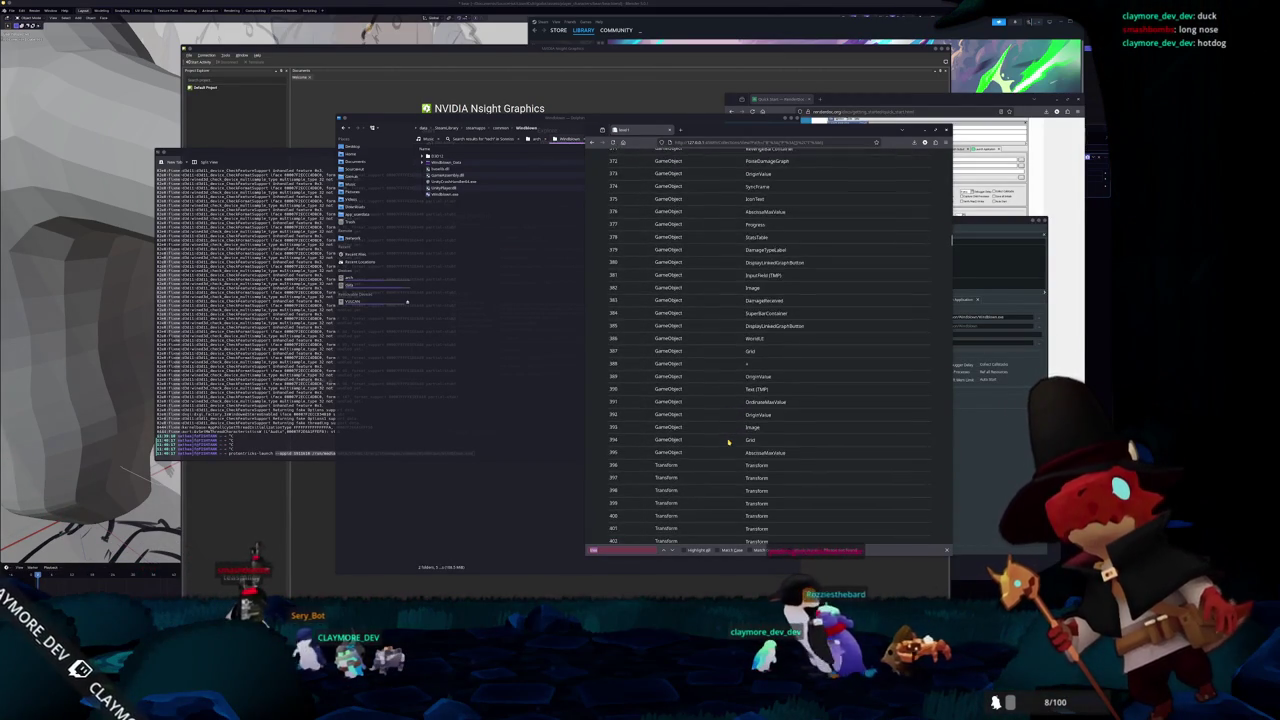
scroll(728, 441, down, 3)
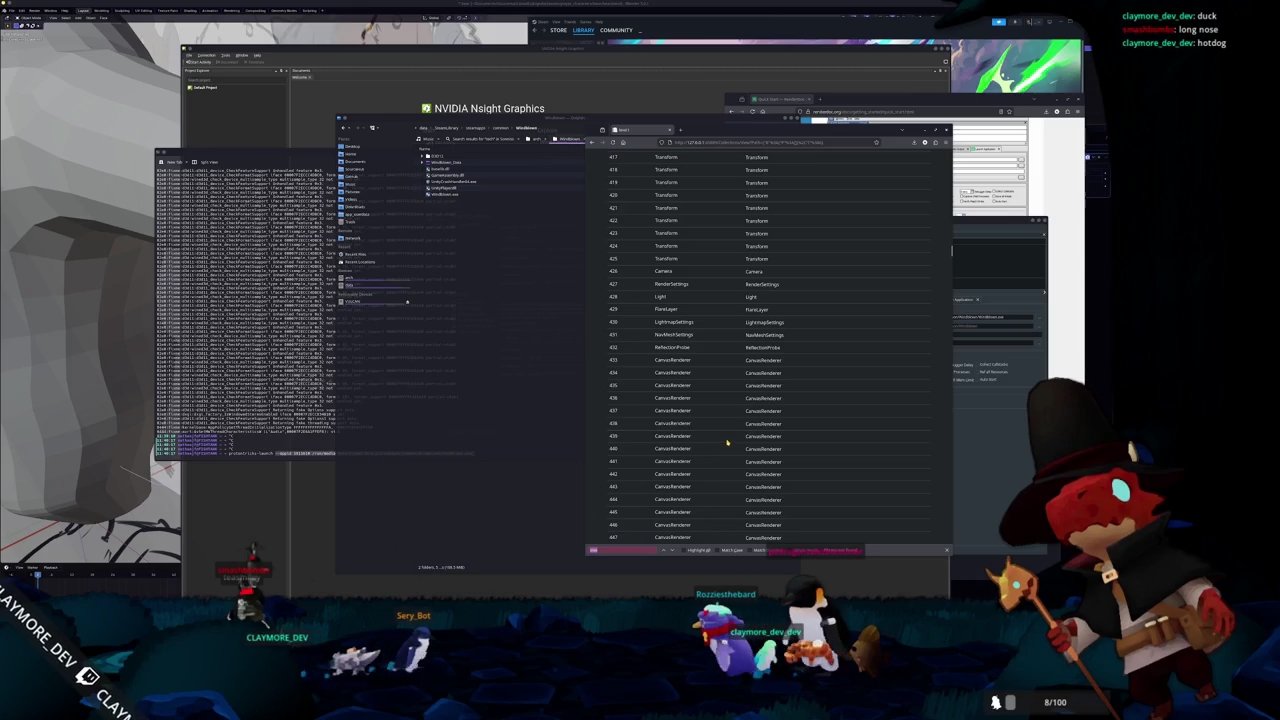
middle_click(731, 352)
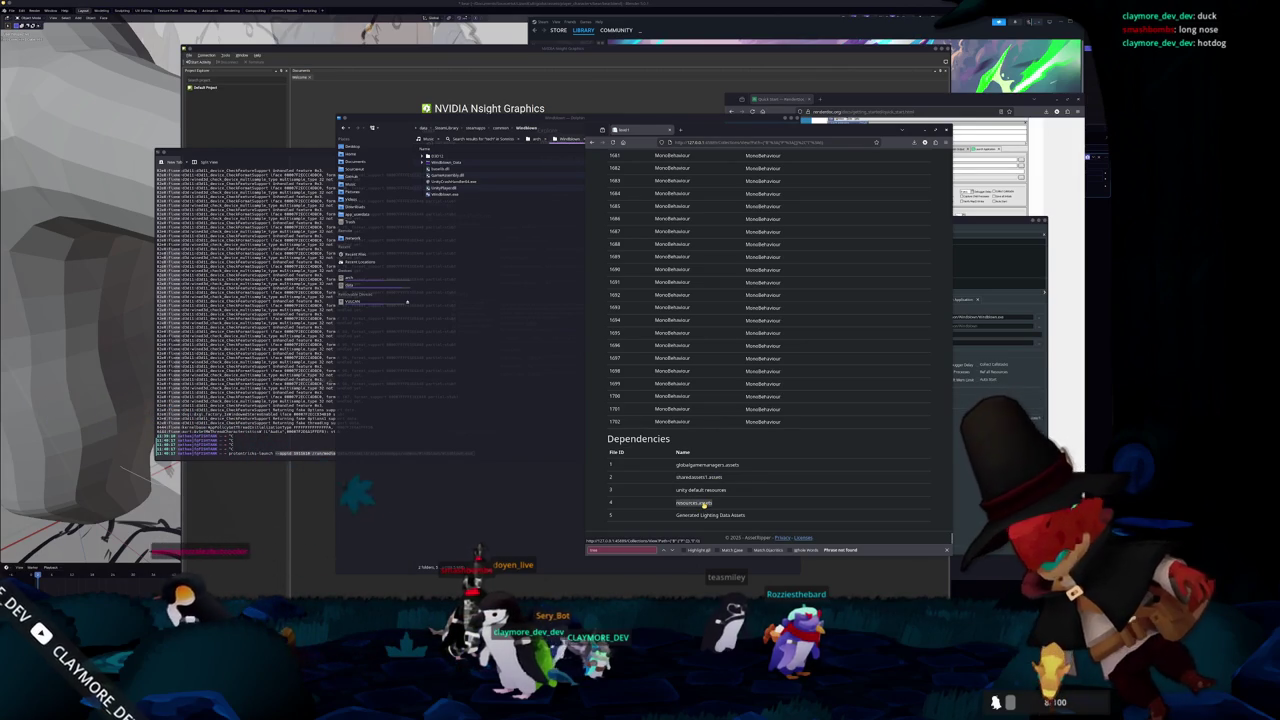
- Open resources.assets and scroll its asset list down to the Dependencies section at the end
click(704, 504)
scroll(699, 371, down, 2)
scroll(693, 375, down, 12)
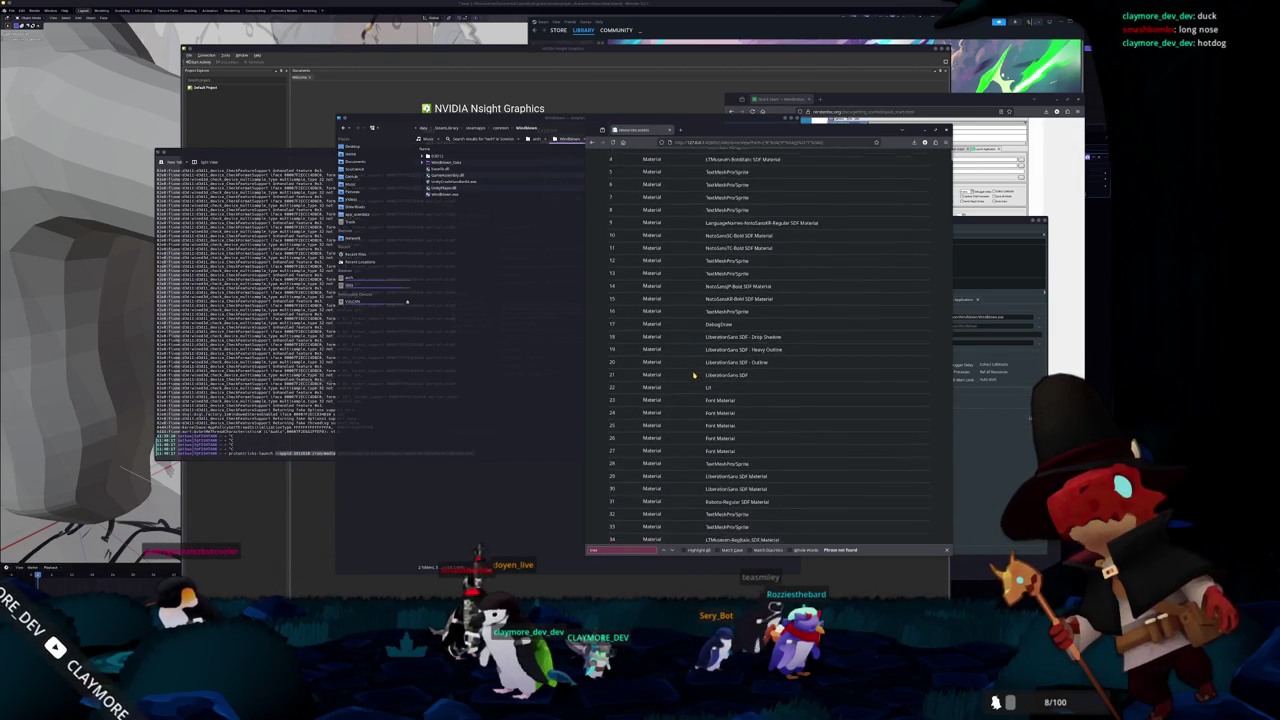
scroll(693, 382, down, 15)
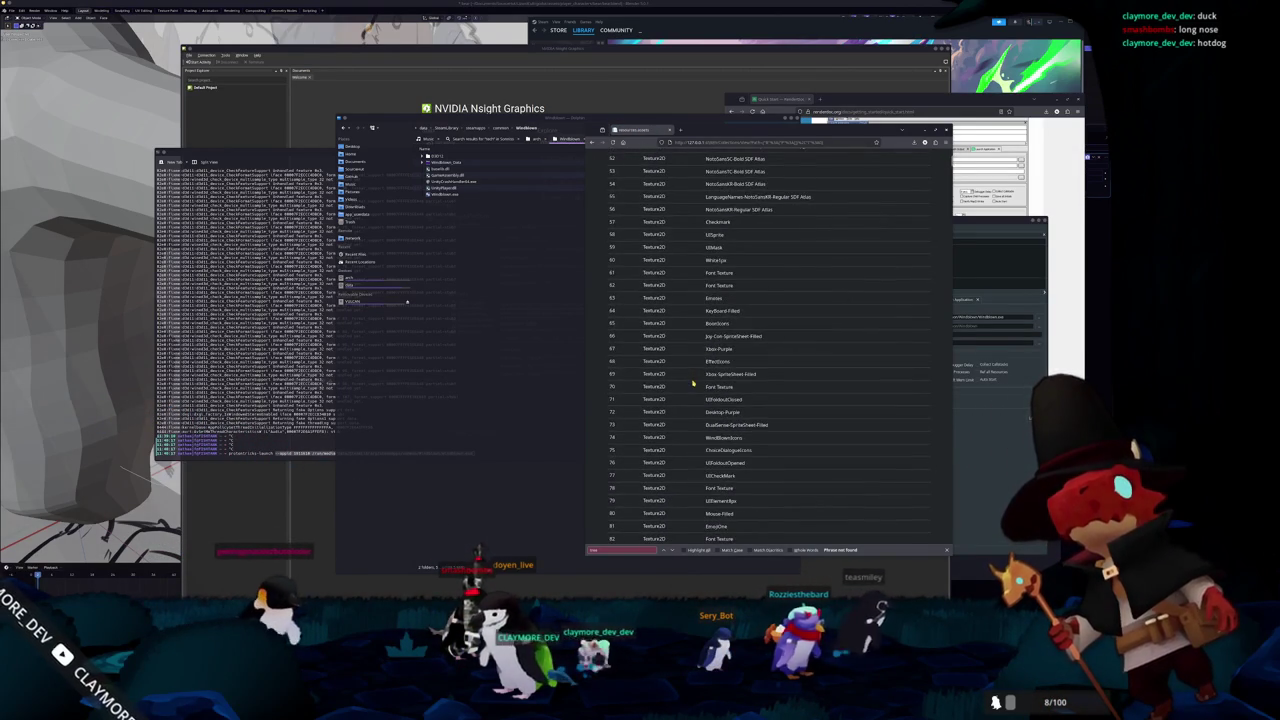
scroll(691, 385, down, 5)
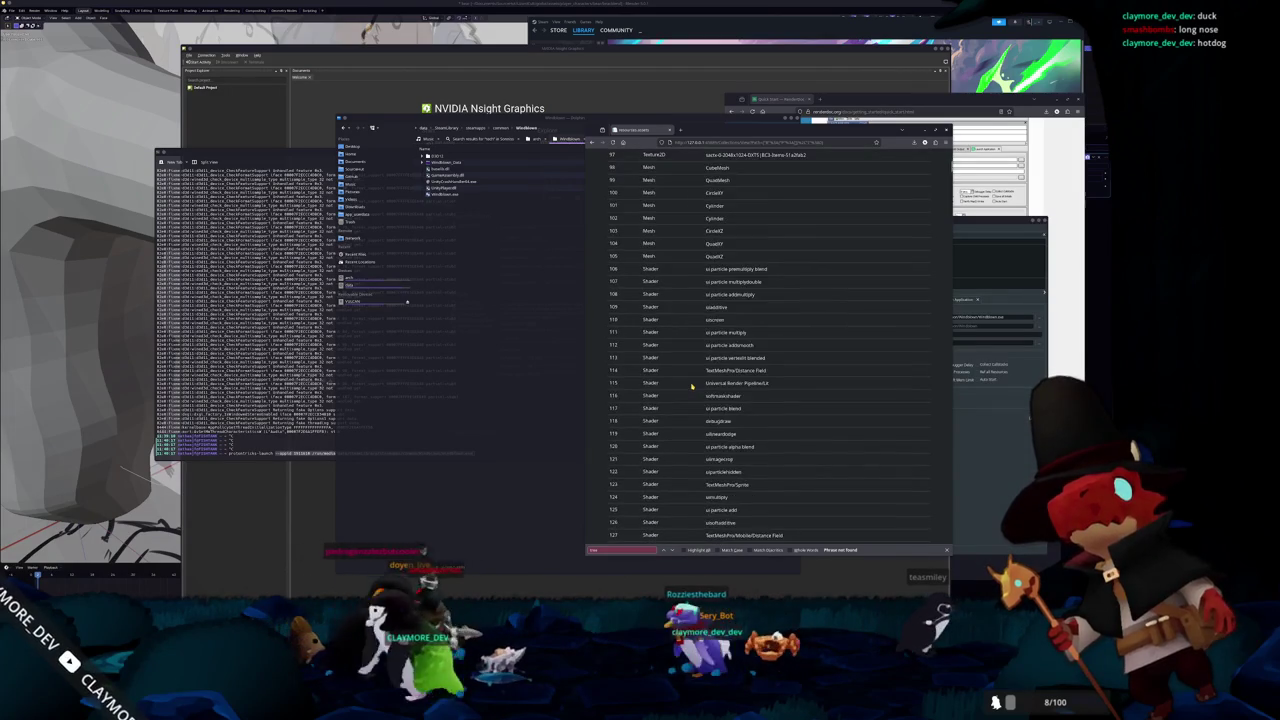
scroll(691, 388, down, 16)
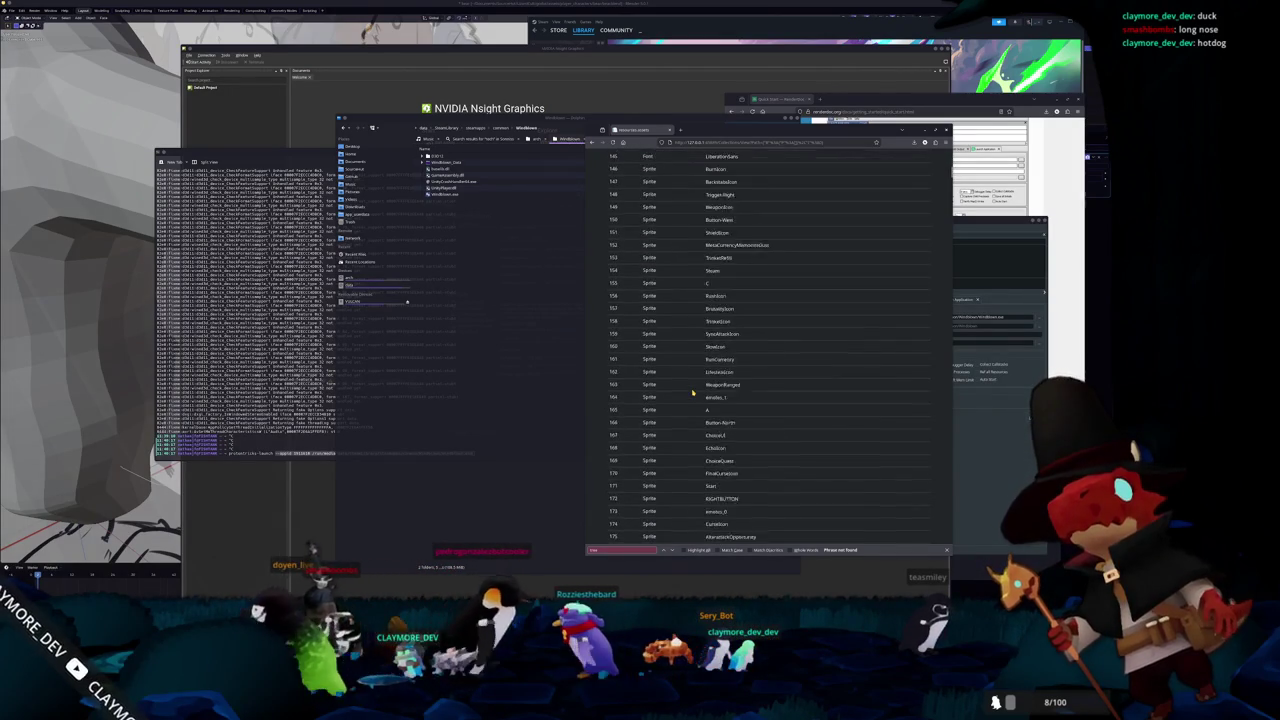
scroll(692, 392, down, 6)
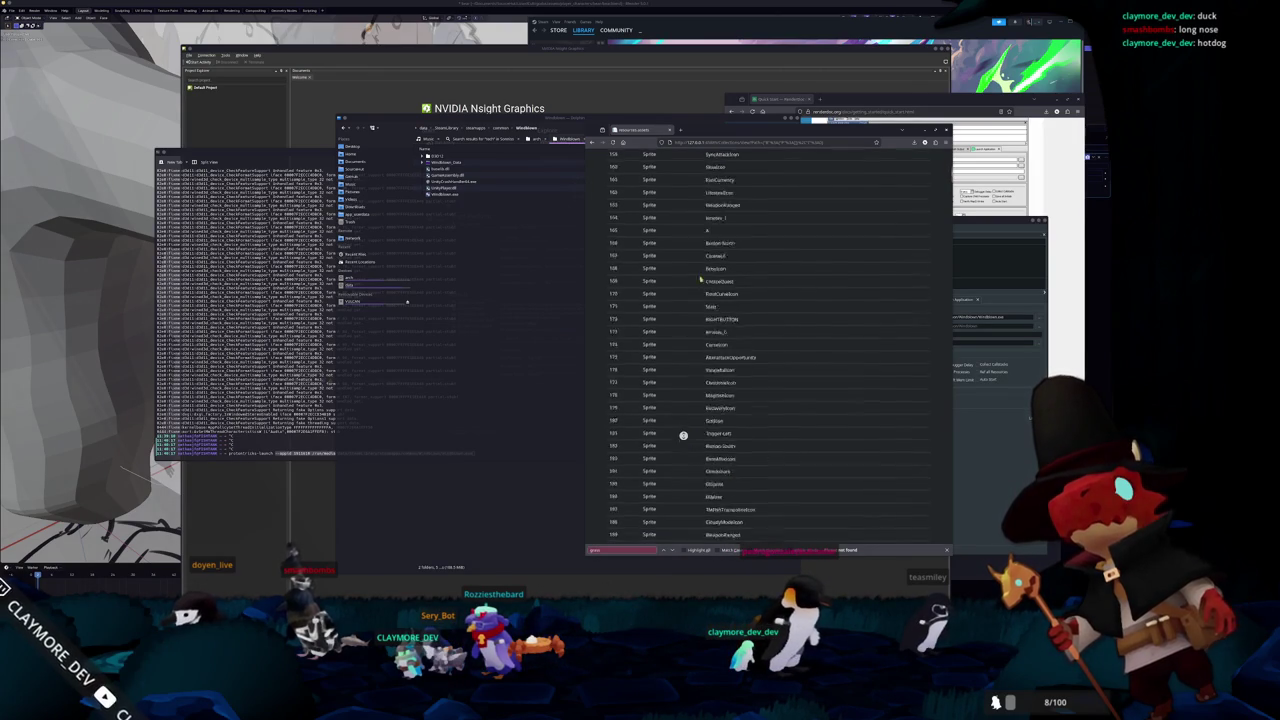
scroll(683, 435, down, 20)
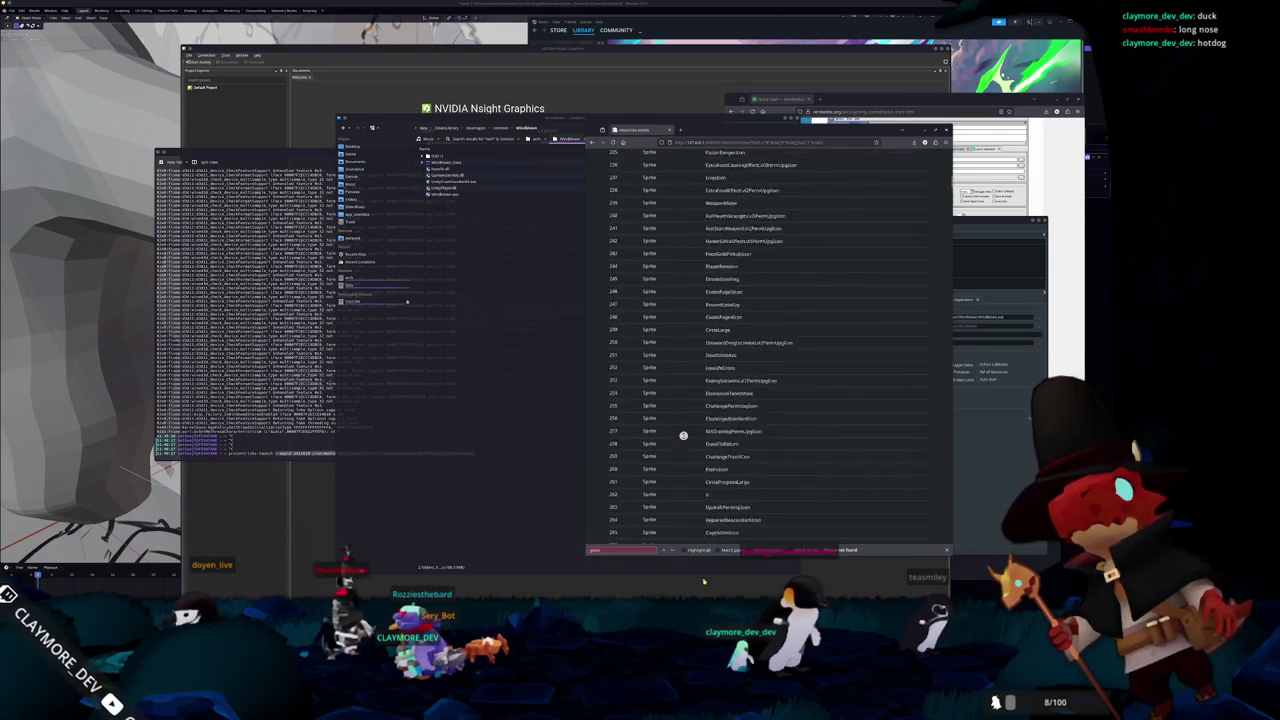
scroll(683, 435, down, 20)
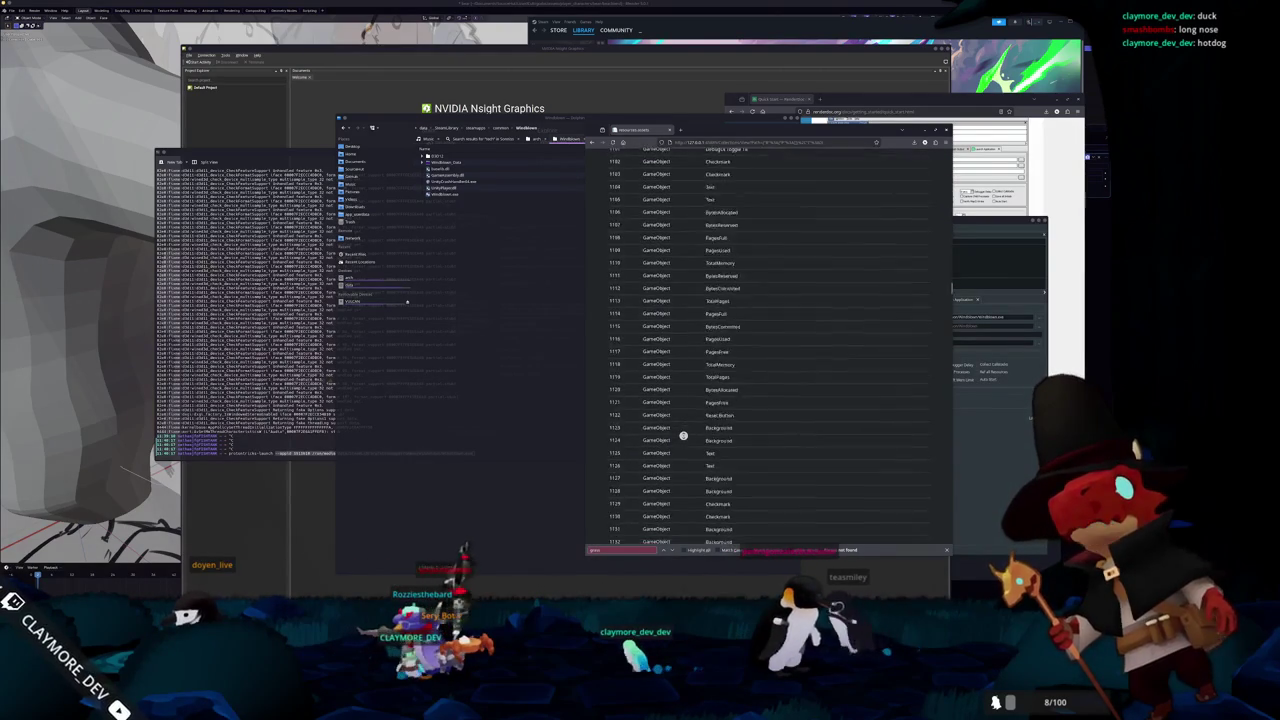
scroll(683, 435, down, 20)
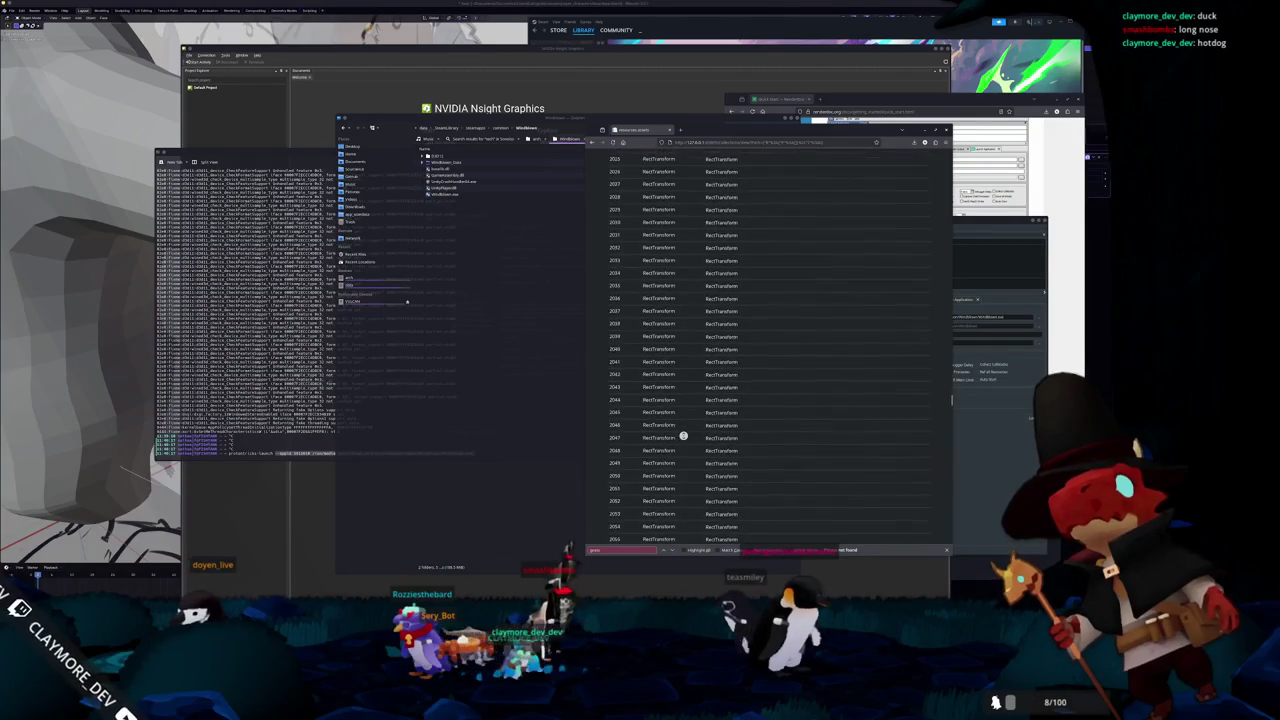
scroll(683, 435, down, 20)
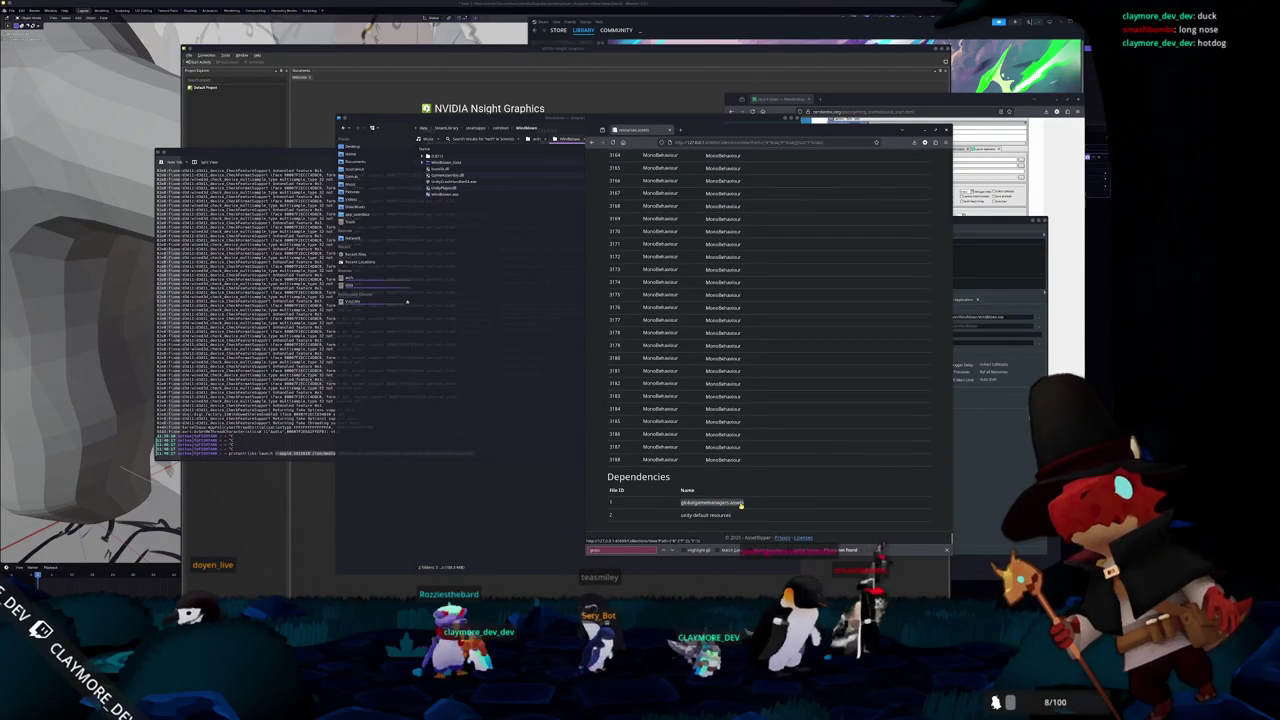
- Open globalgamemanagers.assets, search for 'ex', and open the DecoBoundsTree script in a new tab
click(741, 505)
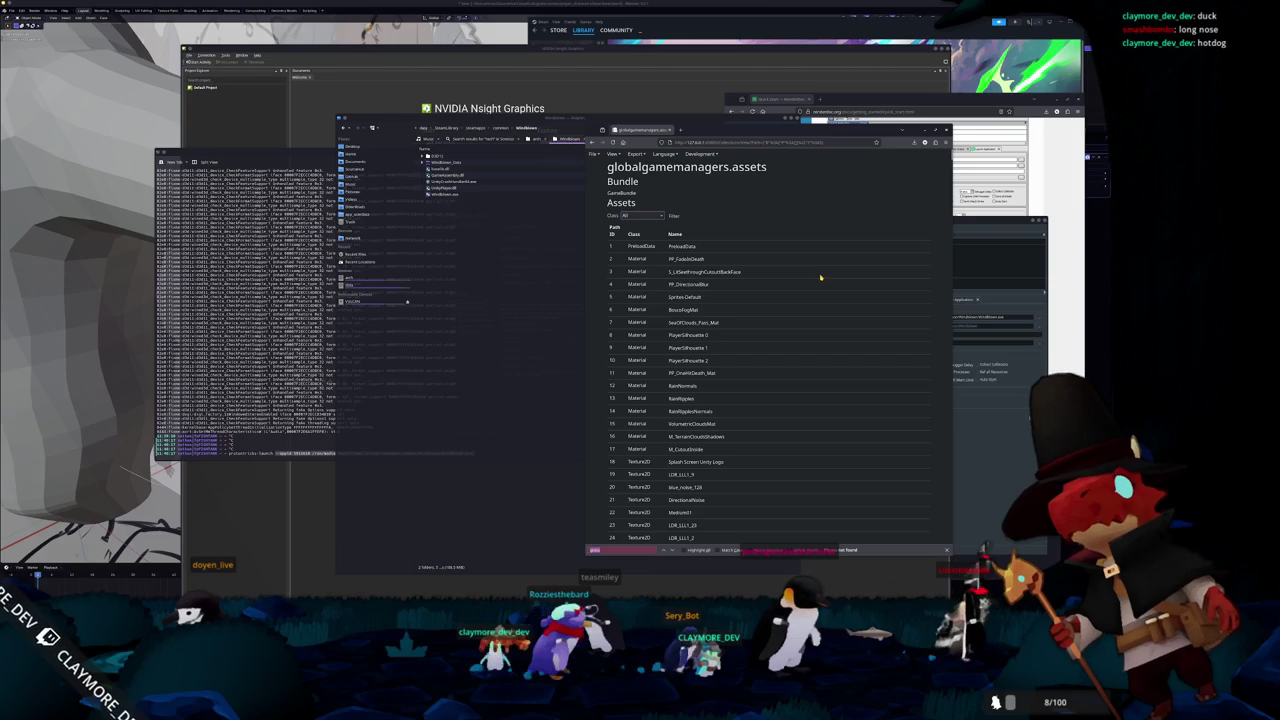
text(ex)
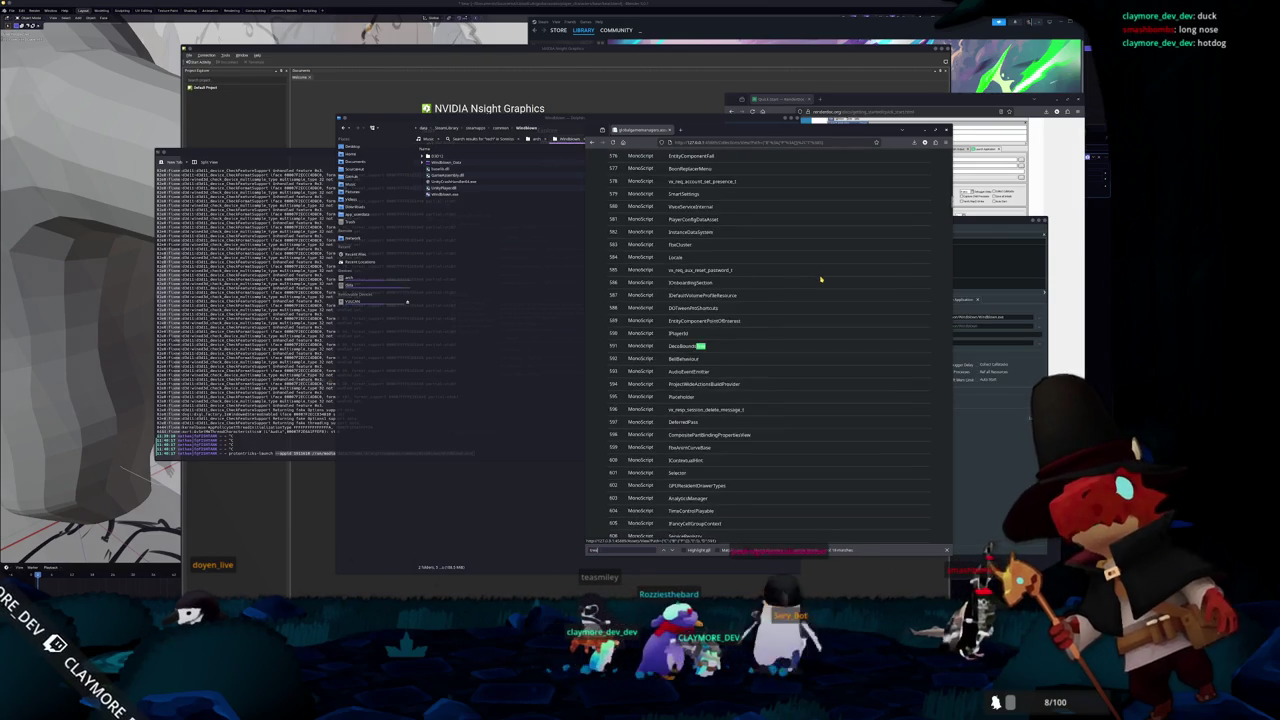
key(ctrl+Return)
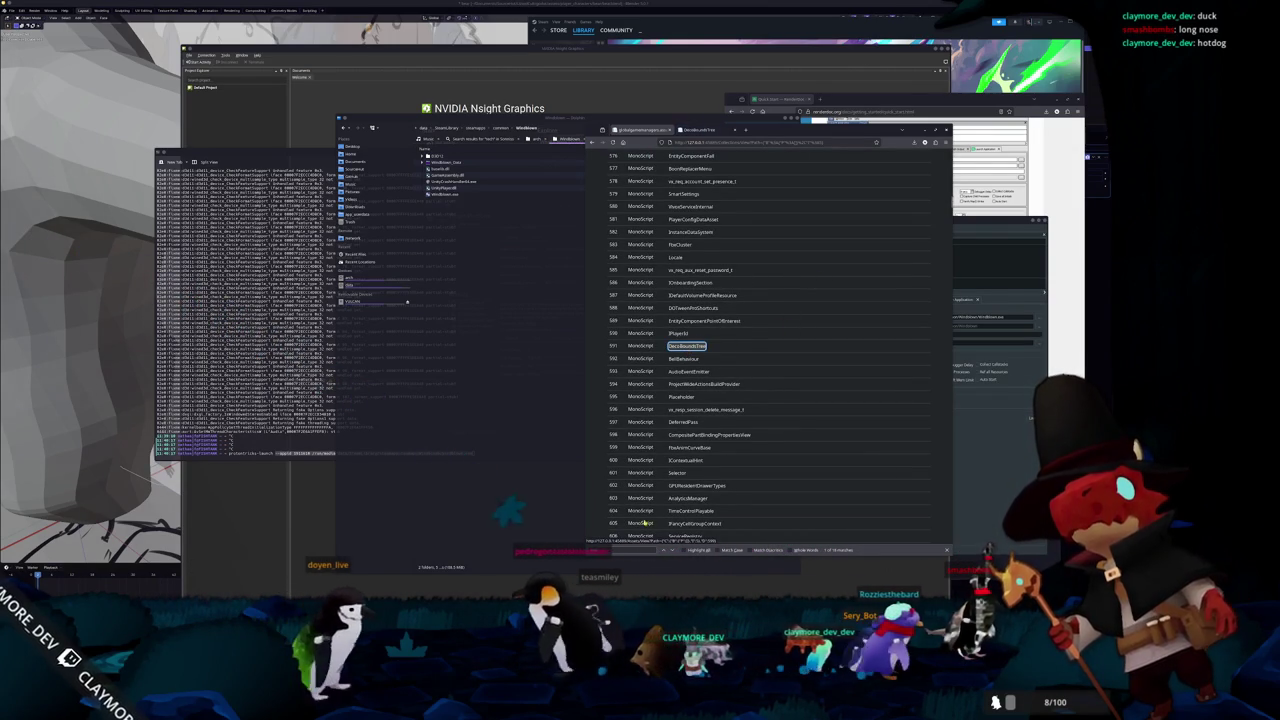
- Step through the search matches among the scripts, selecting the word ViewHelpers along the way
click(672, 551)
click(672, 551)
click(672, 551)
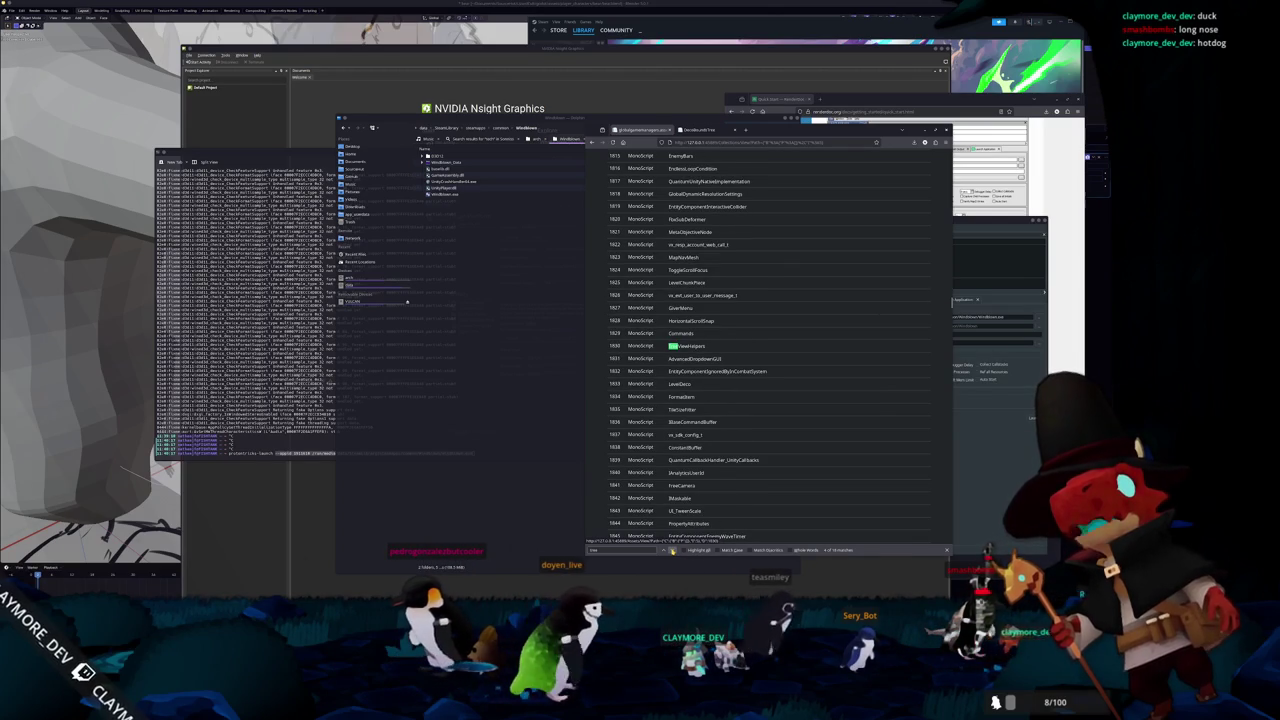
double_click(687, 346)
click(672, 551)
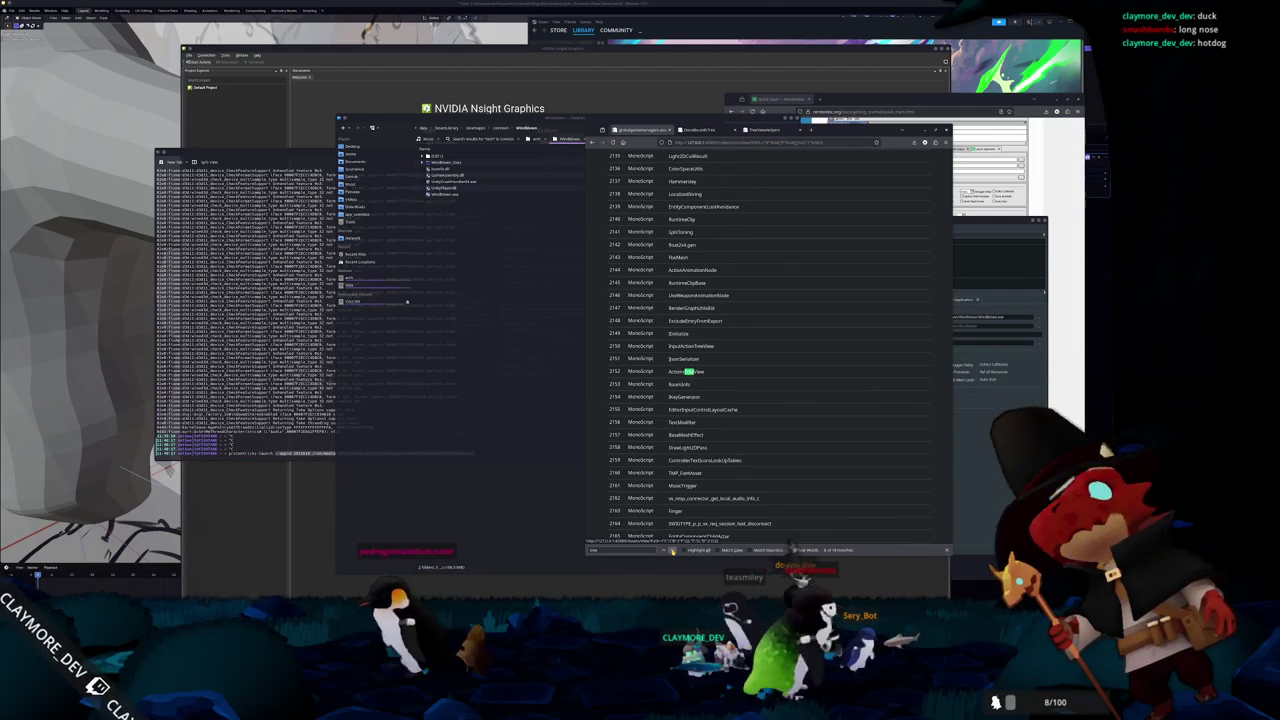
click(672, 551)
click(672, 551)
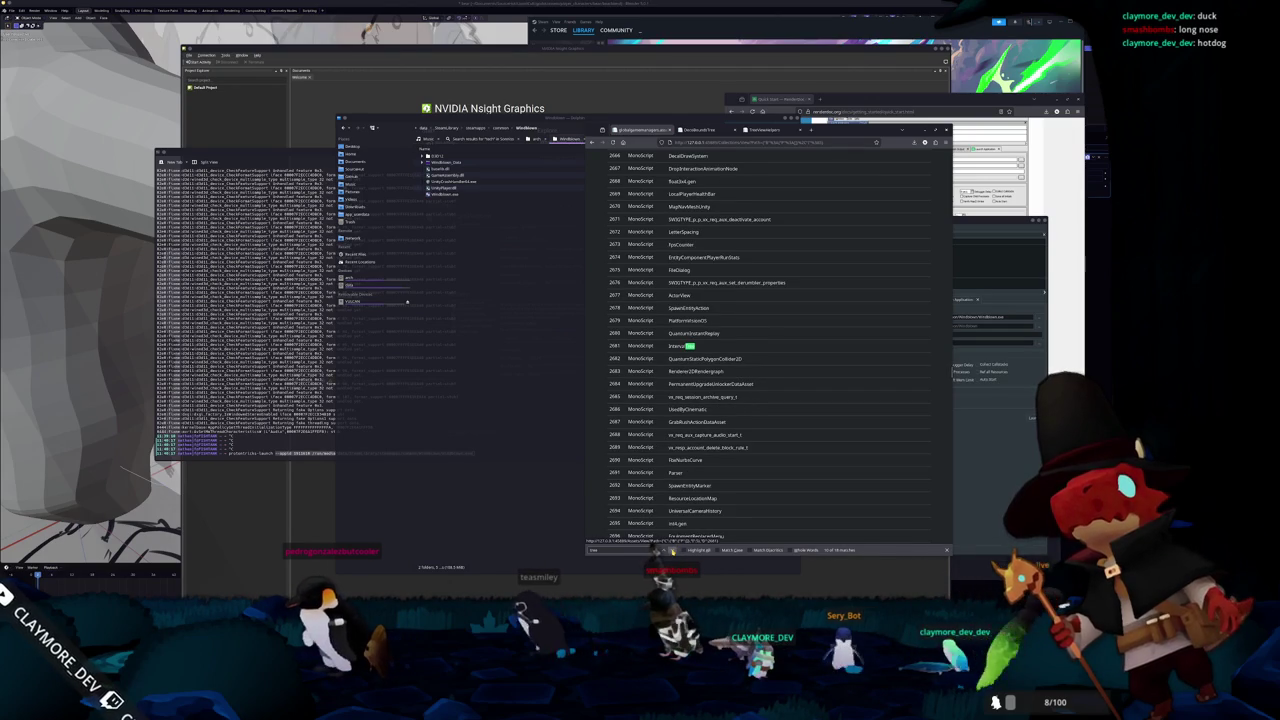
click(672, 551)
- Continue to the last search match and switch to the DecoBoundsTree details page
click(672, 551)
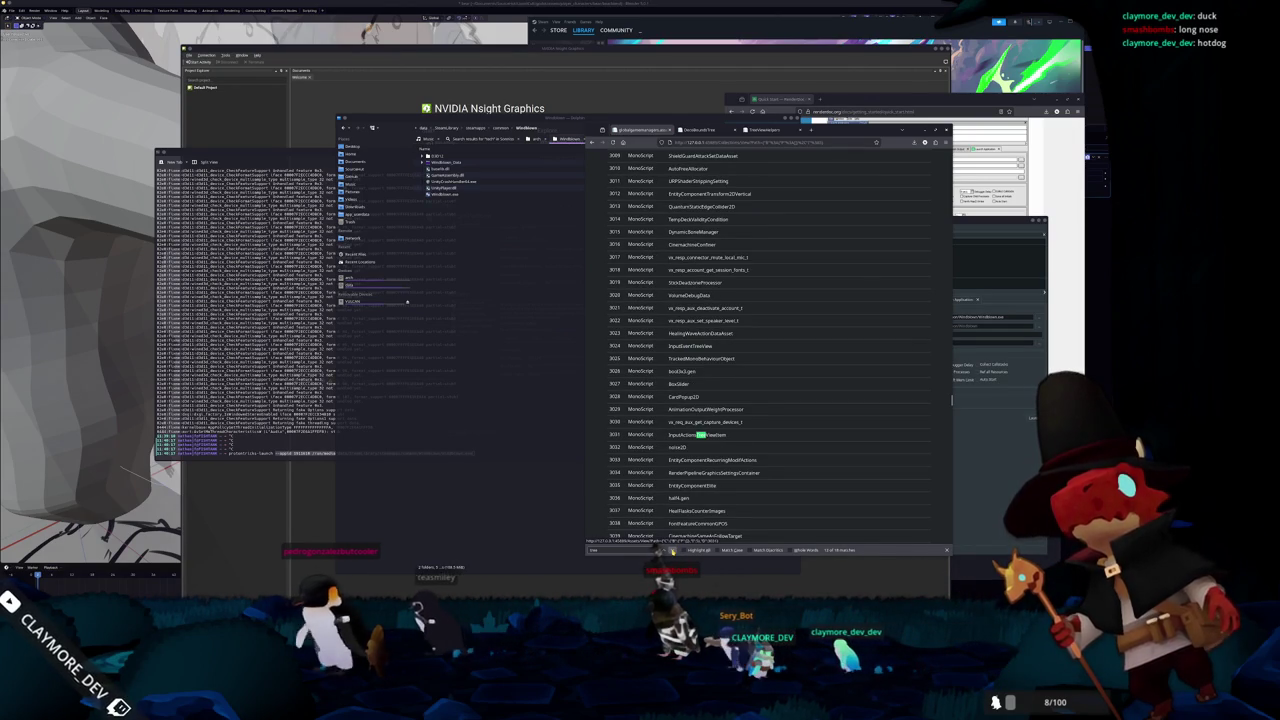
click(672, 551)
click(672, 551)
click(672, 551)
click(672, 551)
click(672, 551)
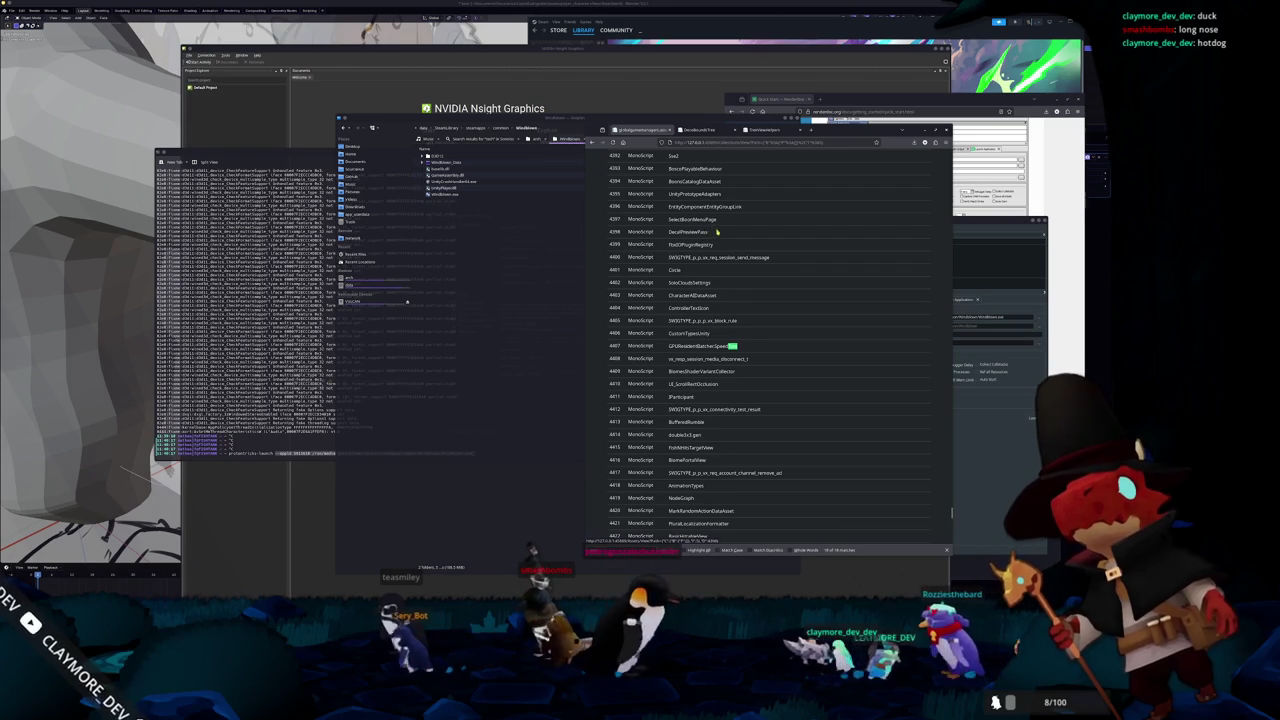
click(706, 130)
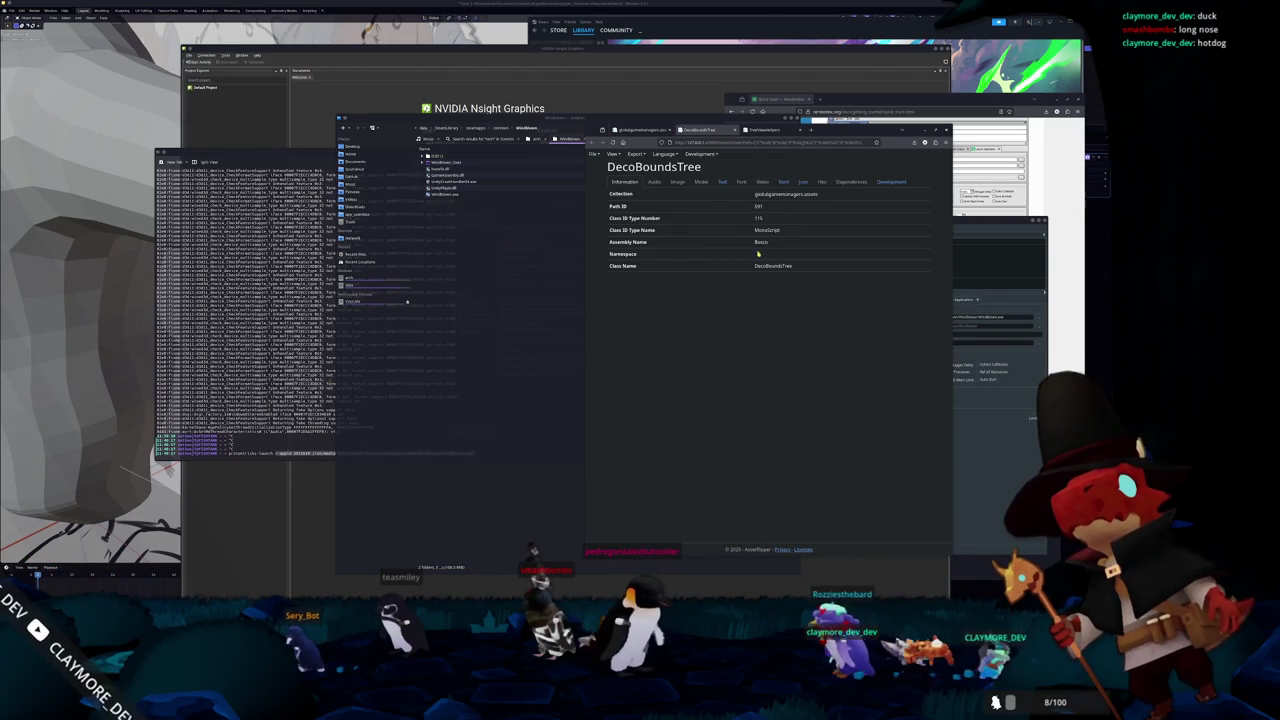
- Open the globalgamemanagers.assets collection listing and look over its class filter and File, Export, Development menus
click(771, 194)
click(641, 216)
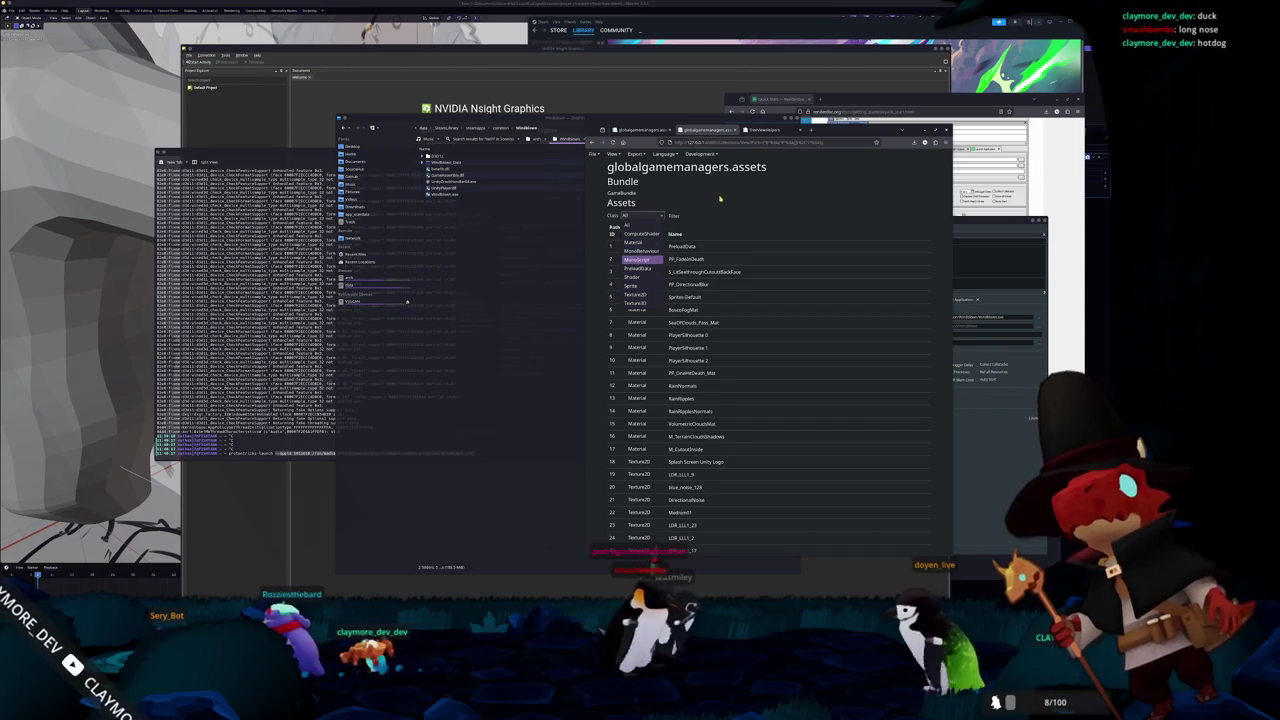
key(Escape)
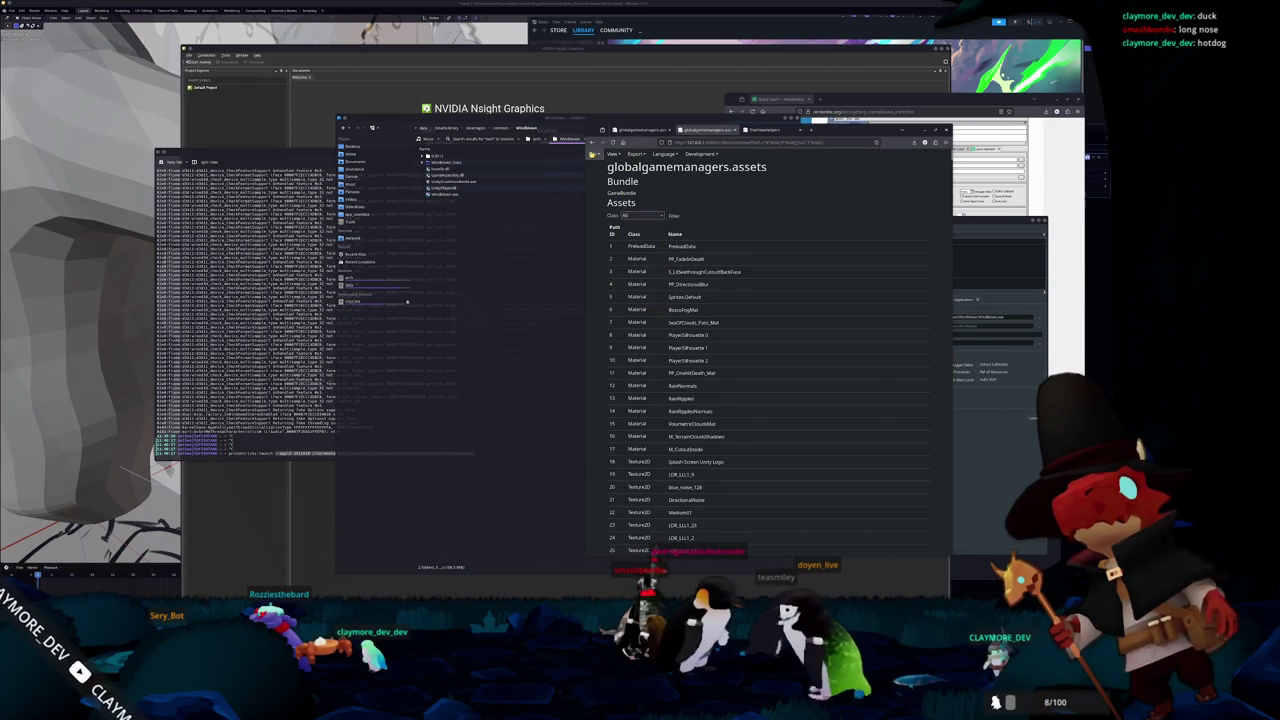
click(609, 156)
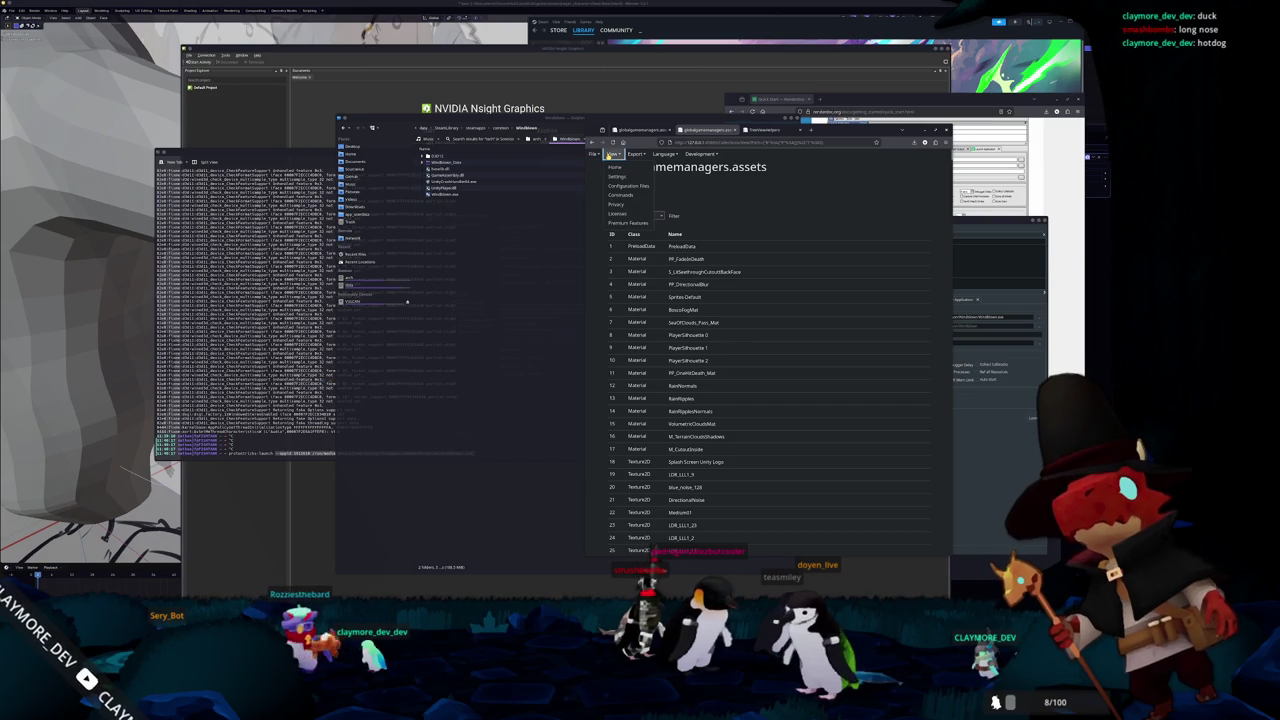
click(638, 155)
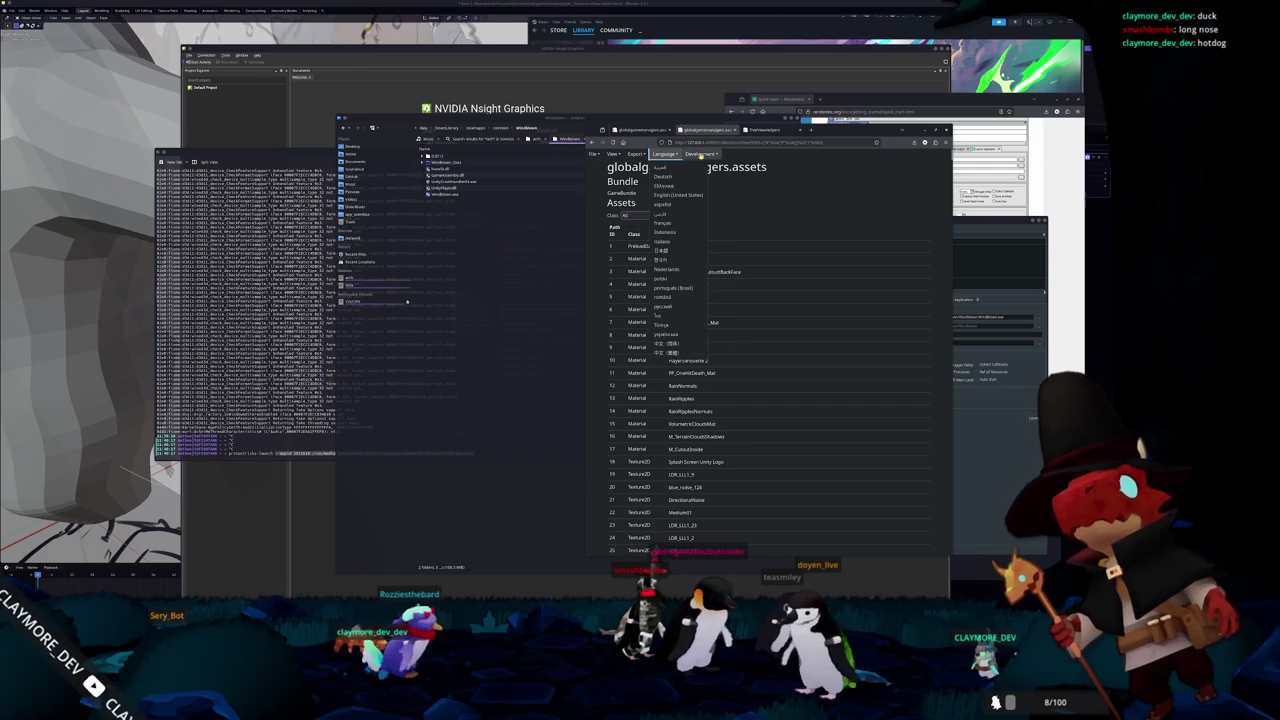
click(701, 155)
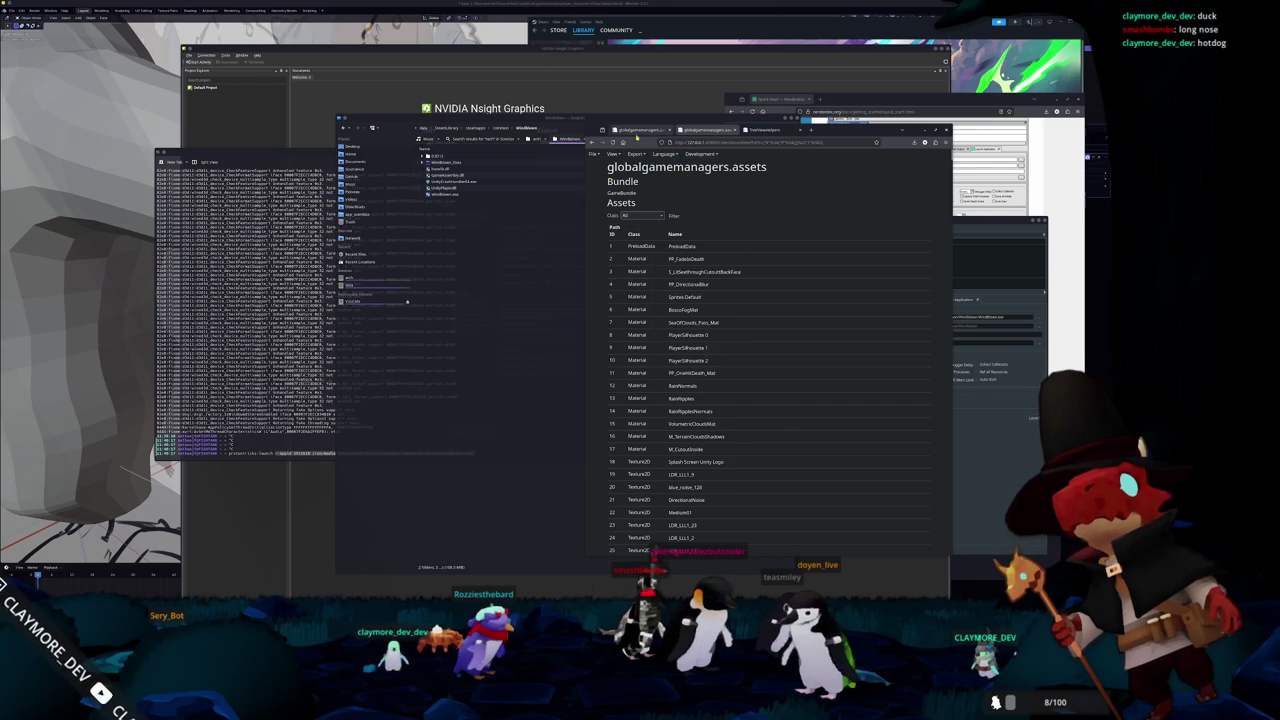
- Search the page for 'tree' and go back through history to the earlier scene asset listing
key(ctrl+f)
text(tree)
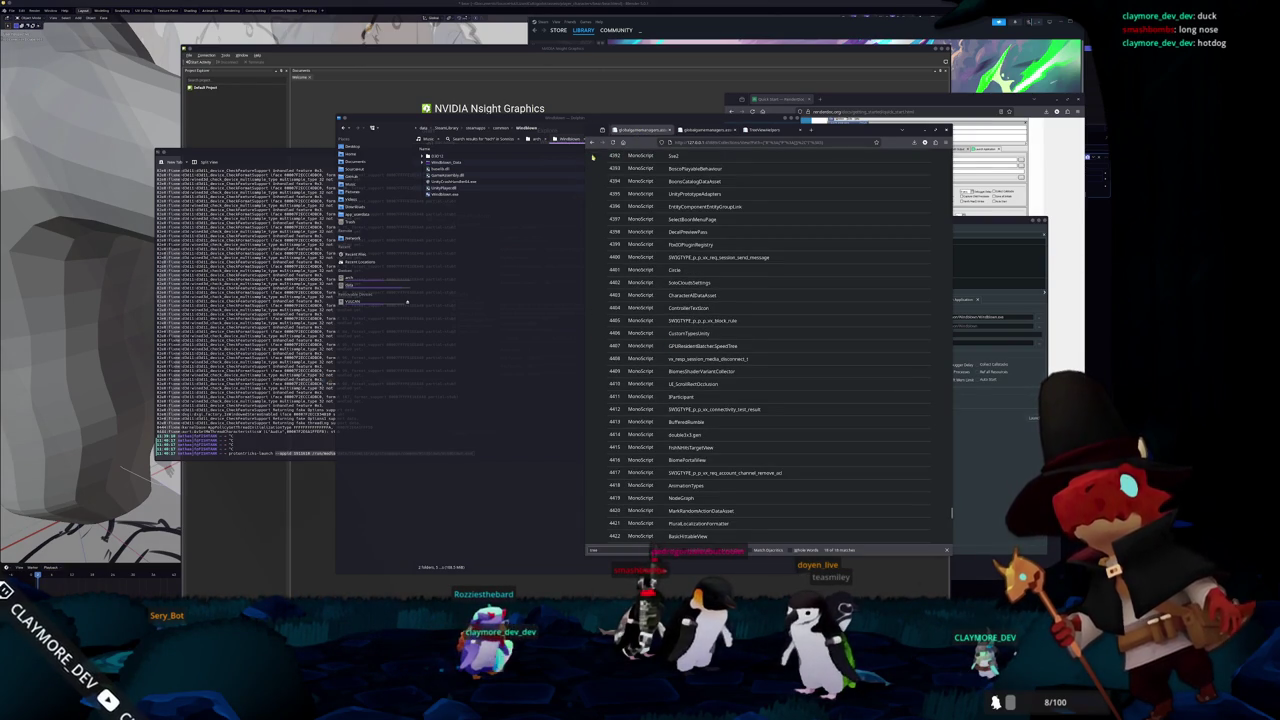
click(591, 143)
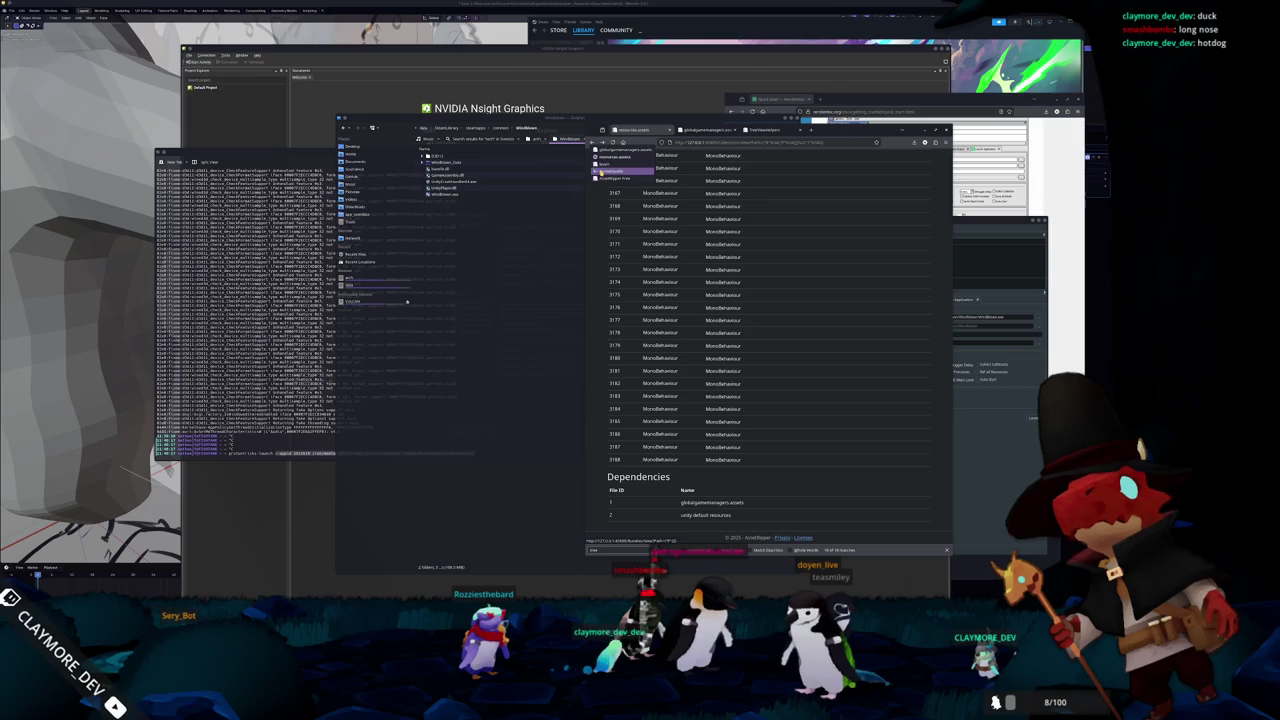
click(597, 270)
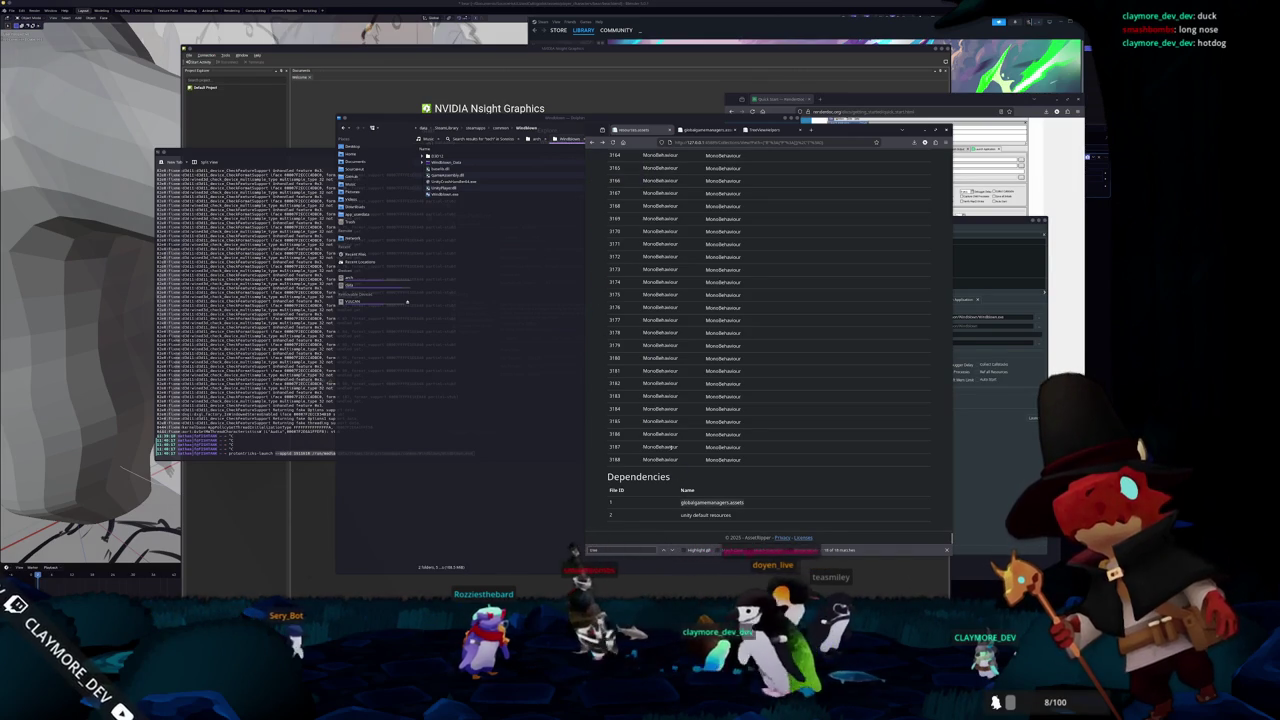
key(Return)
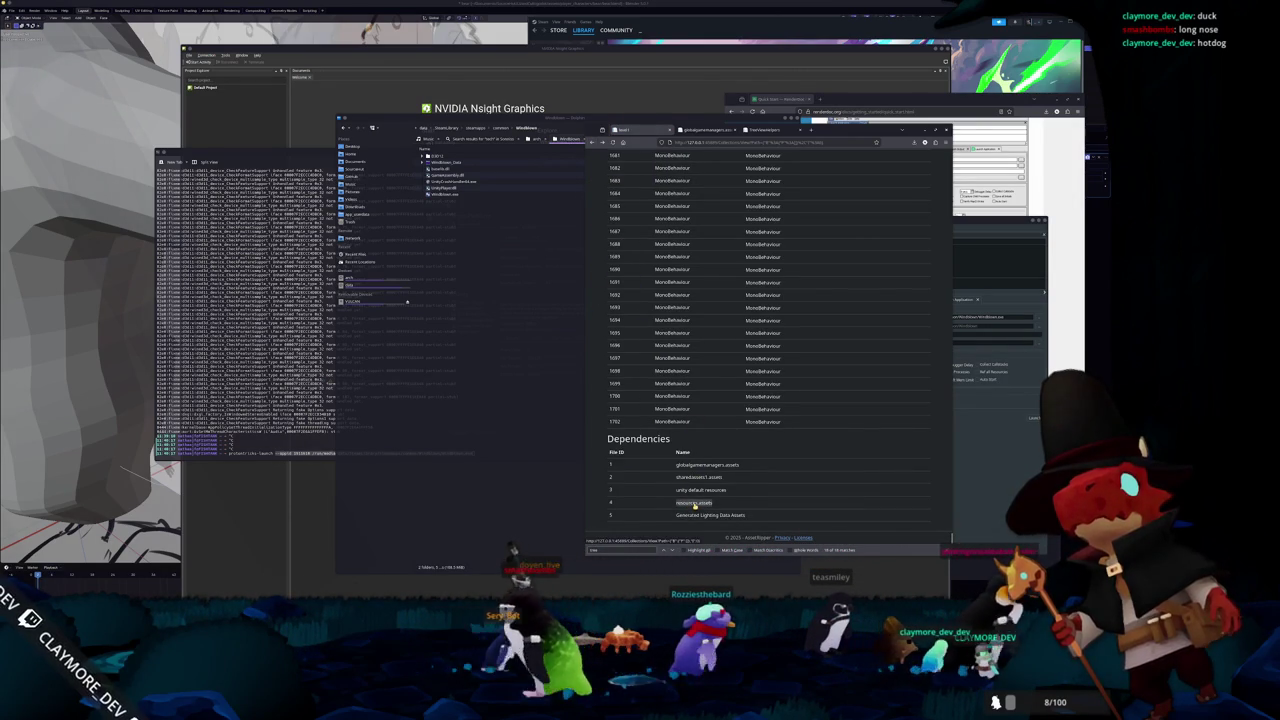
- Open resources.assets and filter its asset list to show only Mesh assets
click(694, 503)
click(632, 215)
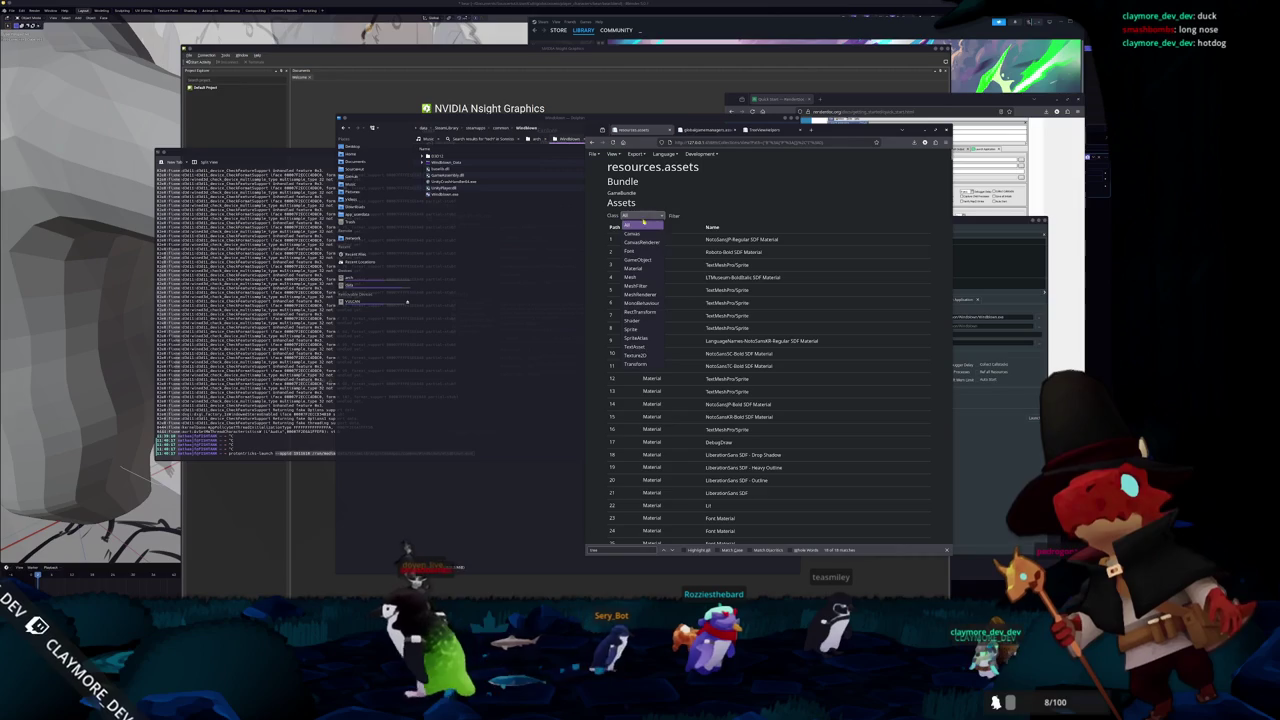
click(636, 279)
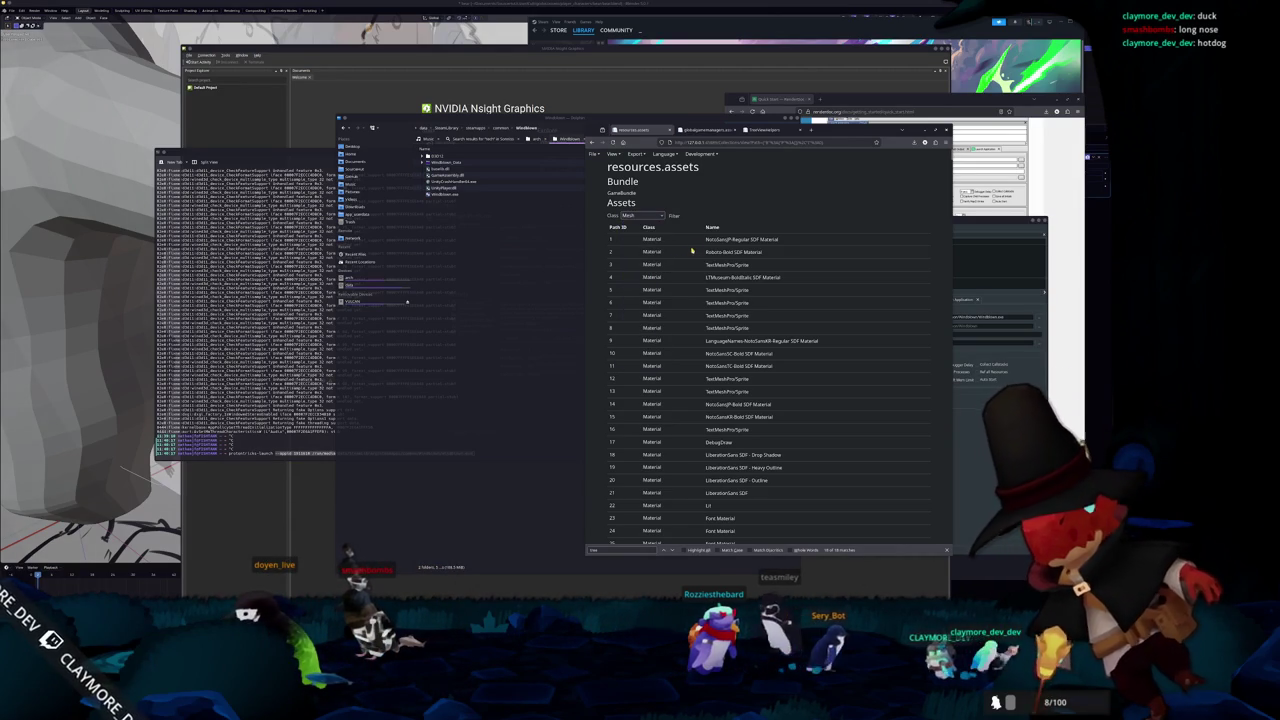
click(673, 216)
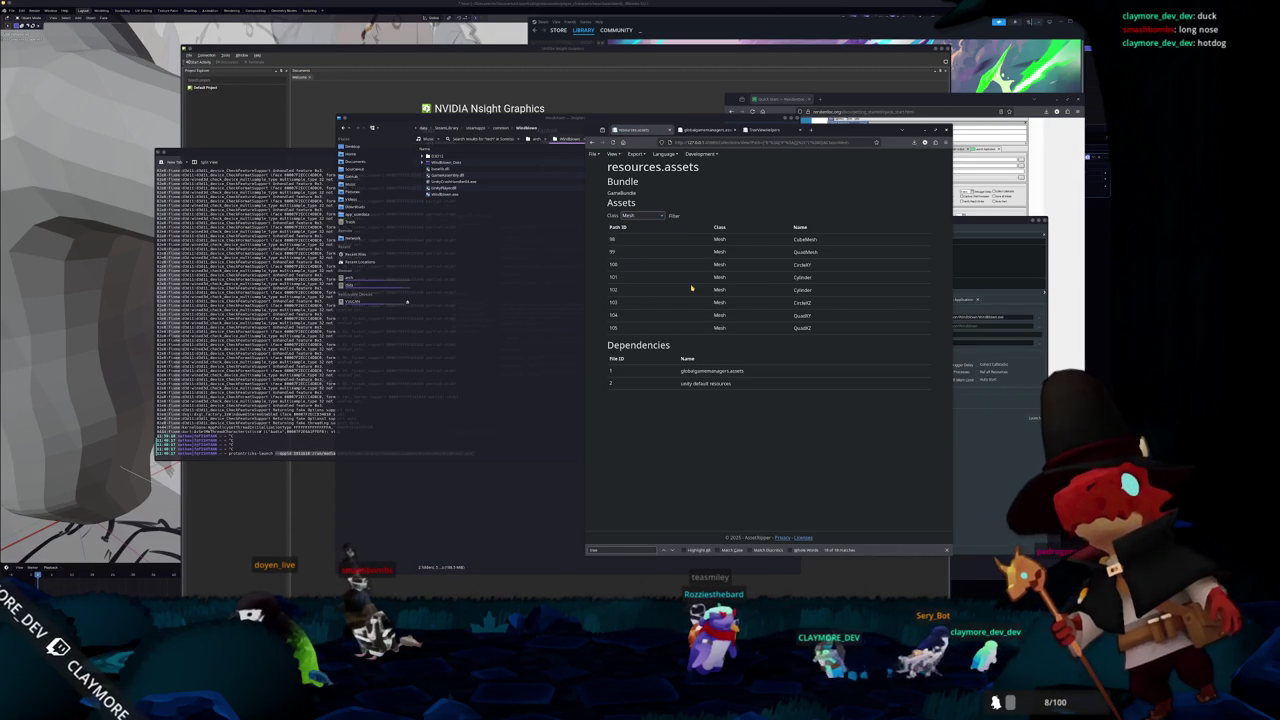
- Set the class filter back to All to list every asset class again
click(643, 217)
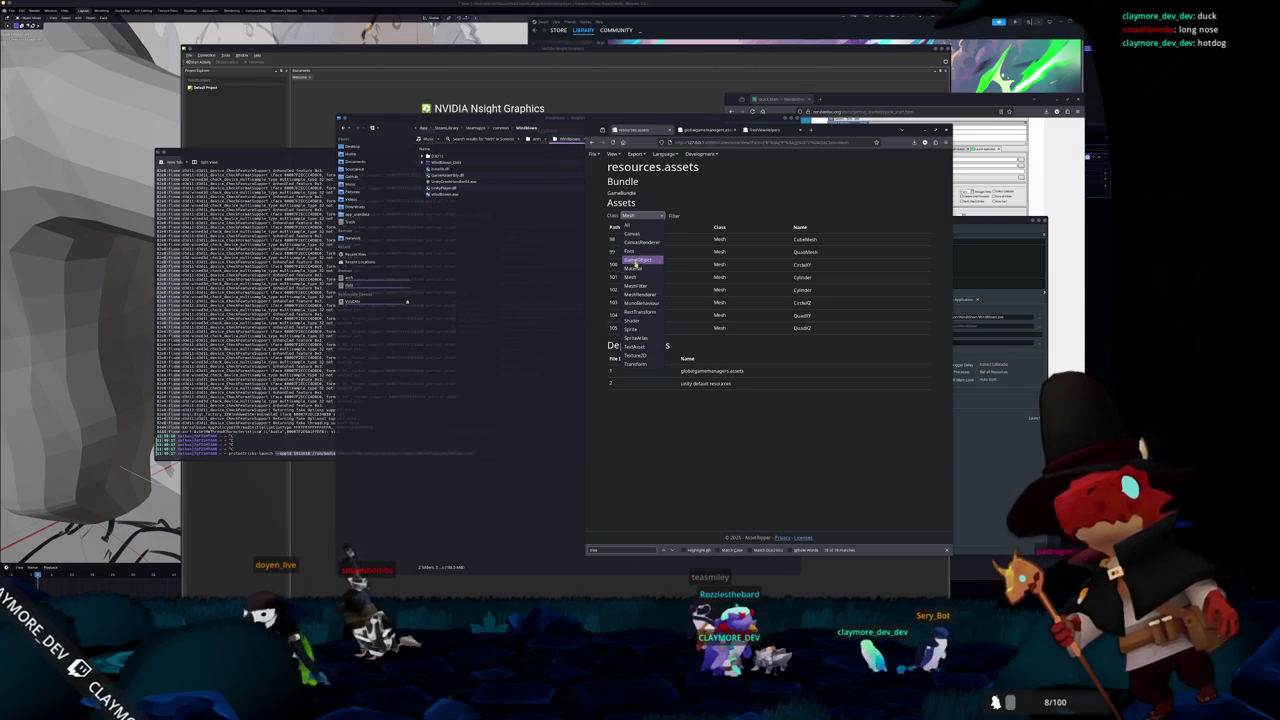
click(632, 225)
click(673, 216)
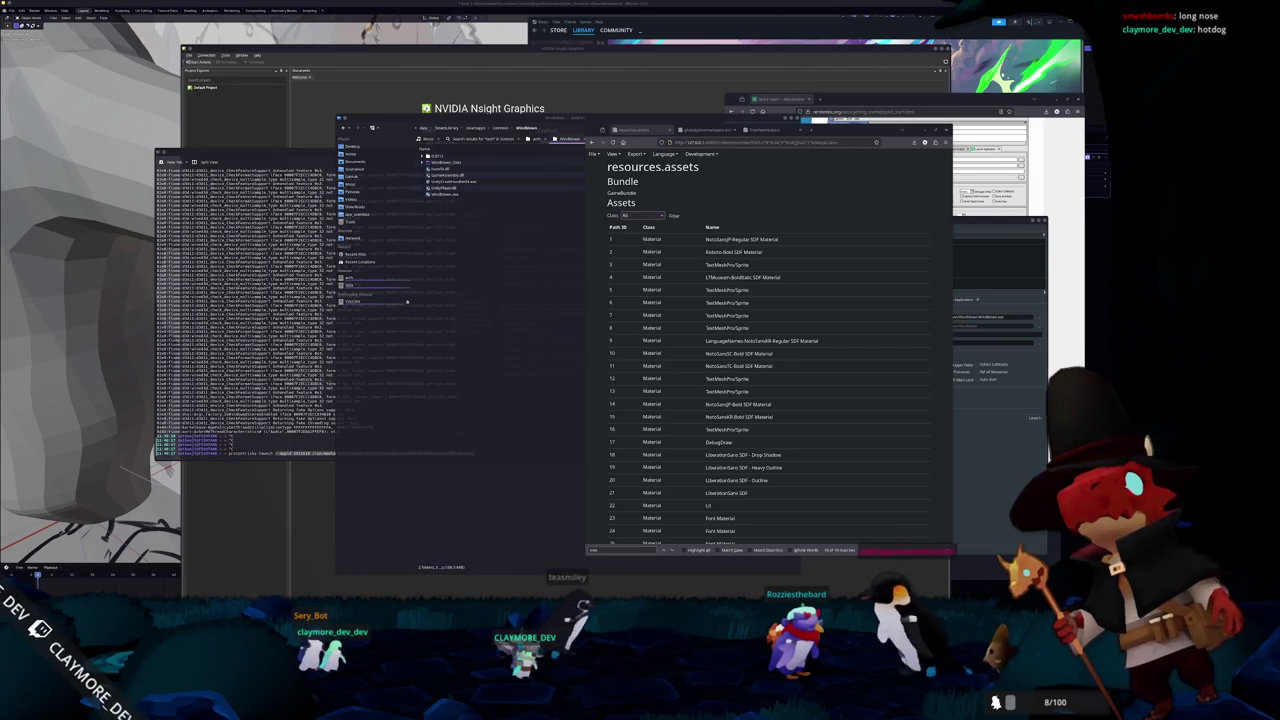
key(alt+Tab)
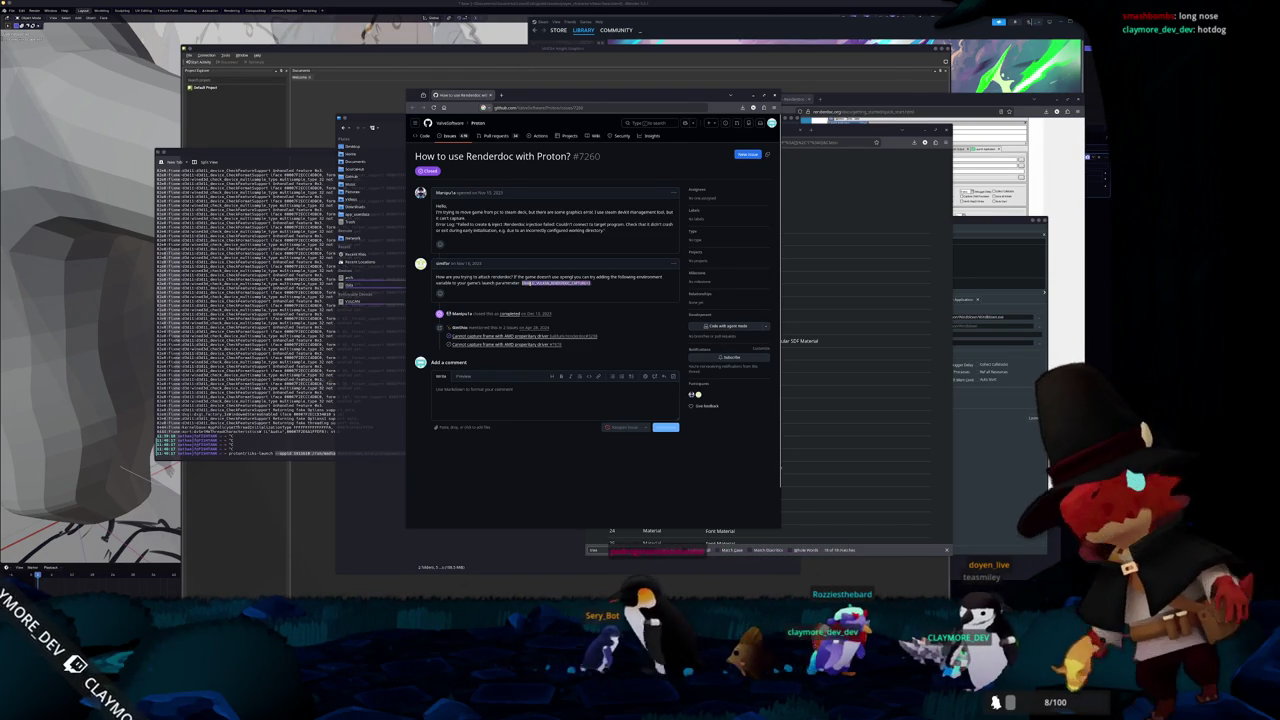
- Copy the suggested launch-parameter text from the 'How to use Renderdoc with Proton?' issue
right_click(530, 284)
click(545, 290)
click(522, 292)
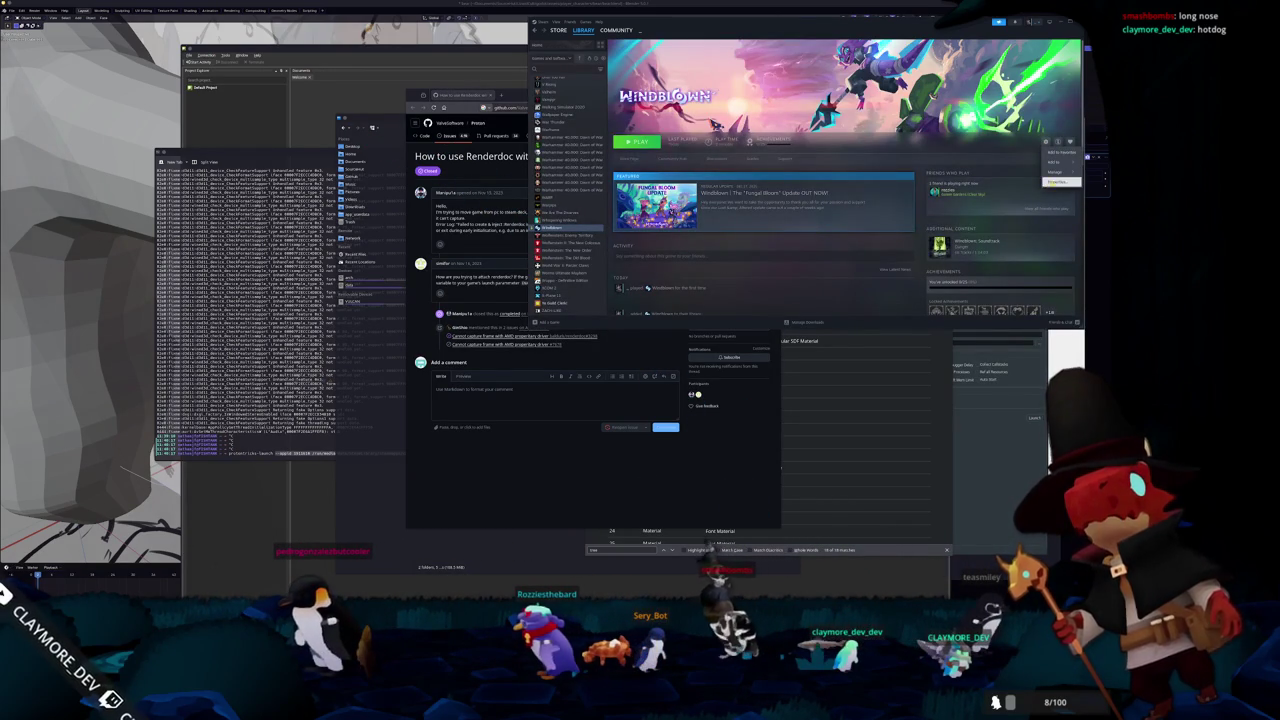
- Check Windblown's launch options in its Steam Properties, then close the dialog
click(771, 172)
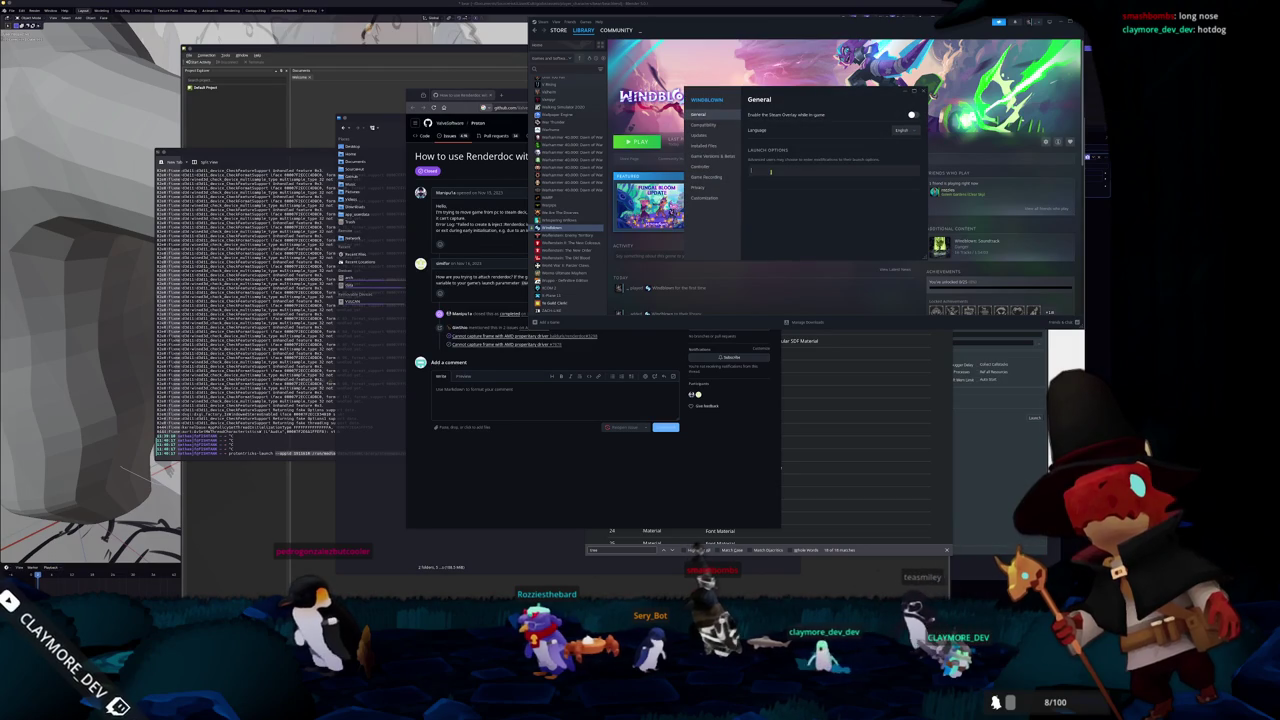
click(924, 91)
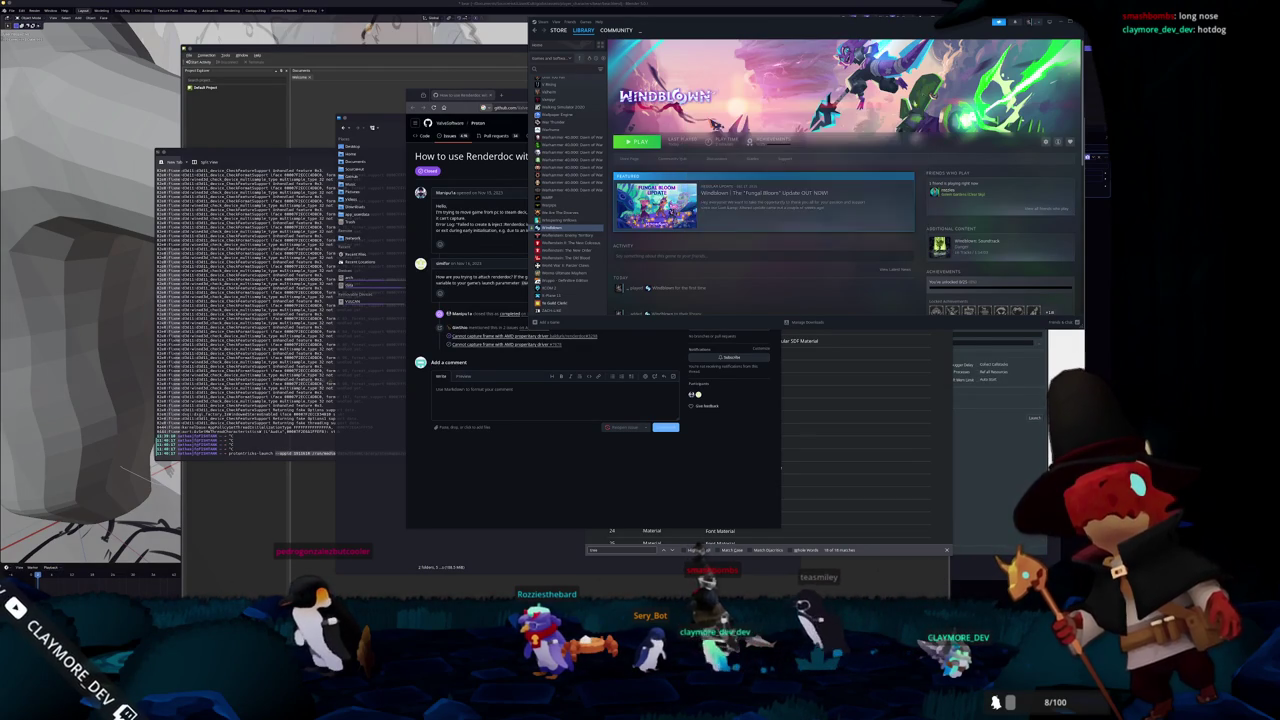
click(697, 550)
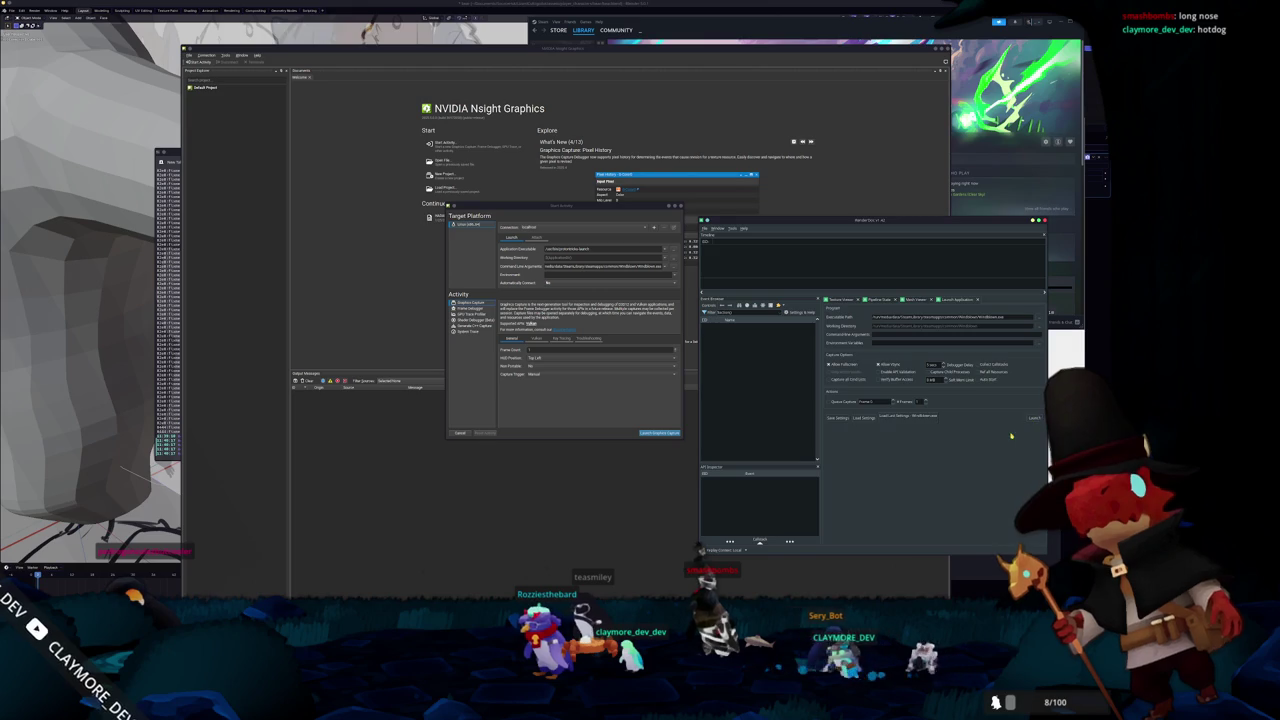
- Reload RenderDoc's saved launch settings file and launch the game under capture
click(935, 416)
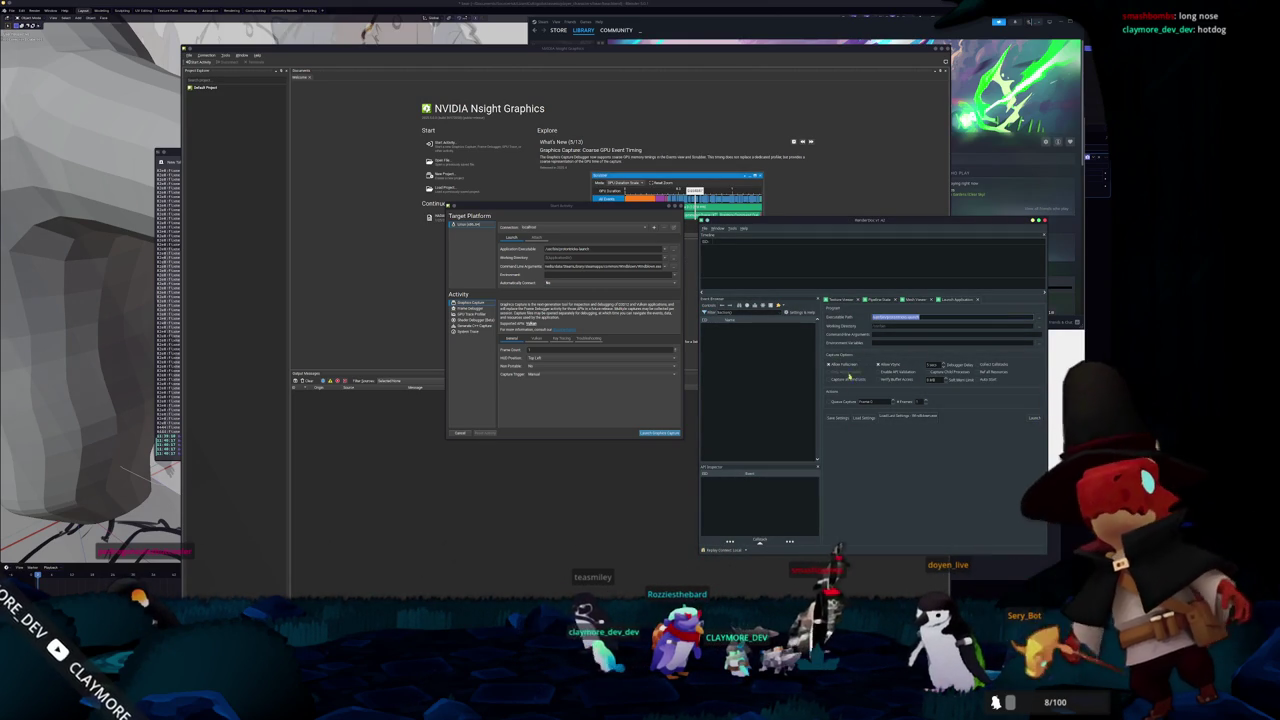
click(861, 418)
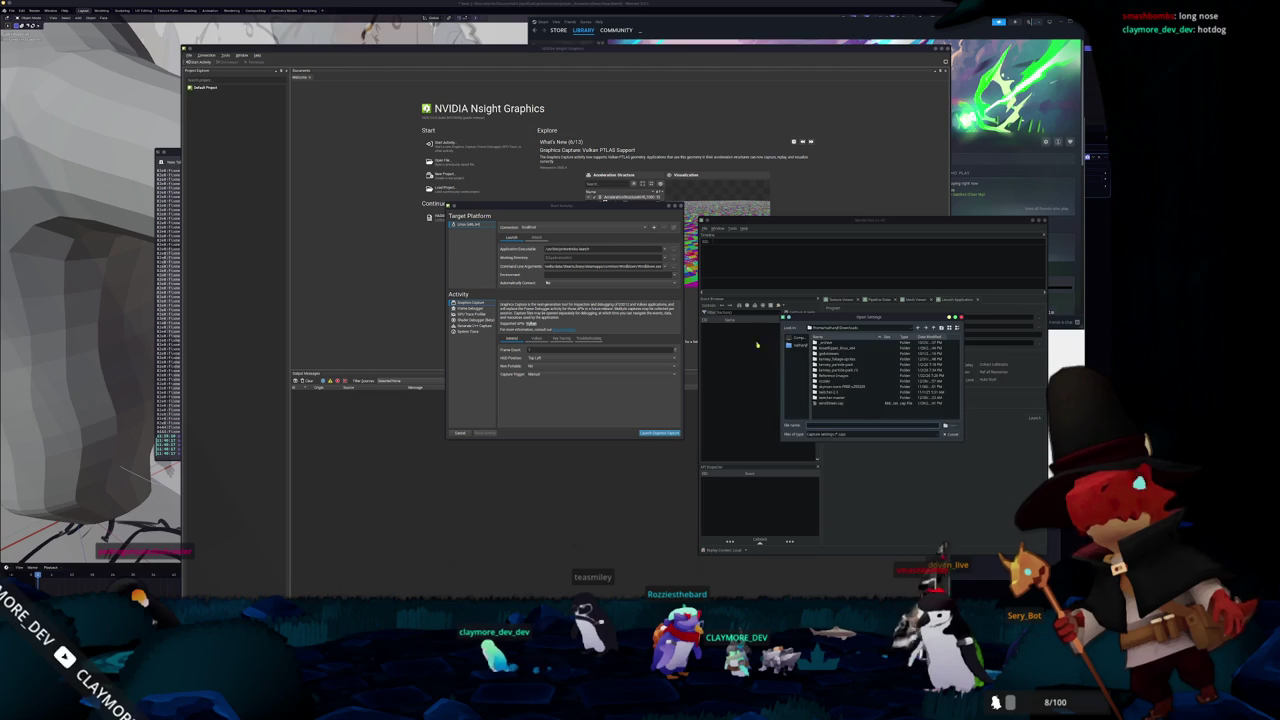
double_click(831, 404)
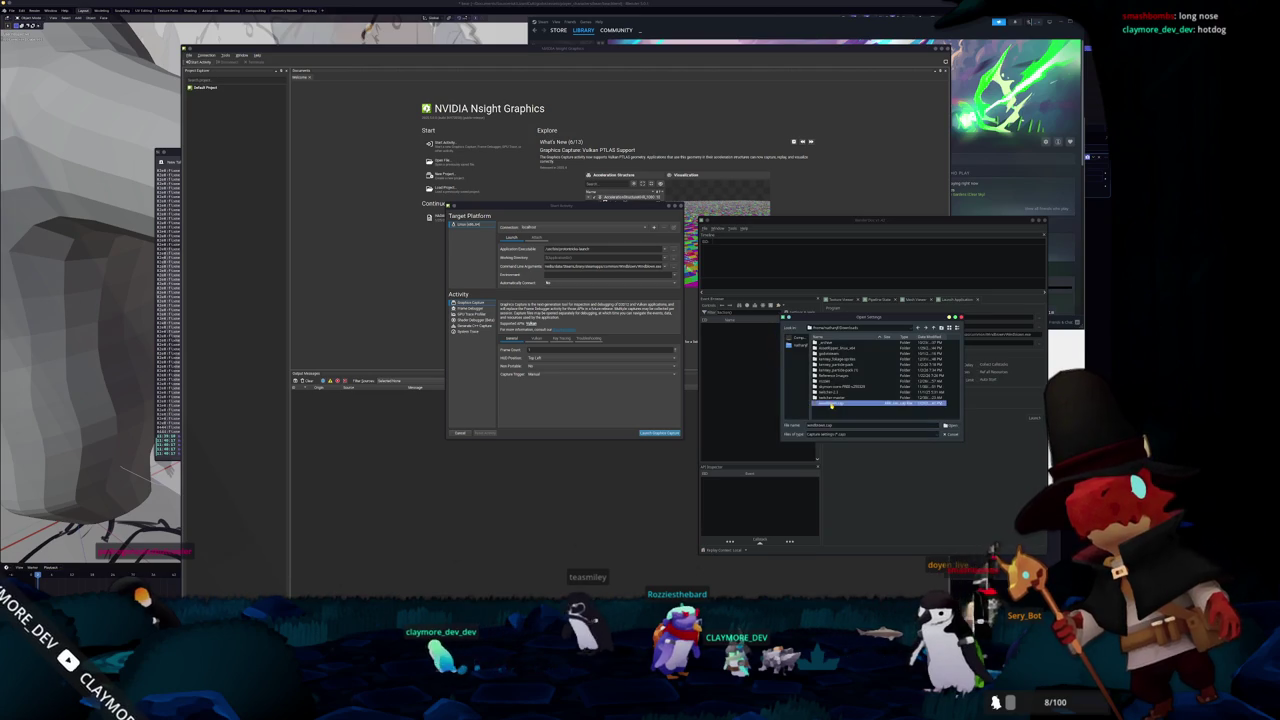
click(1033, 420)
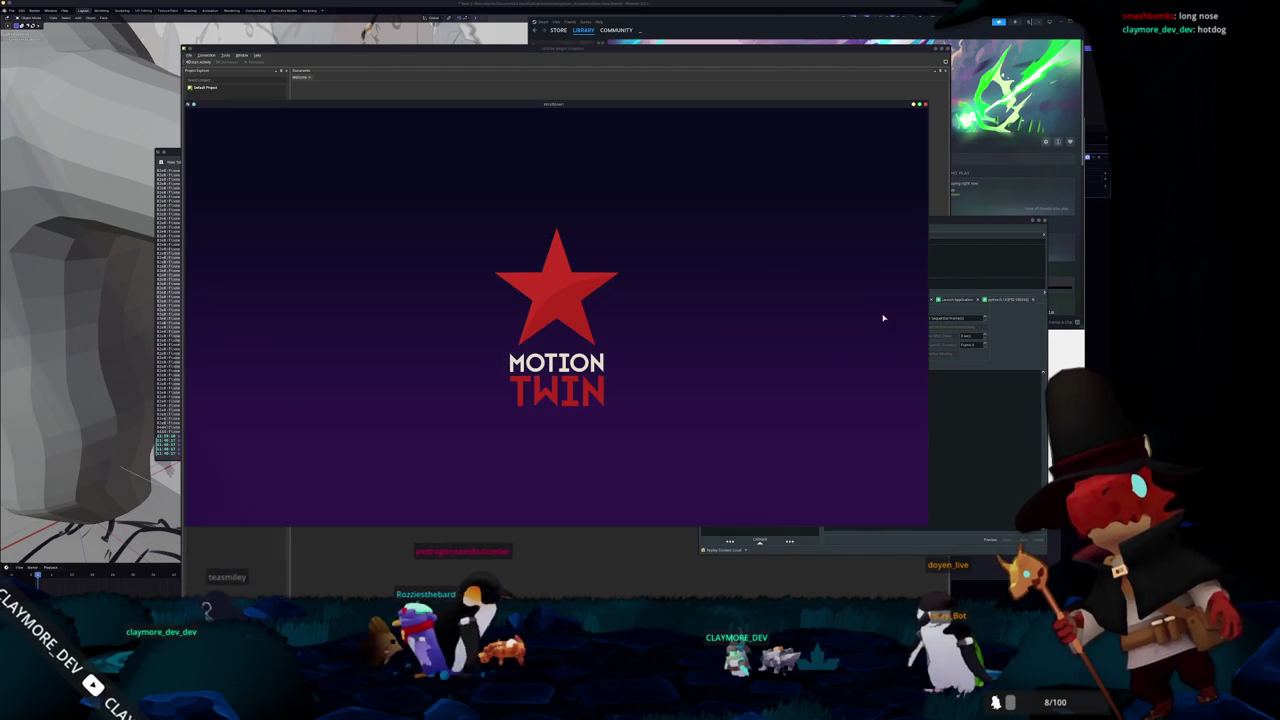
- Move the Windblown window left and accept the early-access welcome to reach the title menu
drag(866, 109, 686, 94)
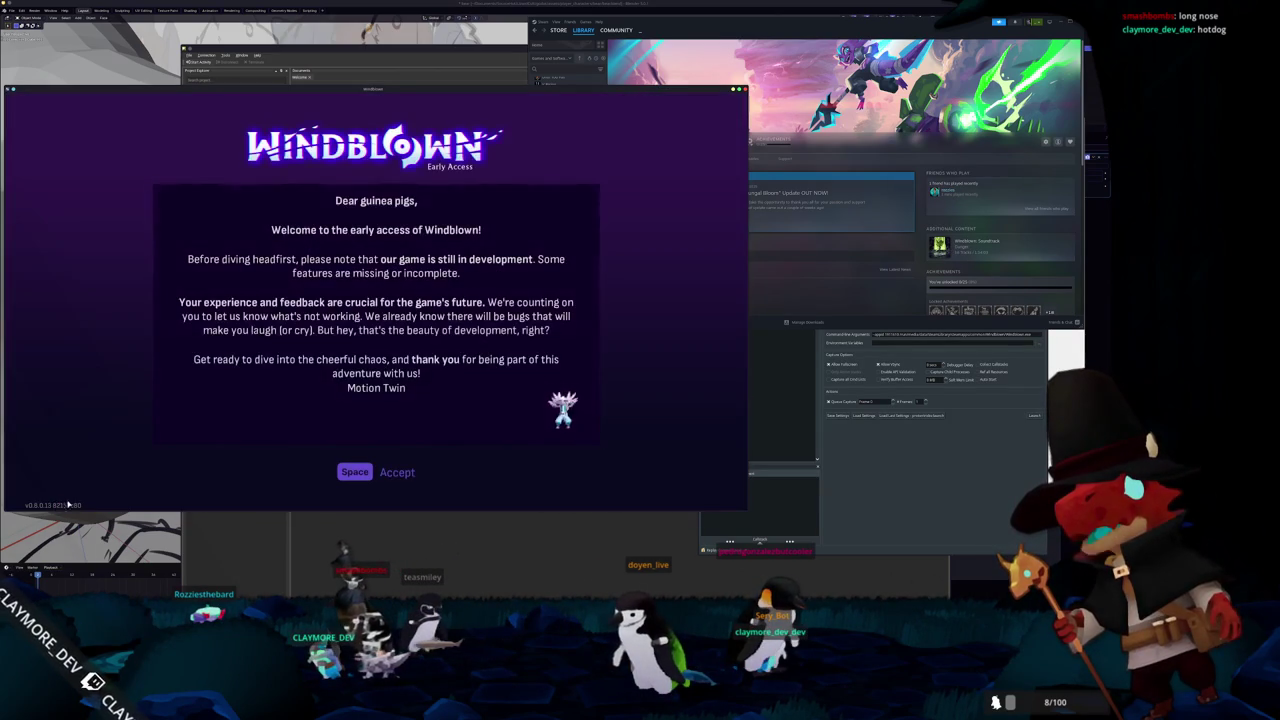
click(383, 481)
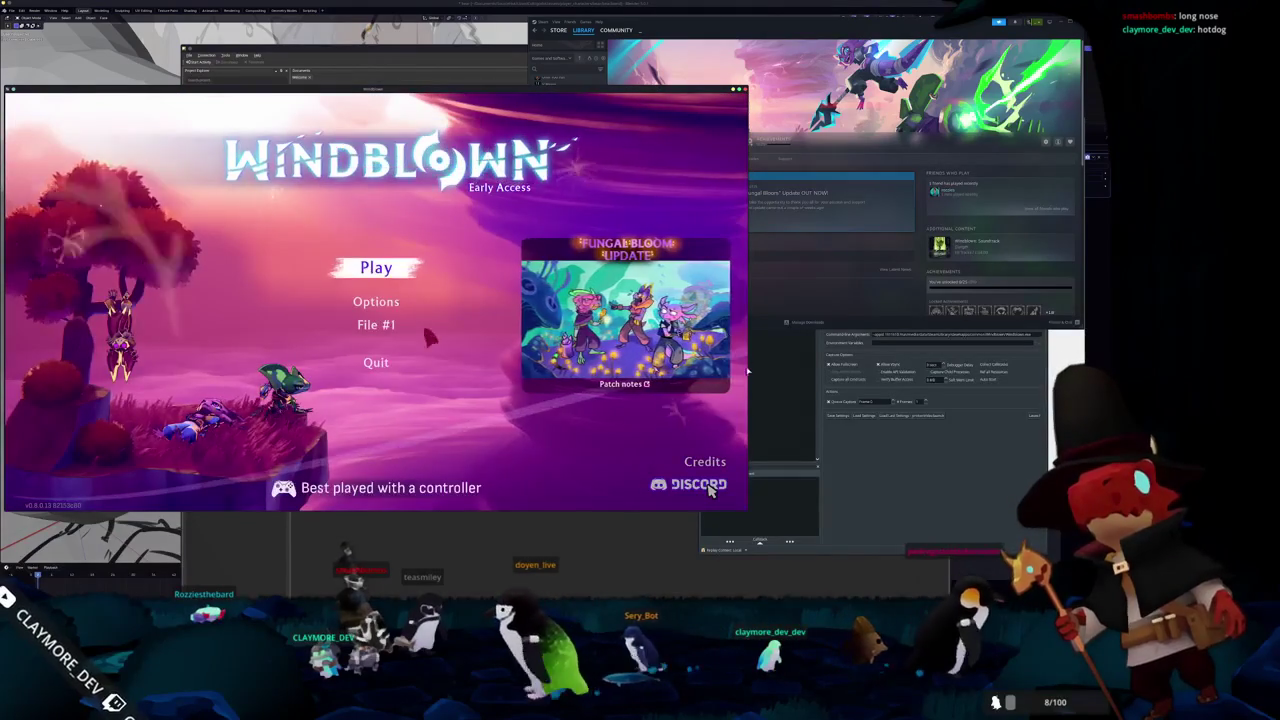
key(super)
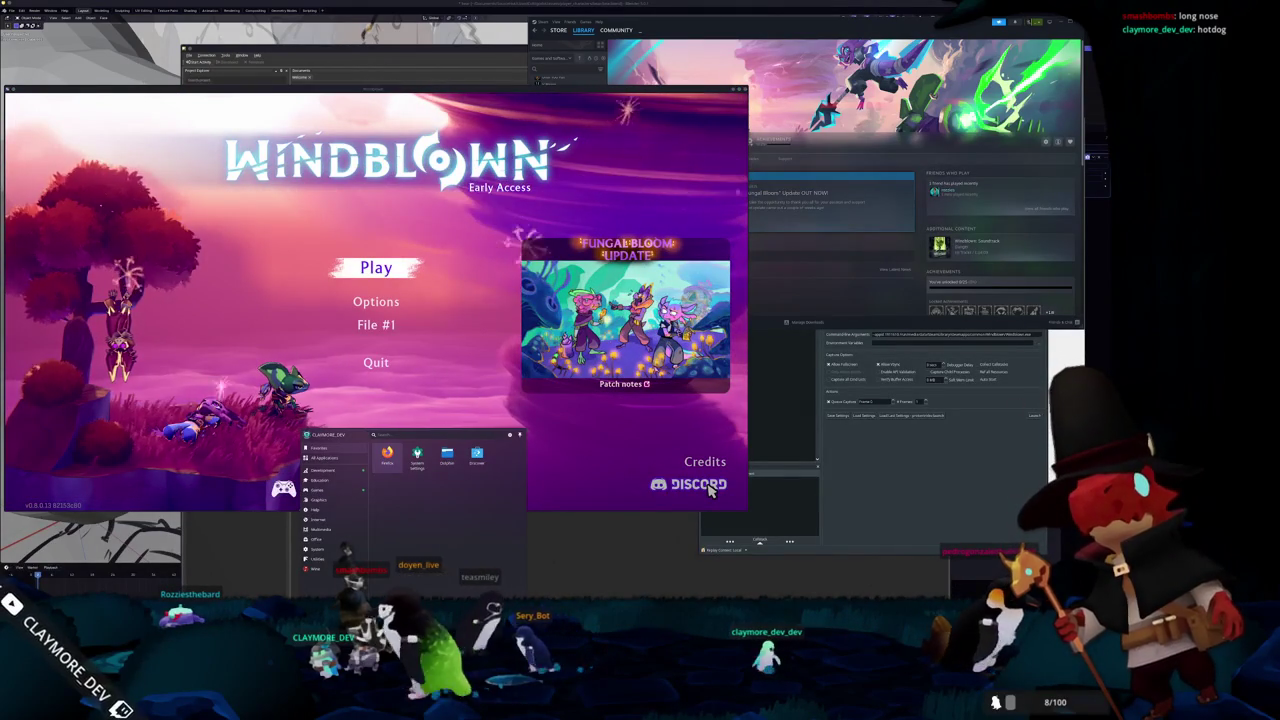
key(Escape)
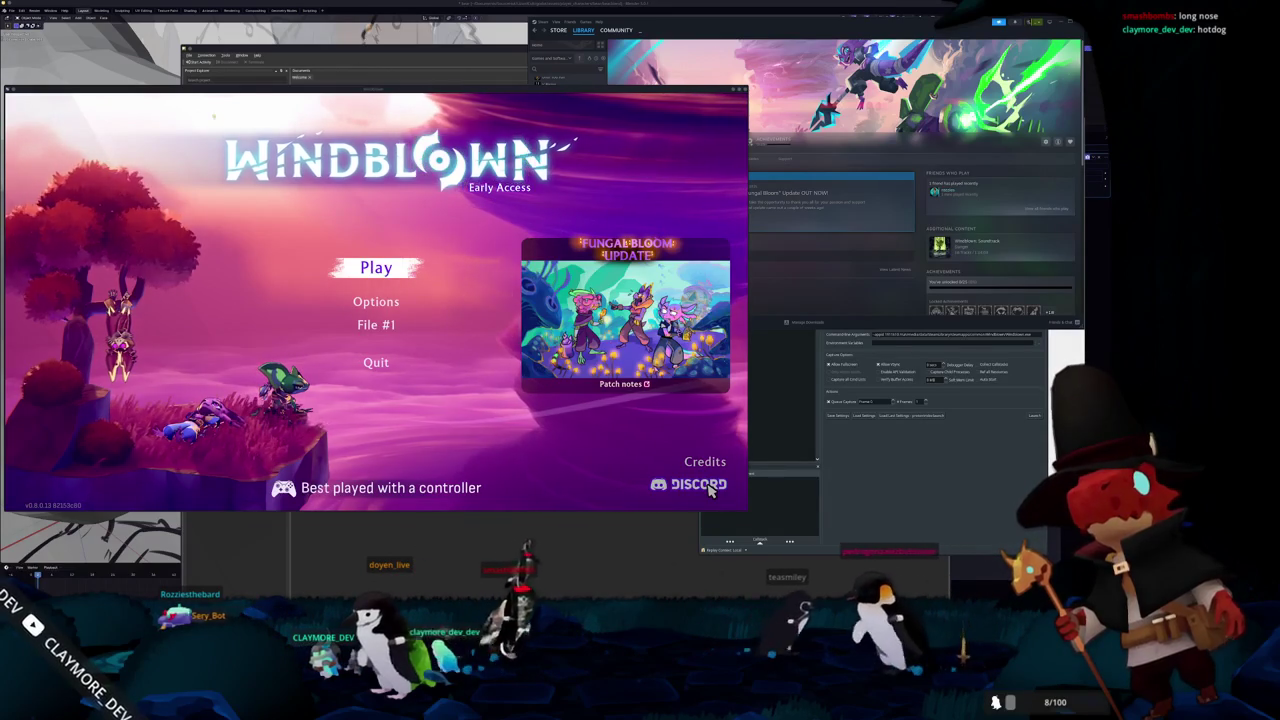
key(alt+Tab)
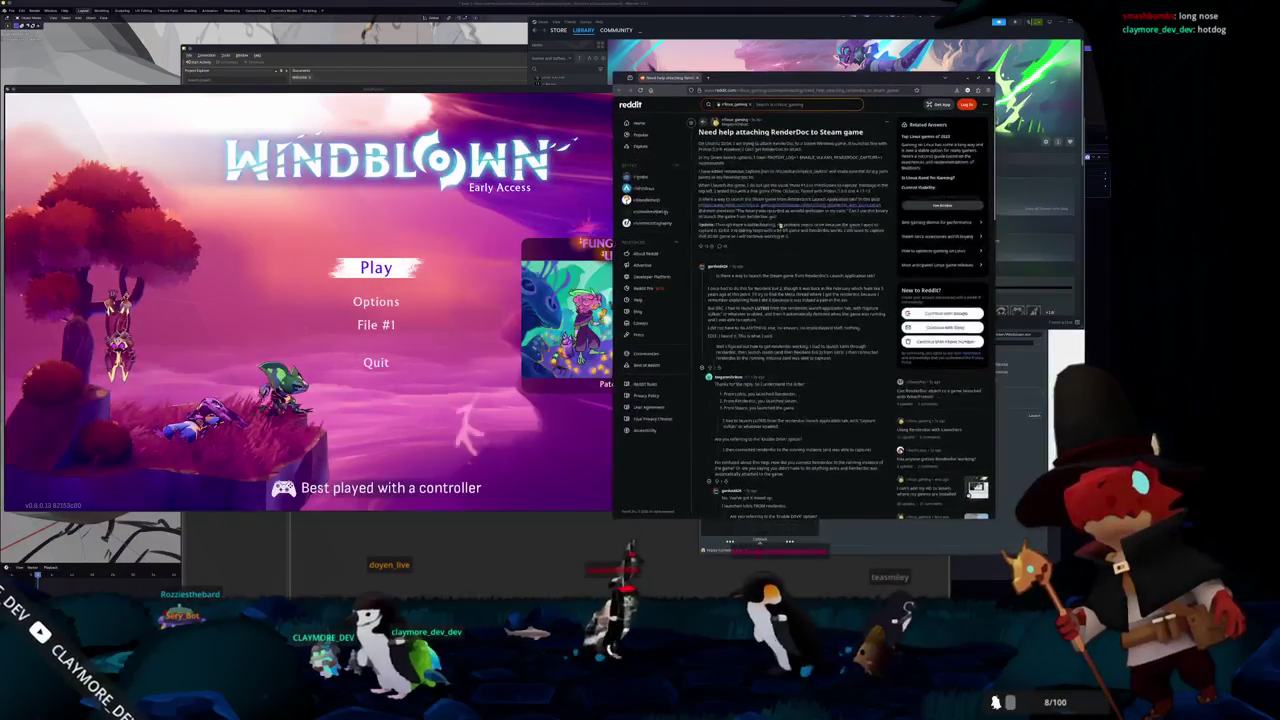
- Zoom and widen the Reddit page, then read through the comments on attaching RenderDoc to Steam games
key(ctrl+plus)
key(ctrl+plus)
drag(613, 268, 463, 275)
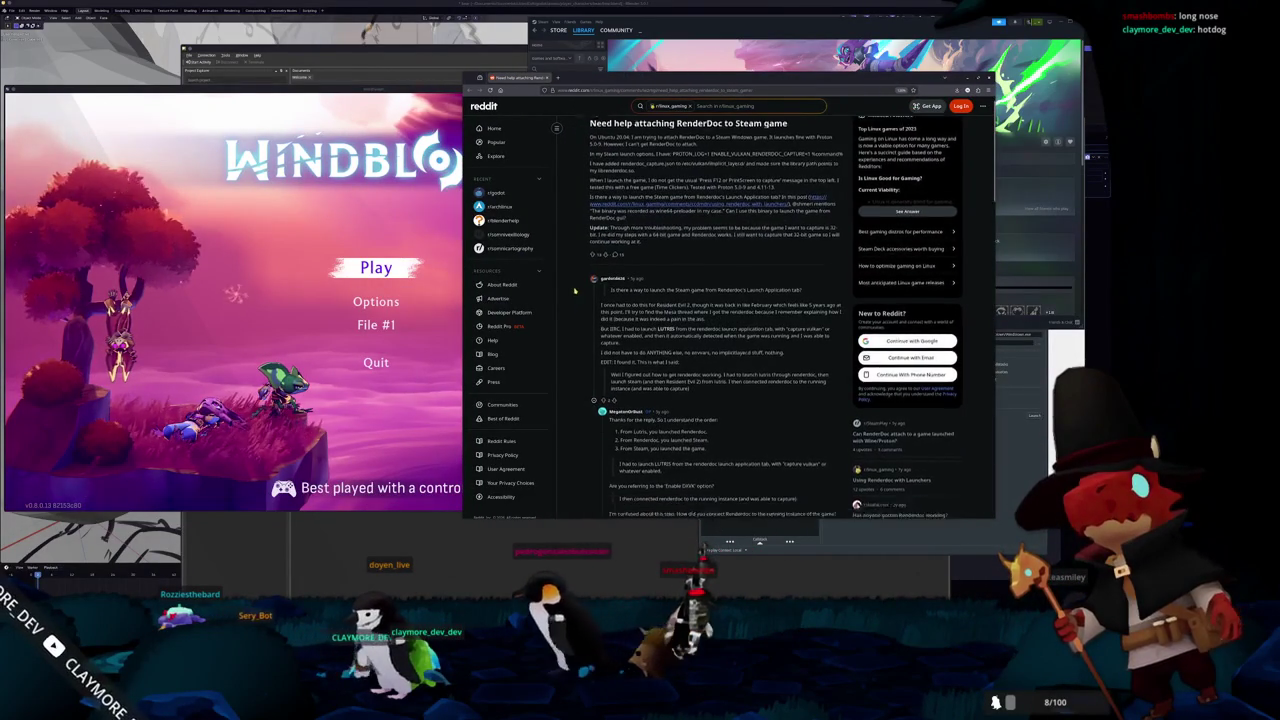
scroll(575, 291, down, 1)
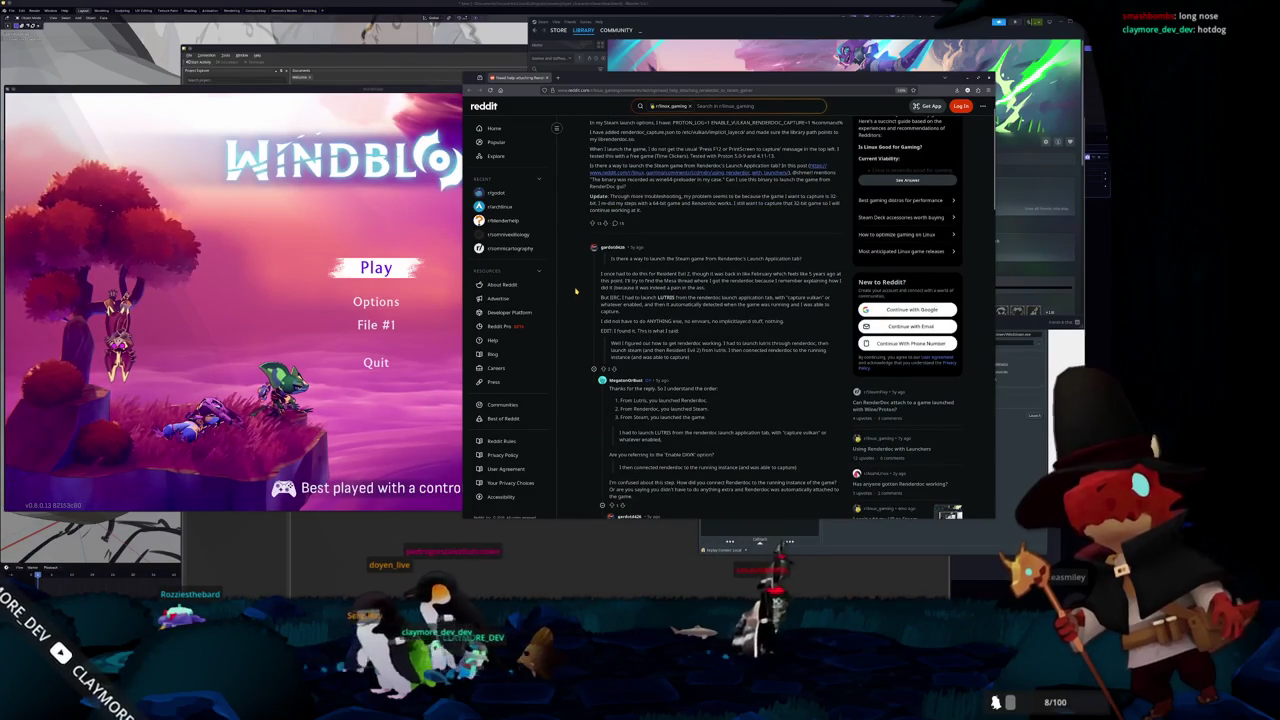
scroll(576, 287, down, 1)
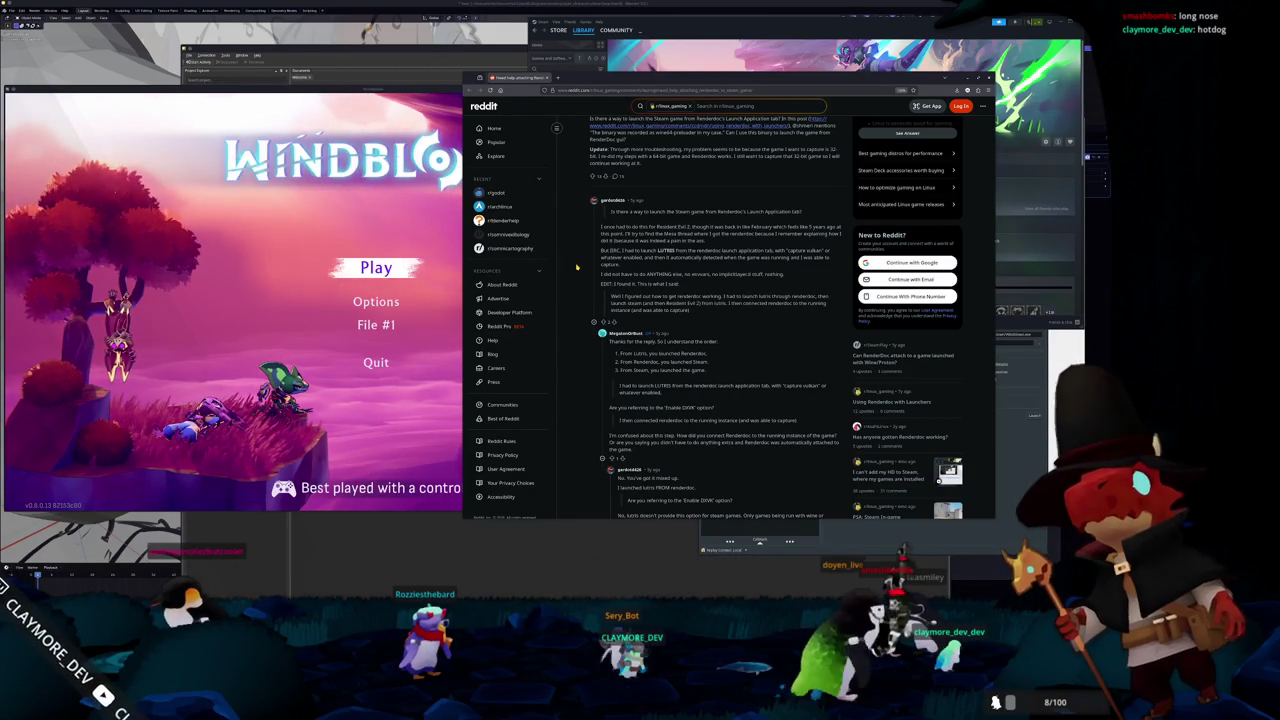
scroll(576, 267, down, 3)
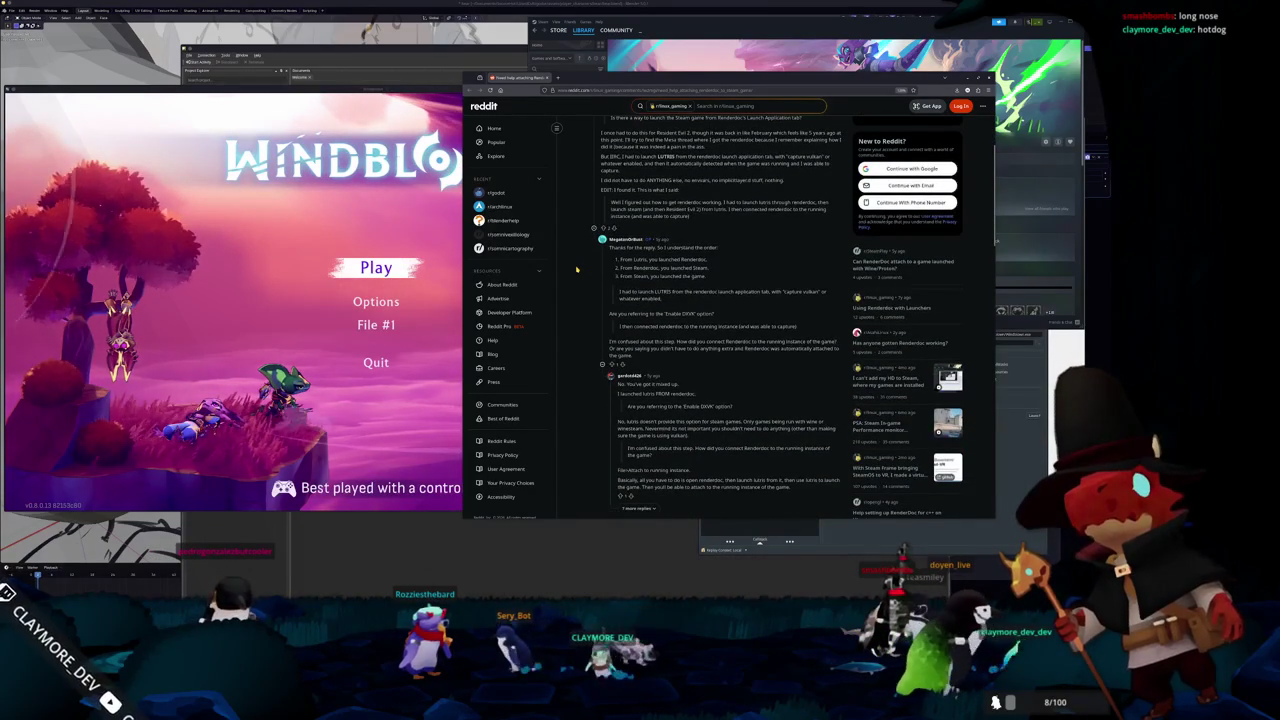
scroll(576, 268, down, 2)
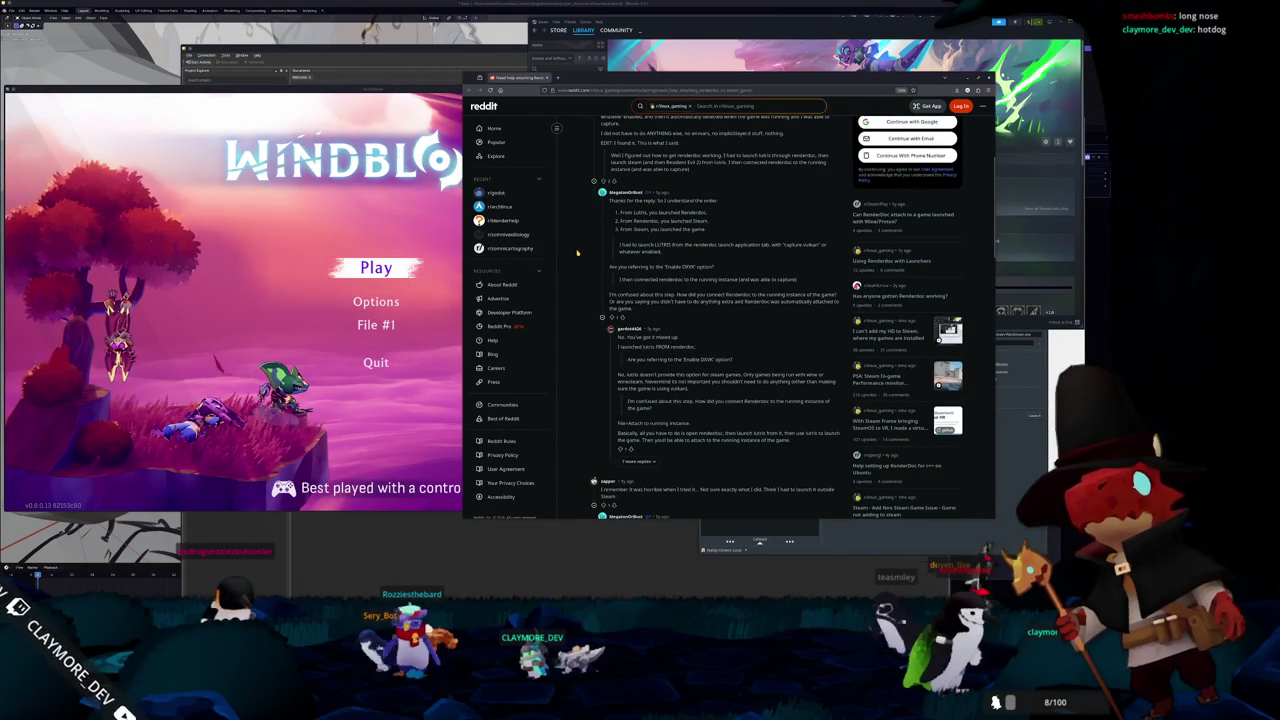
scroll(577, 253, down, 2)
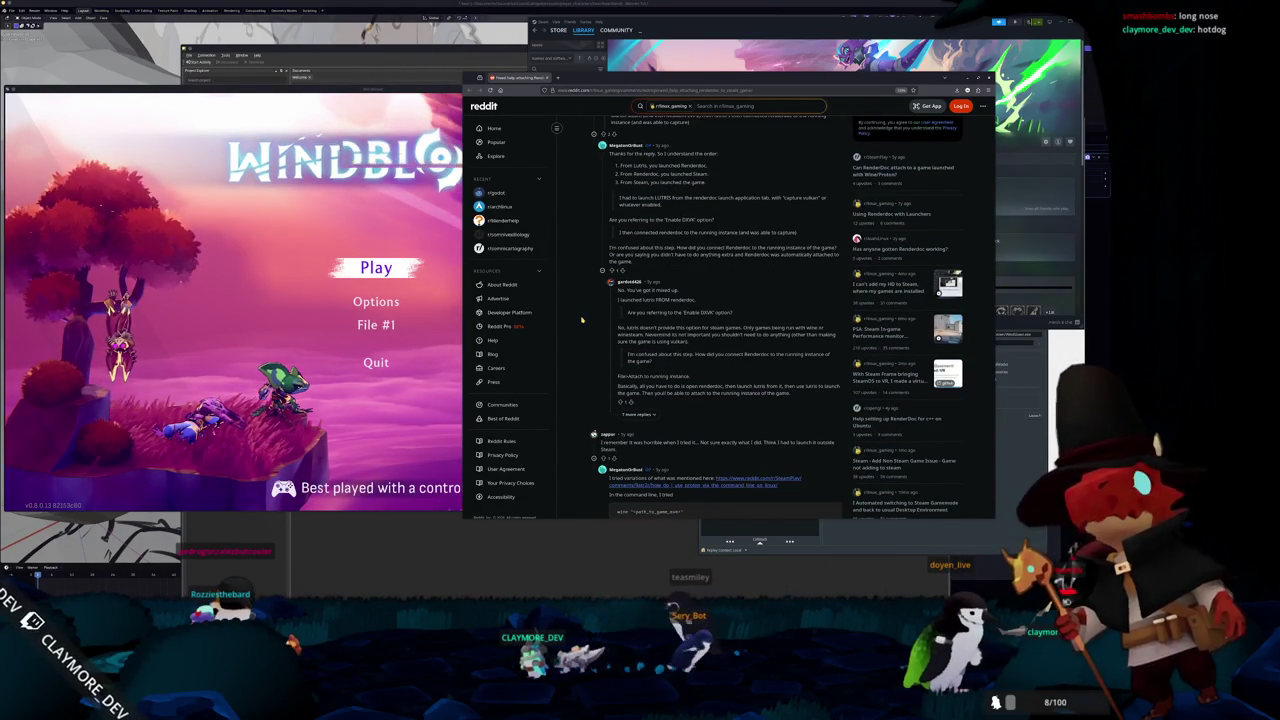
scroll(581, 320, down, 2)
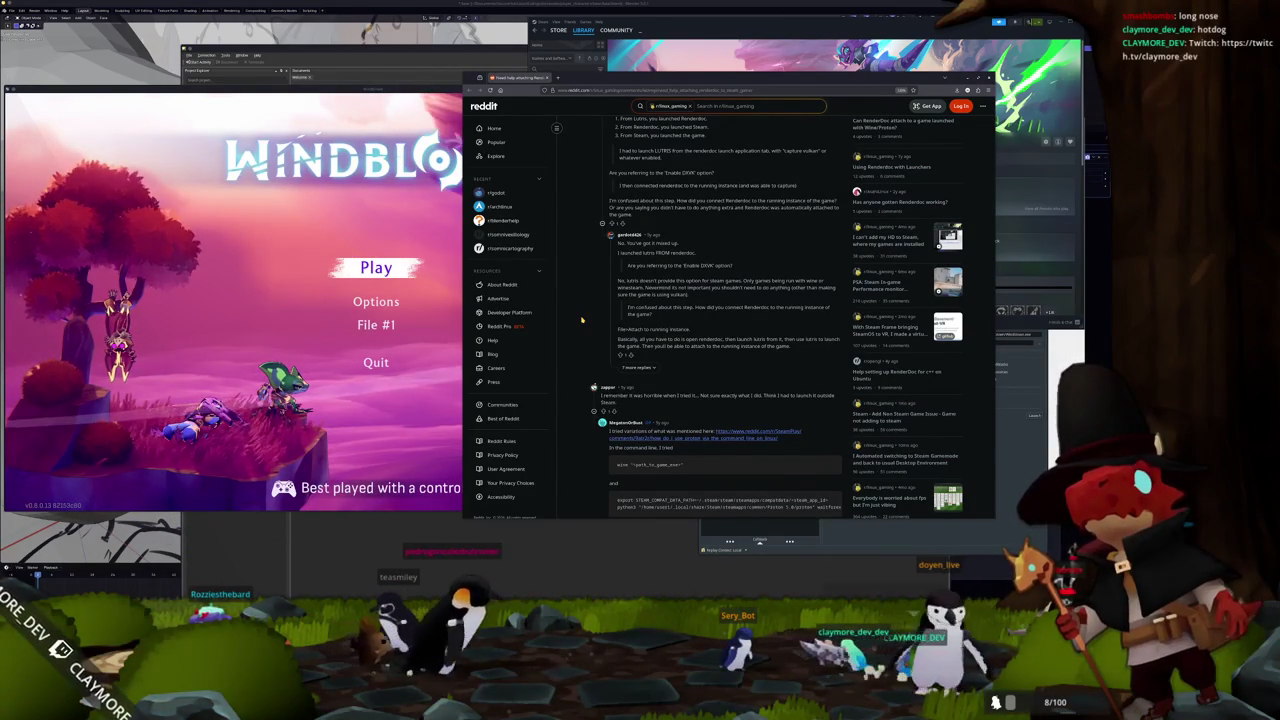
scroll(581, 320, down, 1)
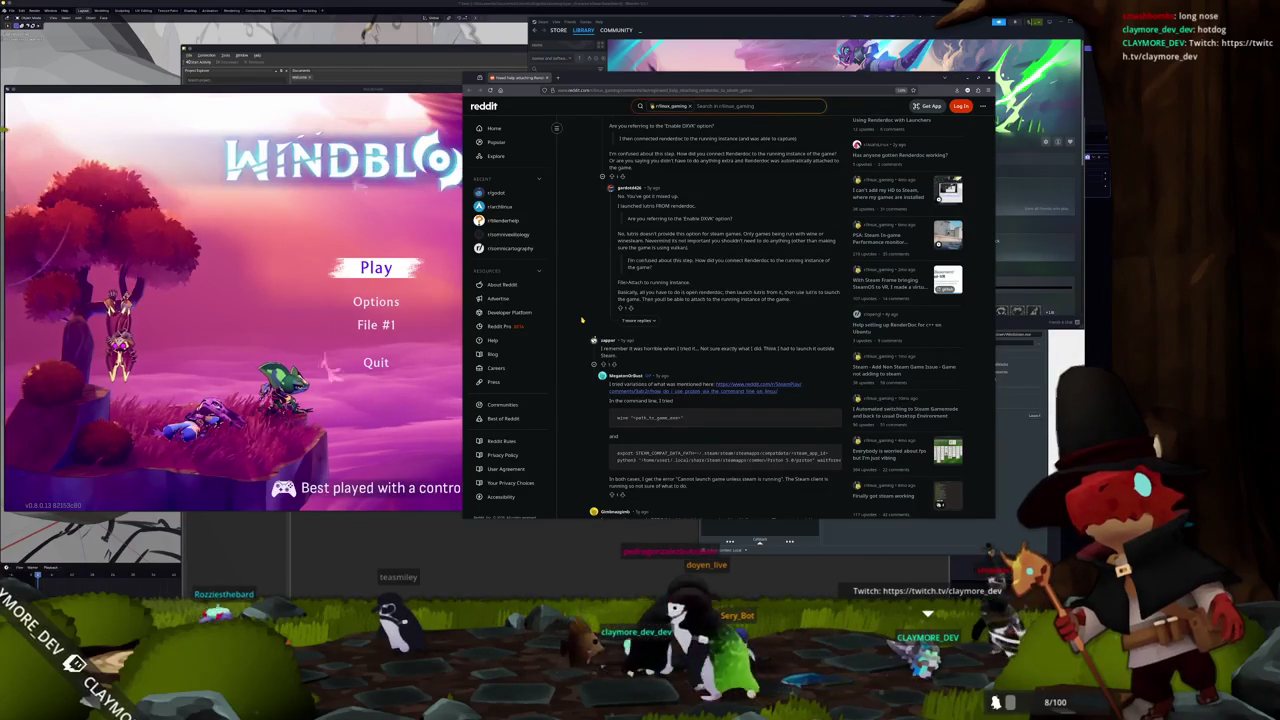
scroll(581, 320, down, 1)
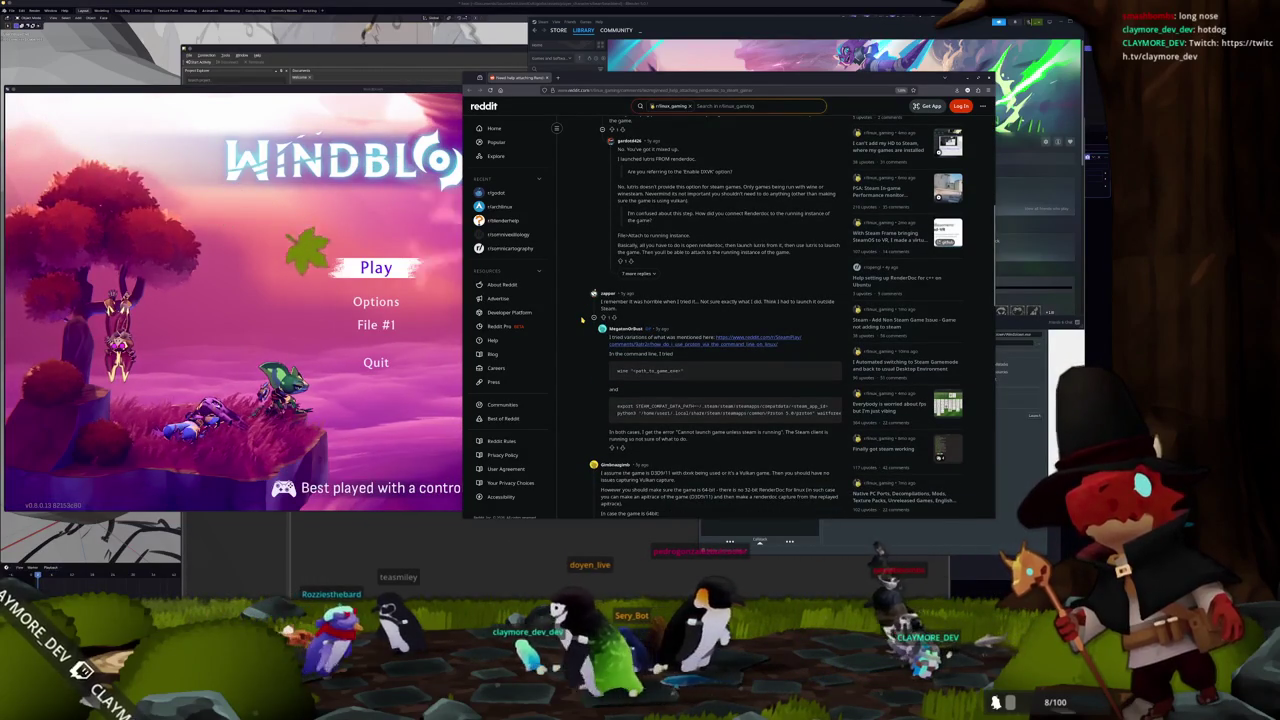
scroll(728, 453, up, 4)
key(alt+Tab)
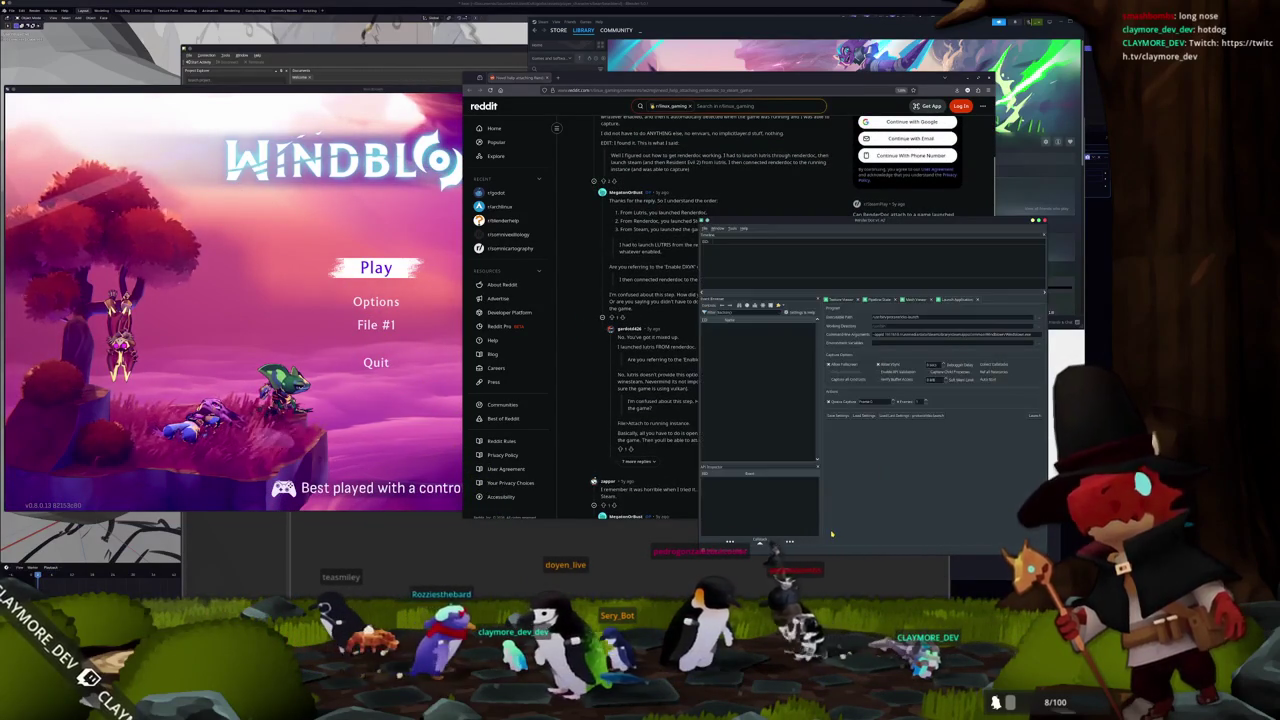
- Open File > Attach to Running Instance, review the Remote Host Manager, and close it without attaching
click(704, 228)
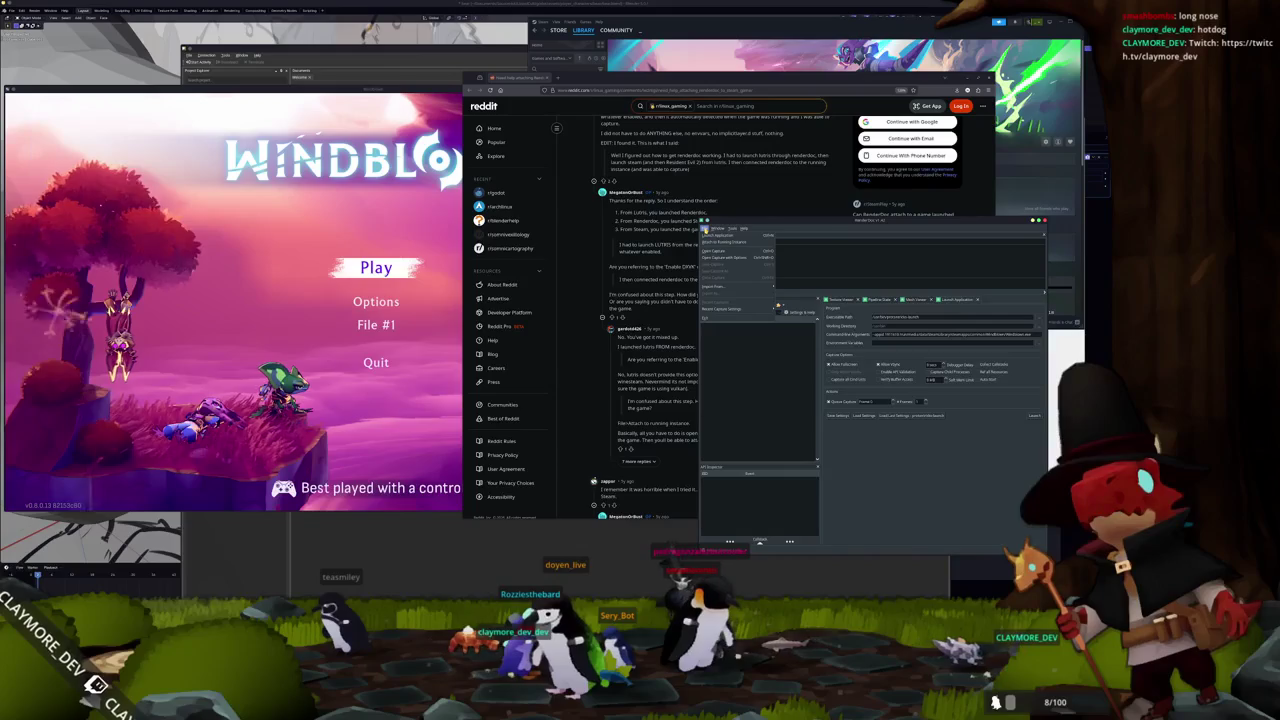
click(709, 242)
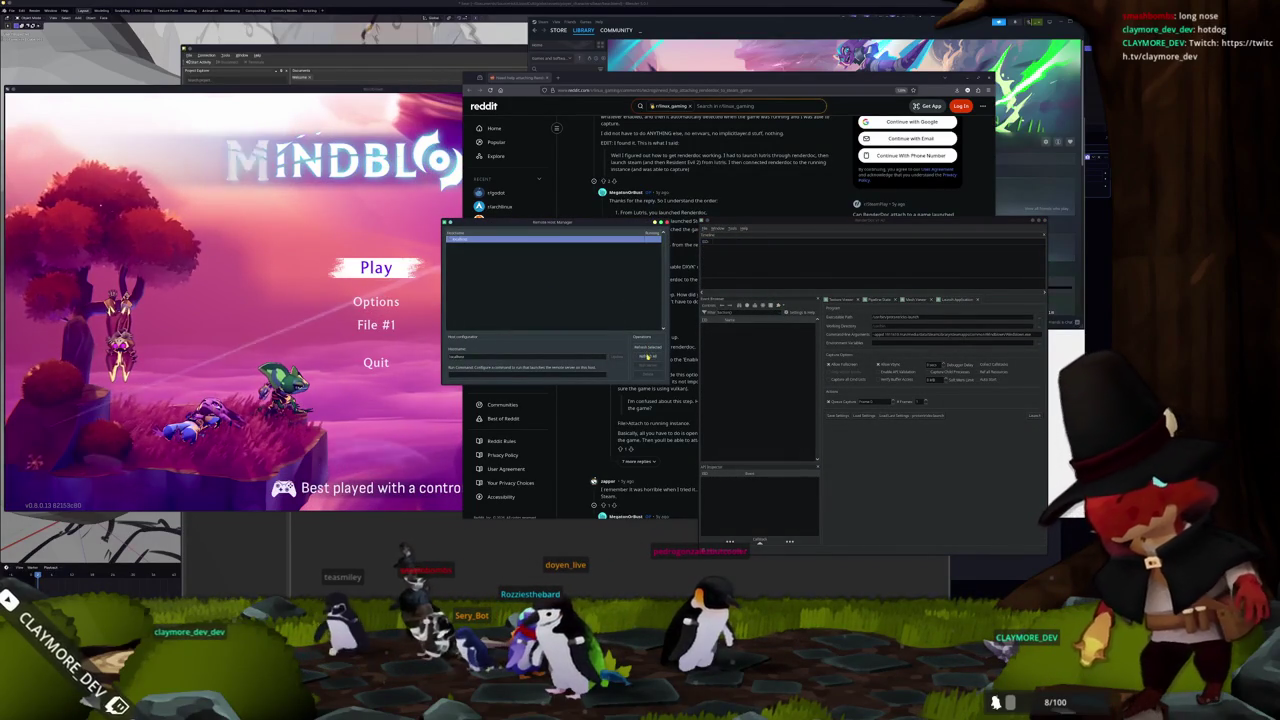
click(661, 222)
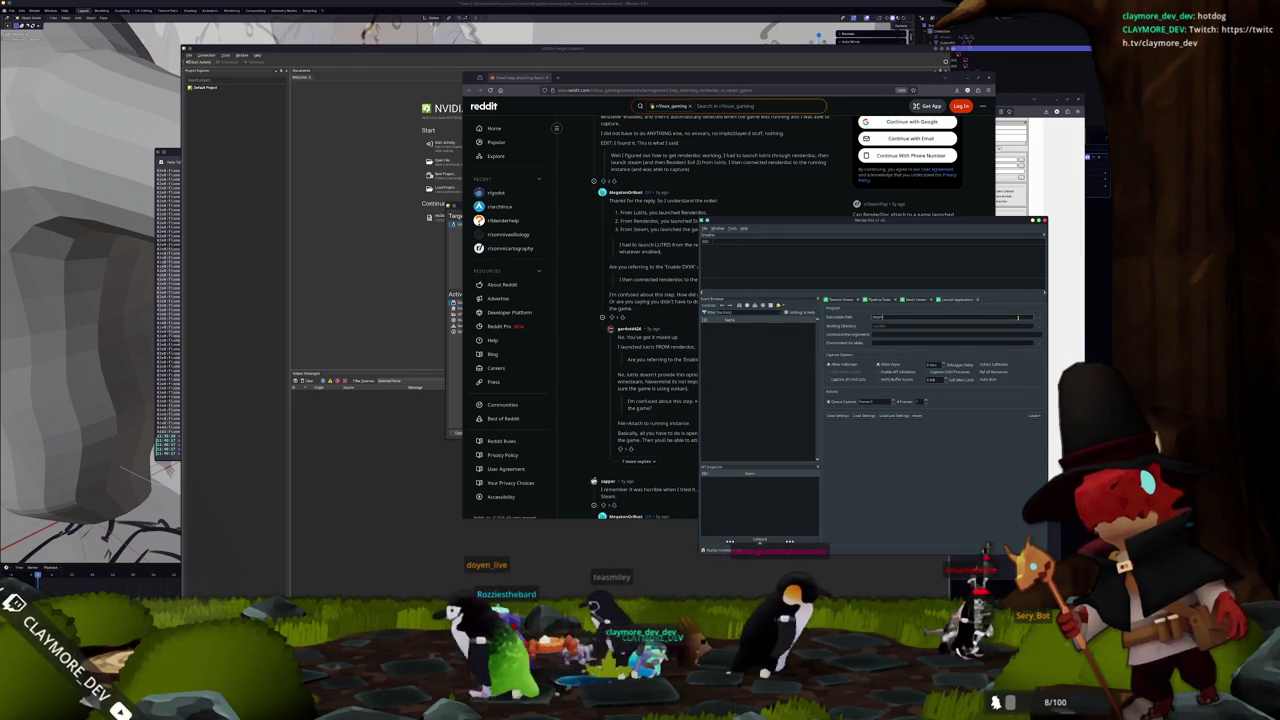
- Edit the executable path, load saved capture settings, launch the game, then dismiss the error
click(1018, 318)
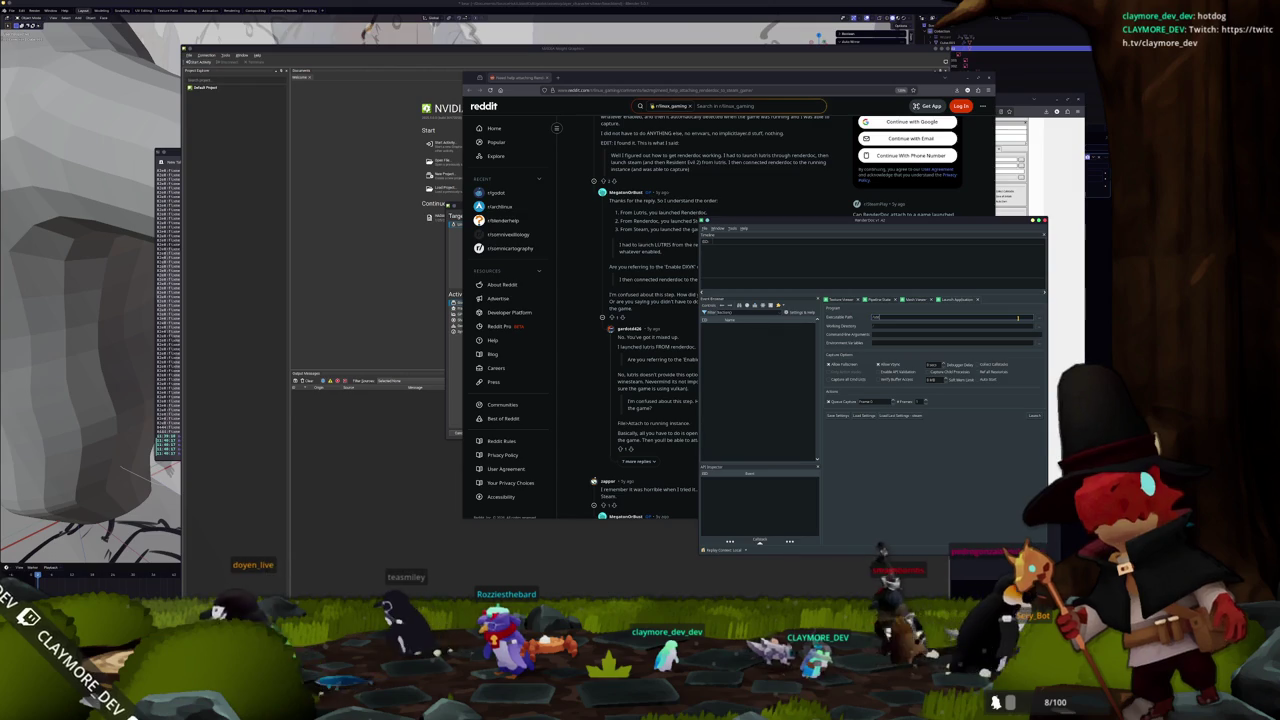
text(is)
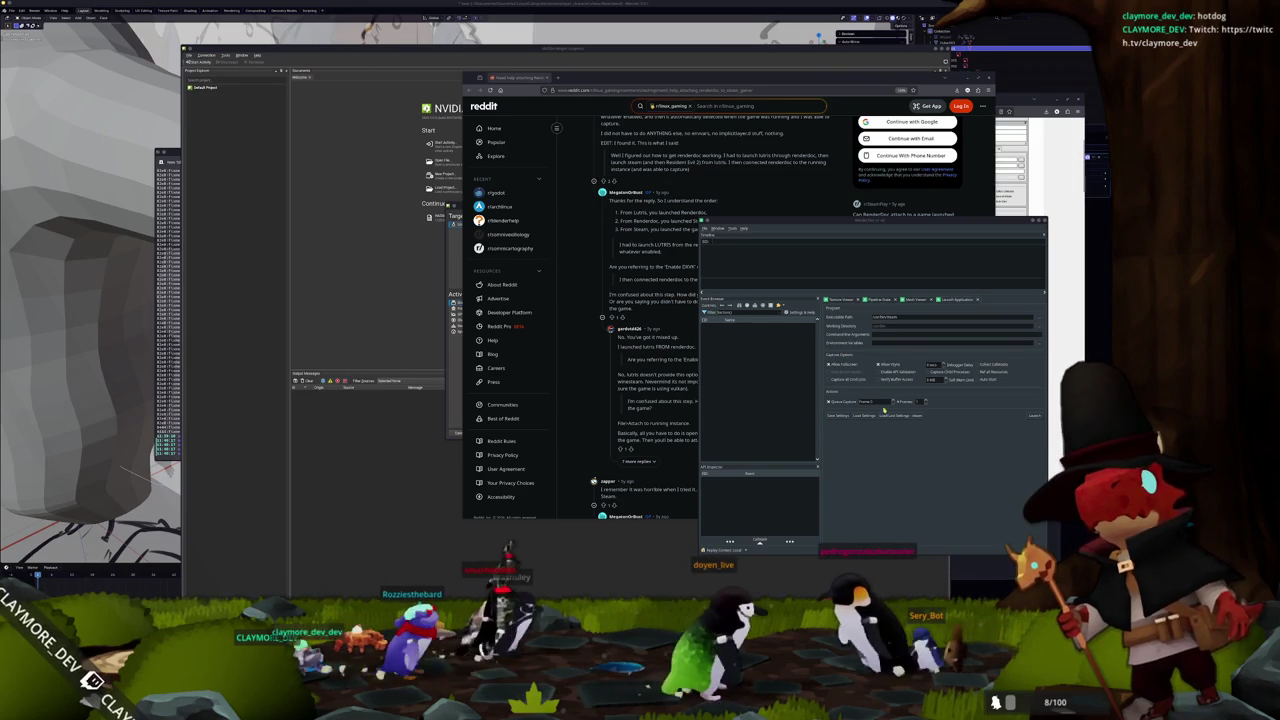
click(864, 415)
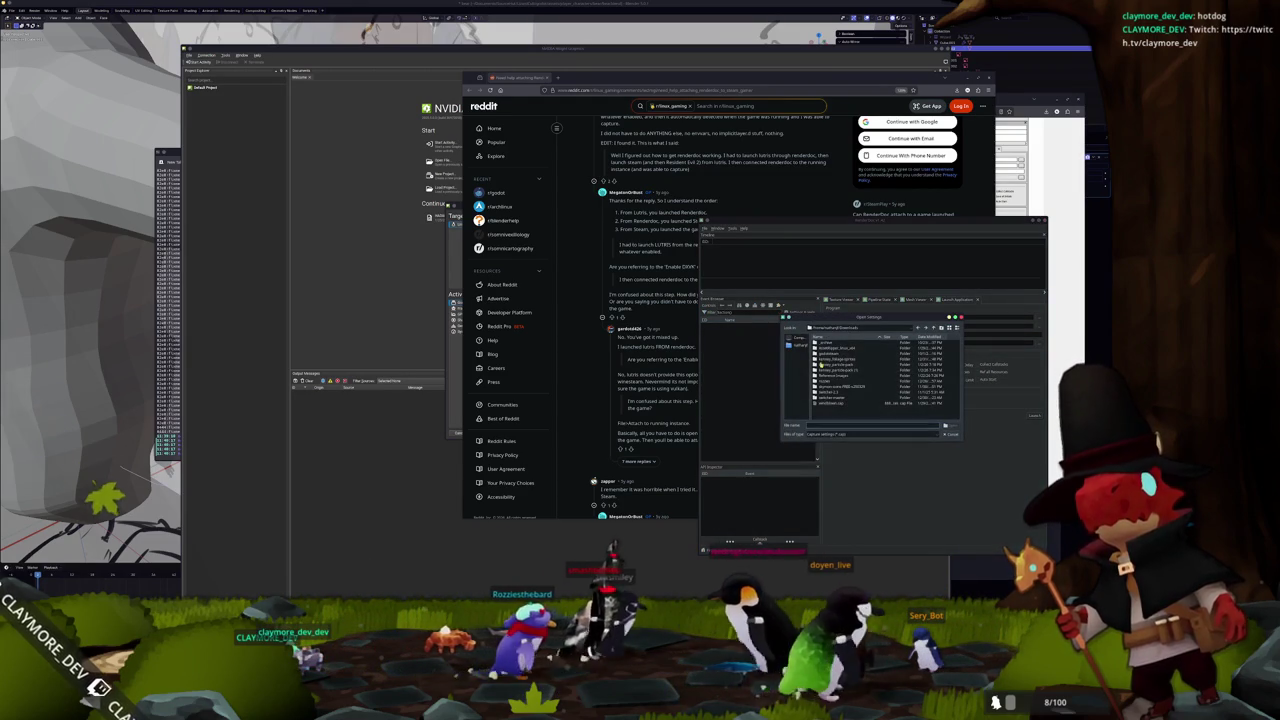
click(969, 410)
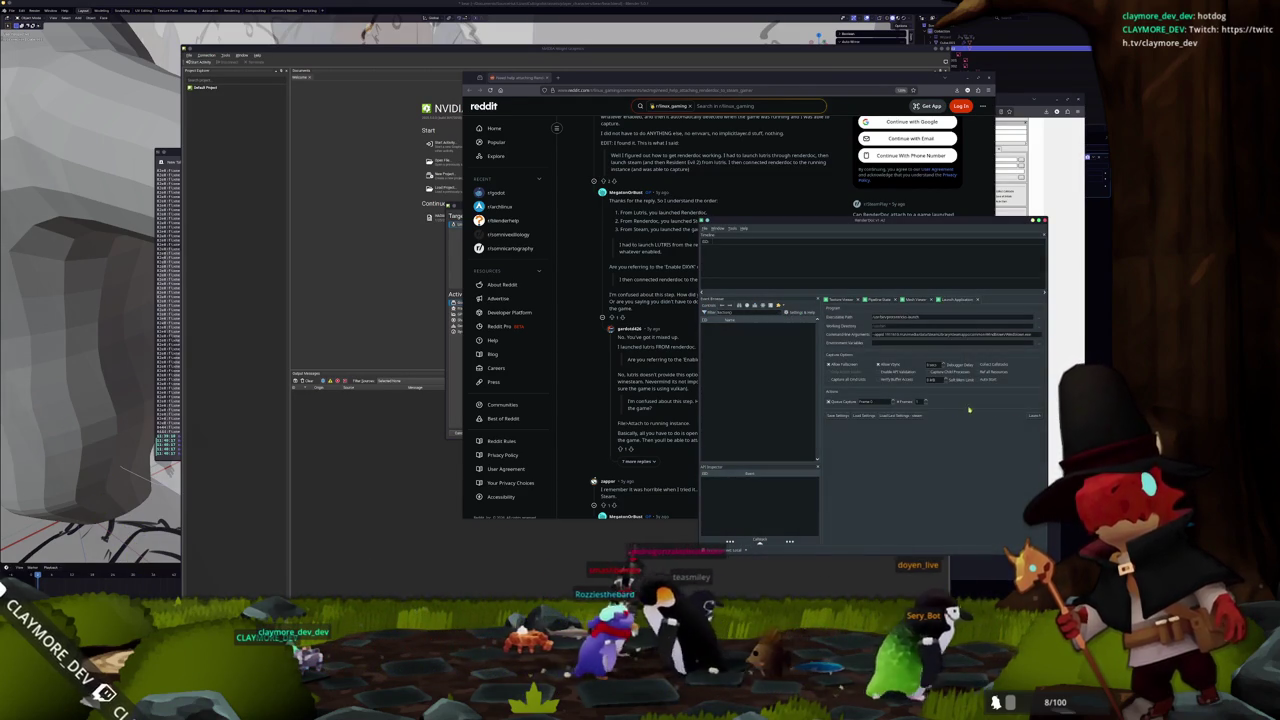
click(1035, 416)
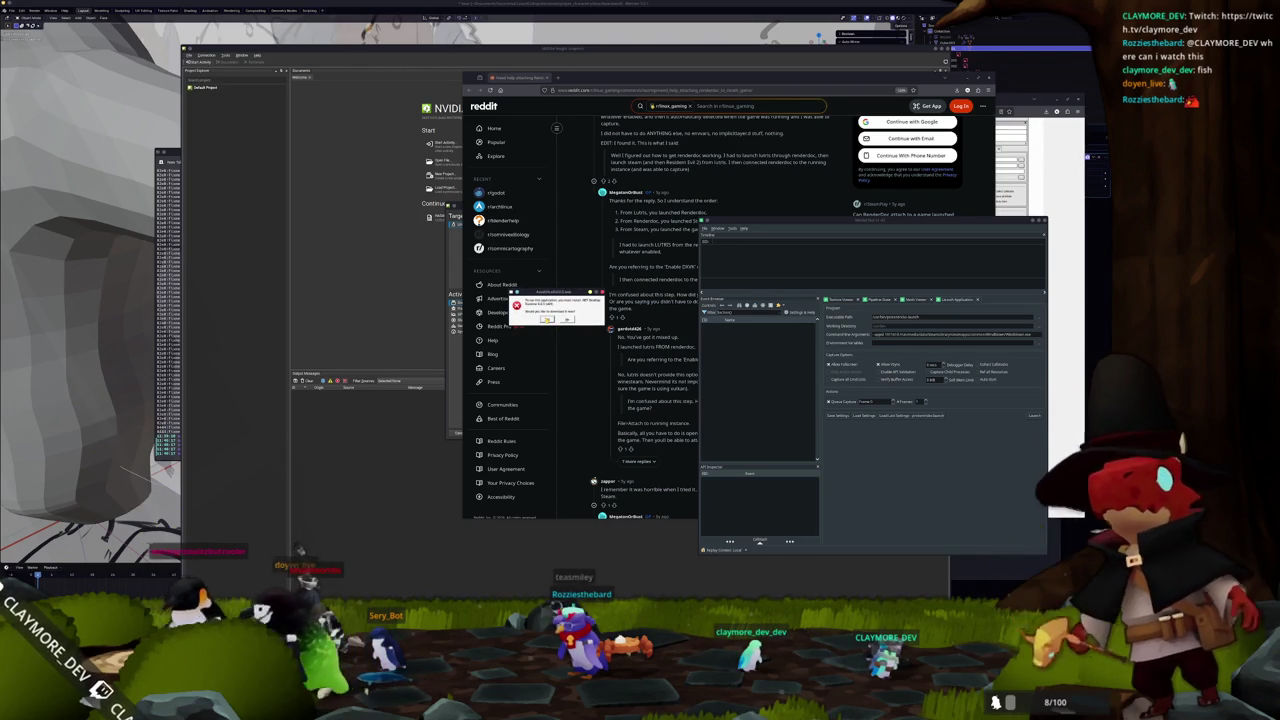
click(548, 320)
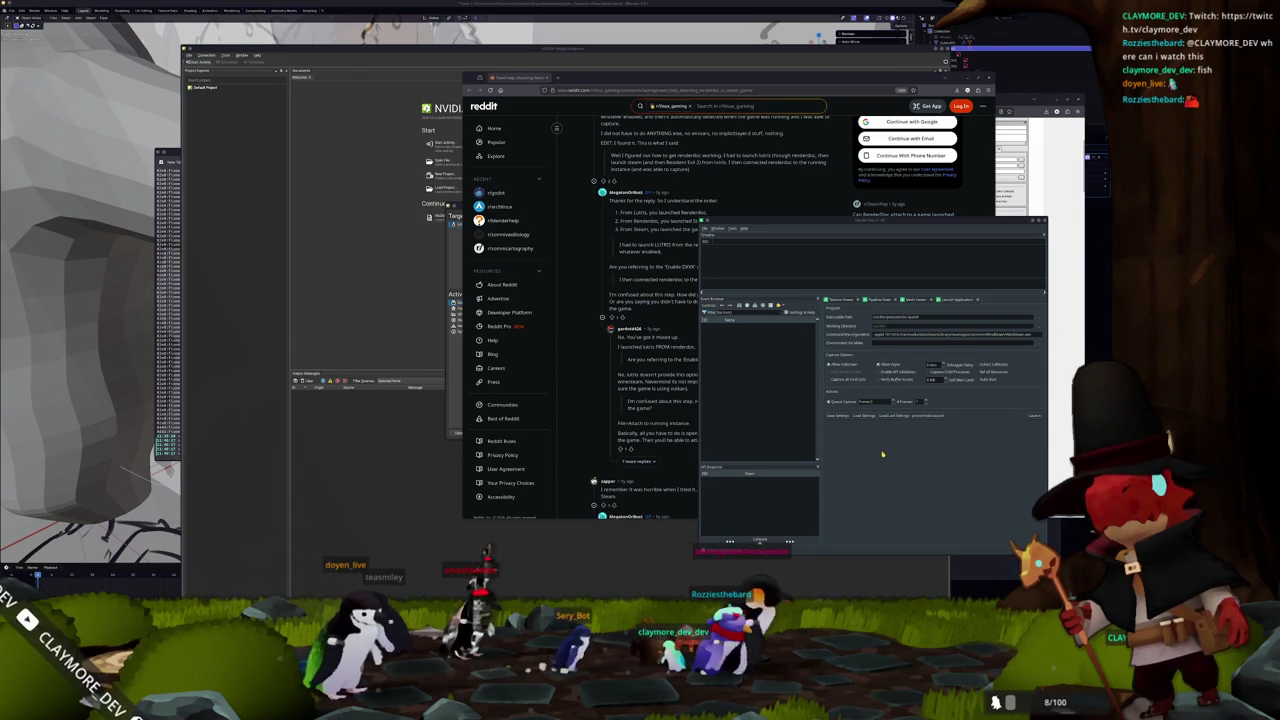
- Search the launcher for 'wine' and start Winetricks
key(super)
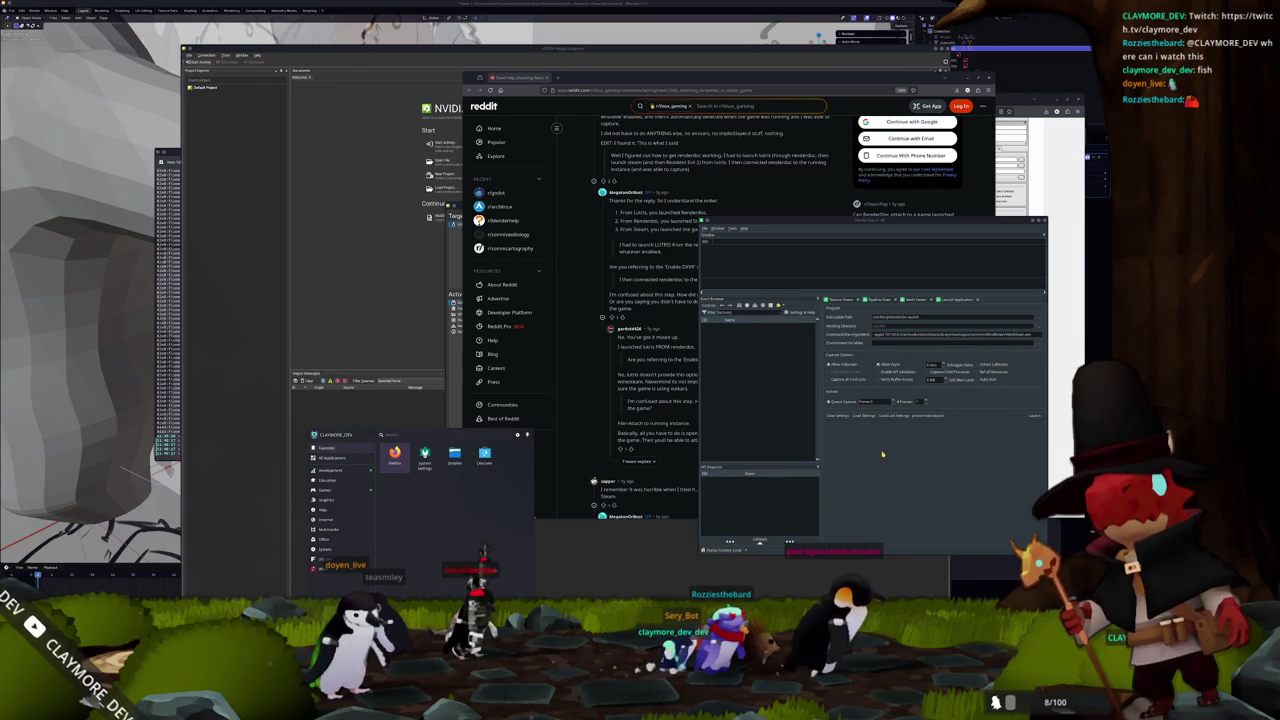
text(protontricks)
key(ctrl+a)
text(wine)
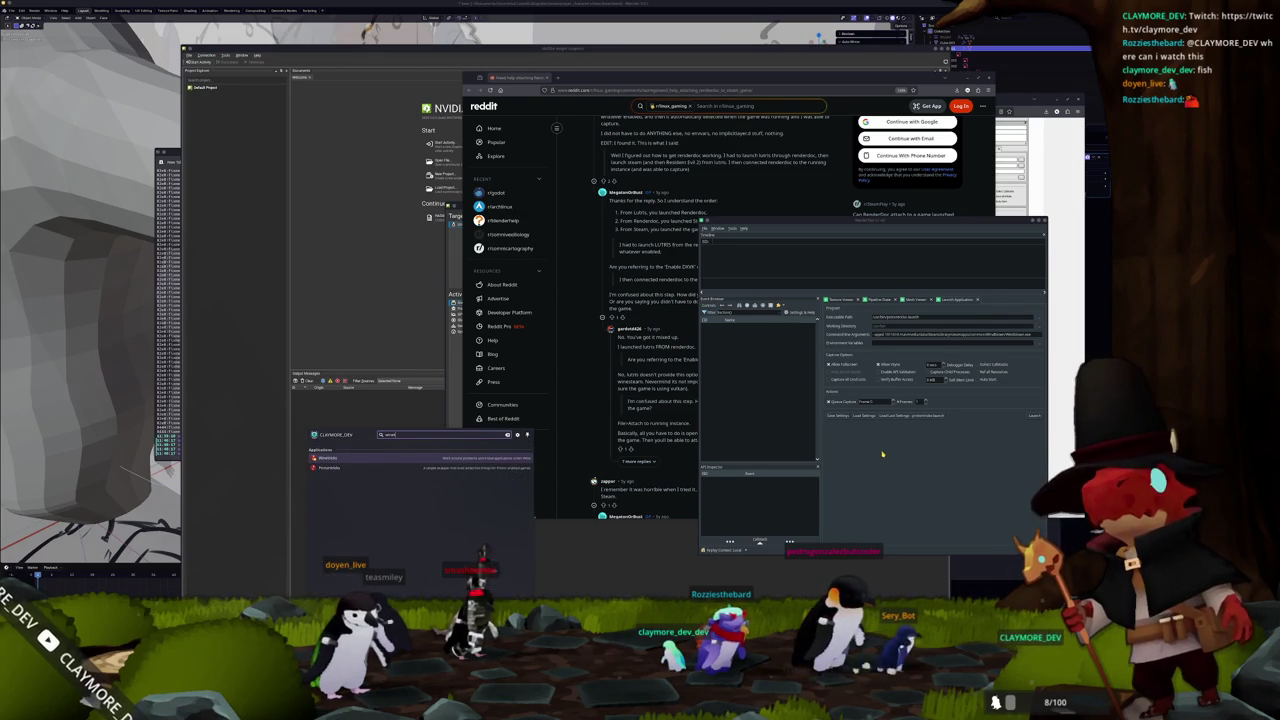
key(Return)
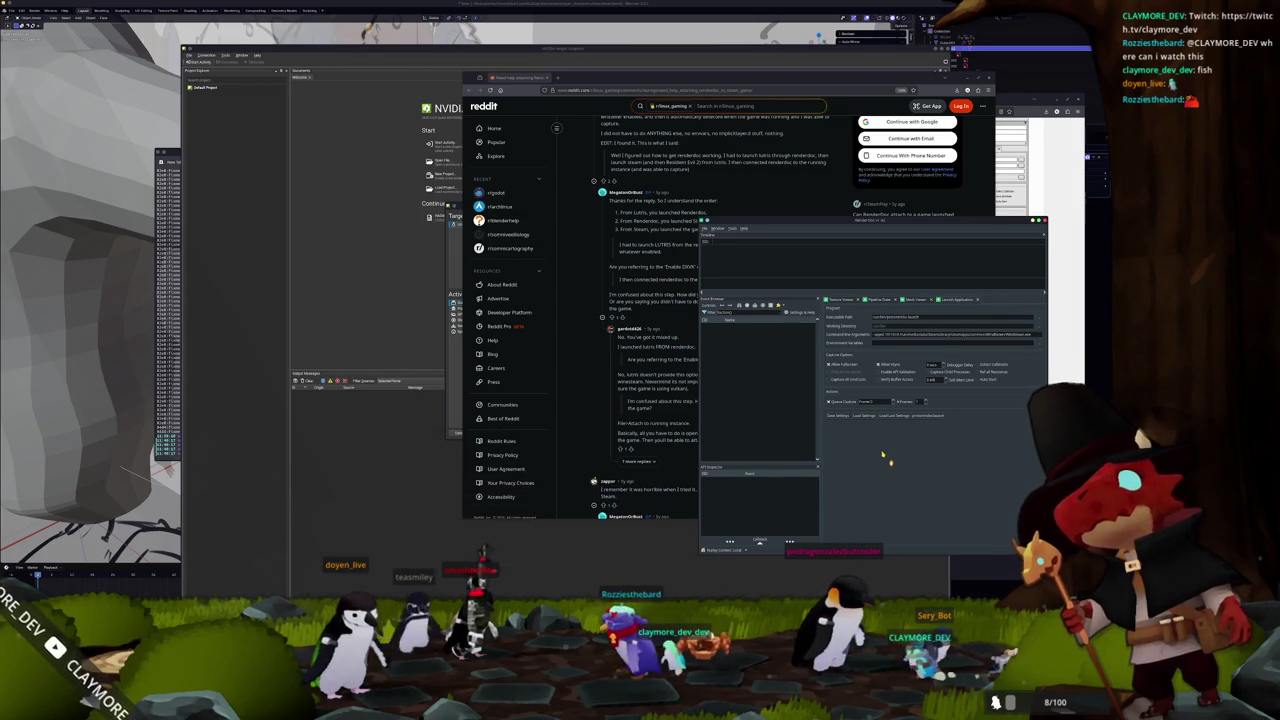
- Clear the Winetricks warnings and choose installing a Windows DLL or component in the default wineprefix
click(575, 327)
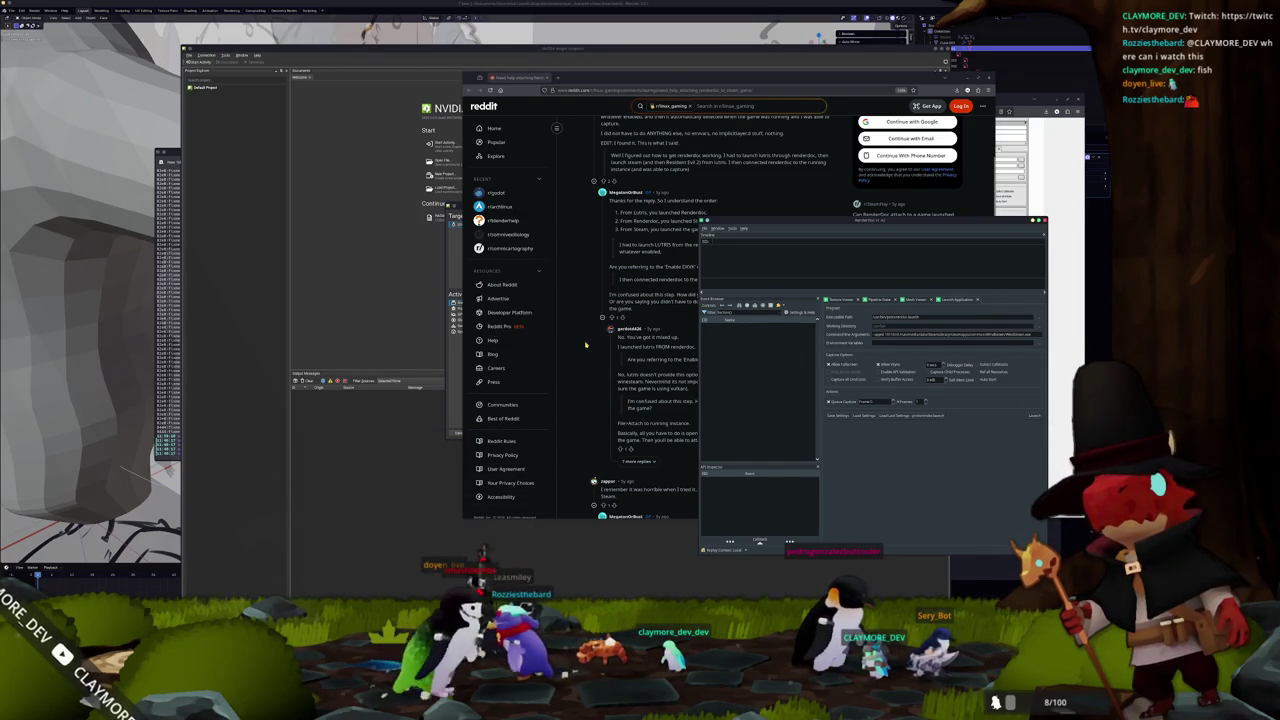
click(575, 327)
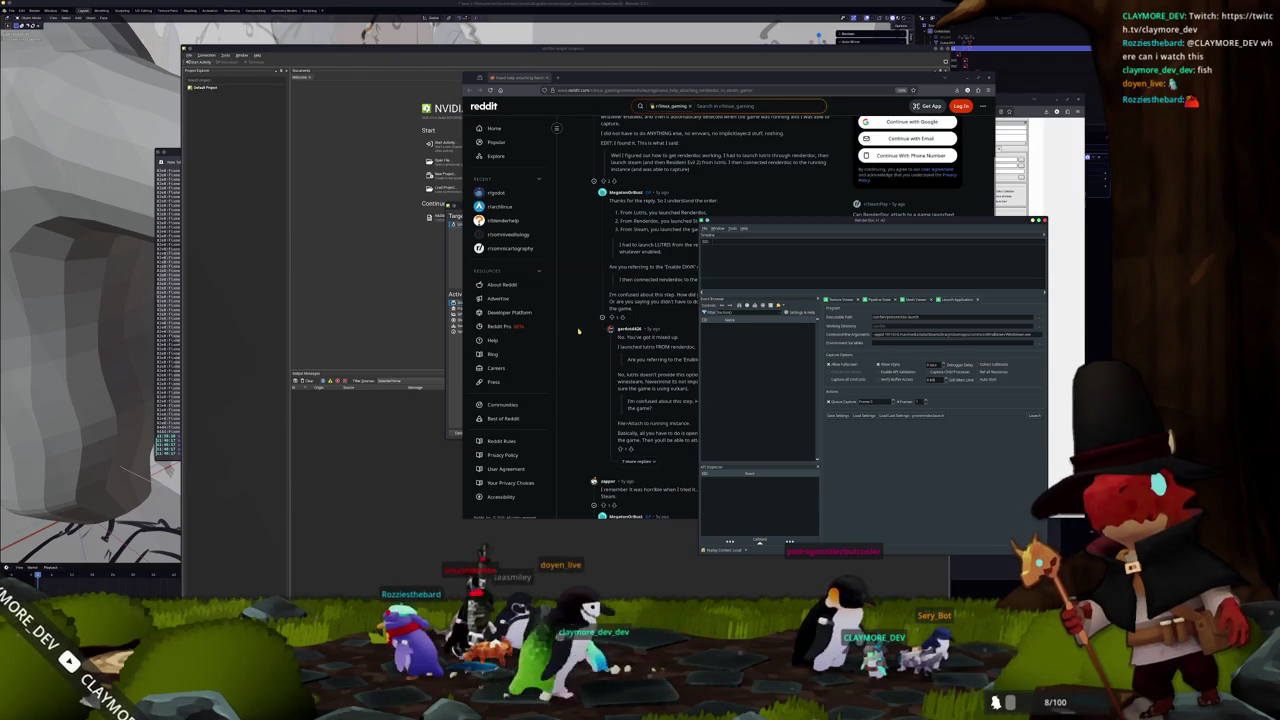
click(575, 328)
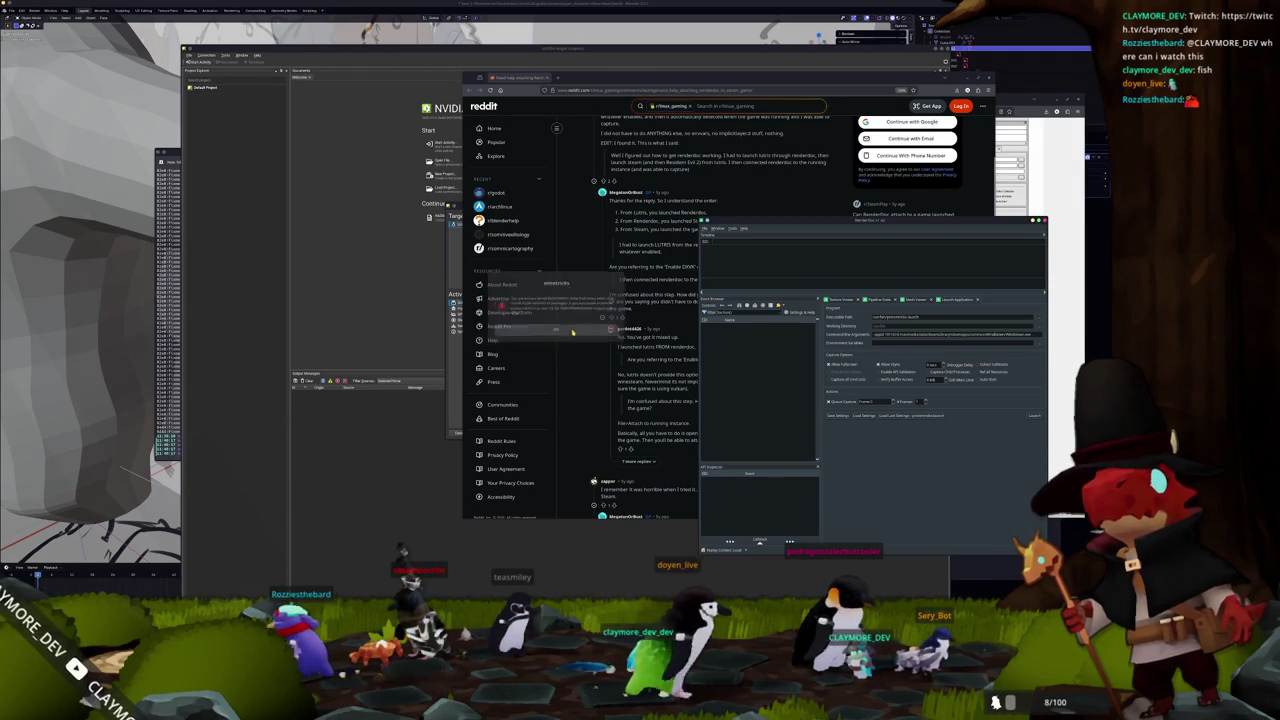
click(574, 328)
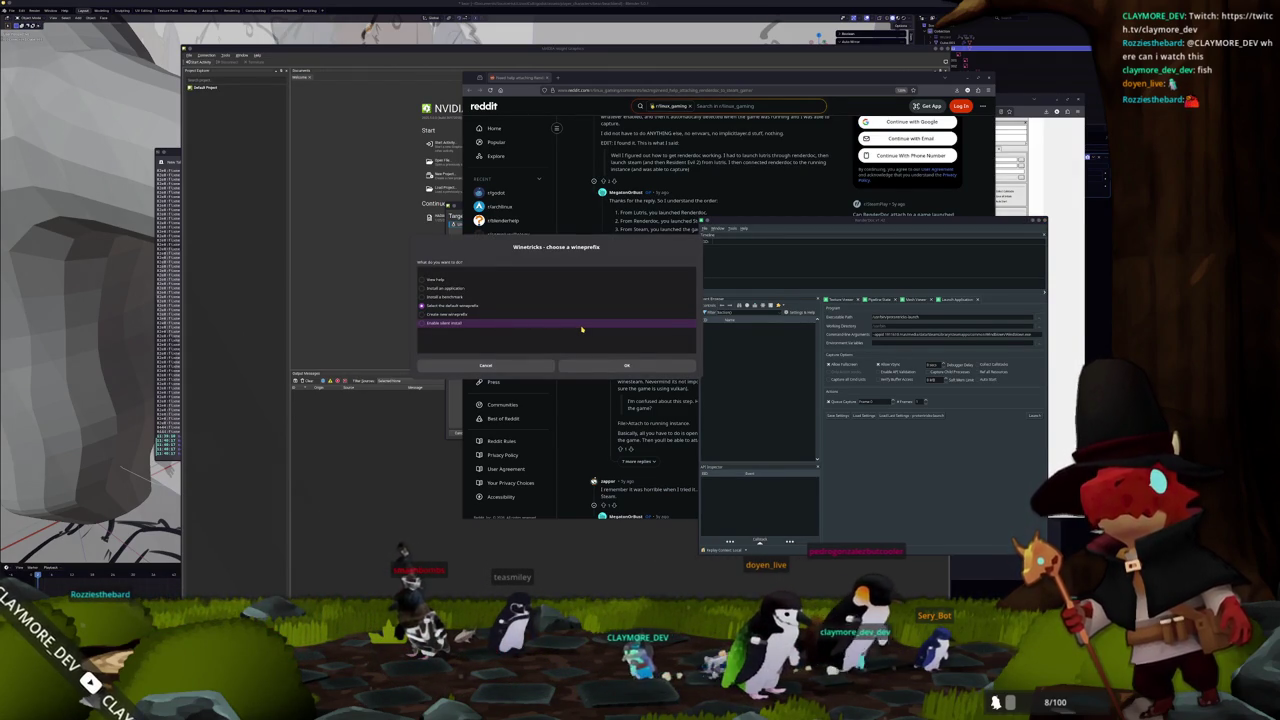
click(590, 366)
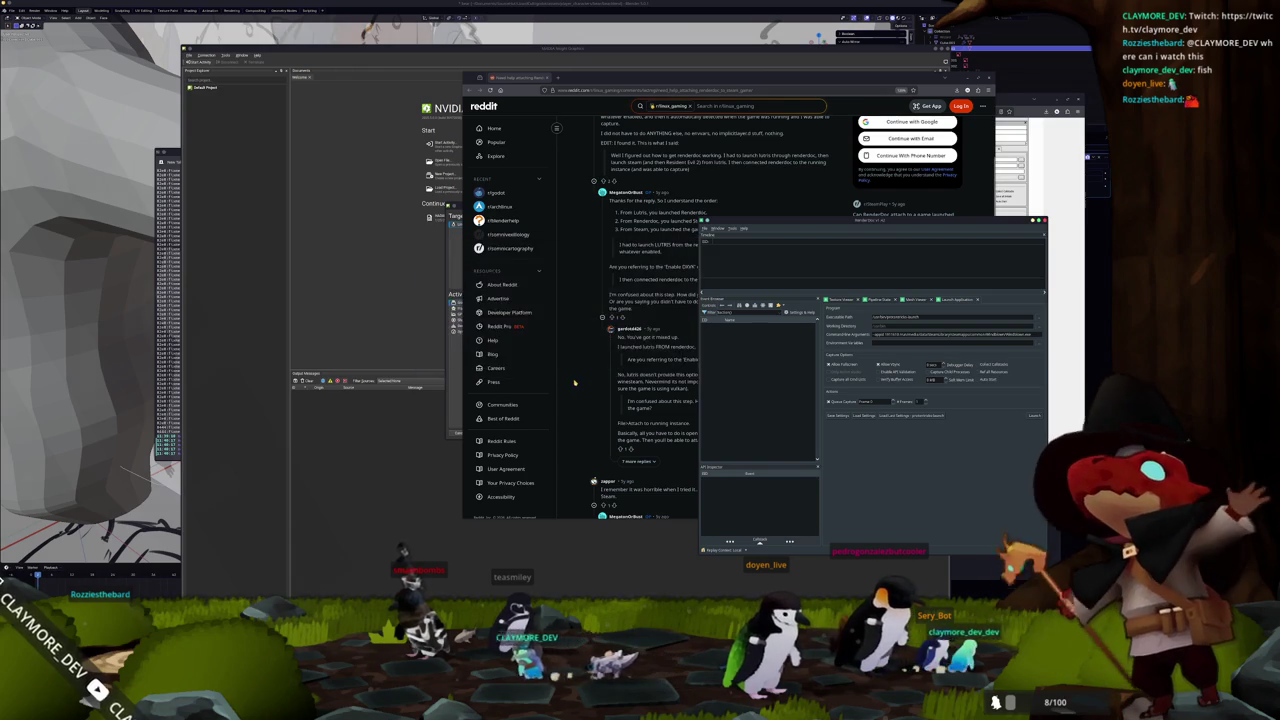
click(432, 280)
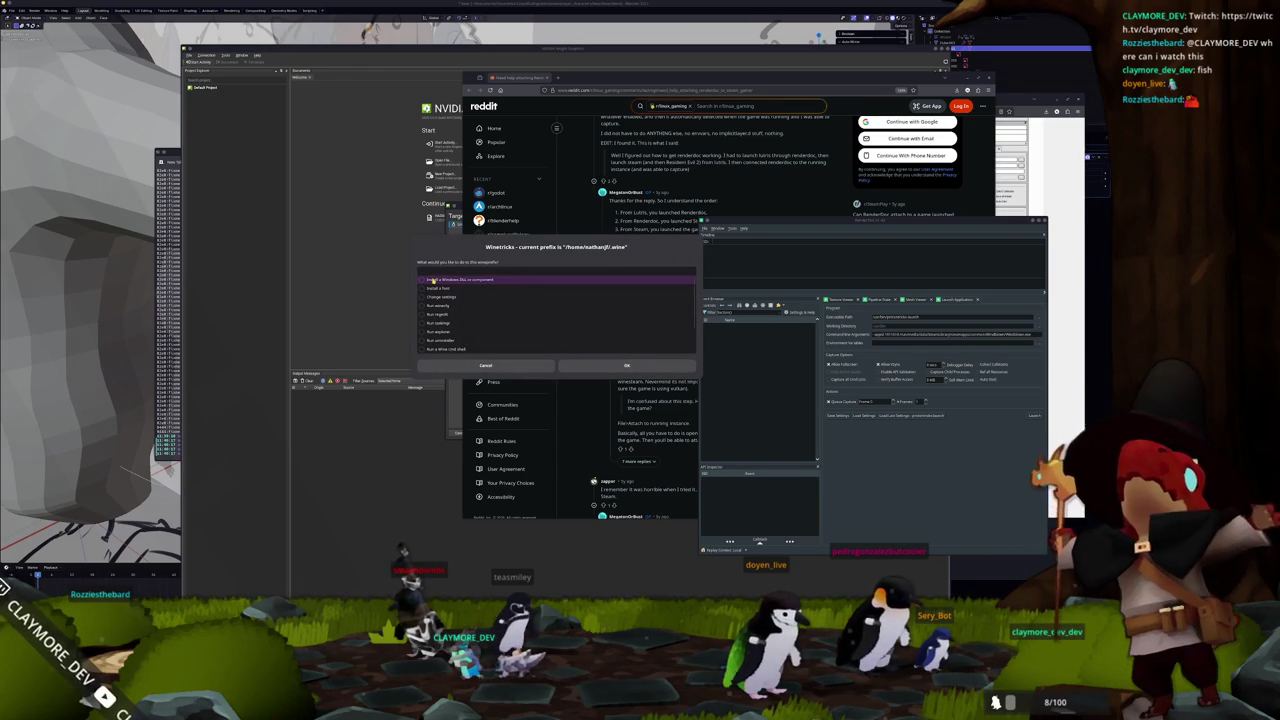
click(581, 369)
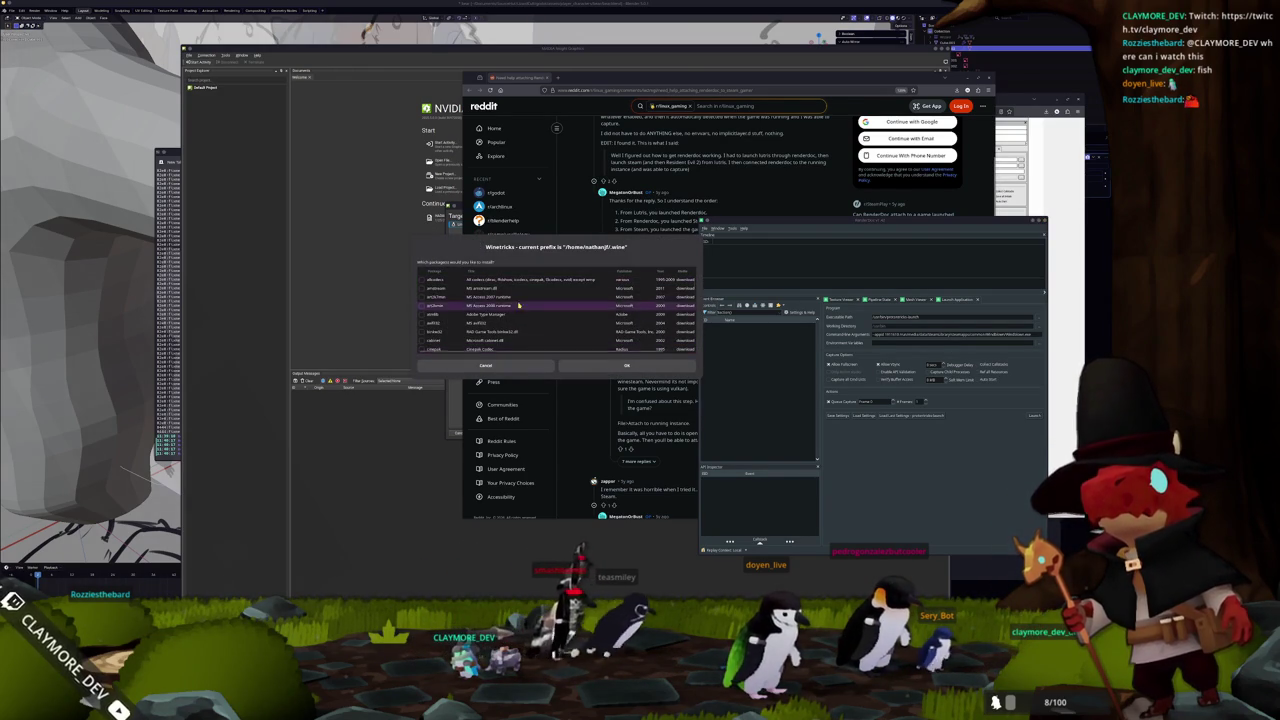
- Tick dotnet6 (.NET Runtime 6.0 LTS), start its install, and dismiss the wow64 warning
scroll(510, 312, down, 3)
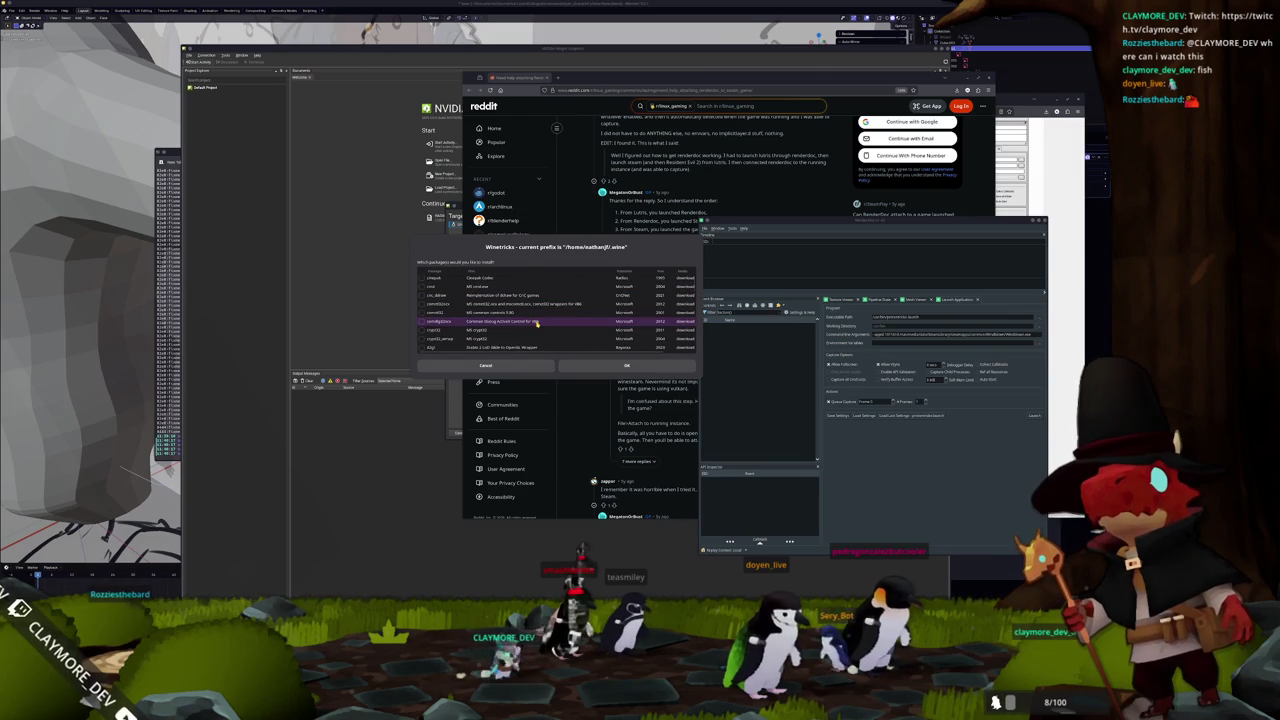
scroll(537, 322, down, 10)
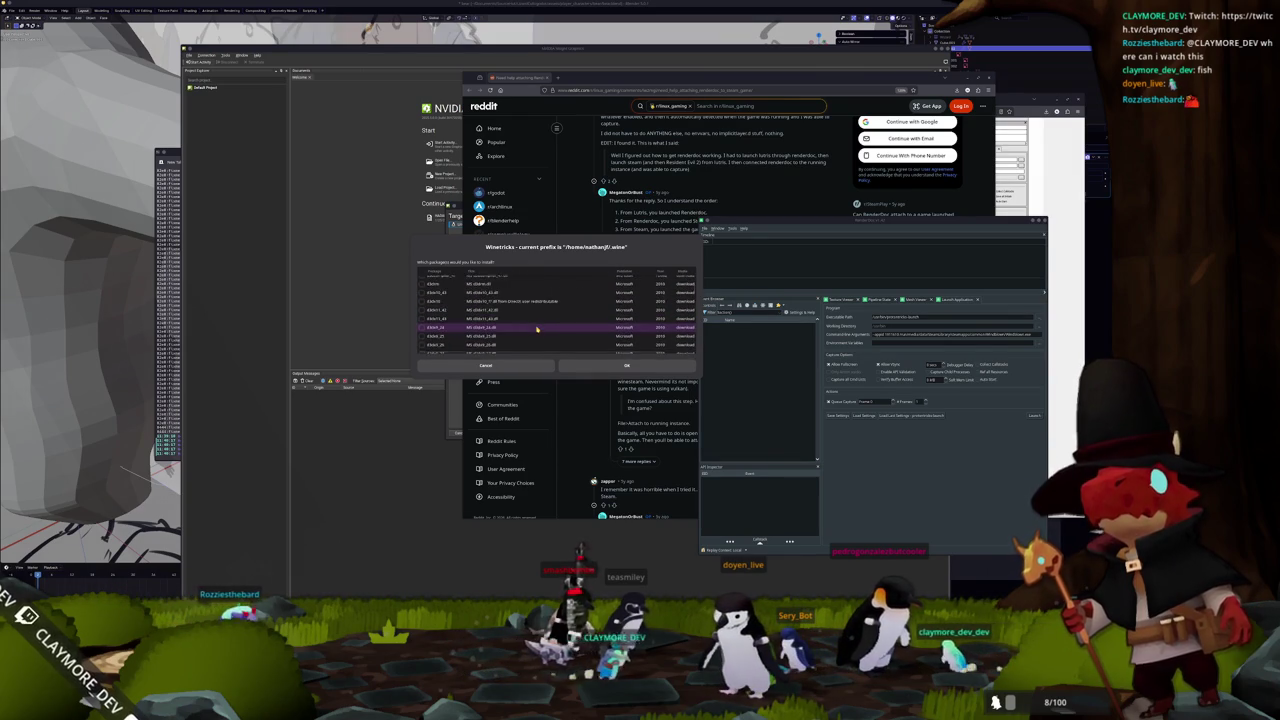
scroll(537, 328, down, 8)
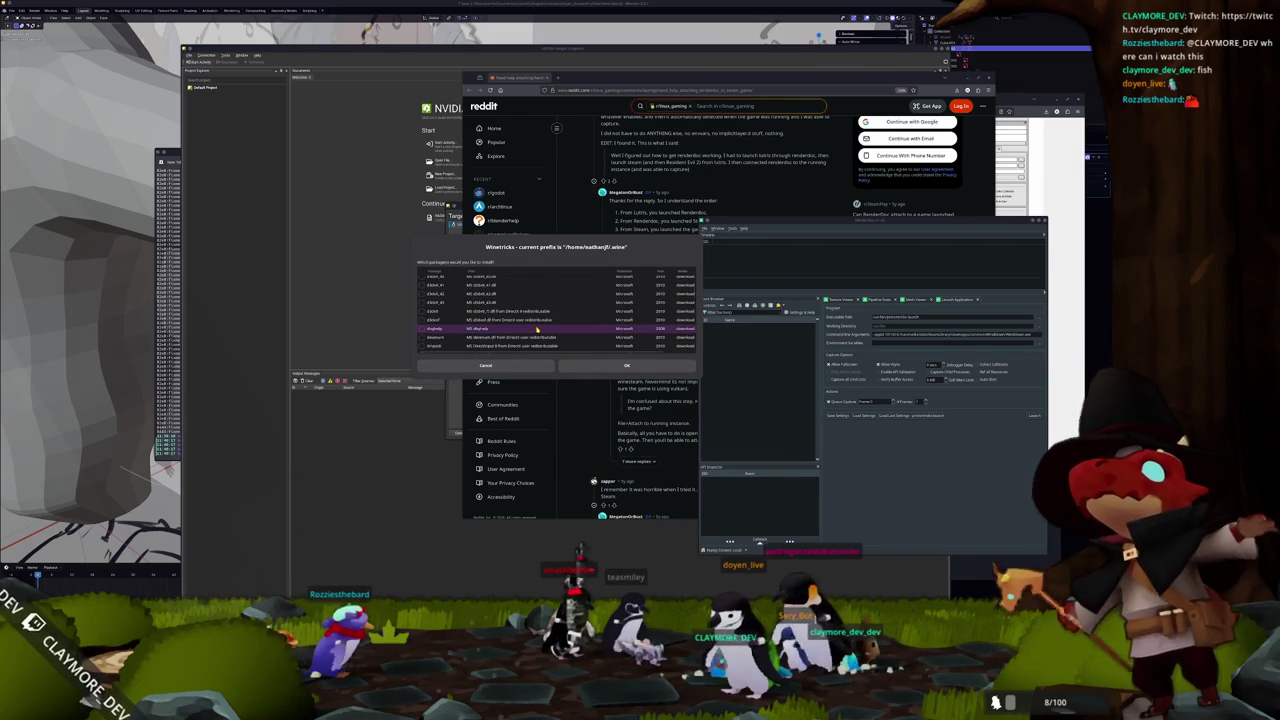
scroll(537, 328, down, 10)
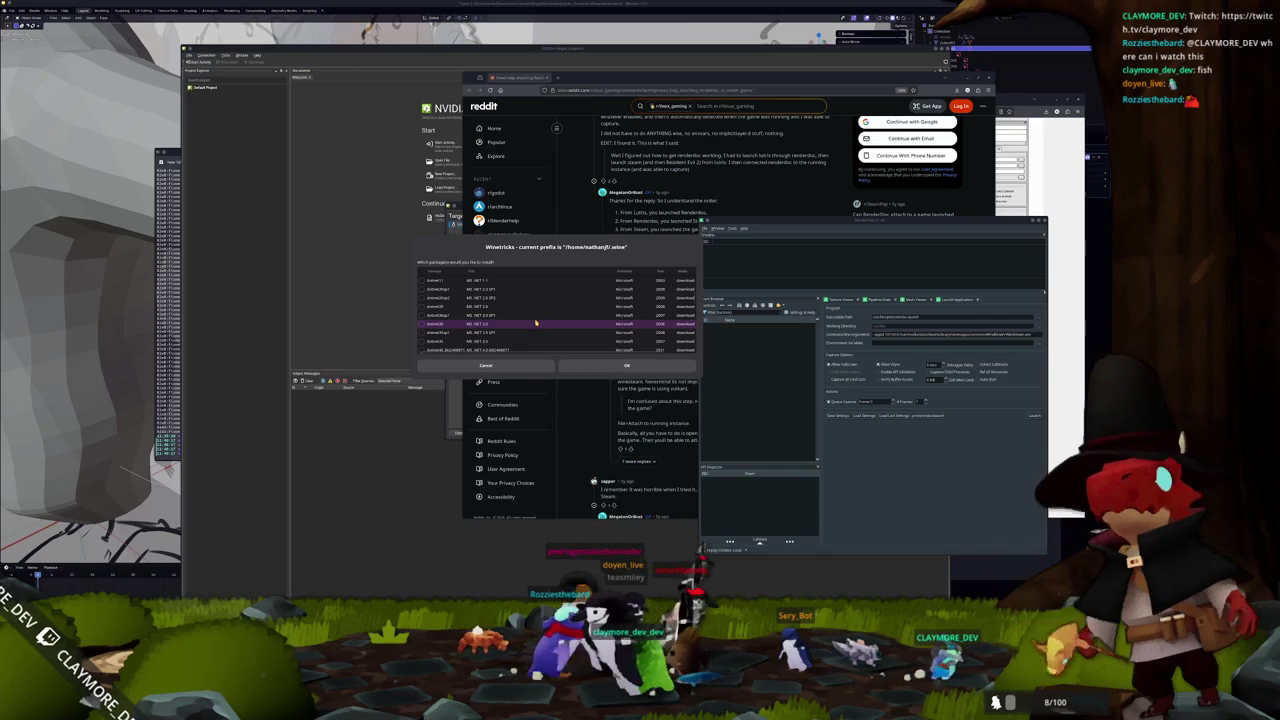
scroll(537, 324, down, 5)
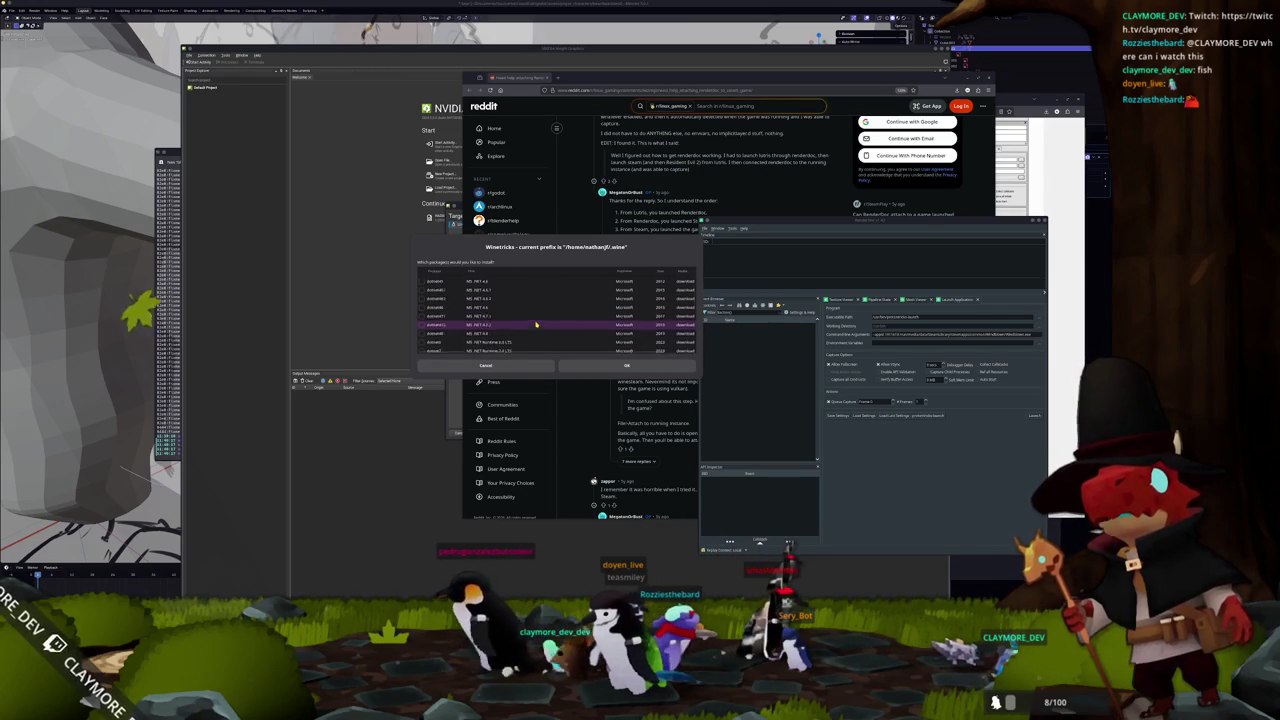
scroll(537, 324, up, 1)
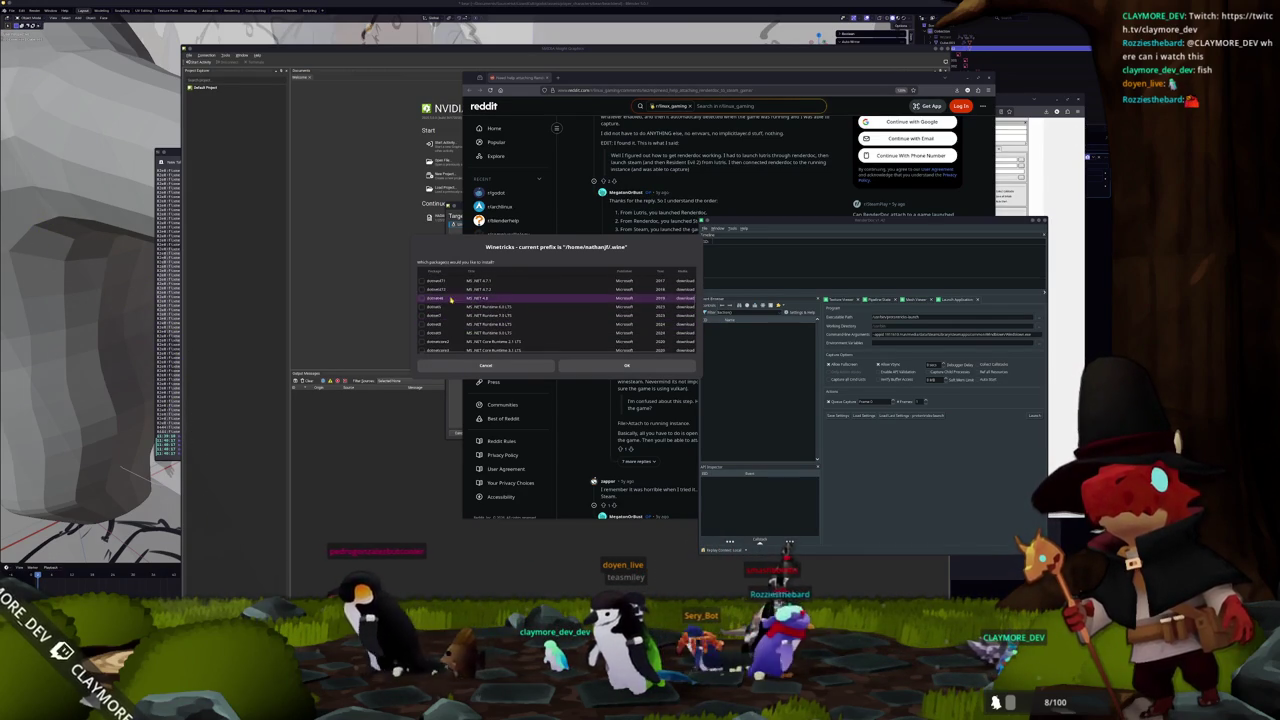
click(421, 307)
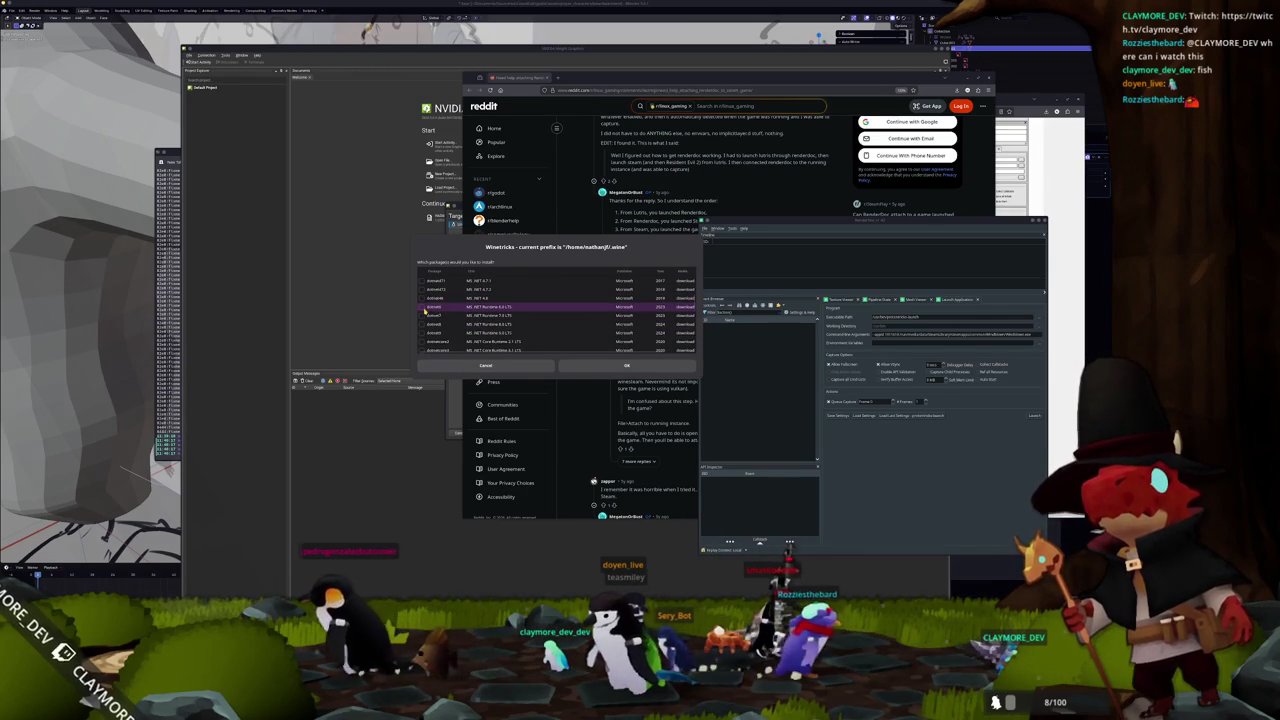
click(585, 366)
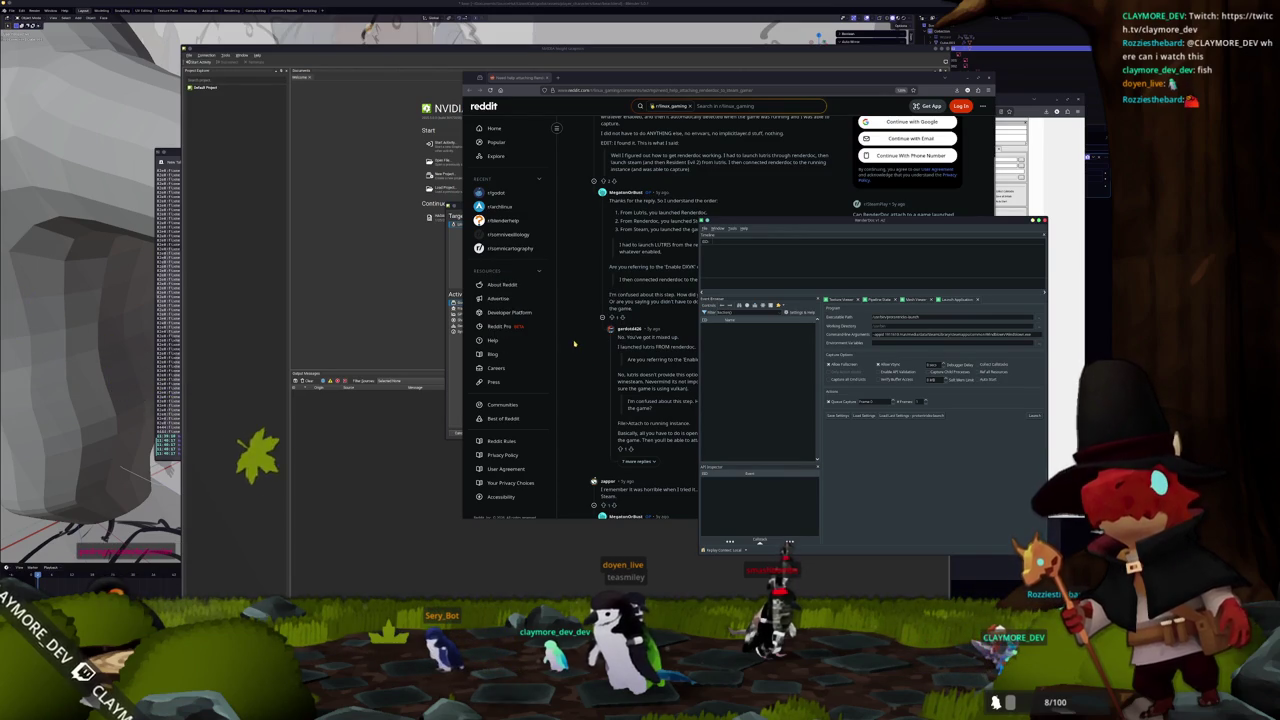
click(576, 334)
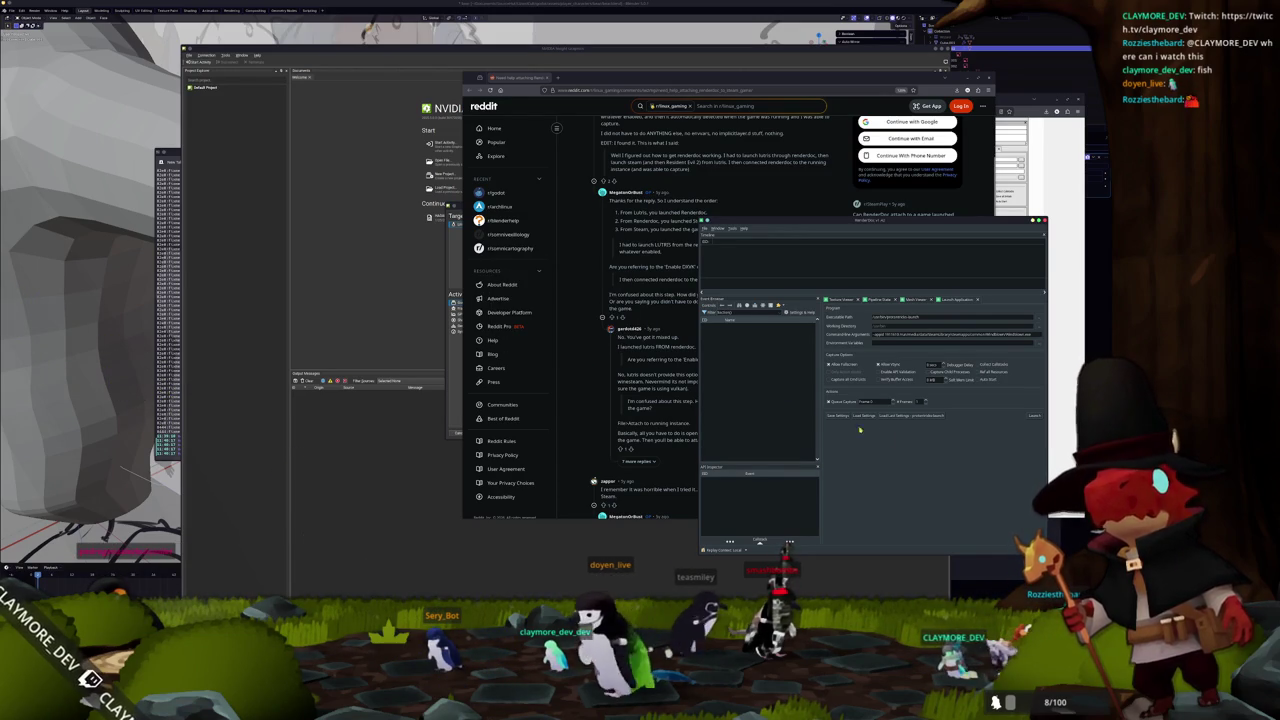
- Return to RenderDoc's launch settings and start the x86 .NET Runtime 6.0.36 install
click(843, 300)
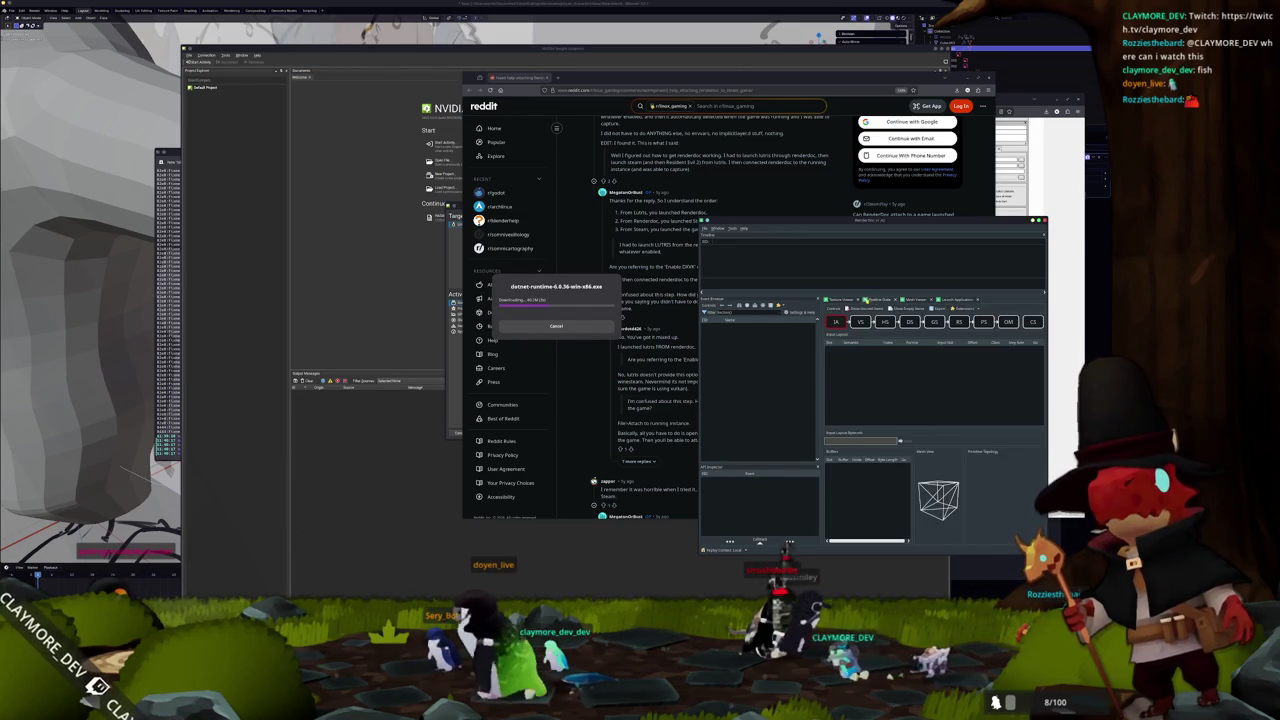
click(957, 299)
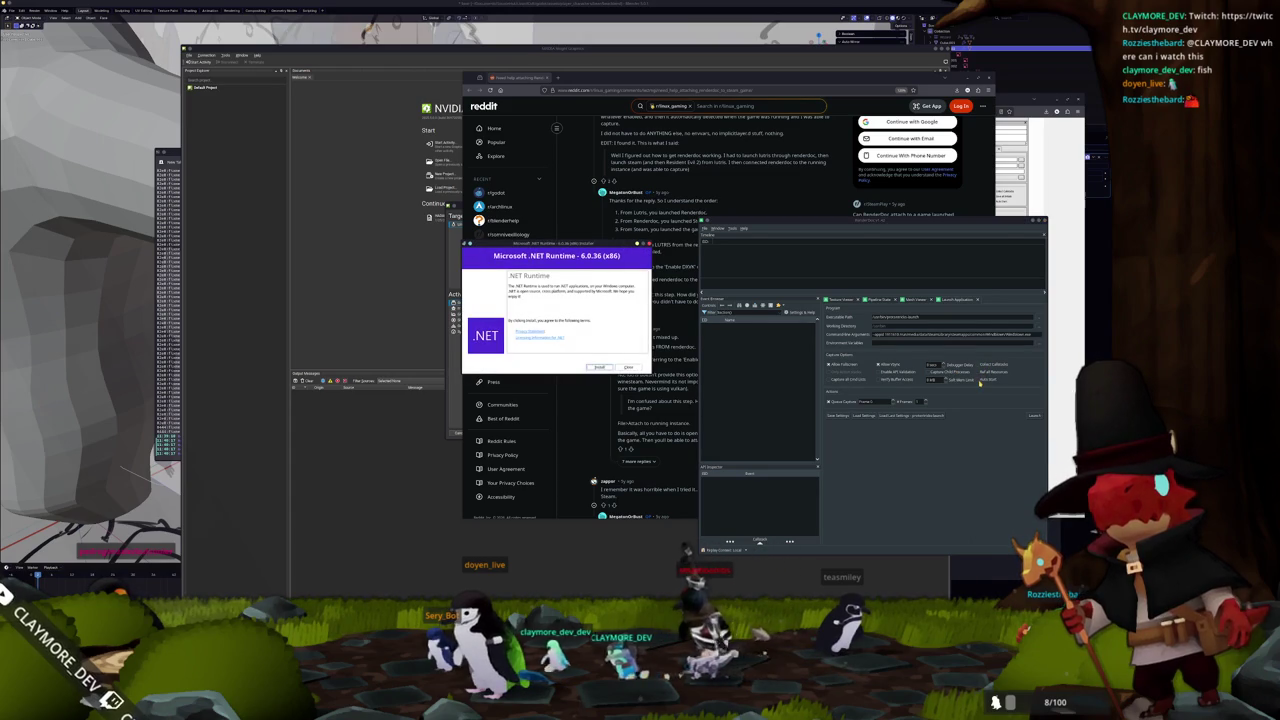
key(Return)
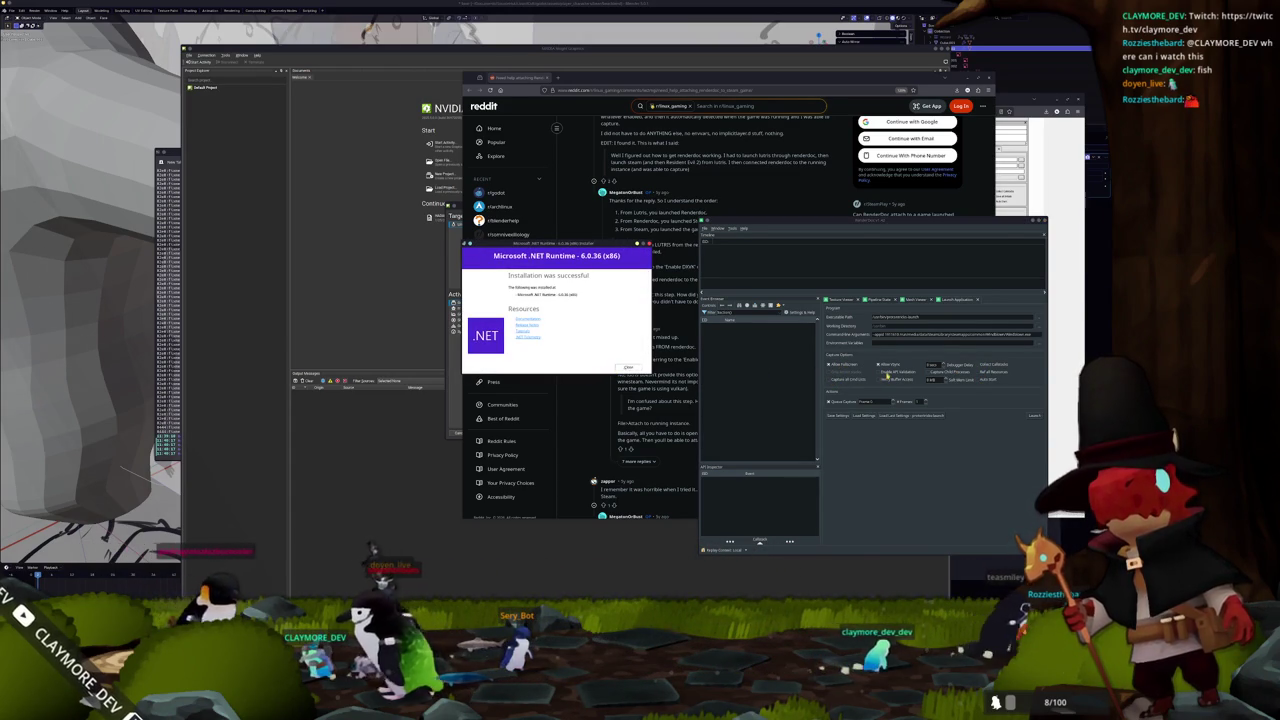
- Enable Capture Child Processes, Collect Callstacks, Ref All Resources and auto-start capture in RenderDoc
click(938, 372)
click(977, 364)
click(978, 372)
click(987, 379)
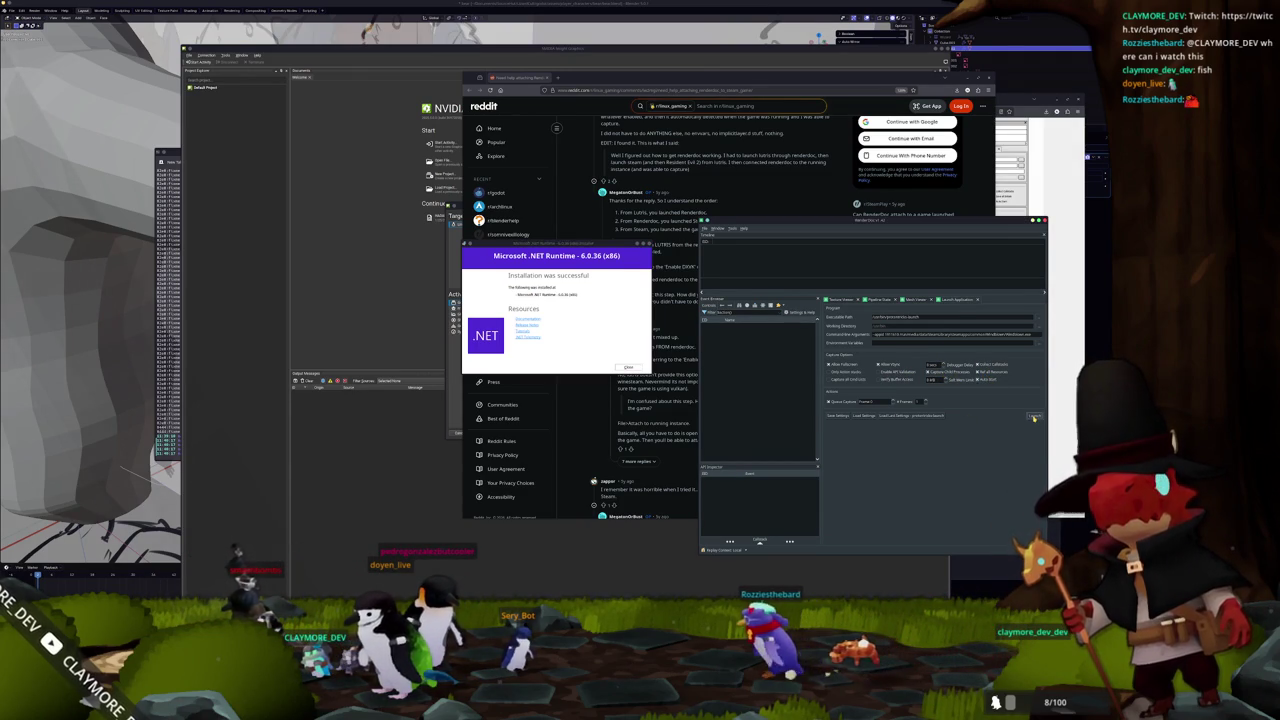
- Close the x86 installer, install x64 .NET Runtime, launch the capture, and dismiss the error
click(627, 368)
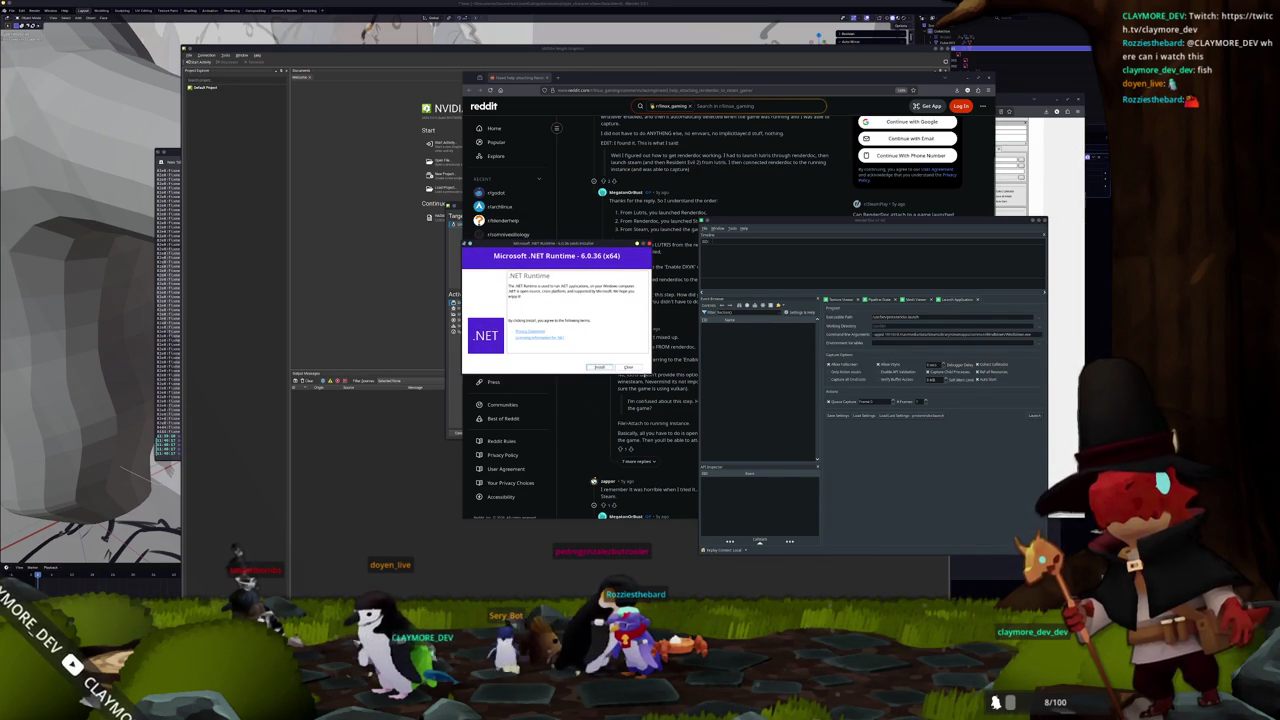
click(593, 368)
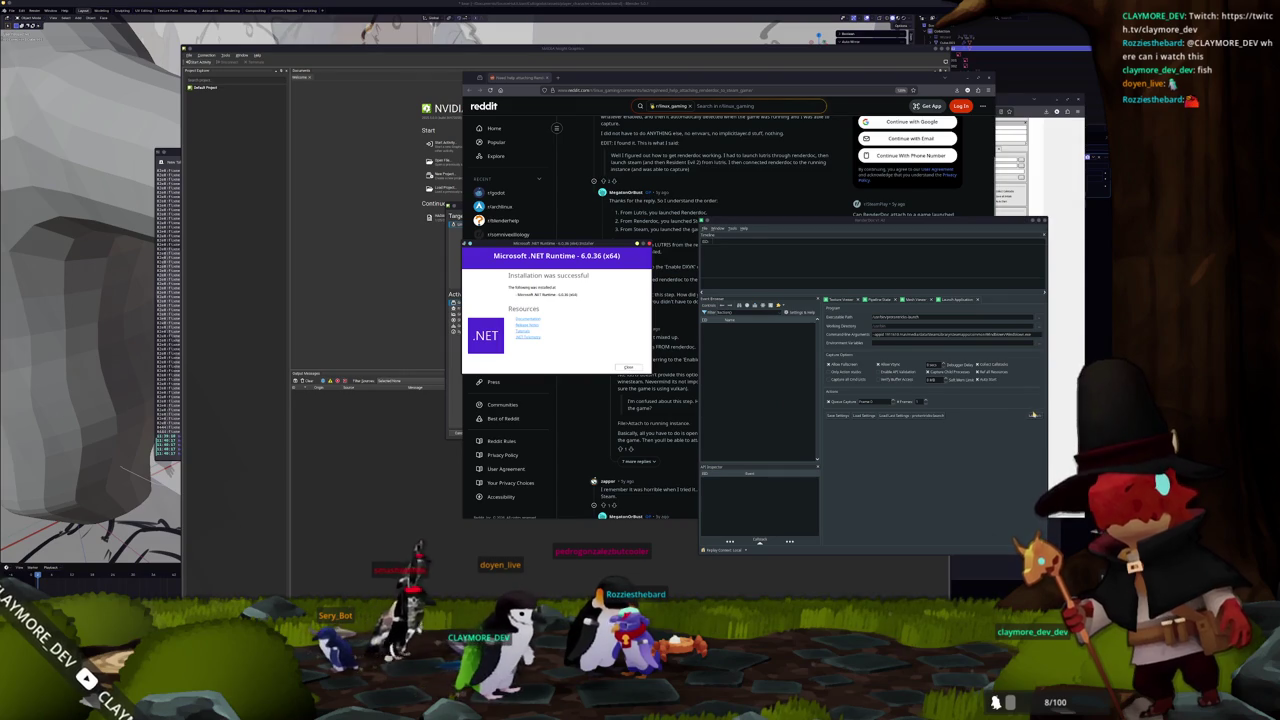
click(1034, 414)
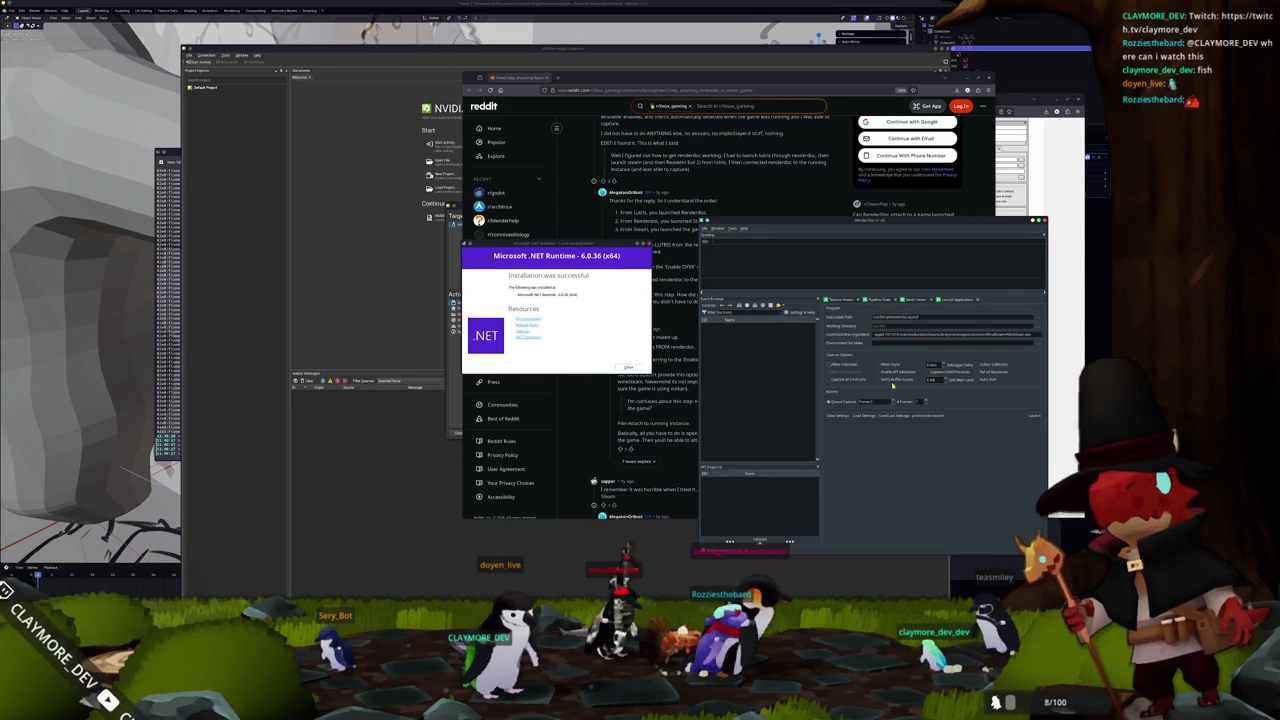
click(1034, 417)
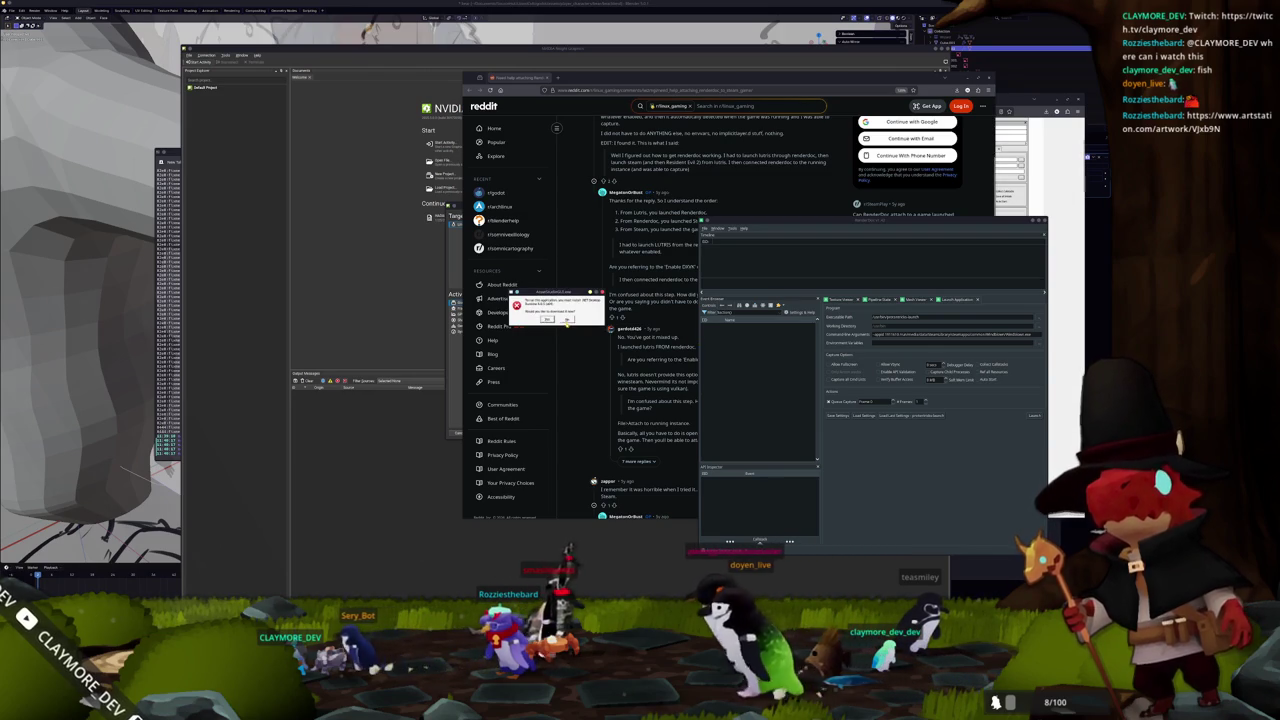
click(567, 319)
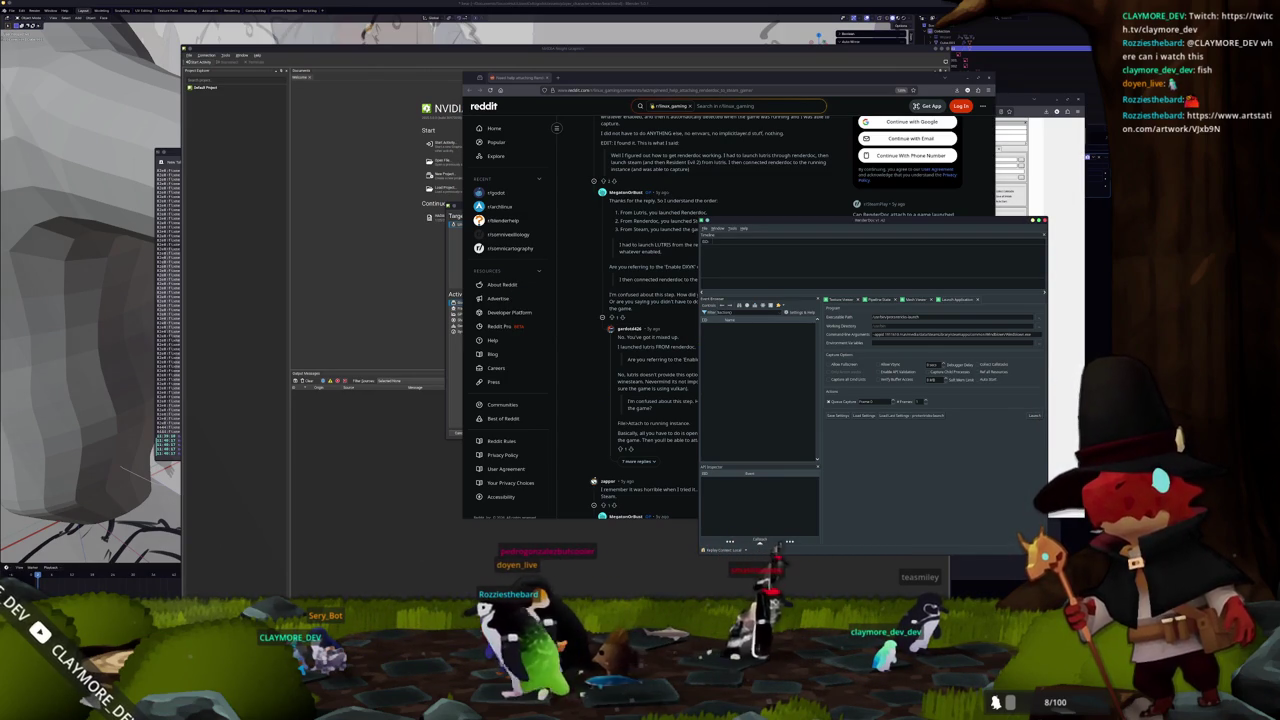
click(1071, 345)
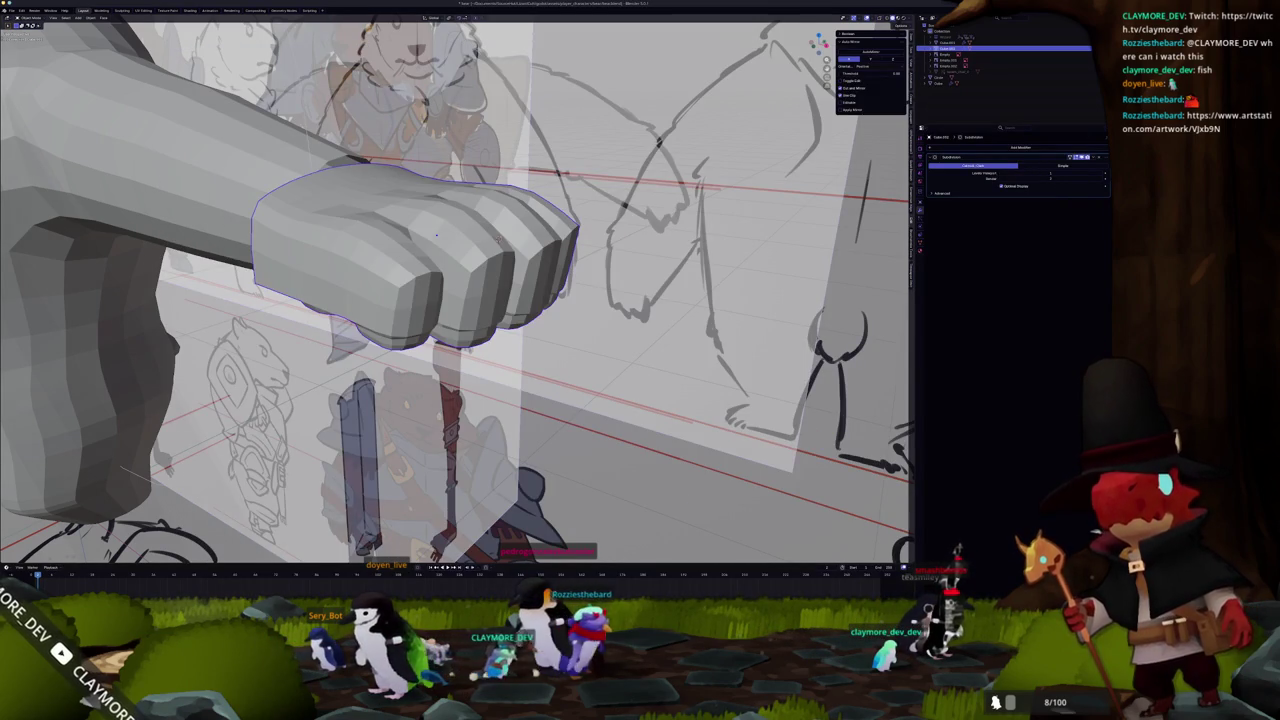
- Zoom out and orbit the Blender viewport to see the whole character blockout among the reference sheets
scroll(436, 235, down, 3)
mouse_move(452, 282)
mouse_down()
mouse_move(500, 424)
mouse_move(556, 521)
mouse_up()
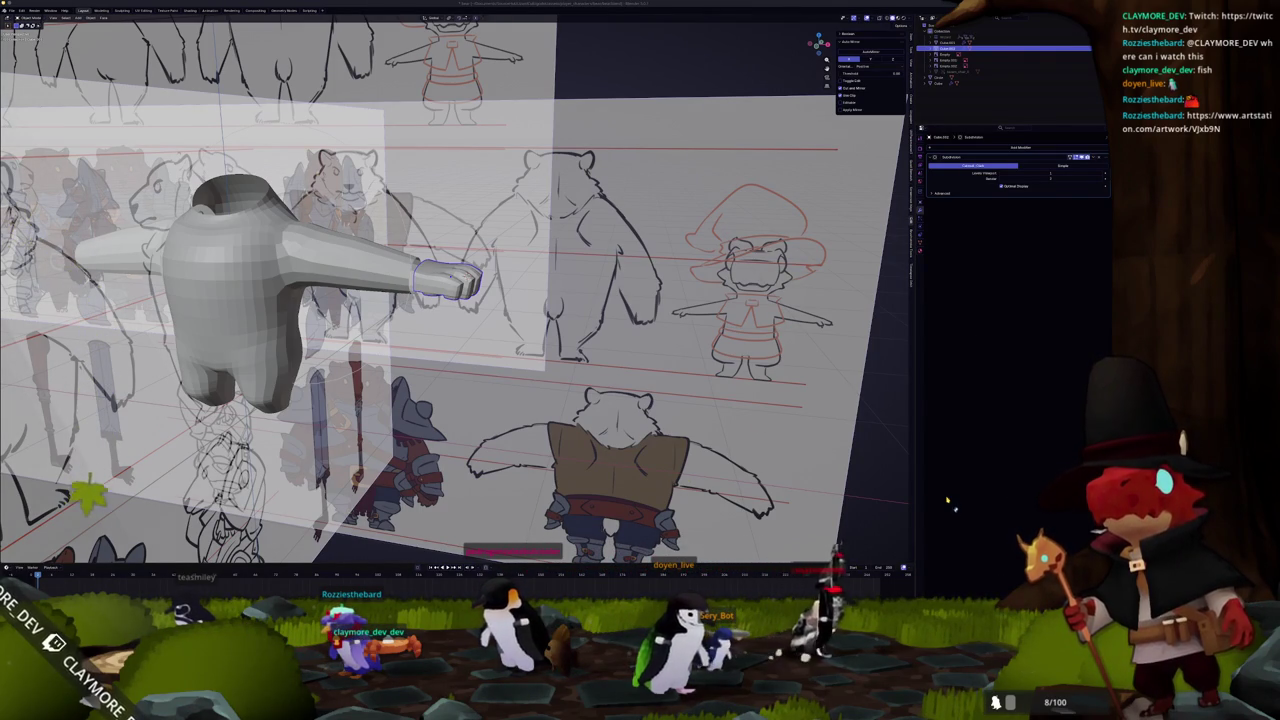
key(ctrl+alt+t)
- Run ls, cd into the Steam folder, and launch steam from the terminal
text(ls)
key(Return)
text(cd)
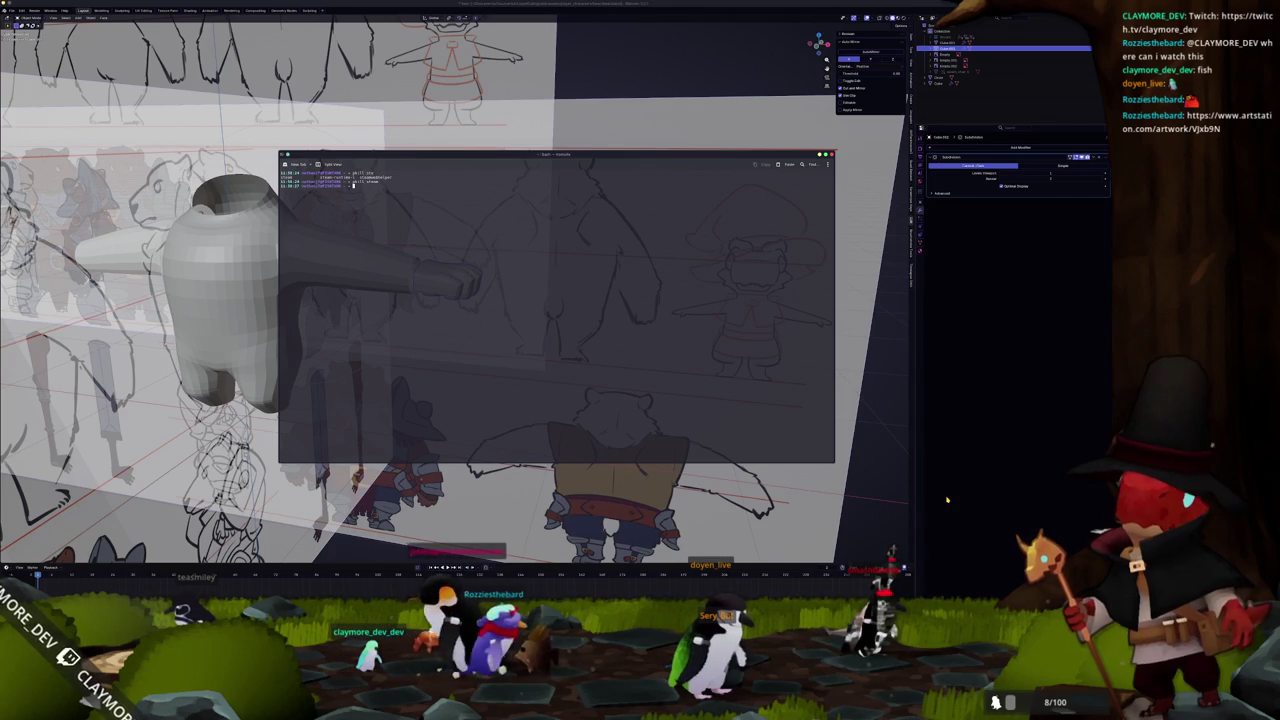
text(steam)
key(Return)
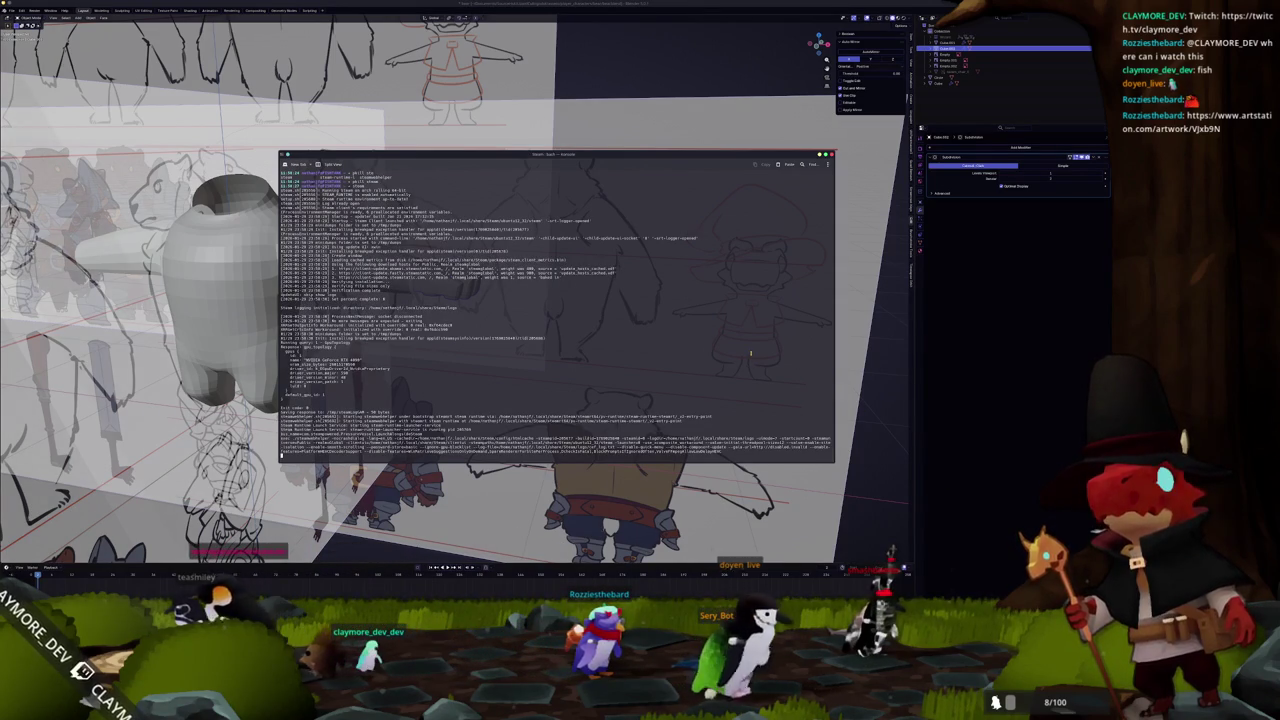
drag(843, 445, 655, 384)
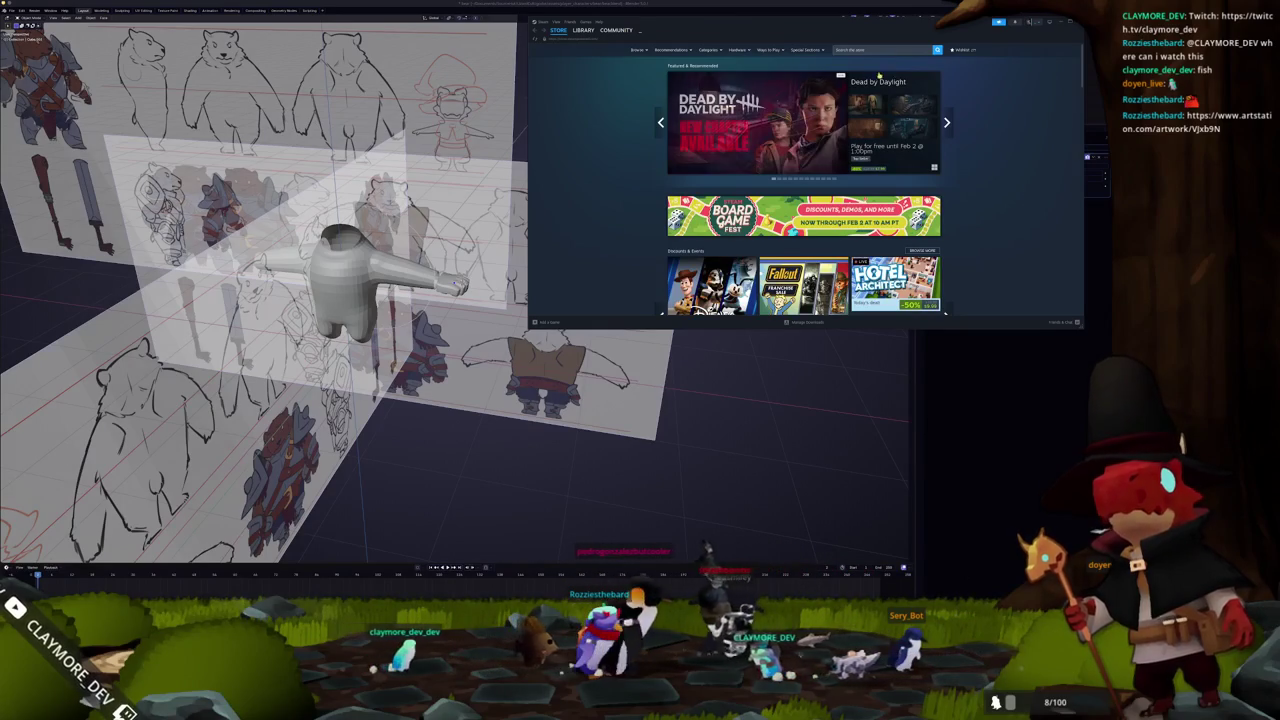
- In Windblown's Properties, force a specific Steam Play compatibility tool and pick a Proton version
click(583, 30)
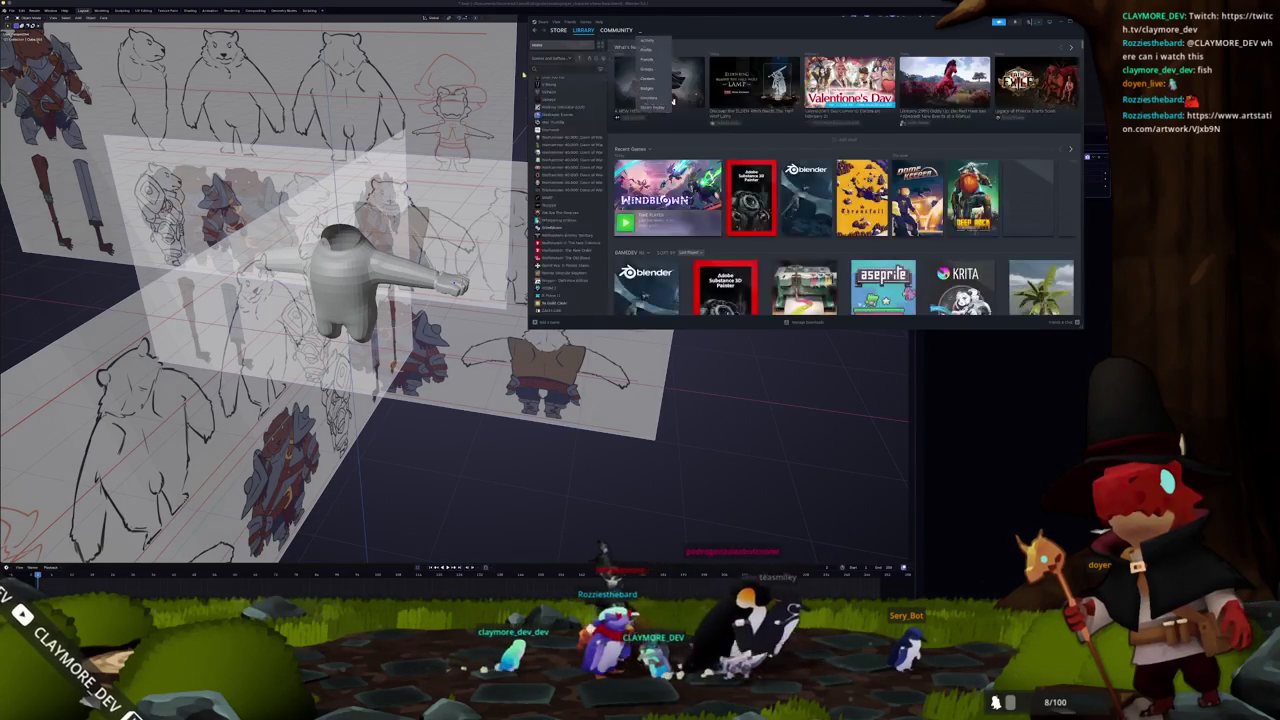
drag(665, 28, 526, 40)
click(527, 208)
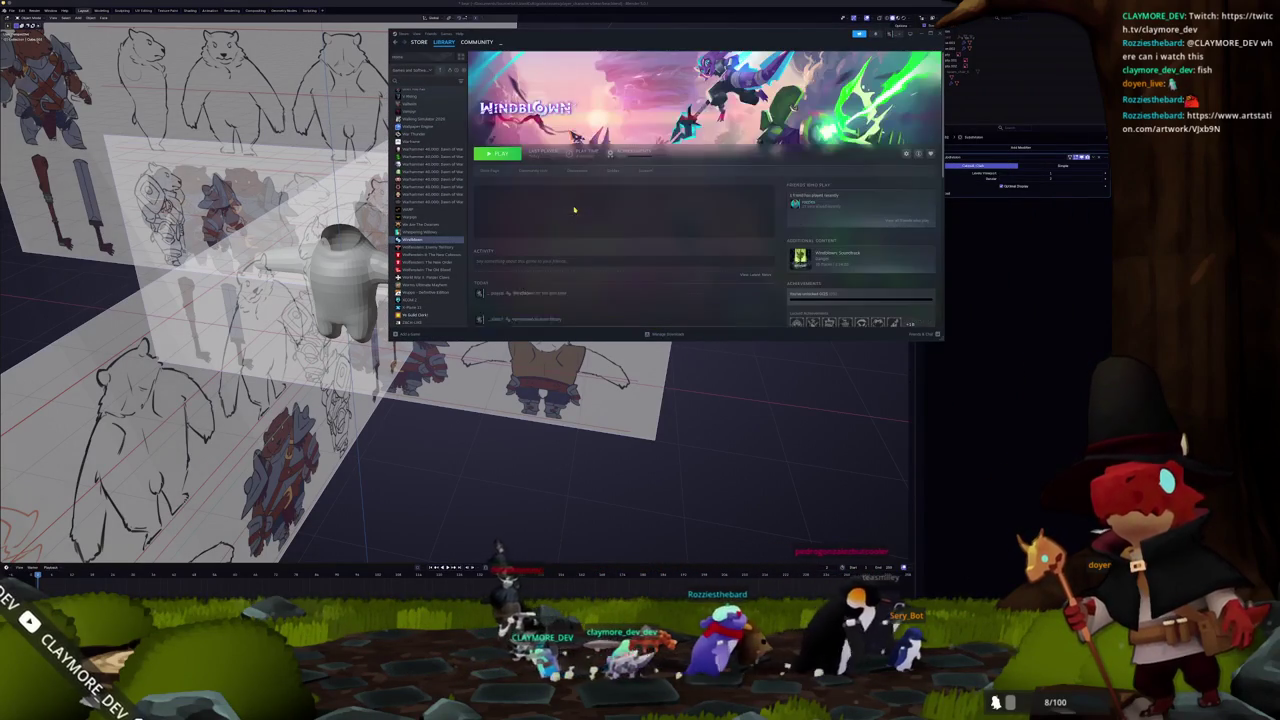
click(905, 153)
click(915, 200)
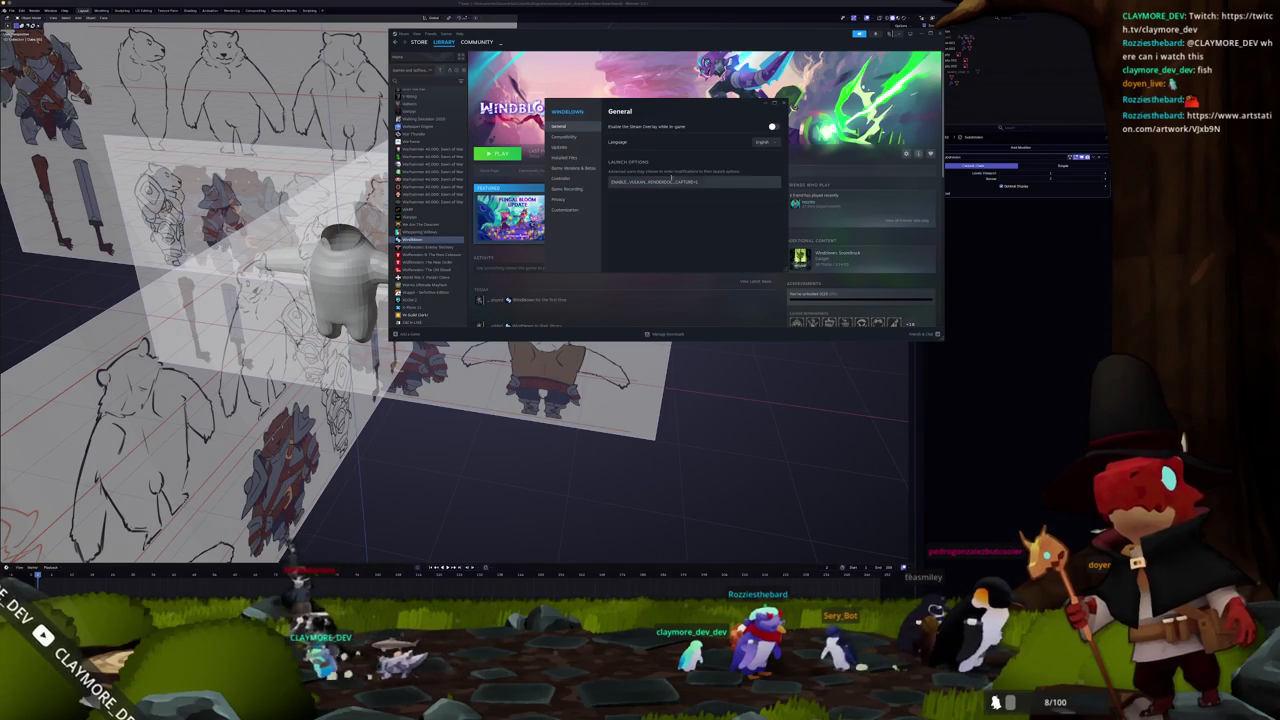
click(563, 136)
click(614, 126)
click(650, 139)
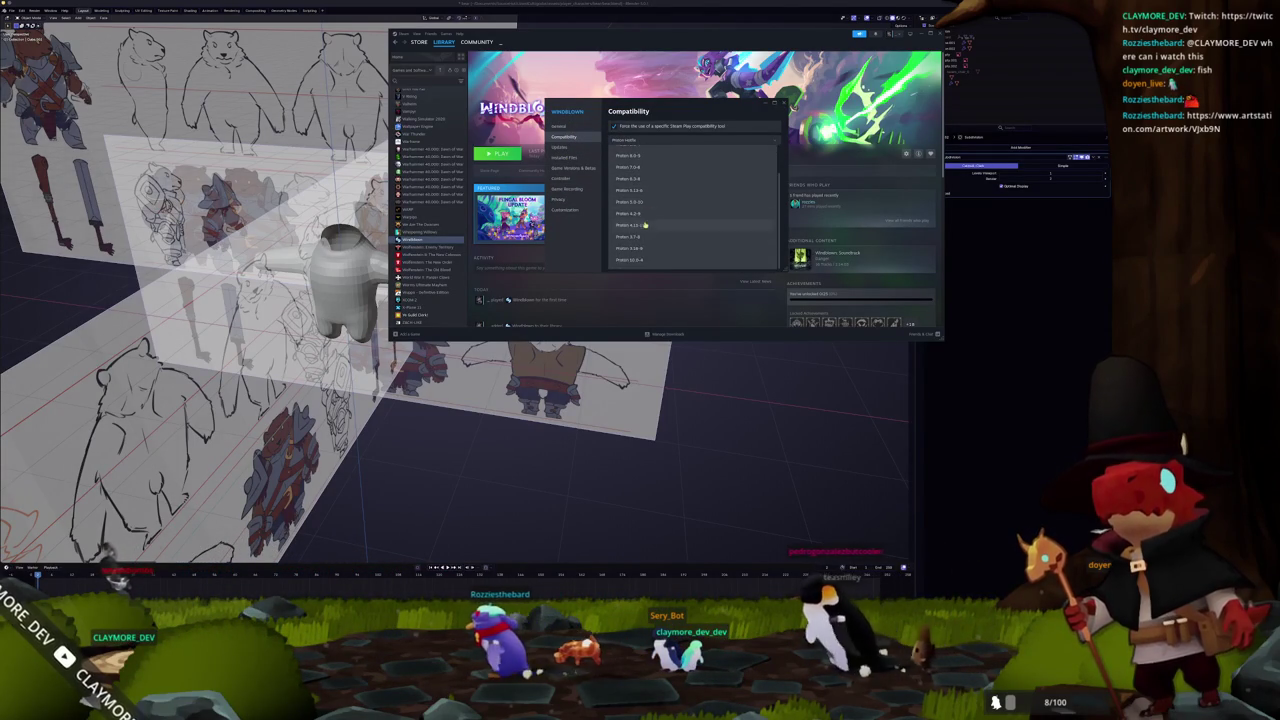
click(645, 190)
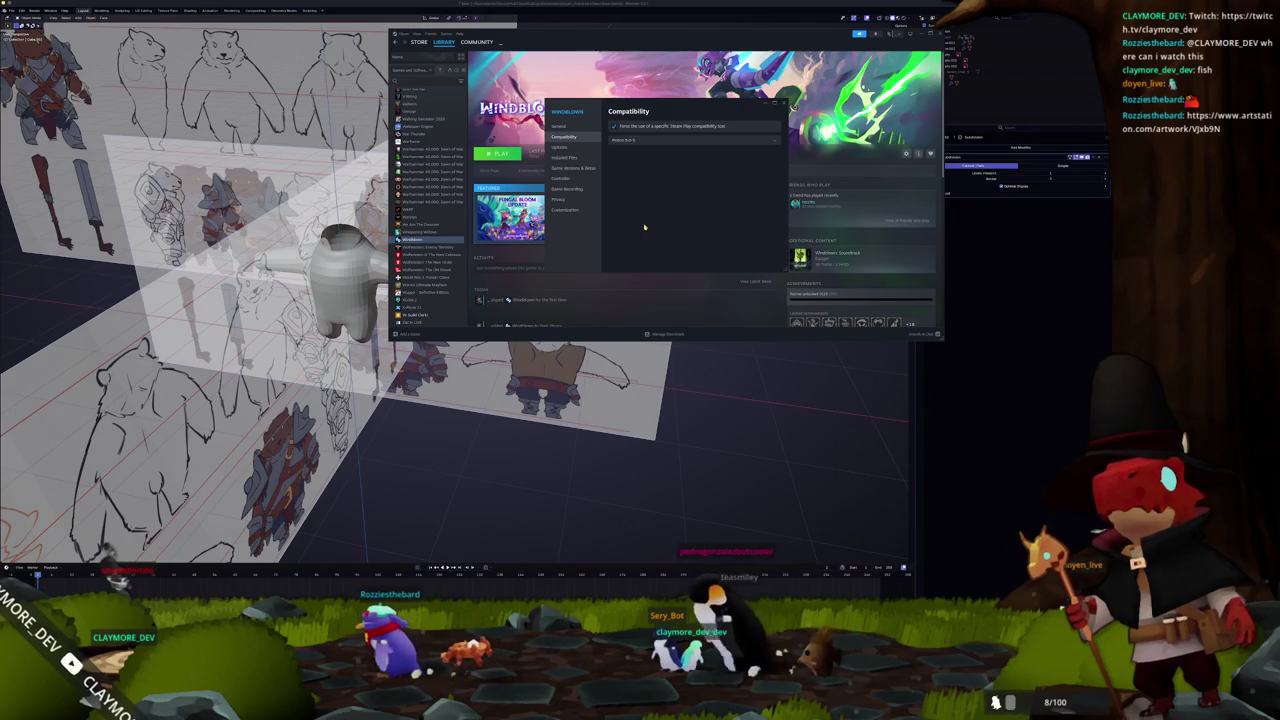
key(Escape)
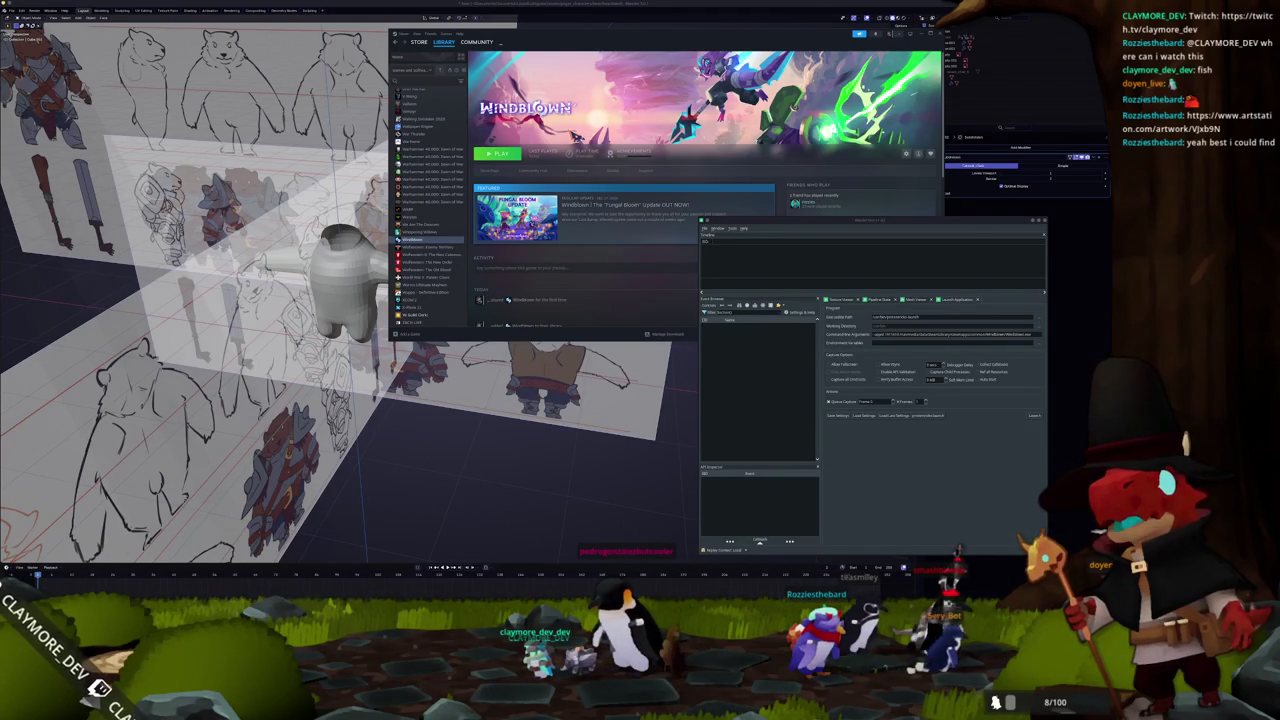
- Move the ArtStation browser over Steam and widen it to show more of the portfolio
mouse_move(1279, 261)
mouse_down()
mouse_move(741, 261)
mouse_move(669, 86)
mouse_up()
drag(523, 300, 281, 300)
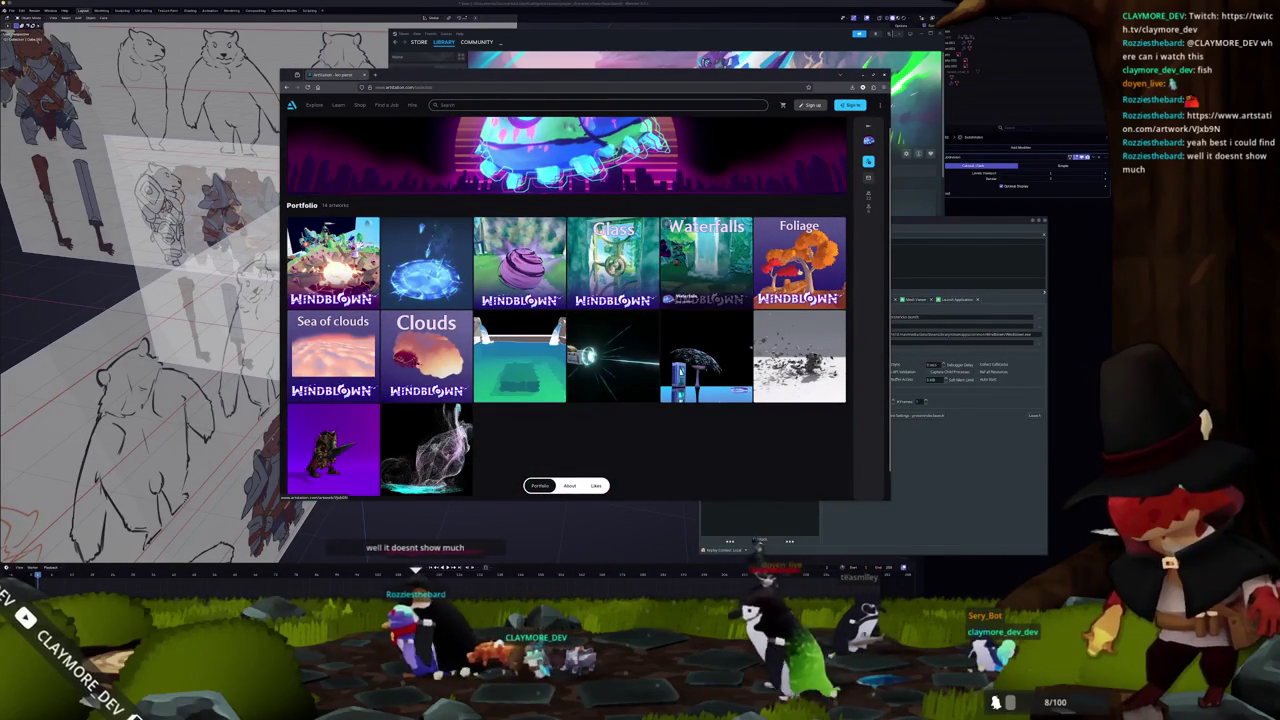
- Open the Stylized foliage artwork and scroll through its tree renders before returning to Blender
click(800, 275)
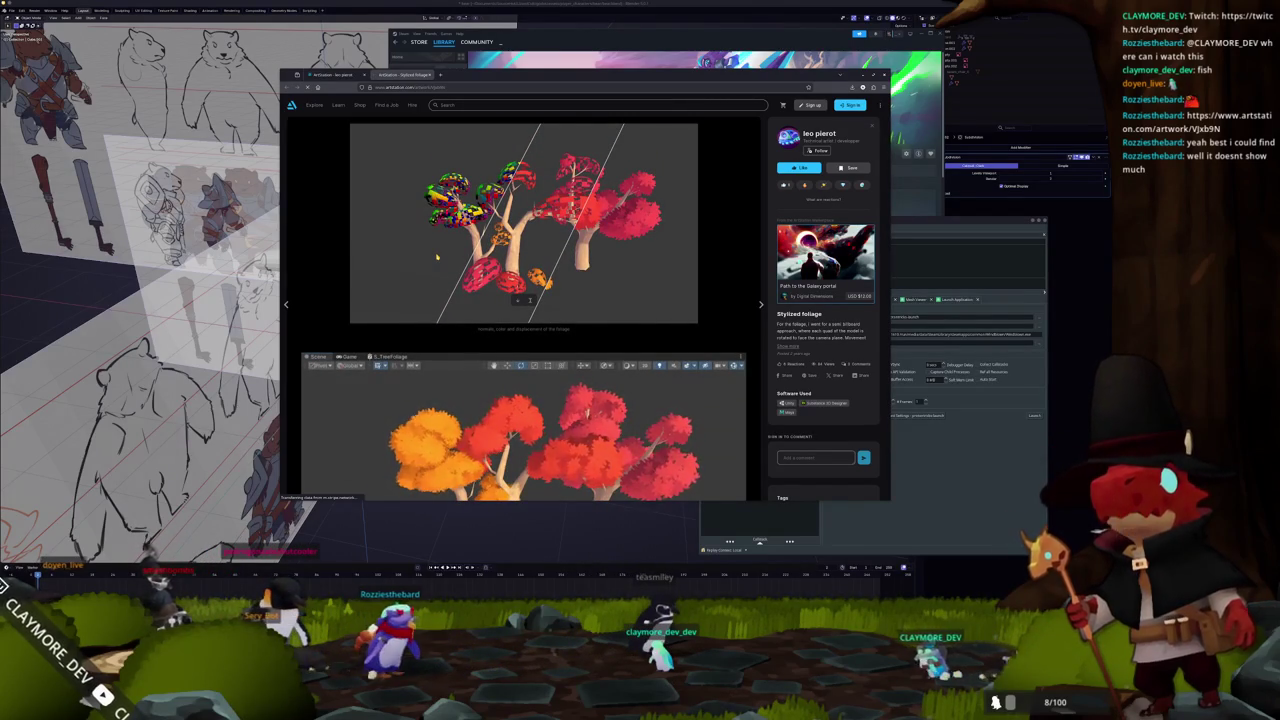
scroll(436, 257, down, 3)
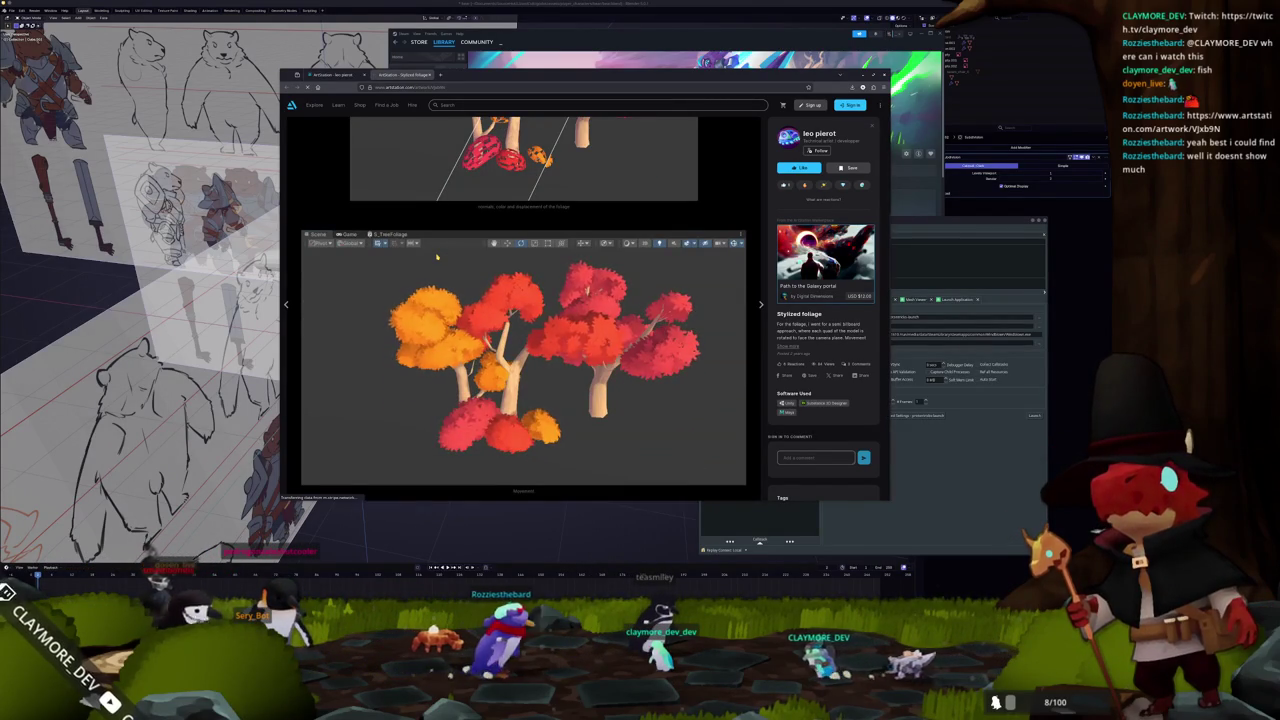
click(577, 519)
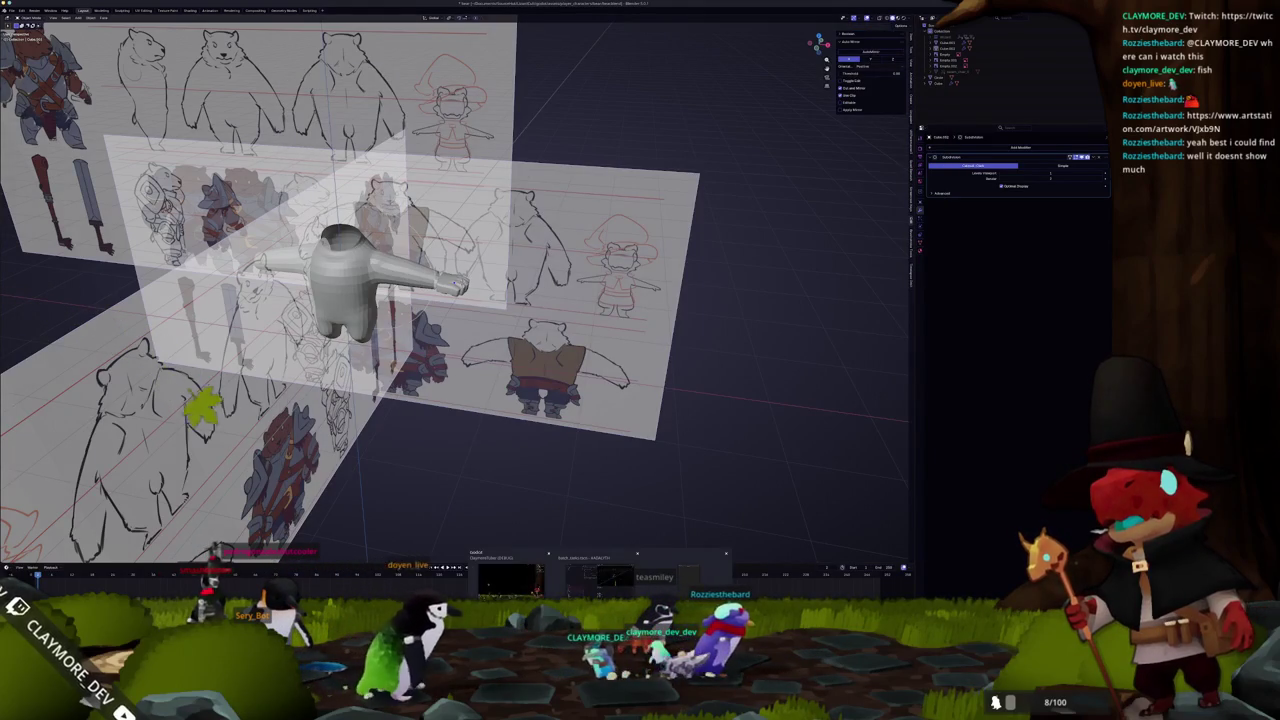
- Bring Godot forward, open the Project Manager from the taskbar, then close it with Alt+F4
click(598, 581)
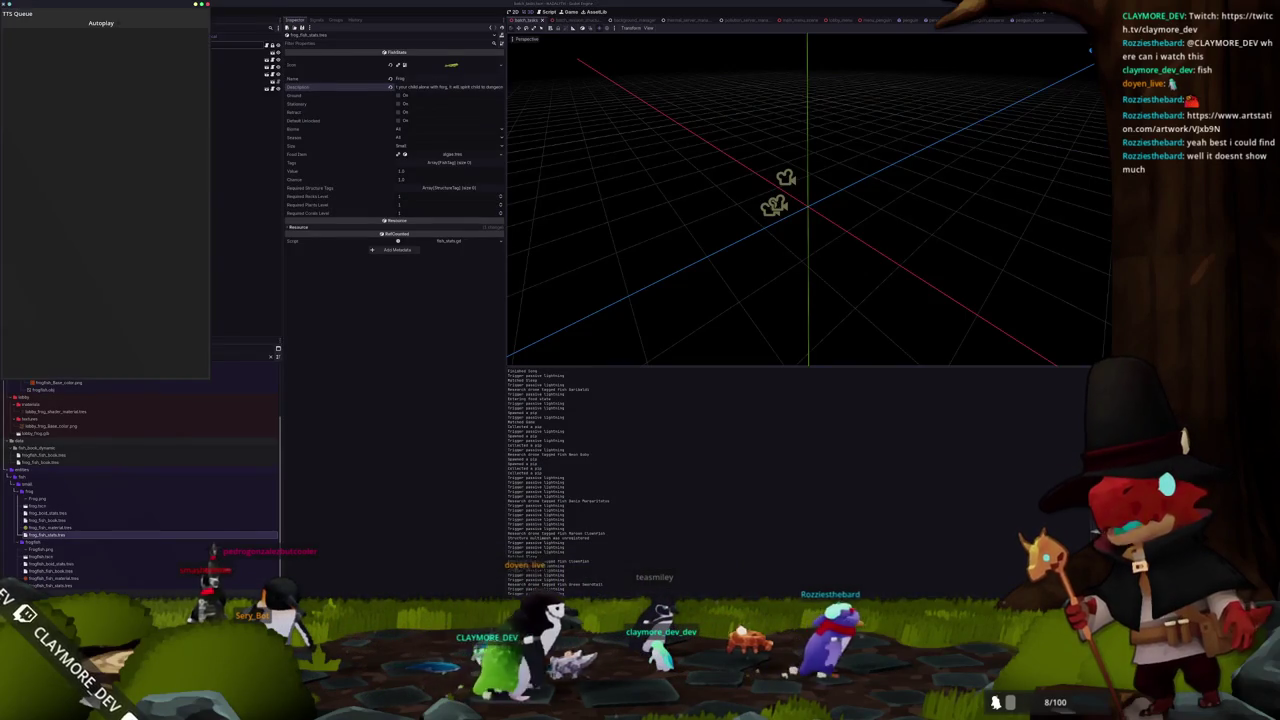
click(600, 566)
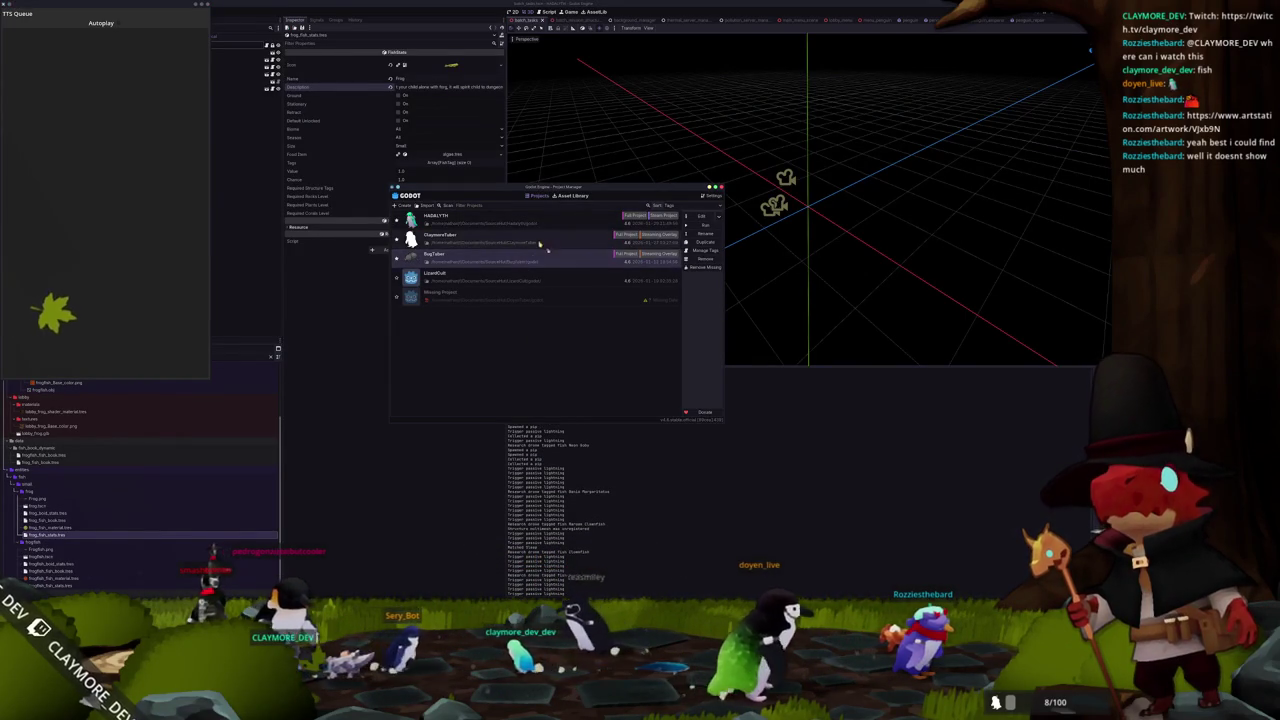
key(alt+F4)
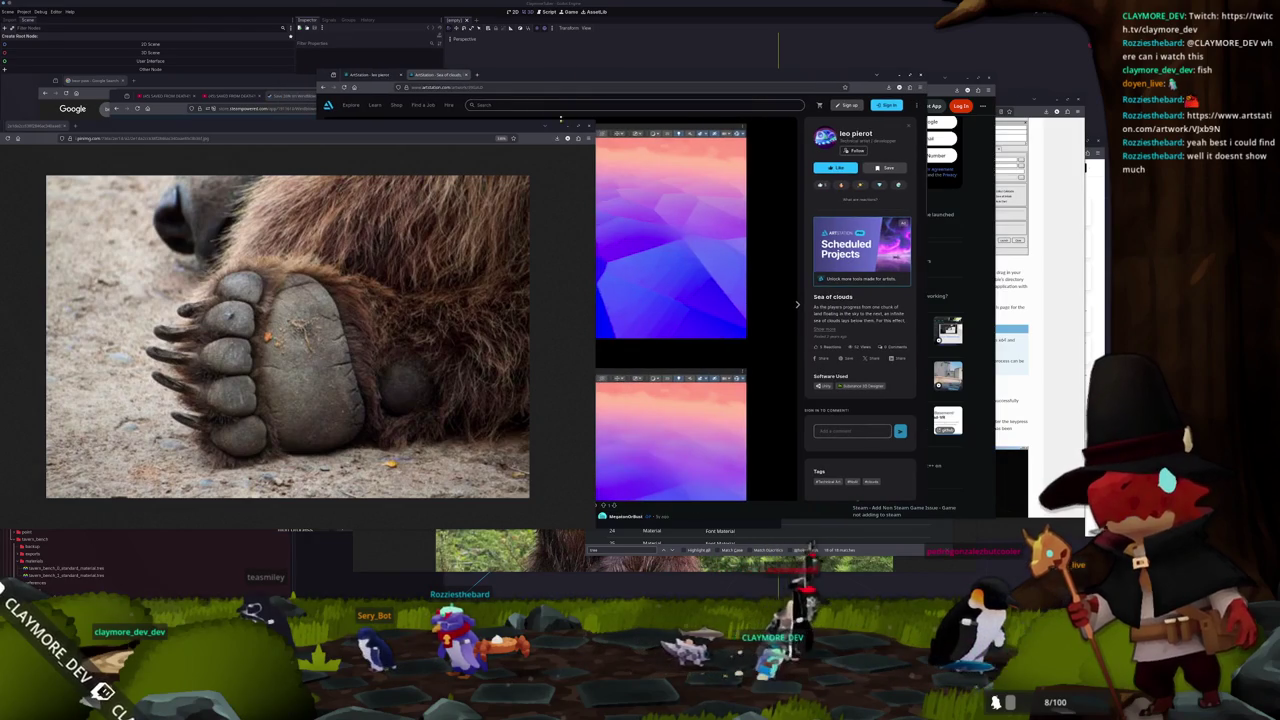
- Go back to the Stylized foliage project, view Godot's forest_terrain scene zoomed out, then return to Blender
click(323, 306)
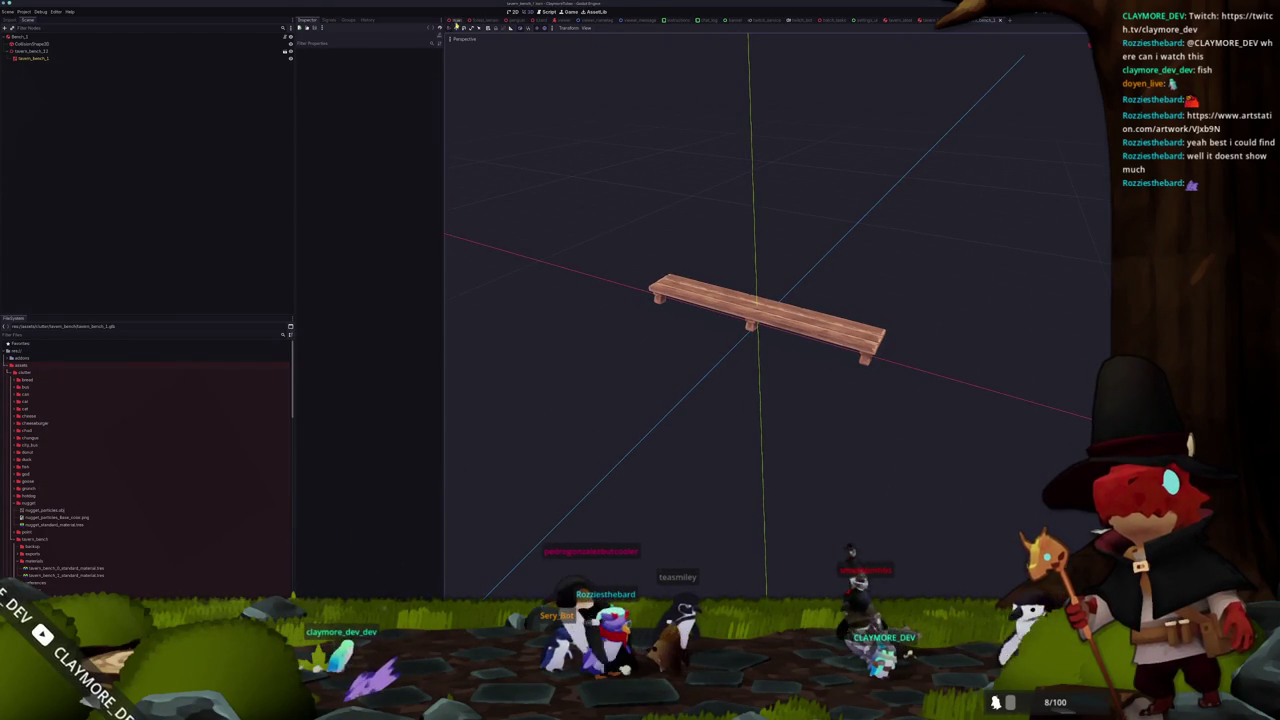
click(486, 21)
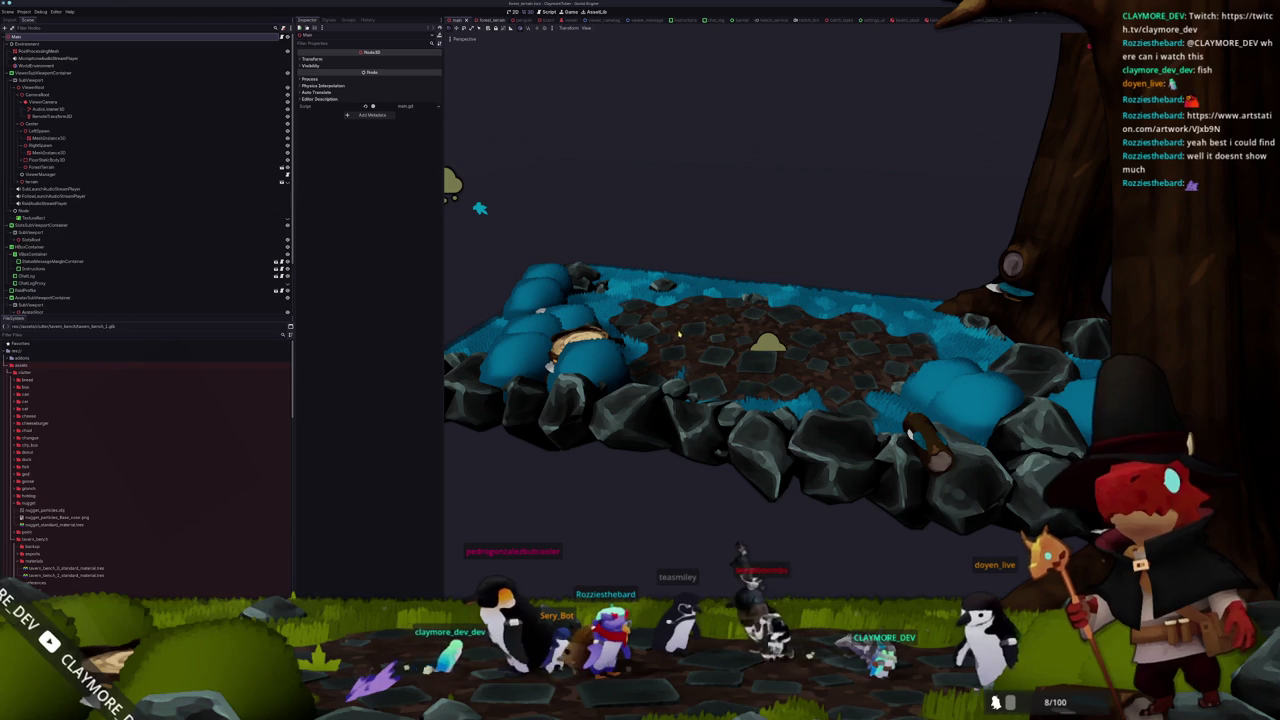
key(ctrl+Tab)
scroll(673, 378, down, 3)
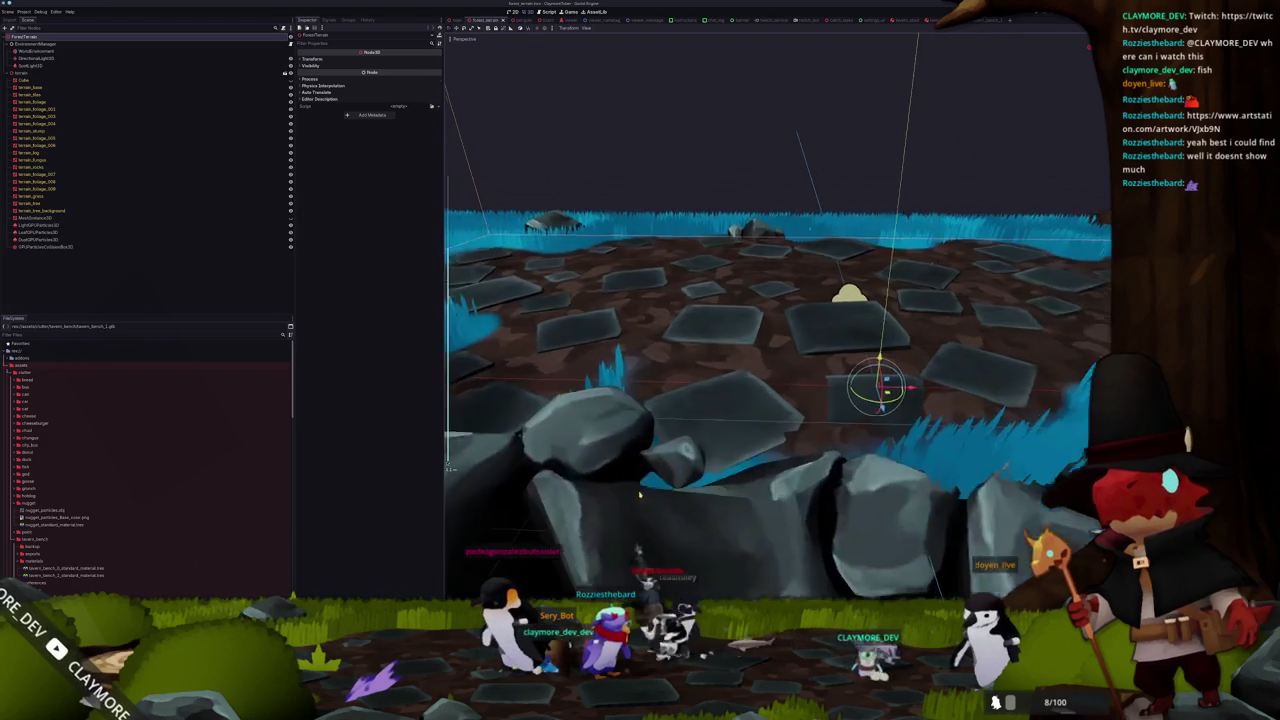
scroll(673, 378, down, 2)
key(alt+Tab)
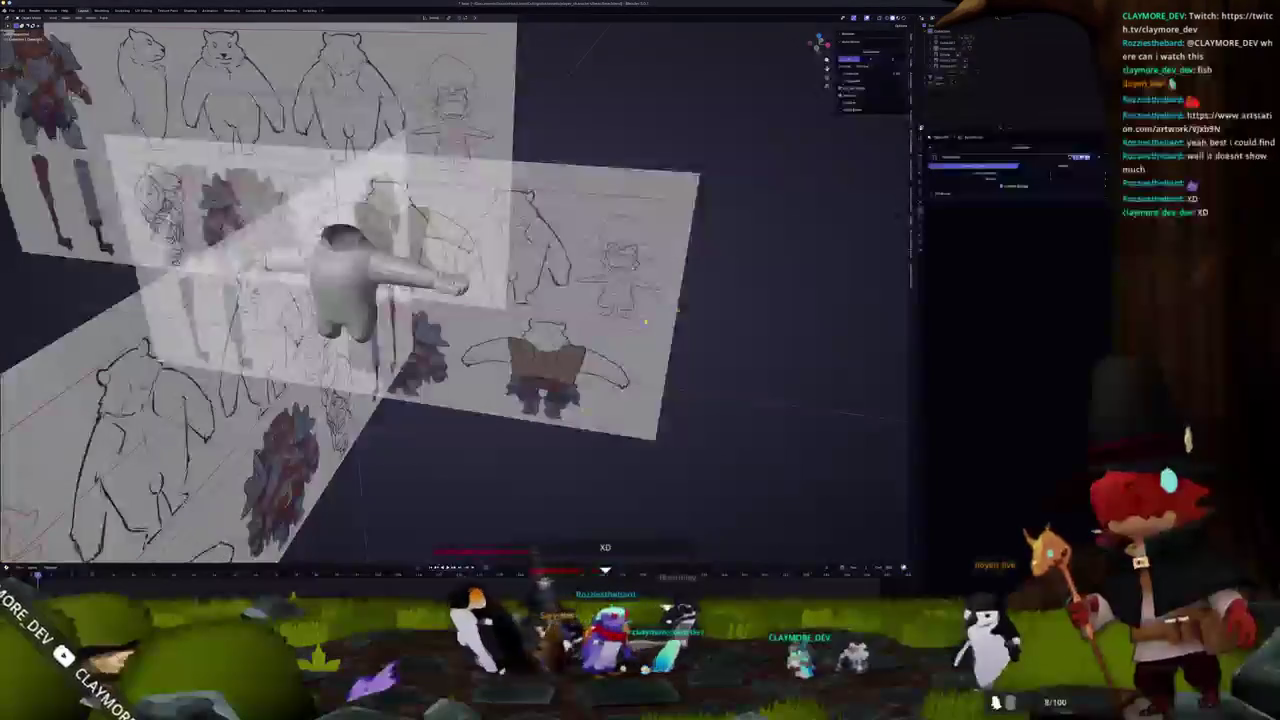
- Open the terrain .blend file from the project's scenes folder in Blender
click(19, 11)
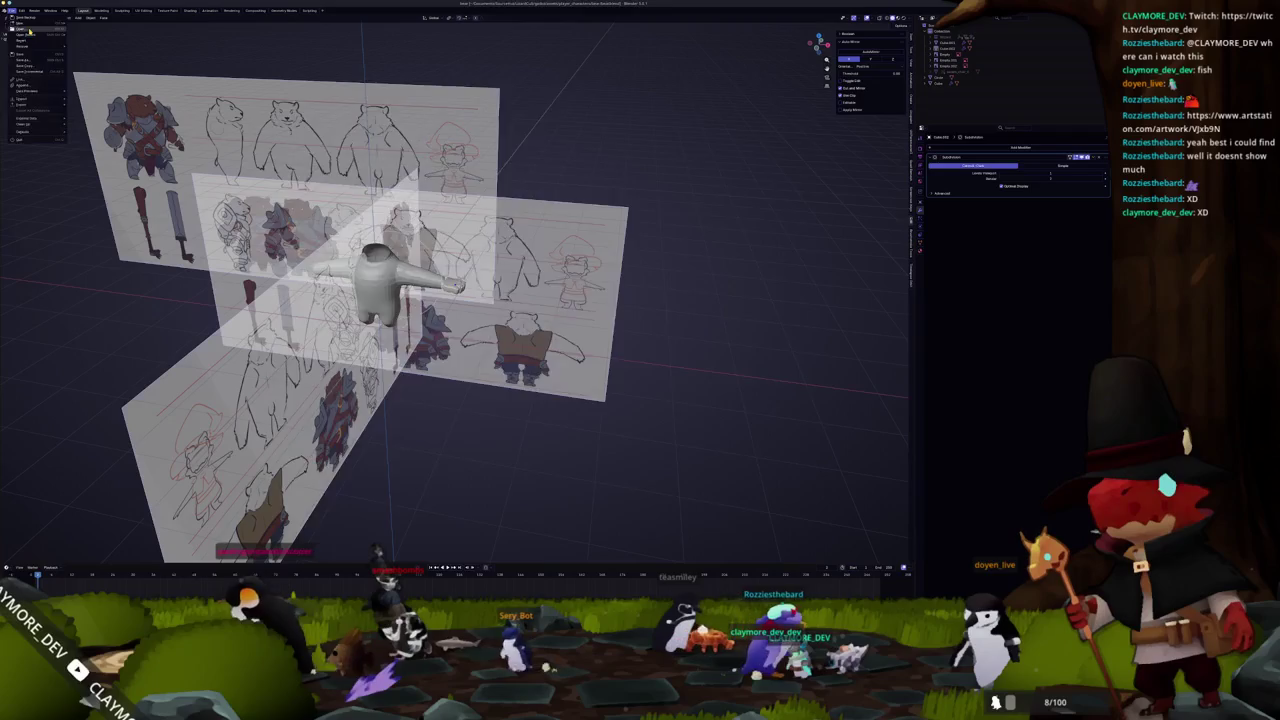
click(28, 24)
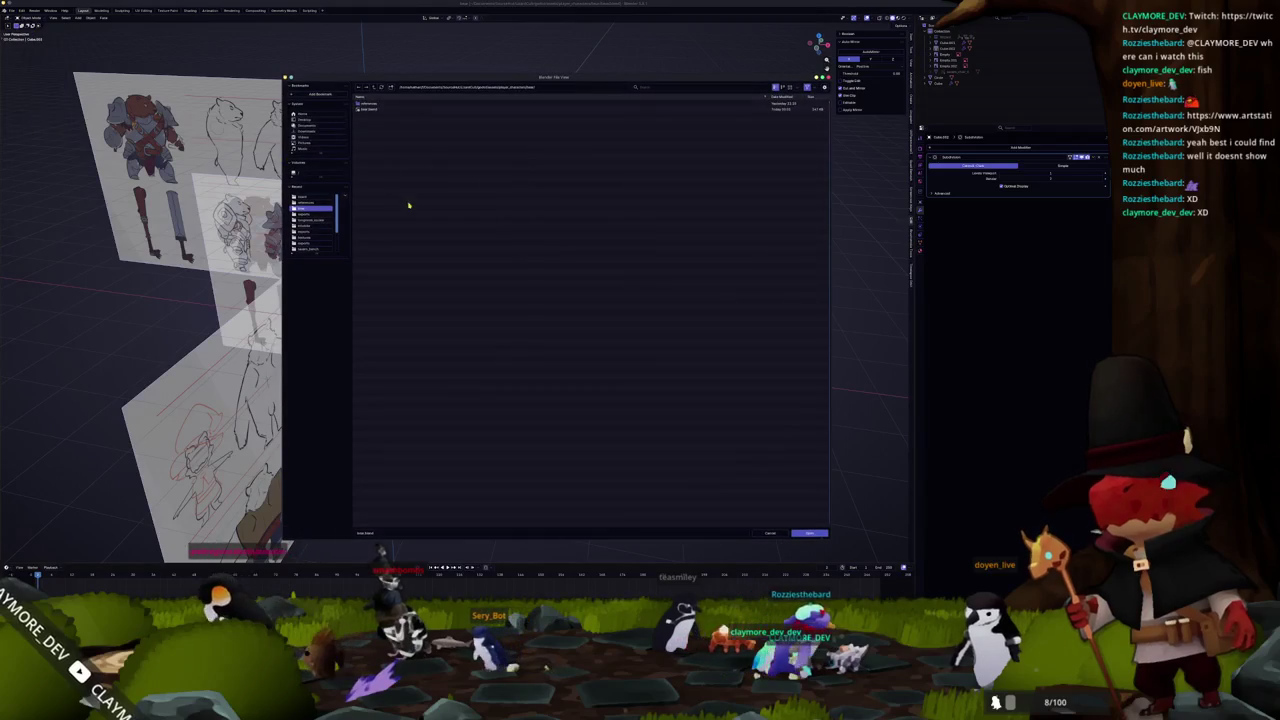
click(373, 87)
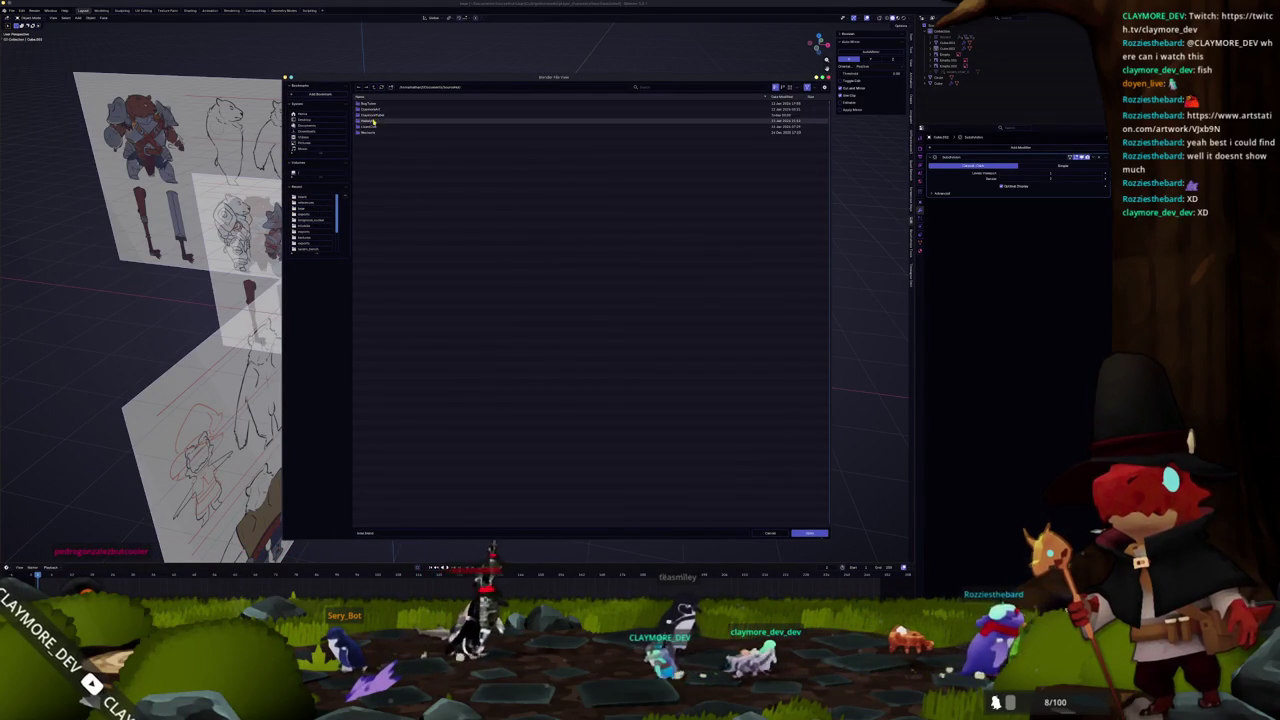
double_click(375, 159)
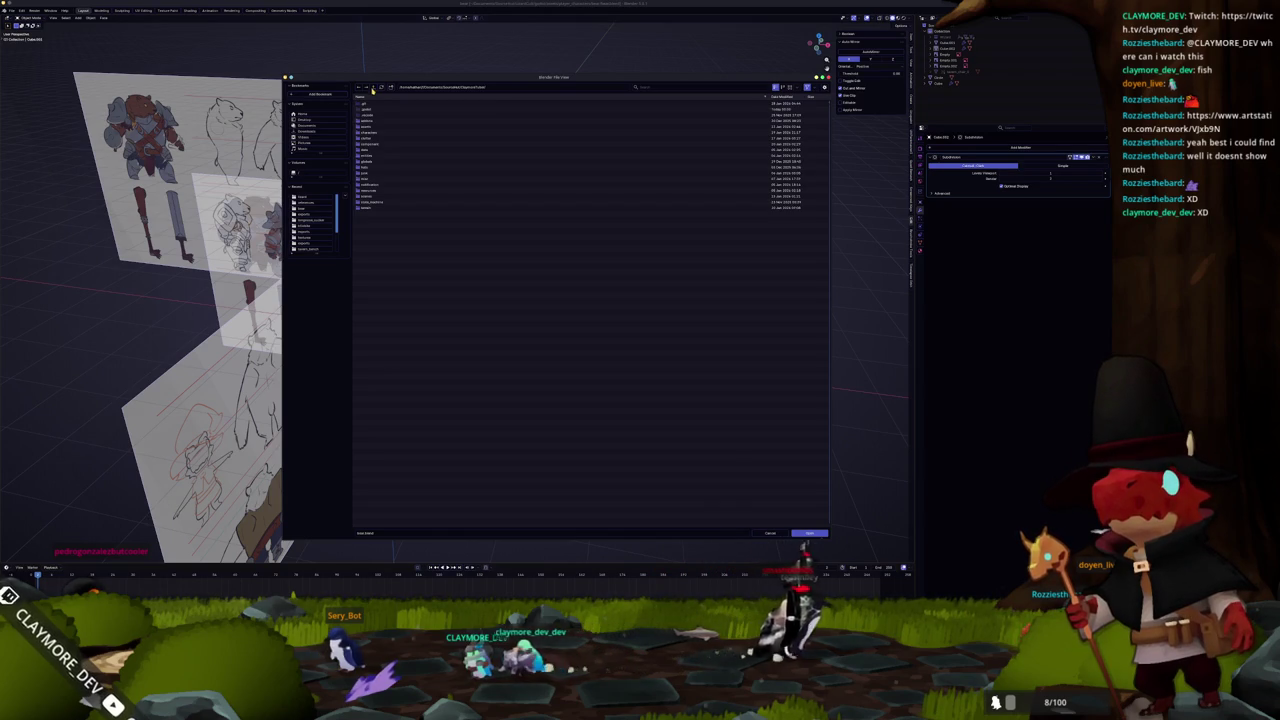
double_click(370, 128)
click(370, 131)
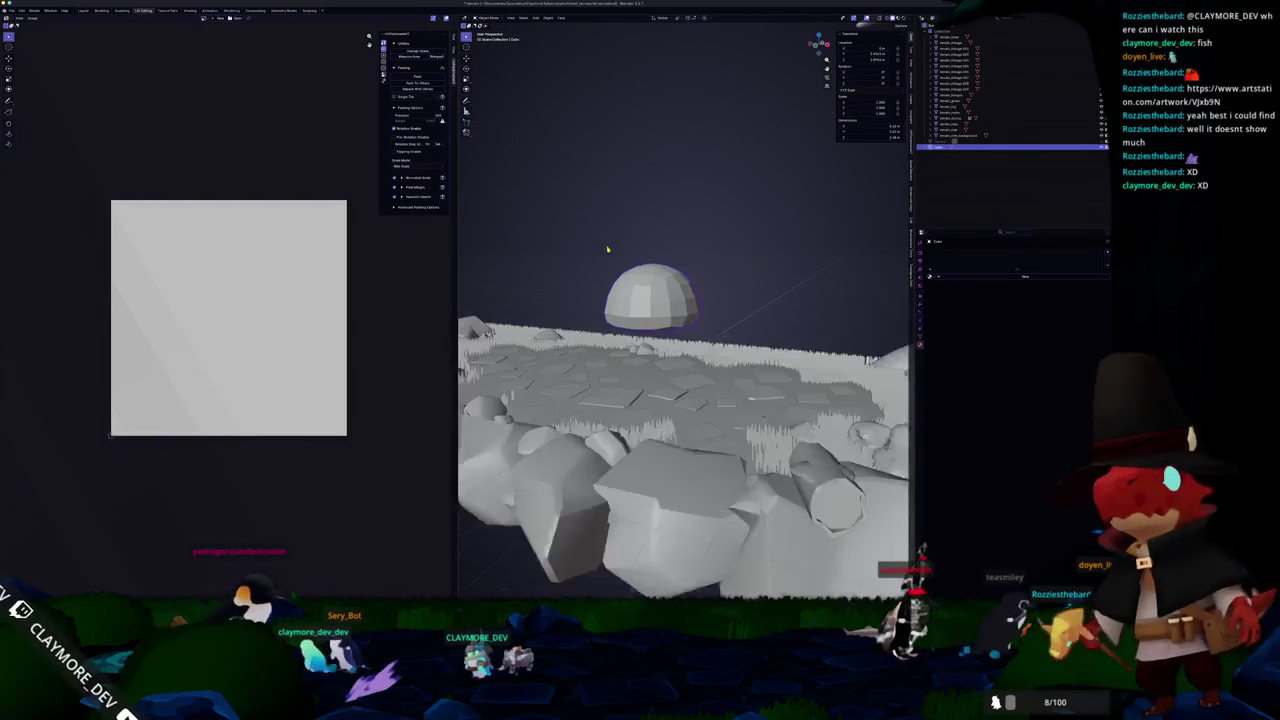
- In Edit Mode, checker-deselect the dome's faces and delete the selected faces
key(ctrl+Tab)
key(Tab)
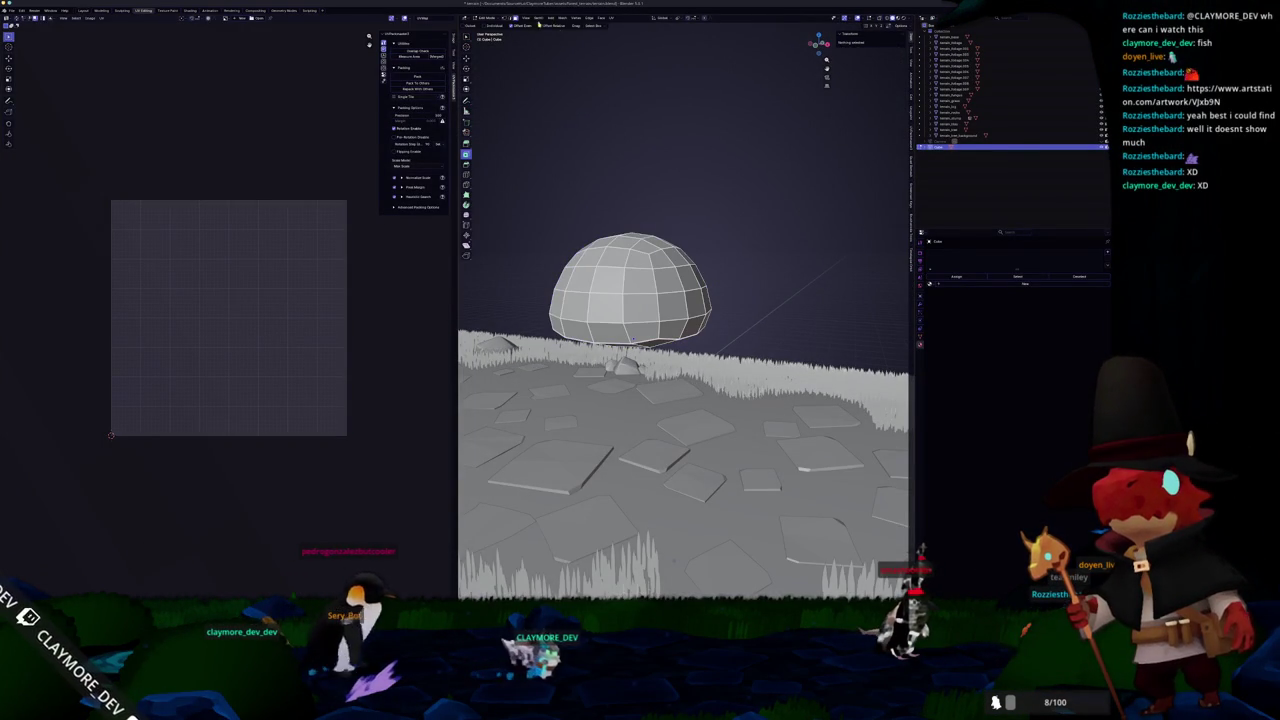
click(538, 18)
click(553, 76)
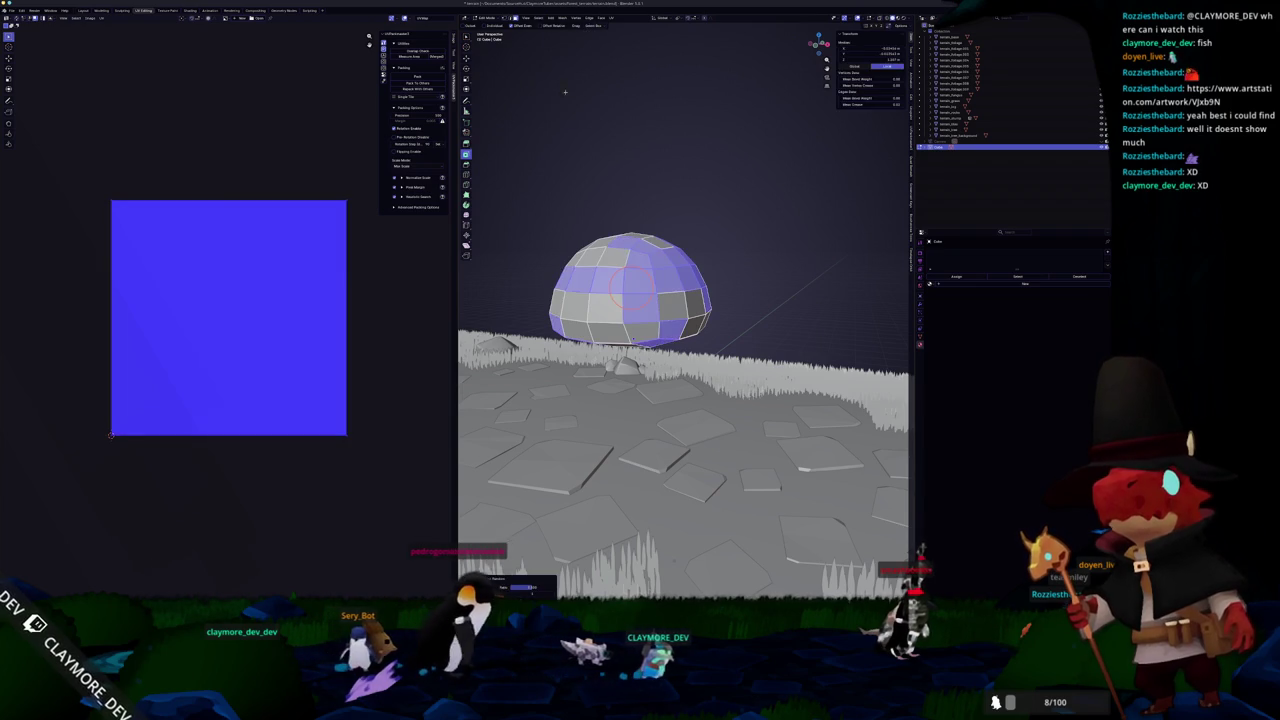
scroll(685, 380, down, 3)
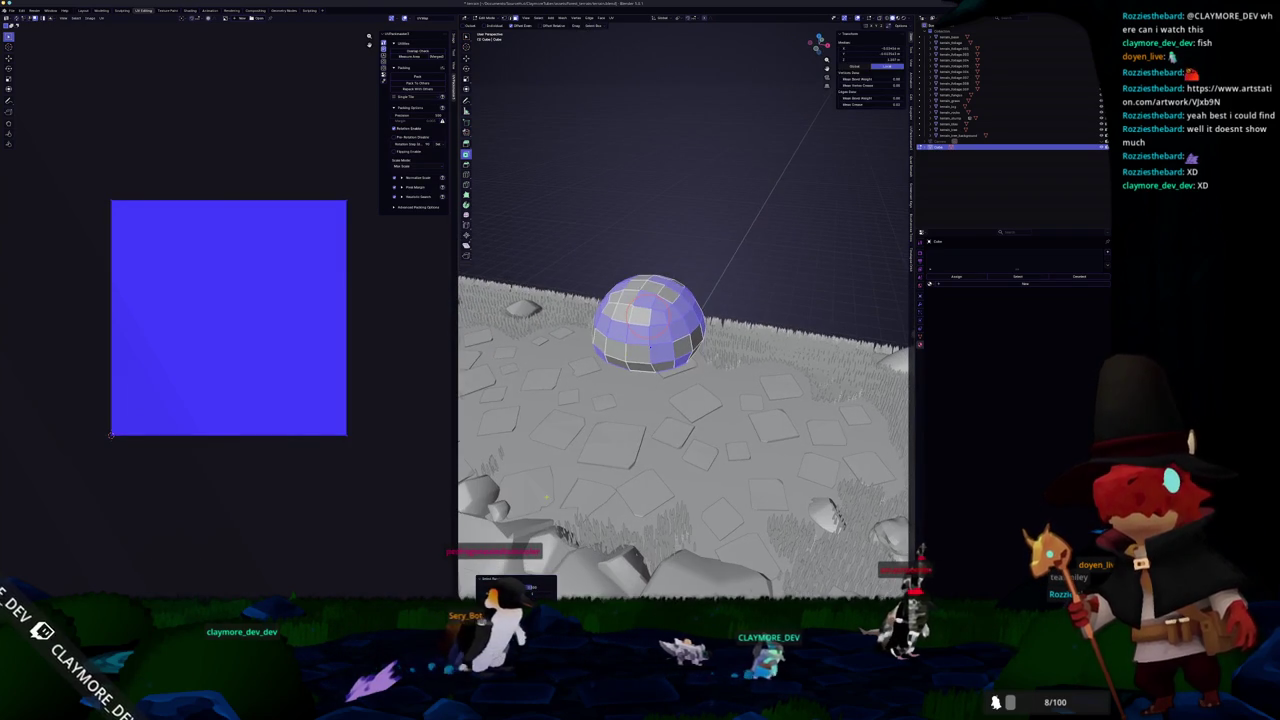
key(shift+r)
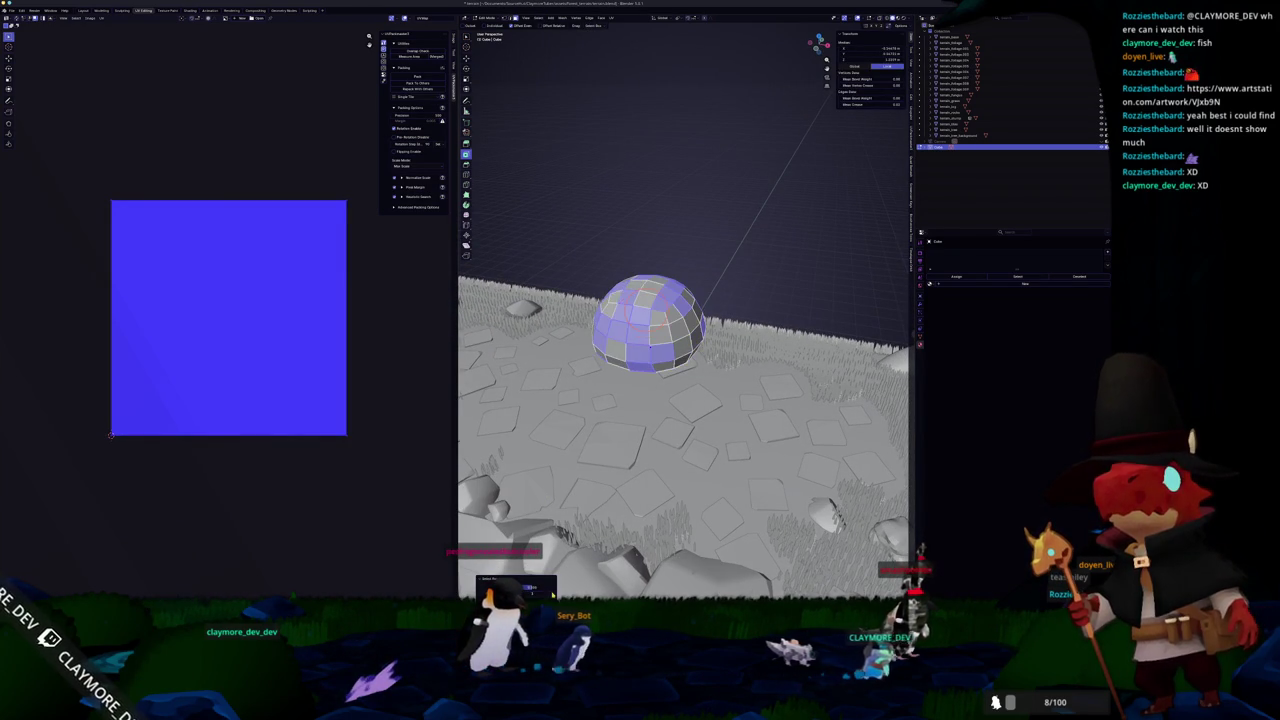
key(shift+r)
key(shift+r)
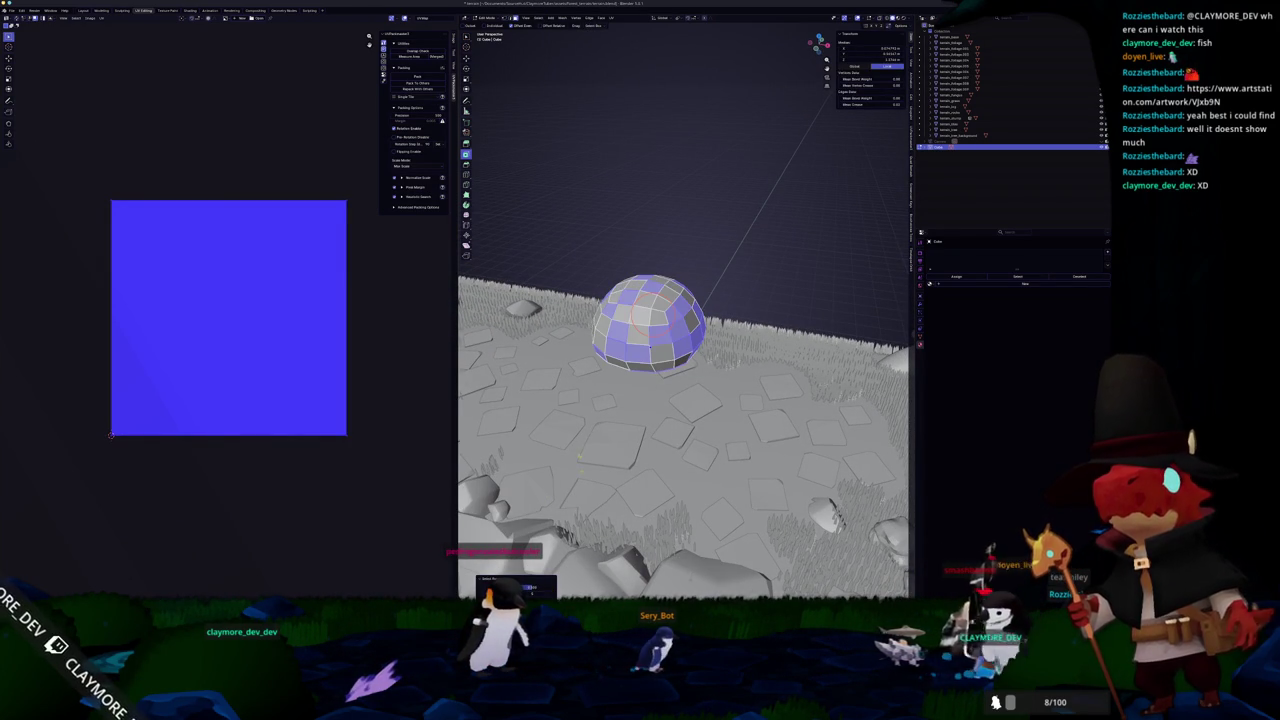
right_click(577, 424)
click(559, 395)
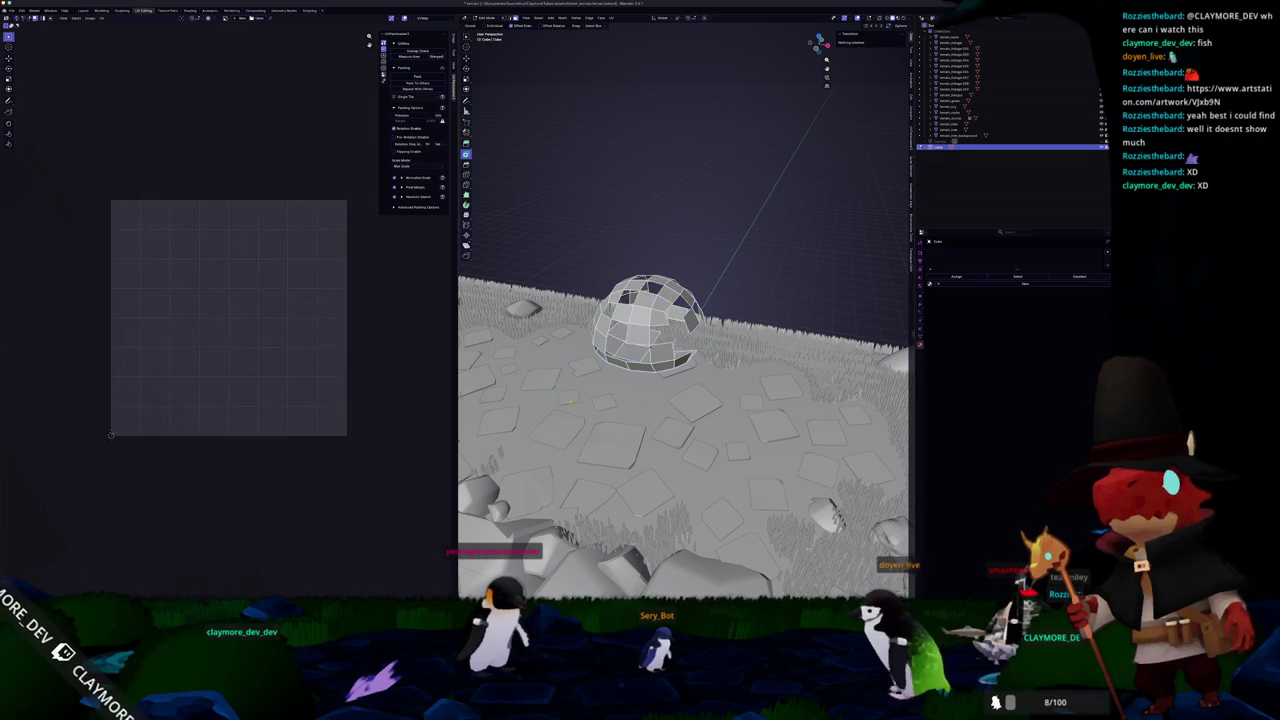
- Return to Object Mode, frame the whole scene and select all objects
key(Tab)
key(Home)
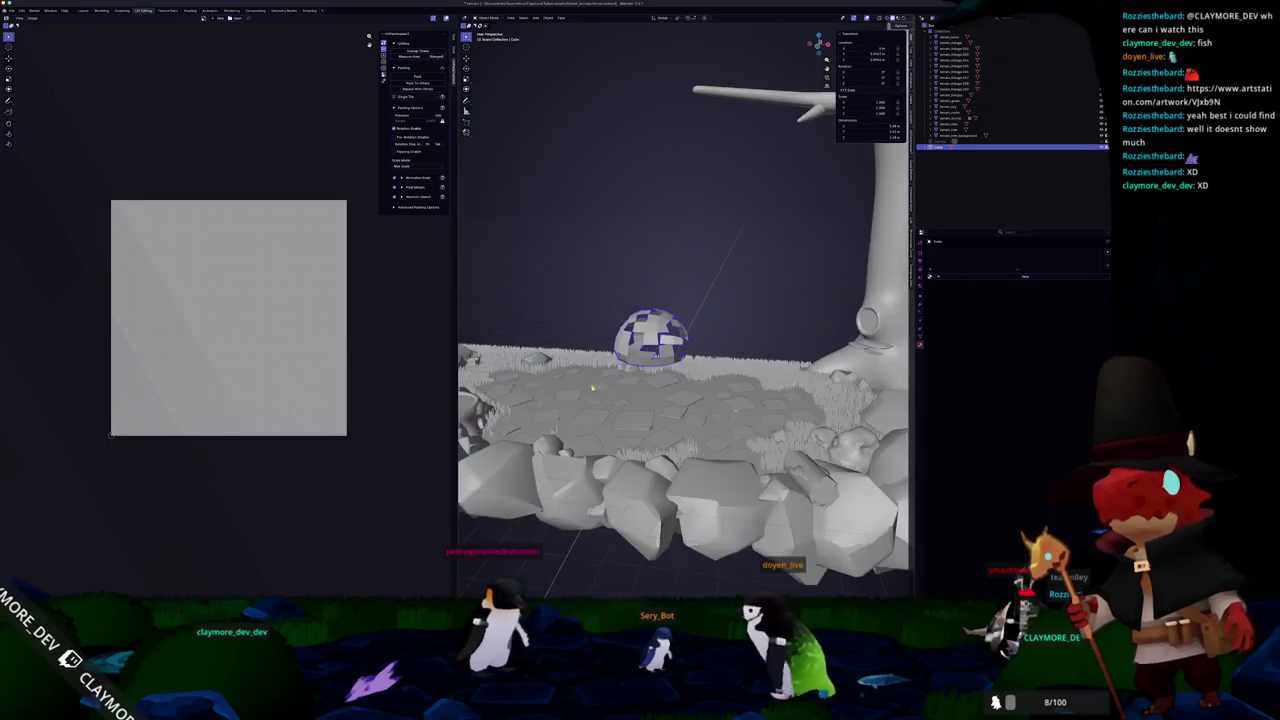
key(a)
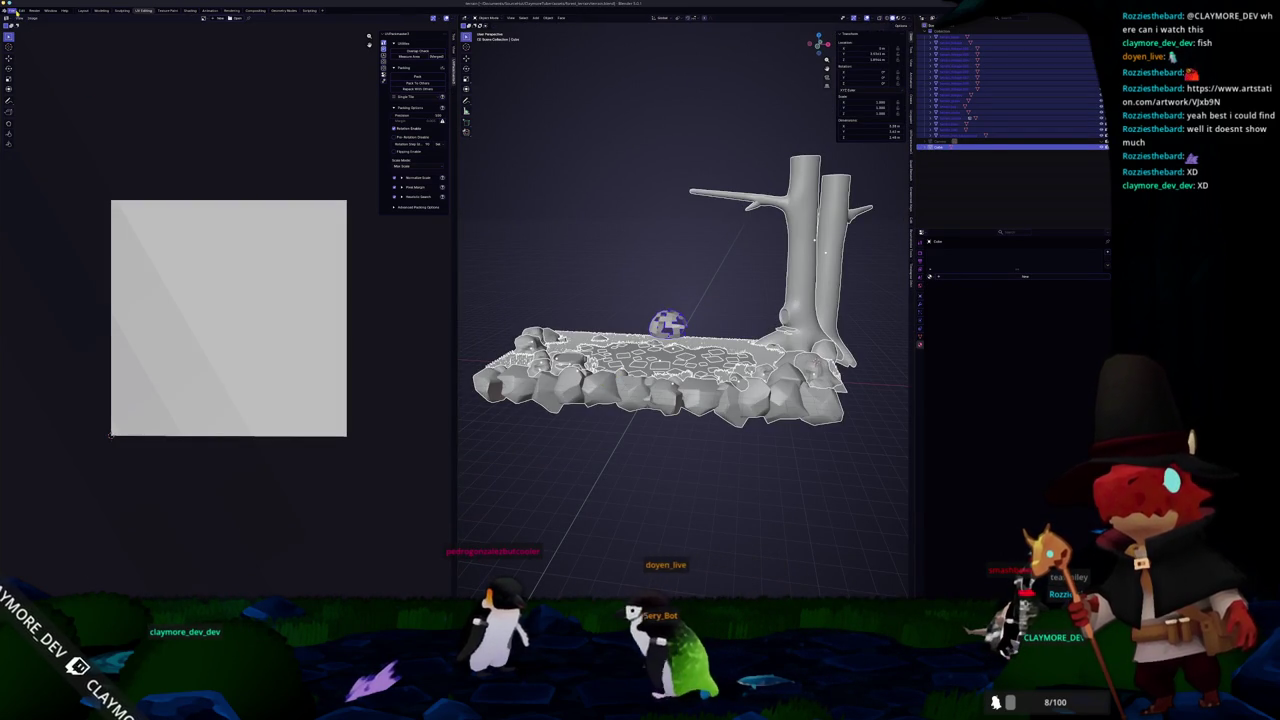
click(11, 10)
- Export as glTF 2.0 over the existing file with Include, Data, Material and image-format settings, then return to Godot
mouse_move(52, 105)
click(88, 157)
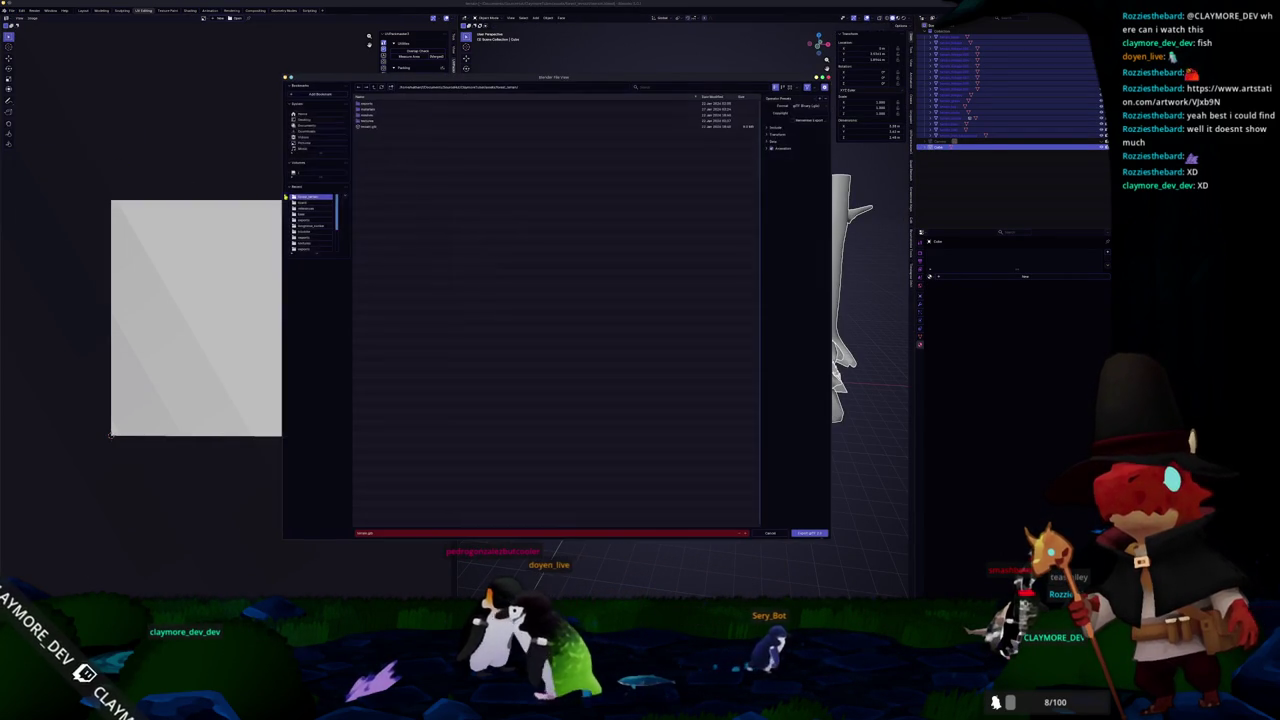
click(367, 127)
click(775, 127)
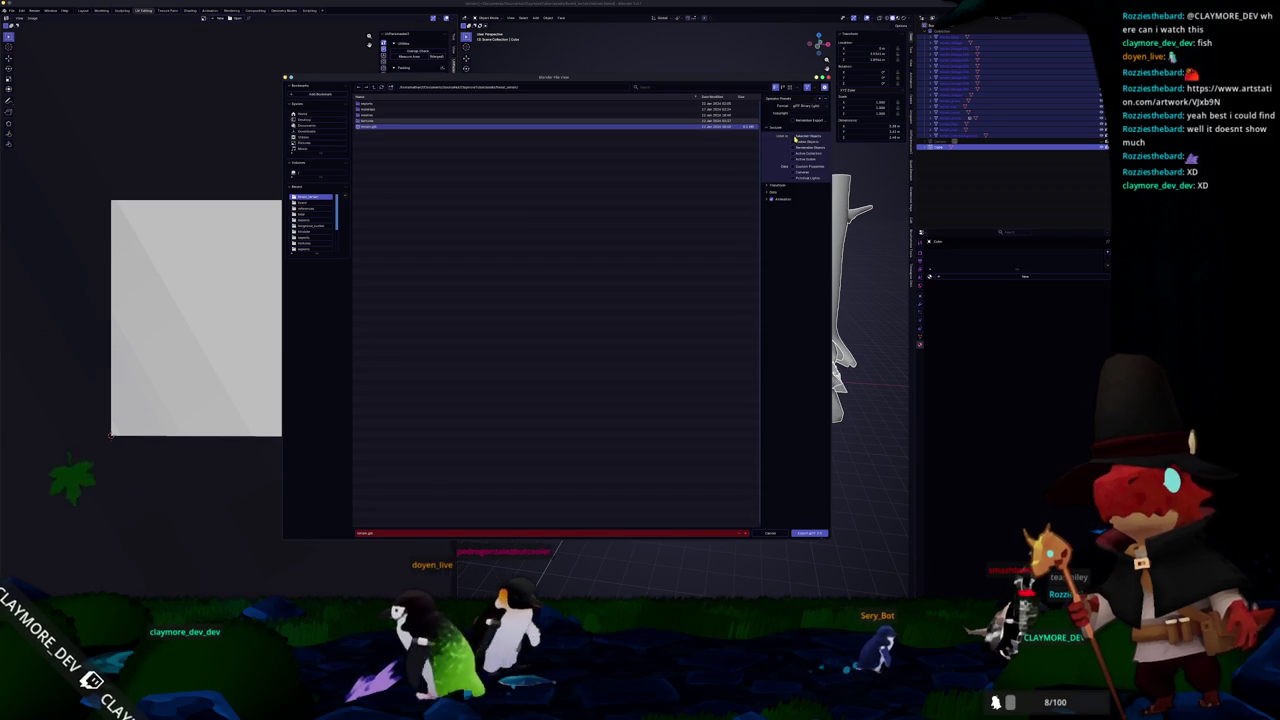
click(772, 192)
click(772, 214)
click(805, 230)
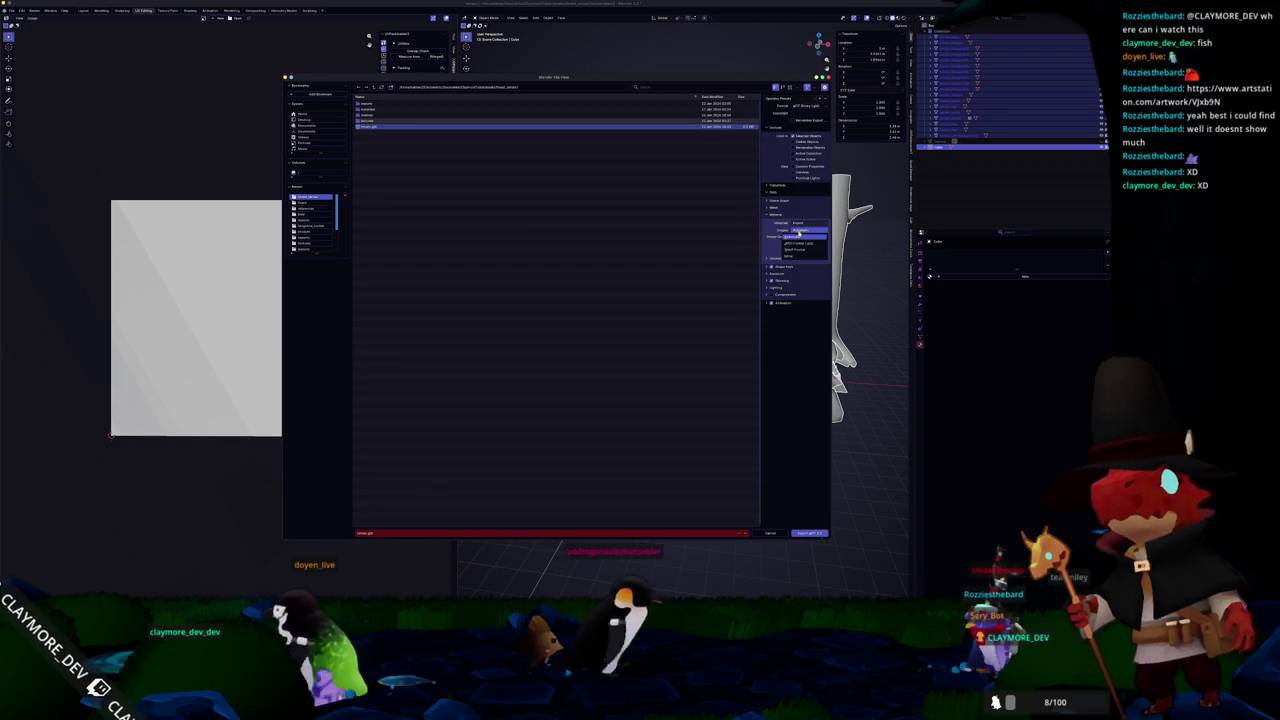
click(797, 258)
key(Return)
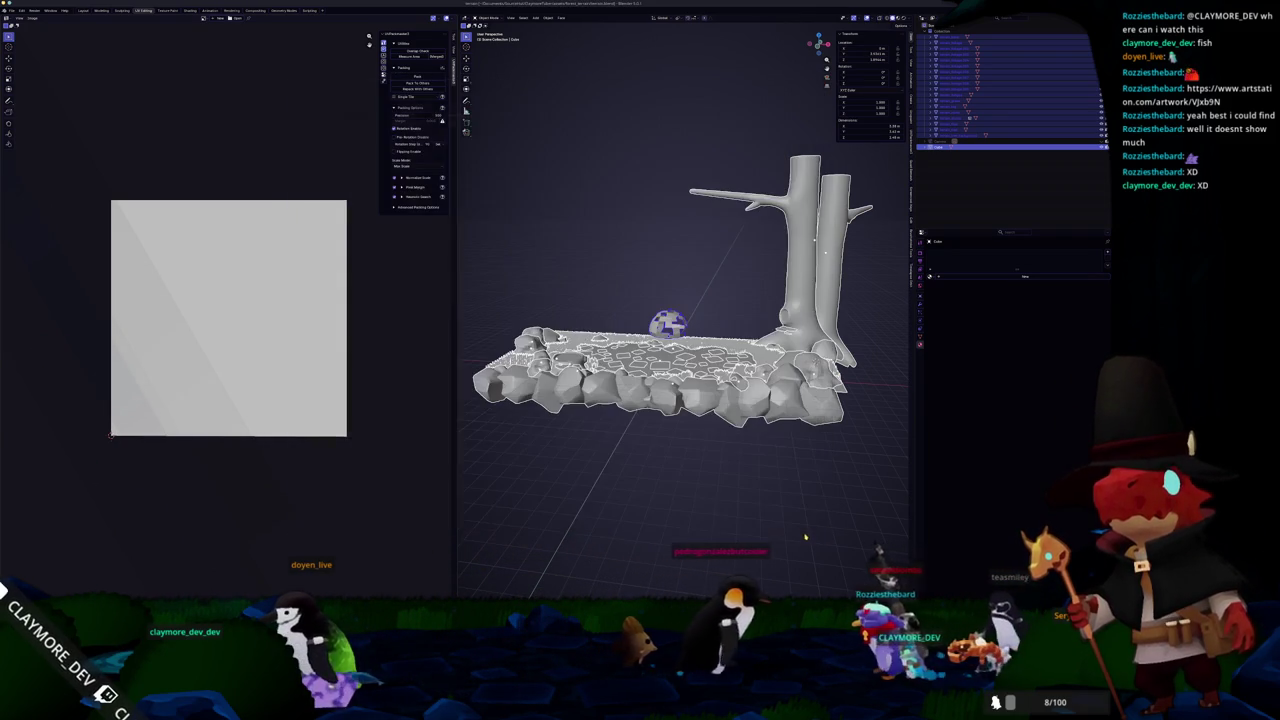
key(alt+Tab)
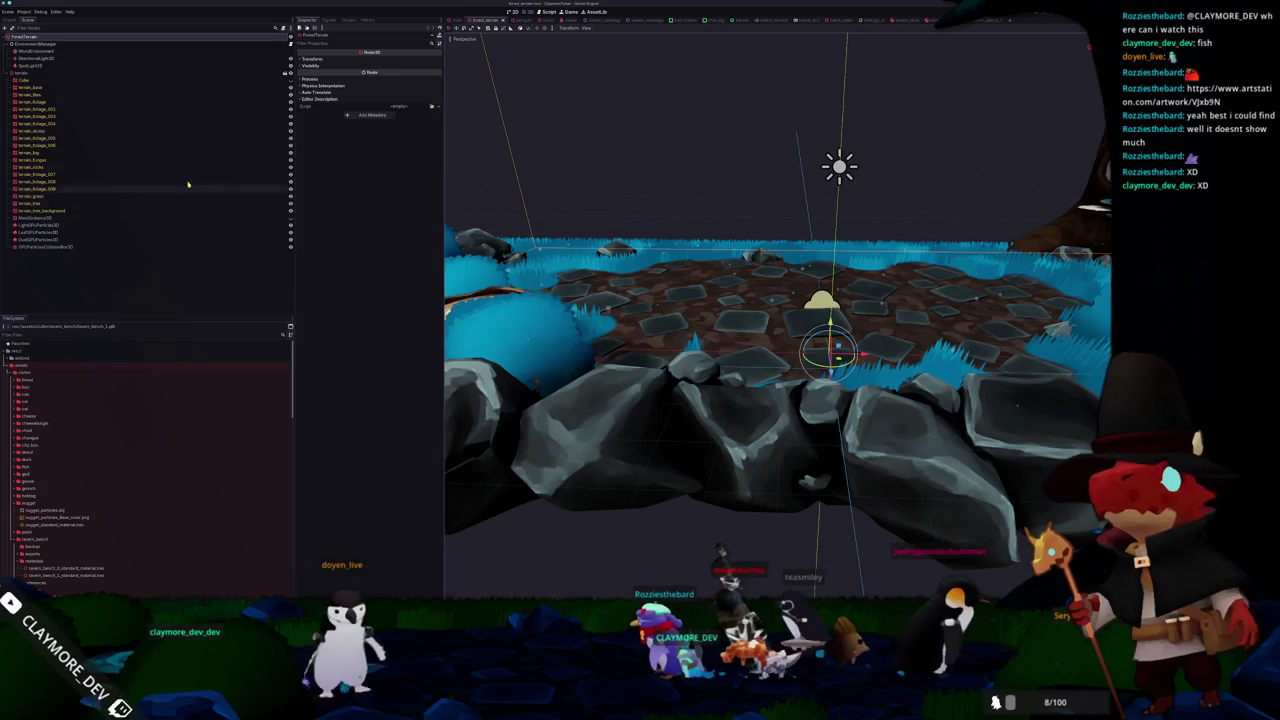
- Toggle a Scene tree node's visibility on and off, then select the blue Cube bush in the viewport
click(291, 223)
click(291, 223)
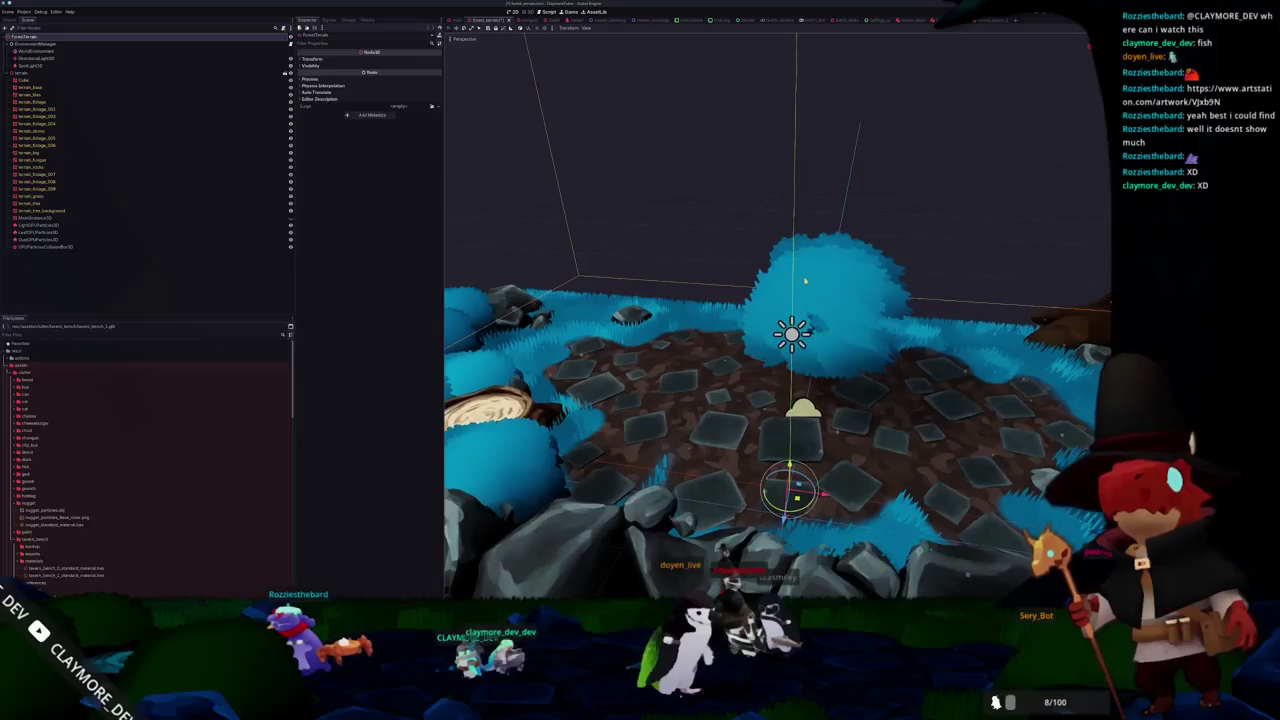
click(815, 300)
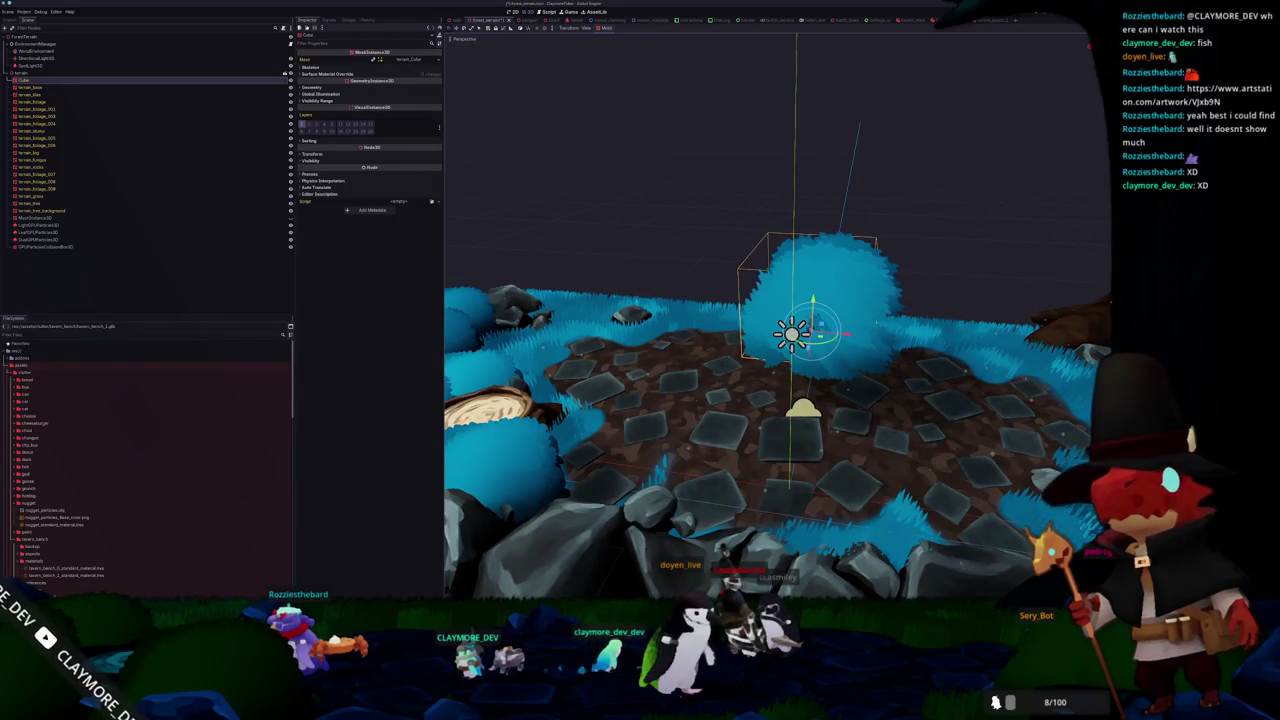
scroll(647, 371, down, 8)
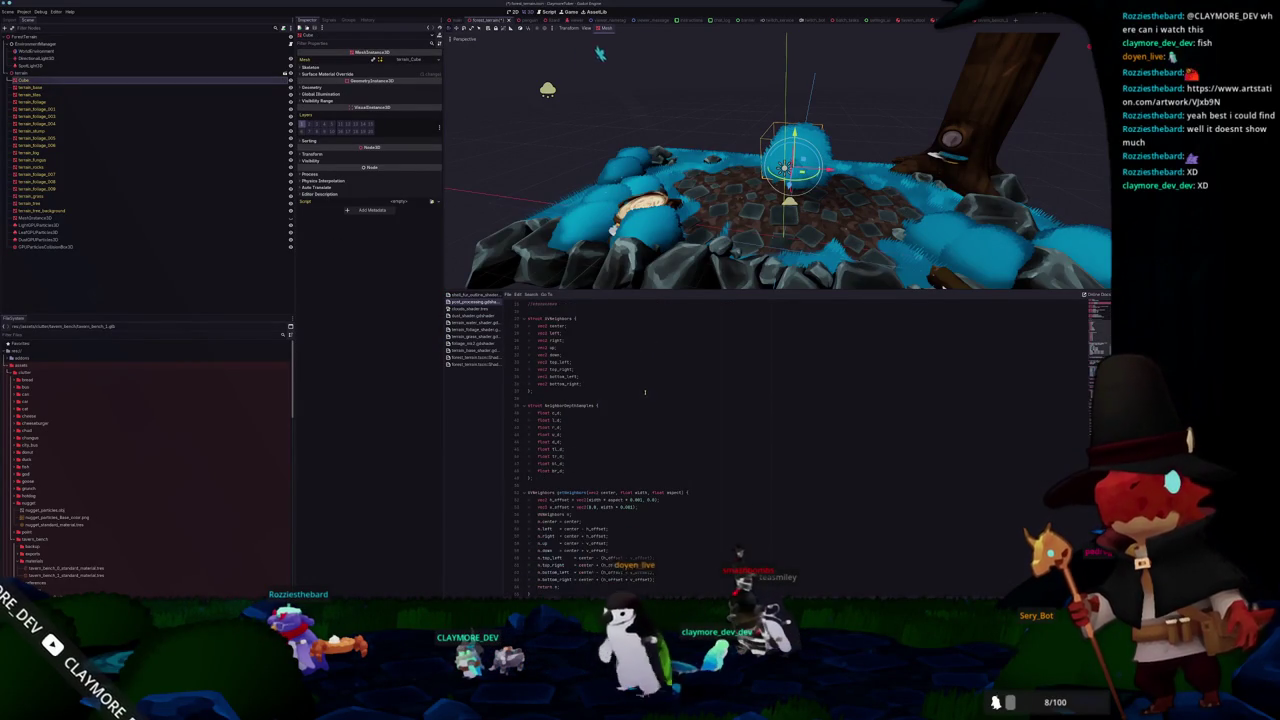
- Expand the bush's Surface Material Override and material to open foliage_mk2.gdshader
scroll(778, 160, up, 3)
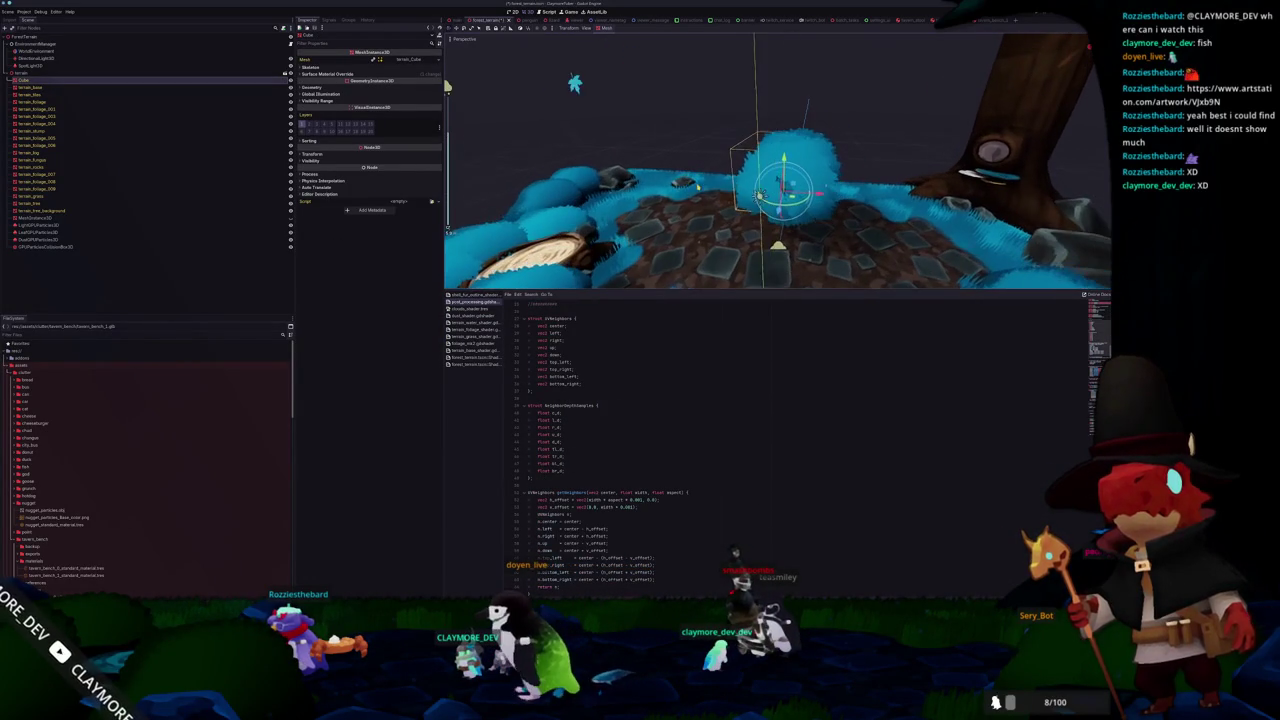
click(367, 77)
drag(620, 150, 612, 134)
click(410, 97)
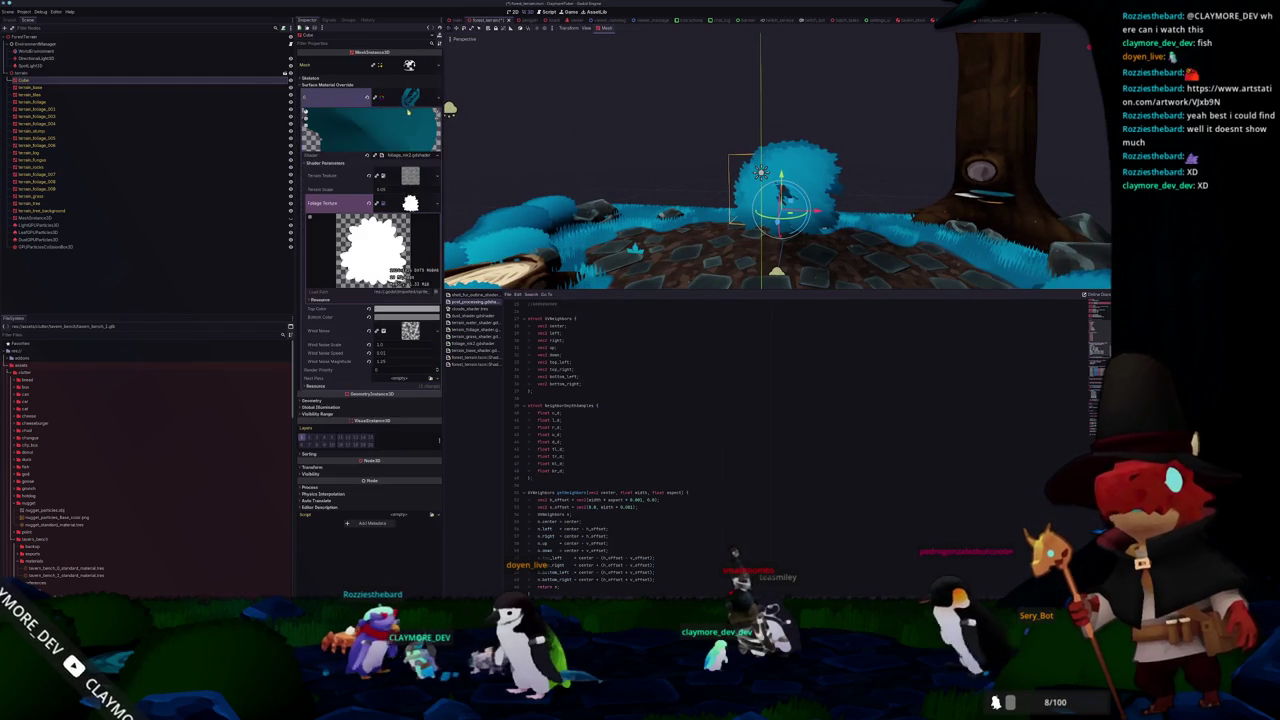
click(405, 155)
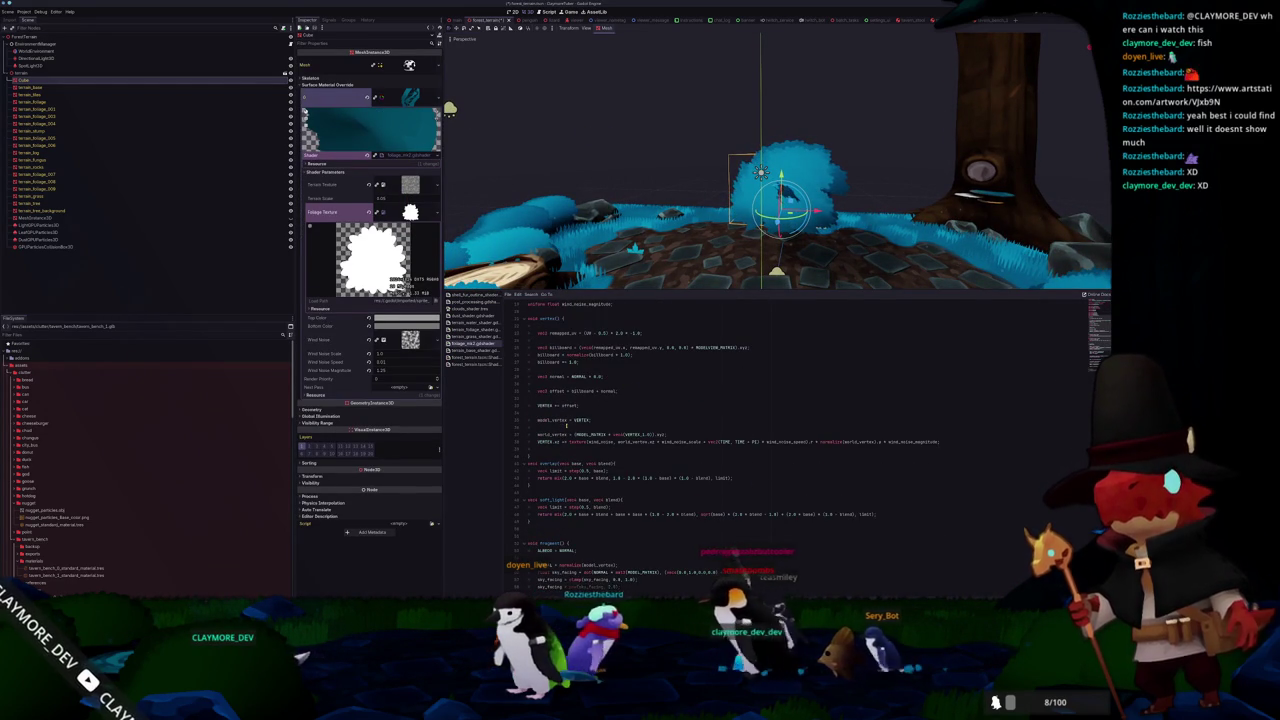
- Wrap MODEL_MATRIX in inverse() on the world_vertex line and save the shader
click(633, 441)
double_click(633, 441)
click(648, 441)
double_click(592, 434)
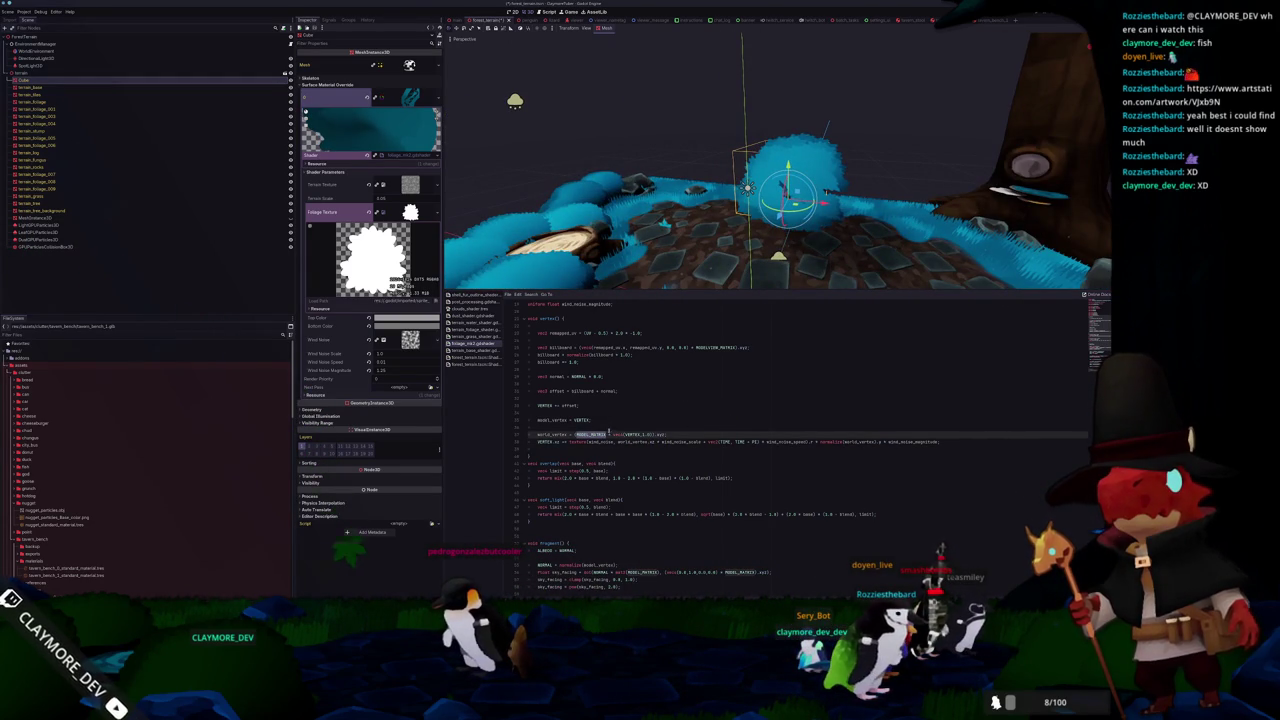
scroll(641, 421, up, 3)
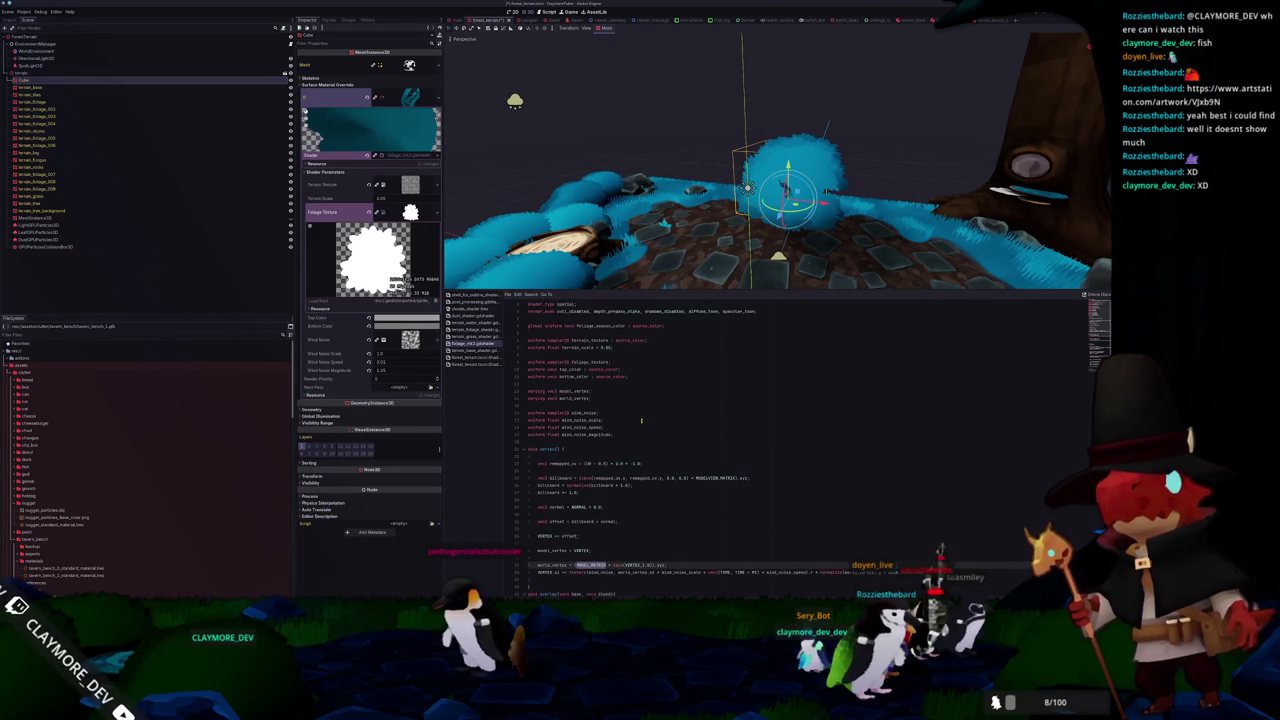
scroll(632, 483, down, 5)
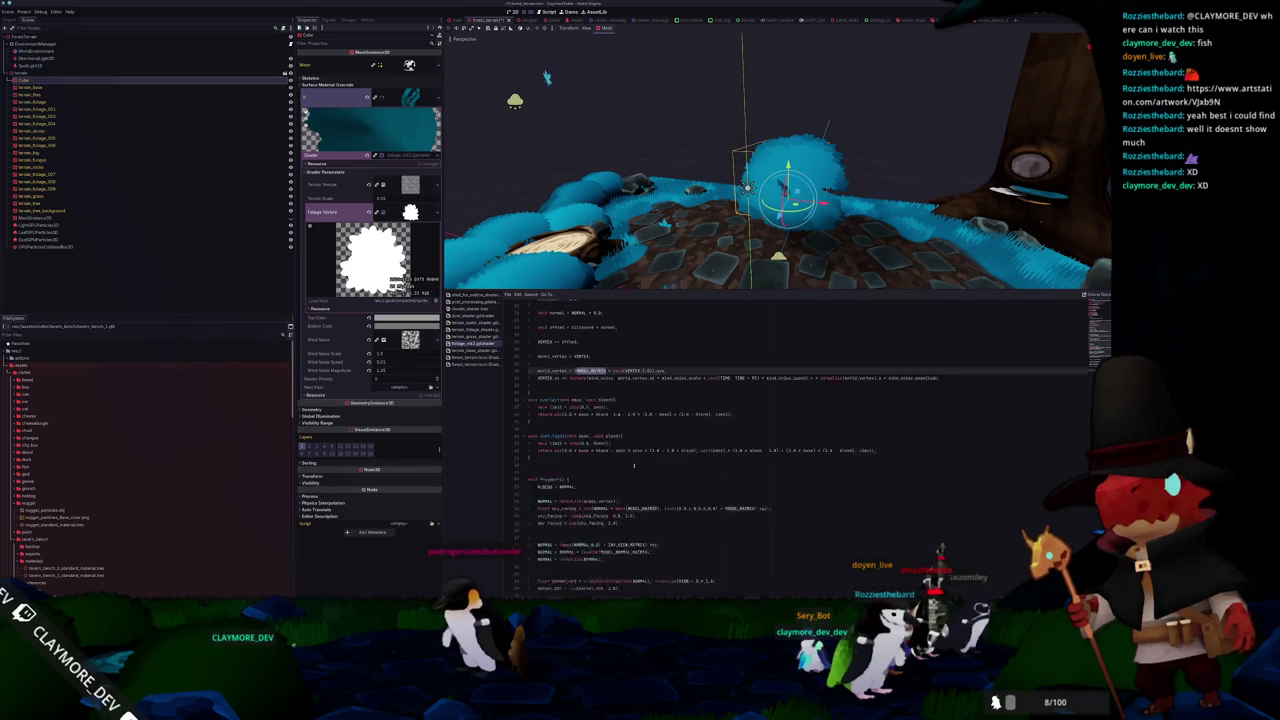
scroll(632, 483, up, 2)
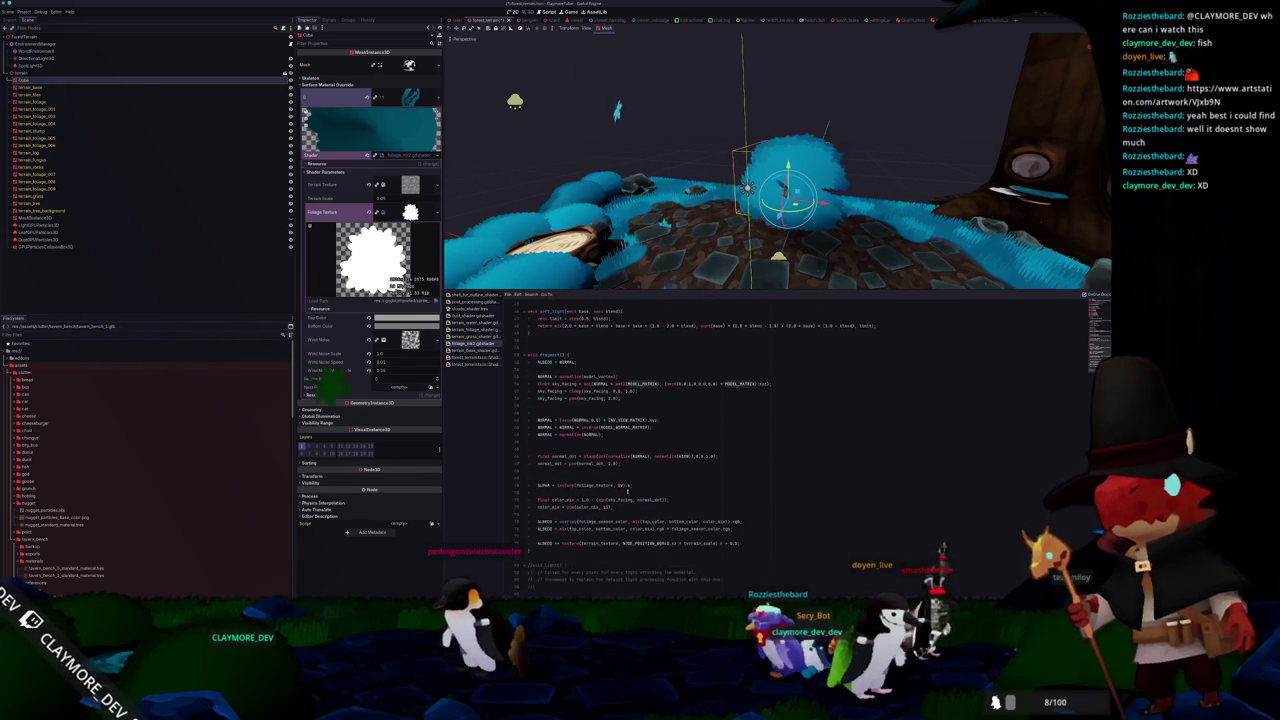
scroll(628, 493, up, 3)
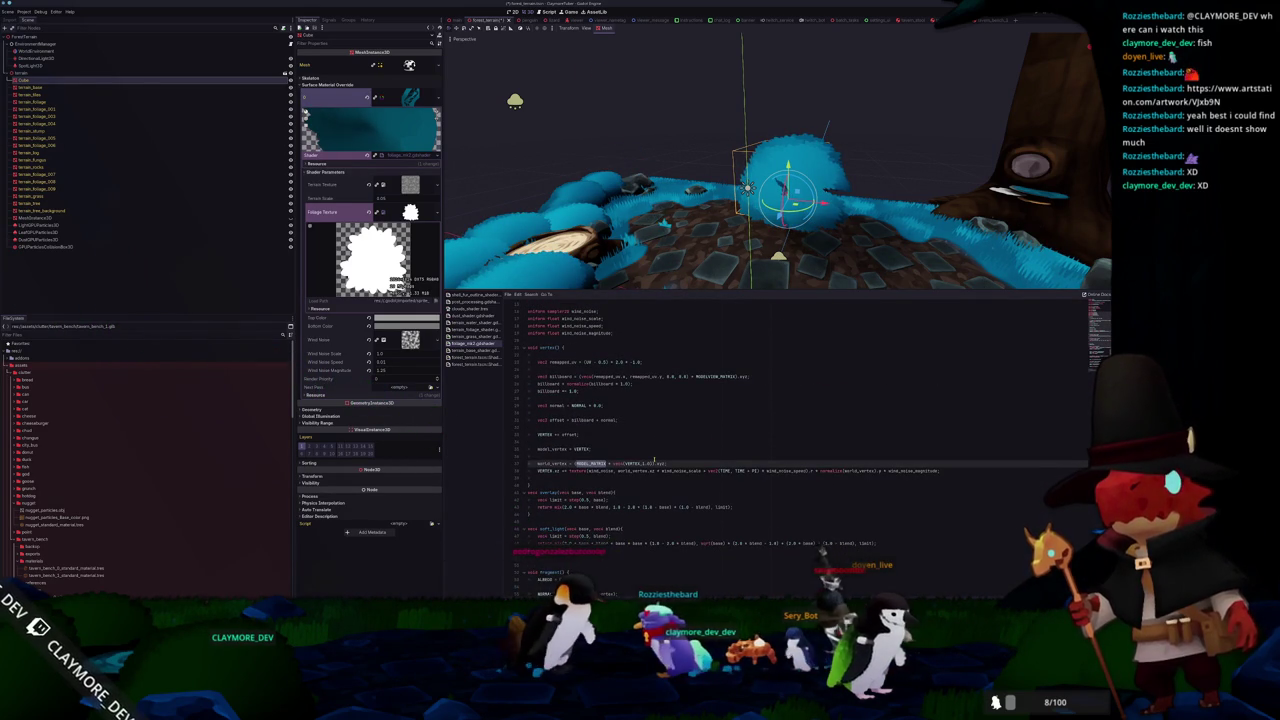
text((m)
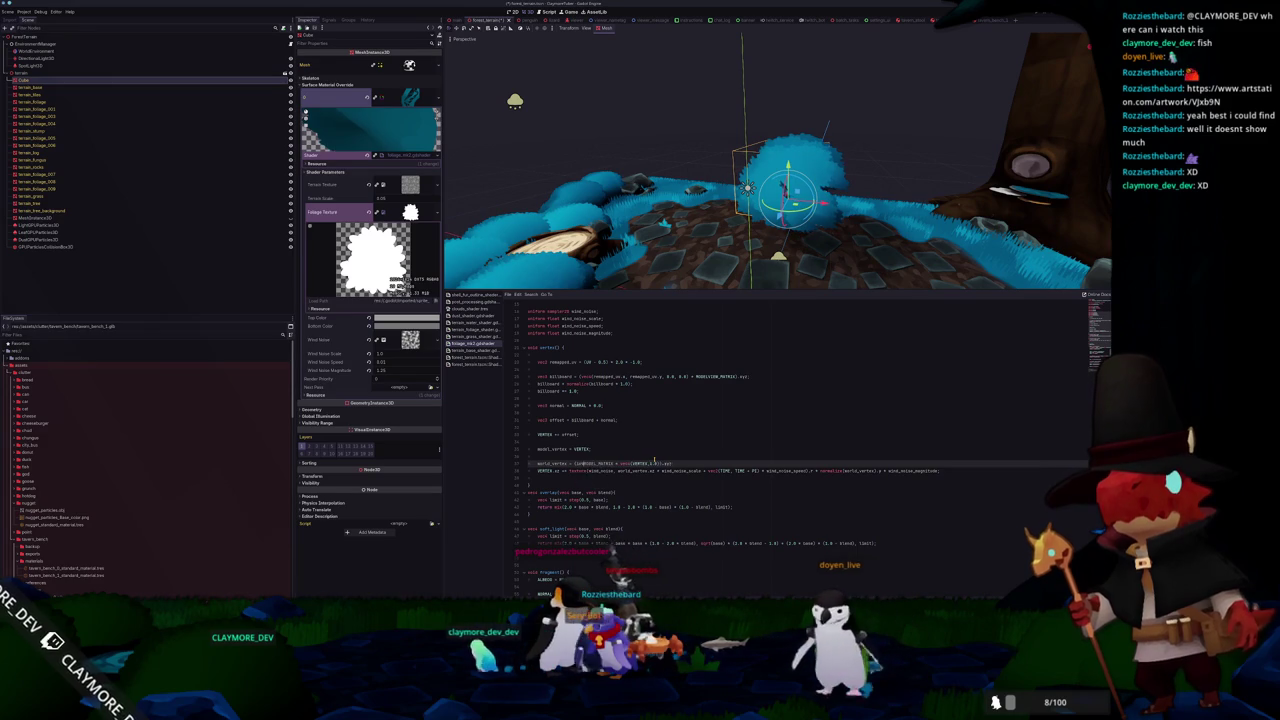
text(verse()
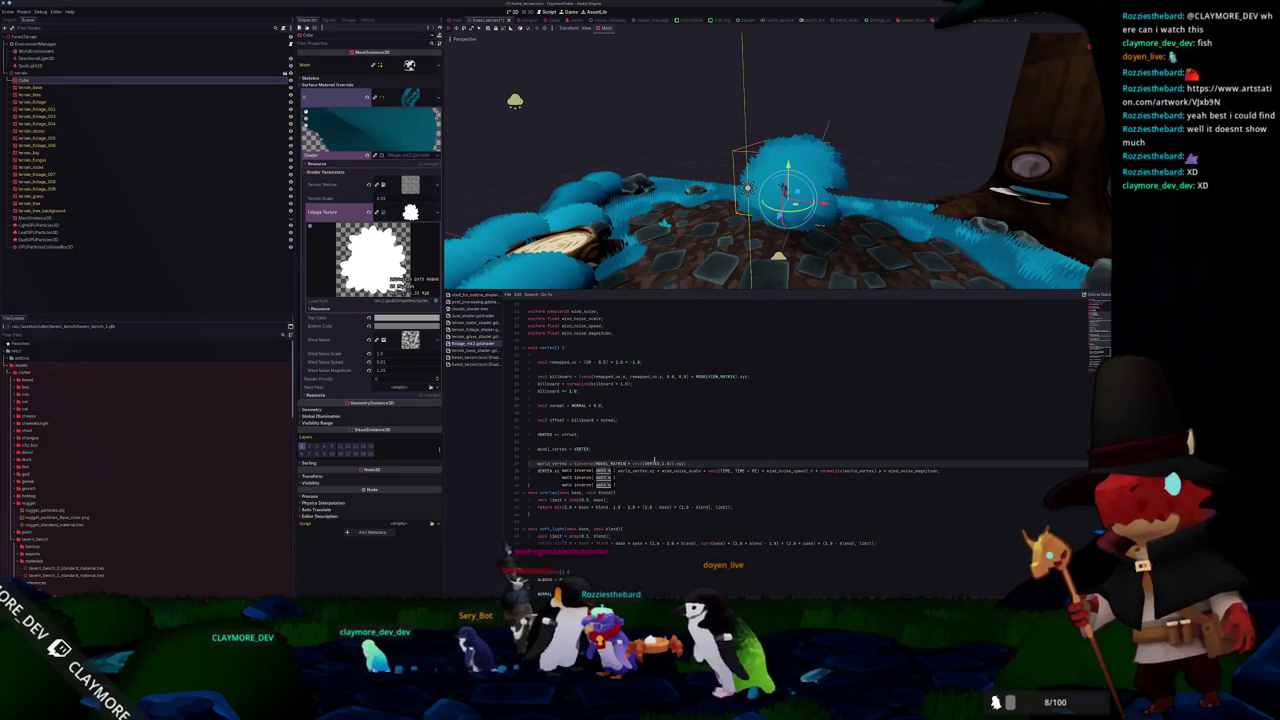
key(ctrl+s)
- Change line 37's vec4 w component to 1.0, giving vec4(VERTEX, 1.0), and orbit around the bush
mouse_move(673, 226)
mouse_down()
mouse_move(725, 185)
mouse_move(656, 288)
mouse_up()
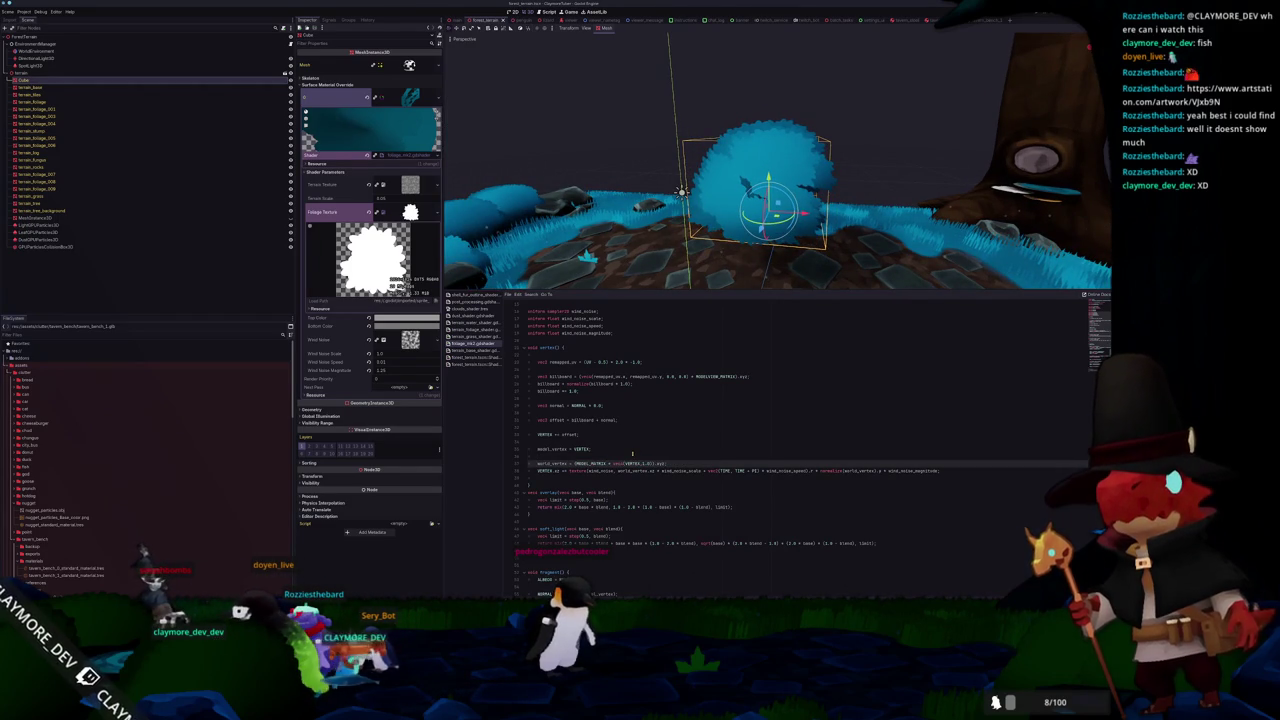
scroll(632, 453, up, 5)
scroll(629, 466, down, 3)
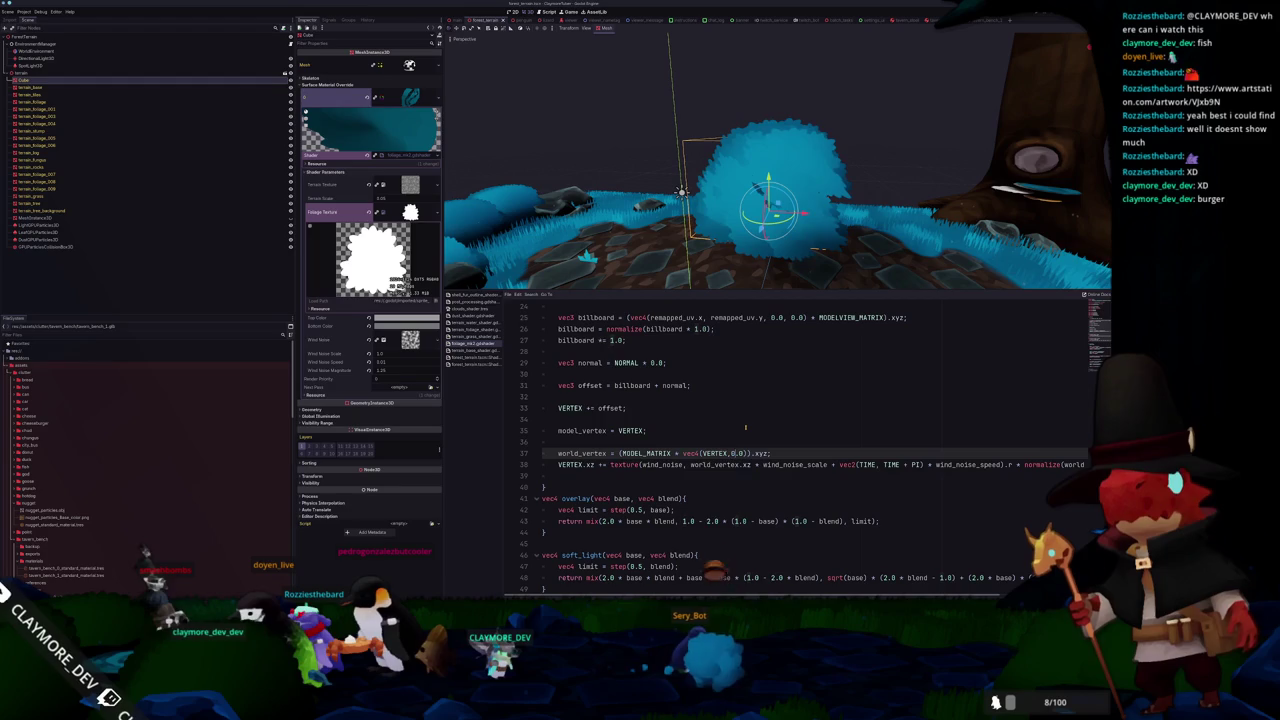
drag(640, 230, 677, 238)
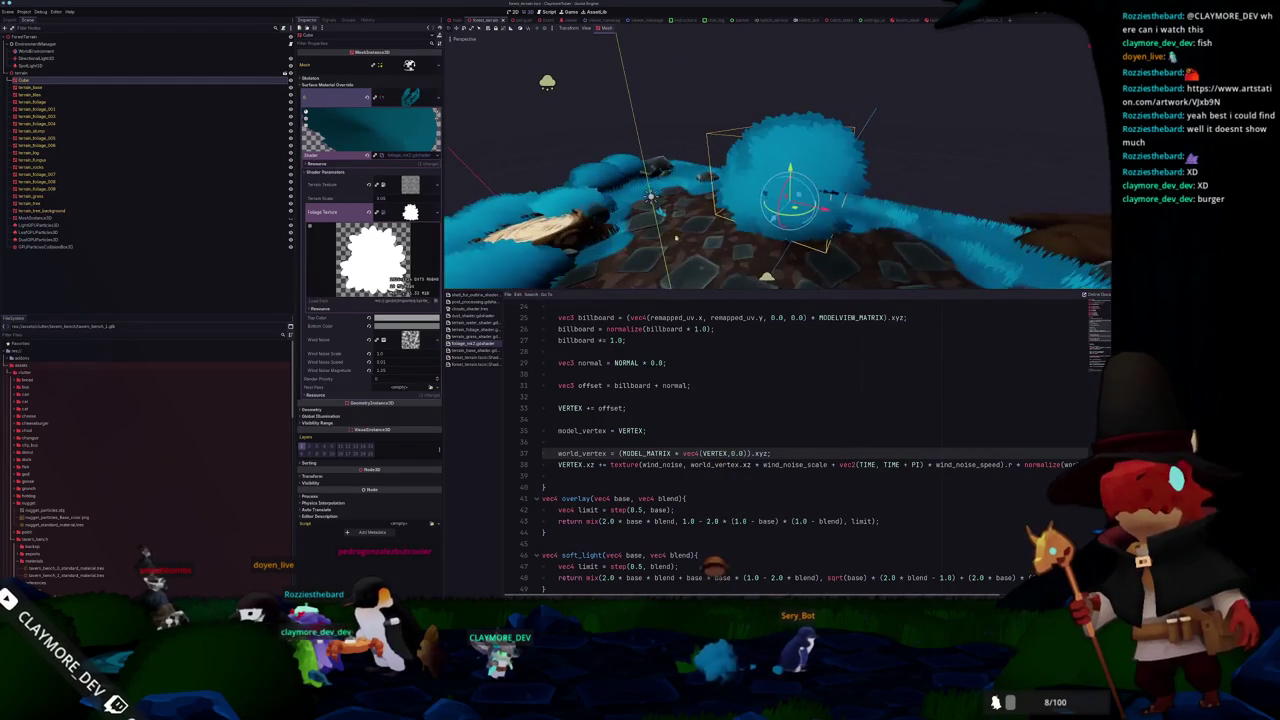
text(1)
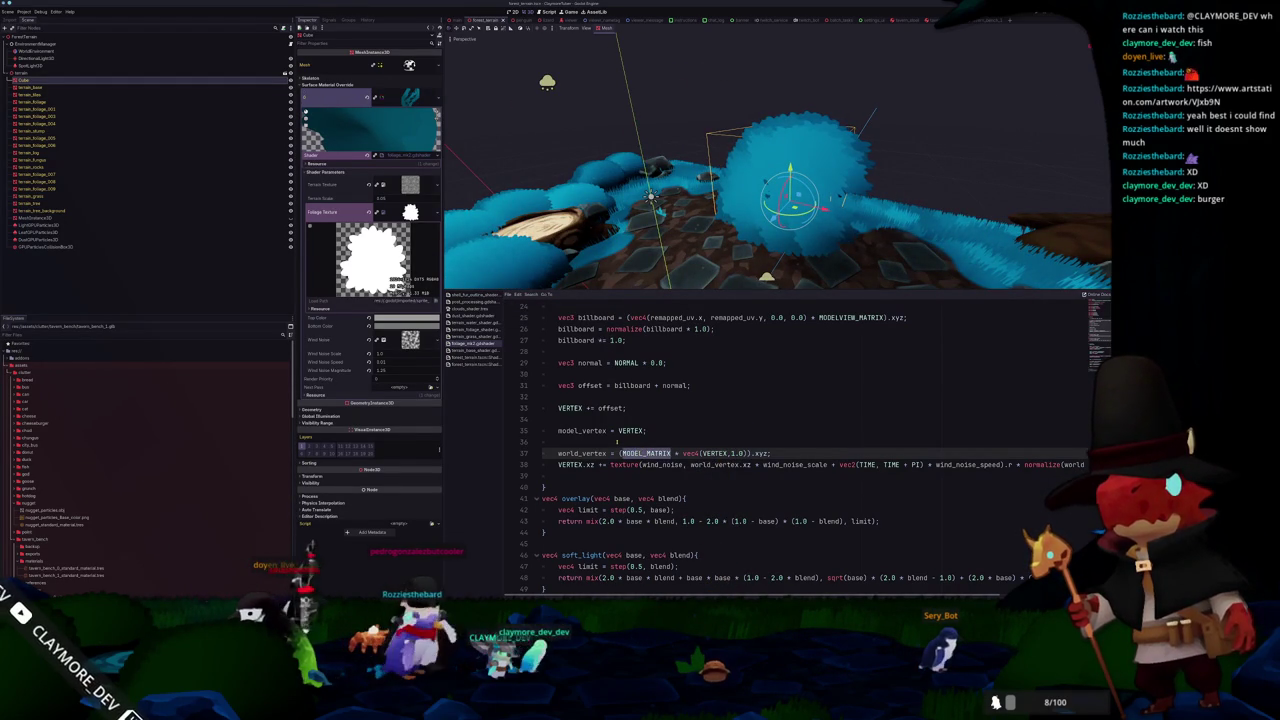
click(617, 442)
double_click(631, 430)
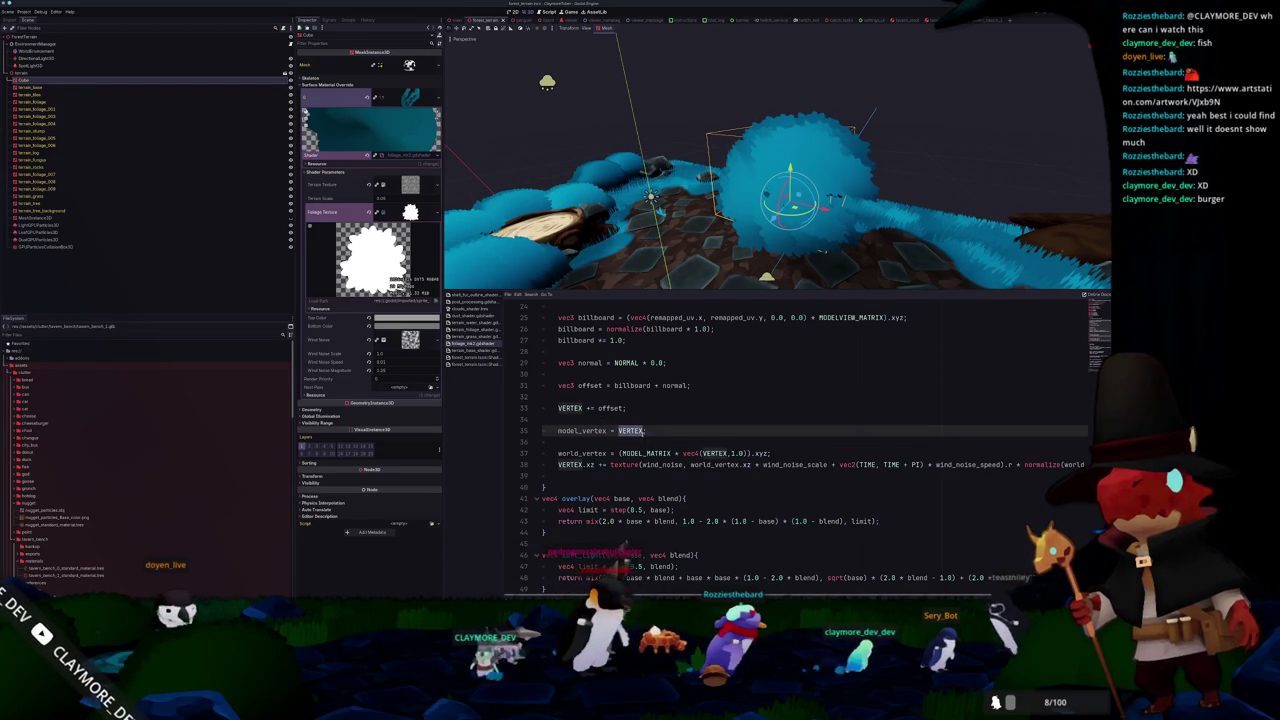
drag(640, 240, 720, 216)
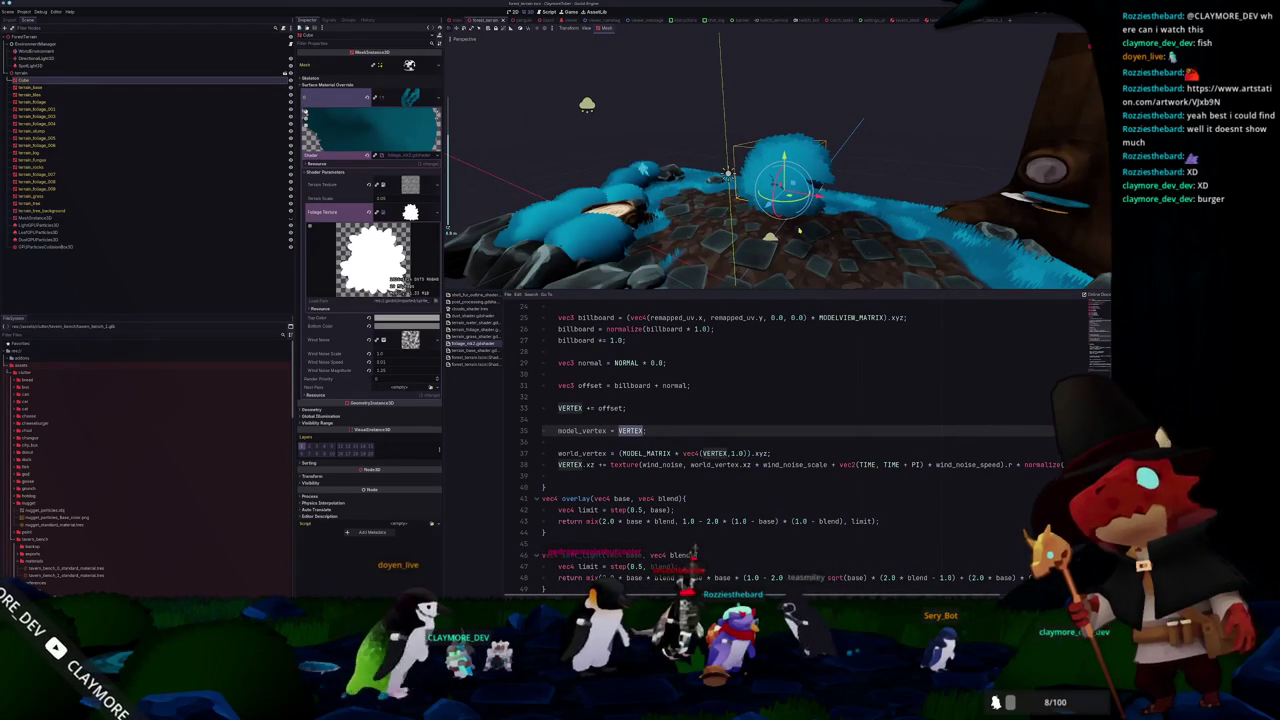
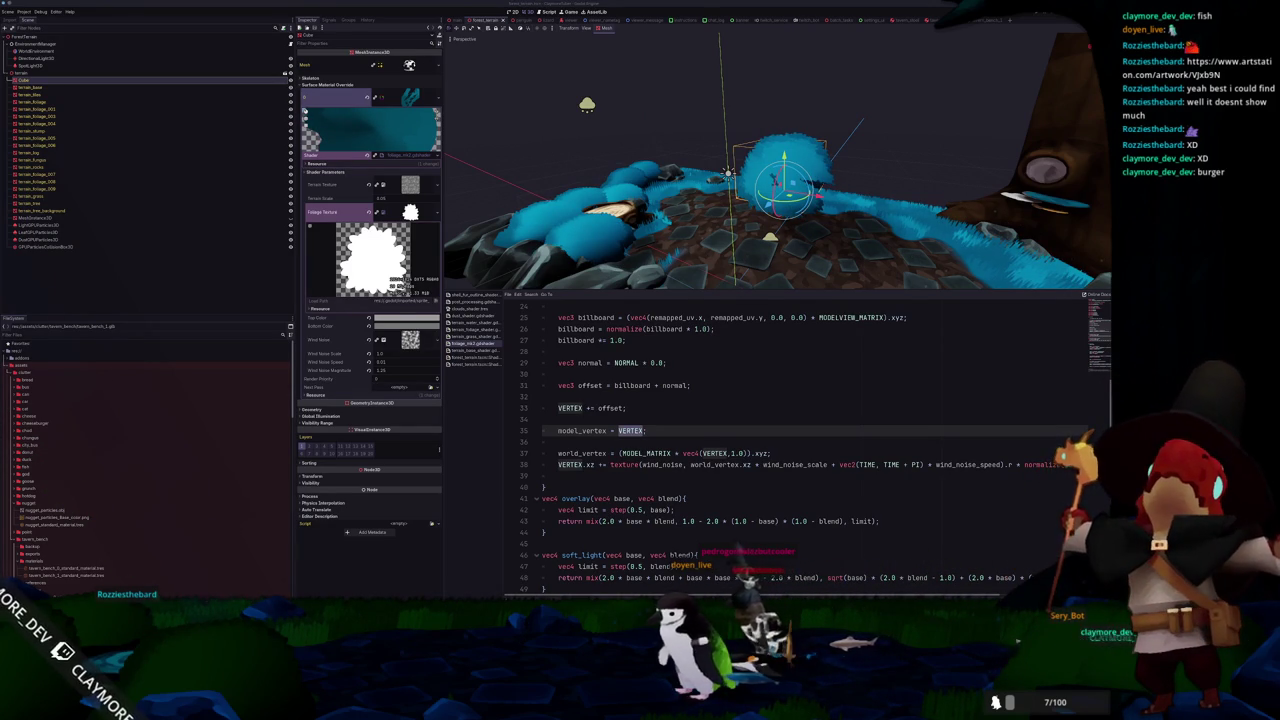
- Try inserting NODE_POSITION_WORLD above the world_vertex line, then undo the experiment
click(598, 444)
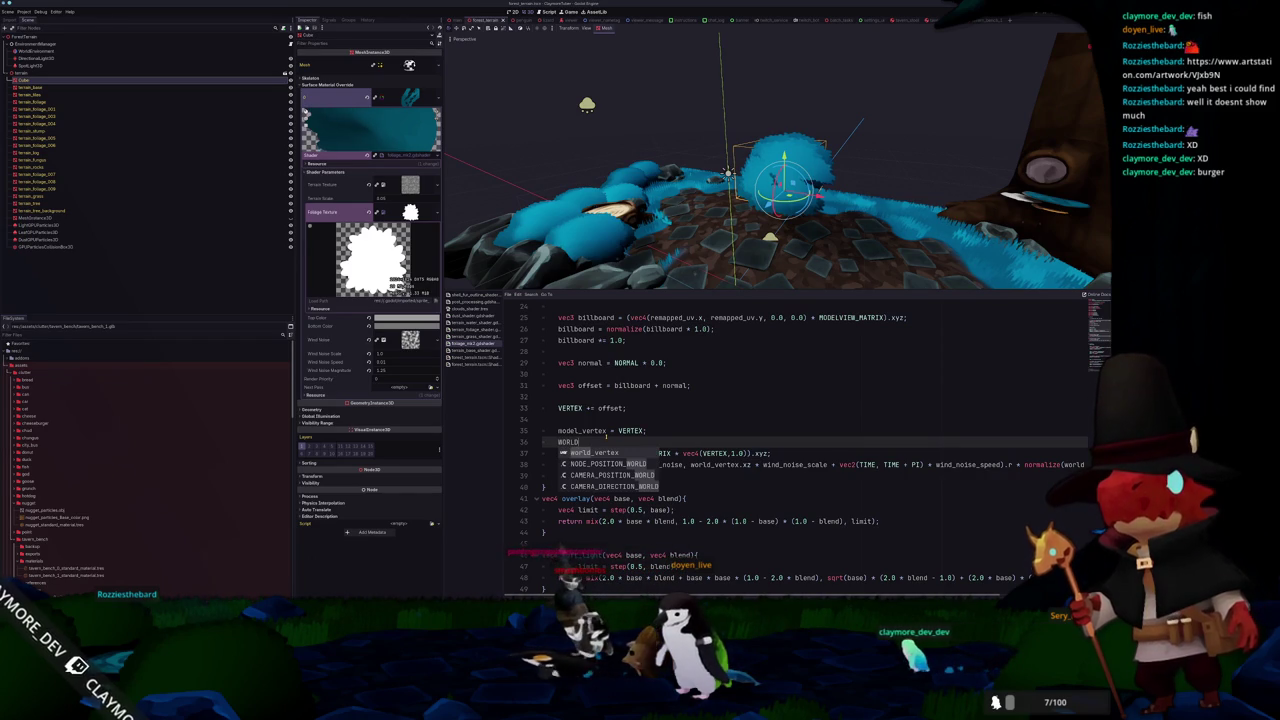
key(Down)
key(Return)
key(ctrl+z)
key(ctrl+z)
key(ctrl+z)
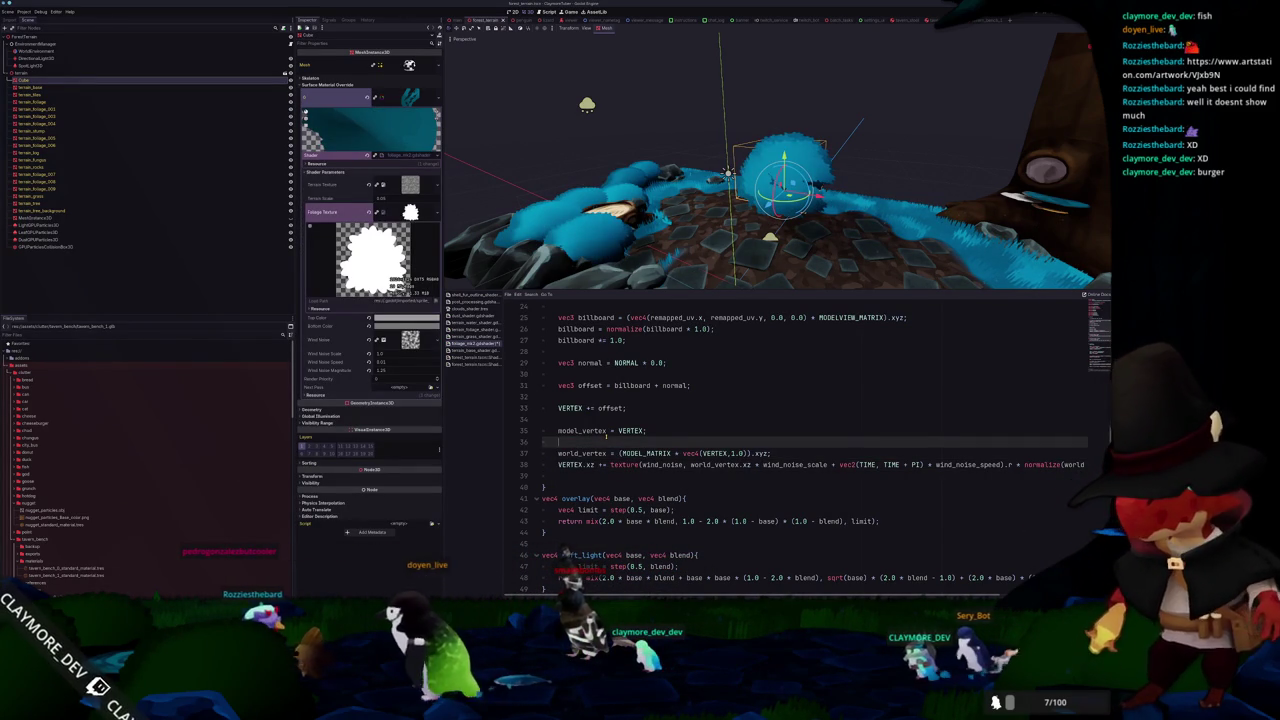
click(705, 453)
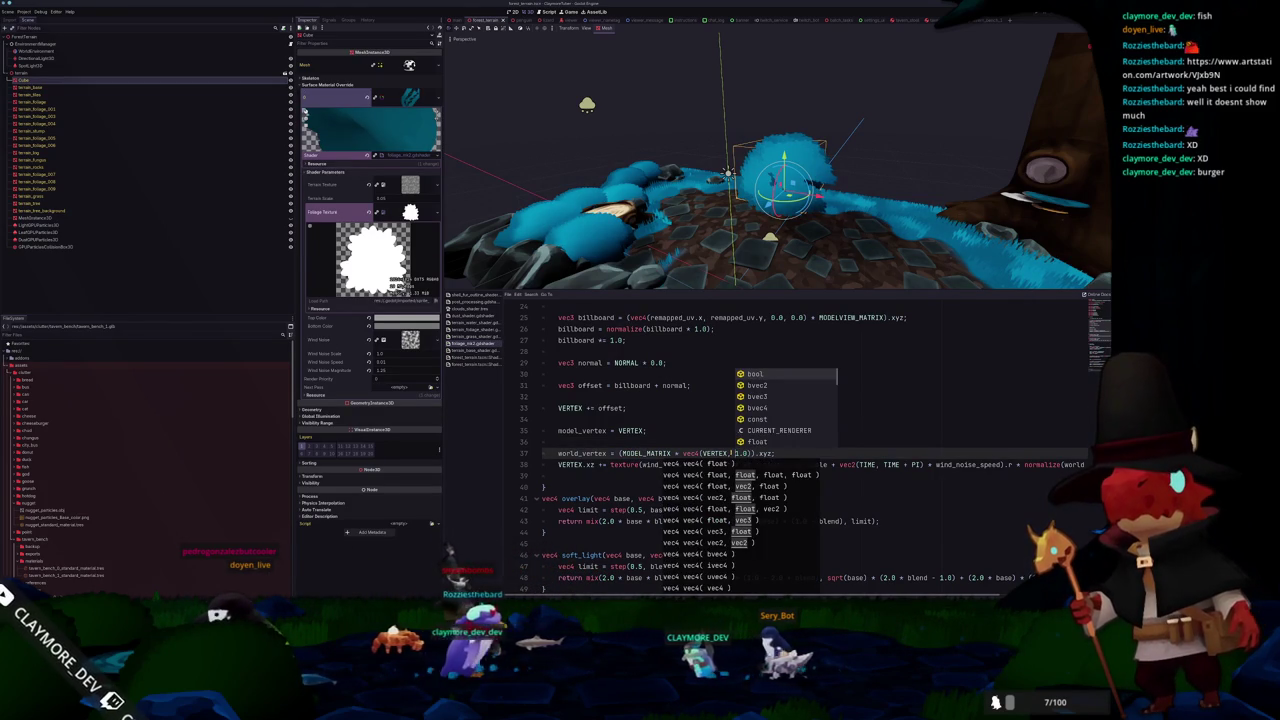
click(718, 437)
click(673, 453)
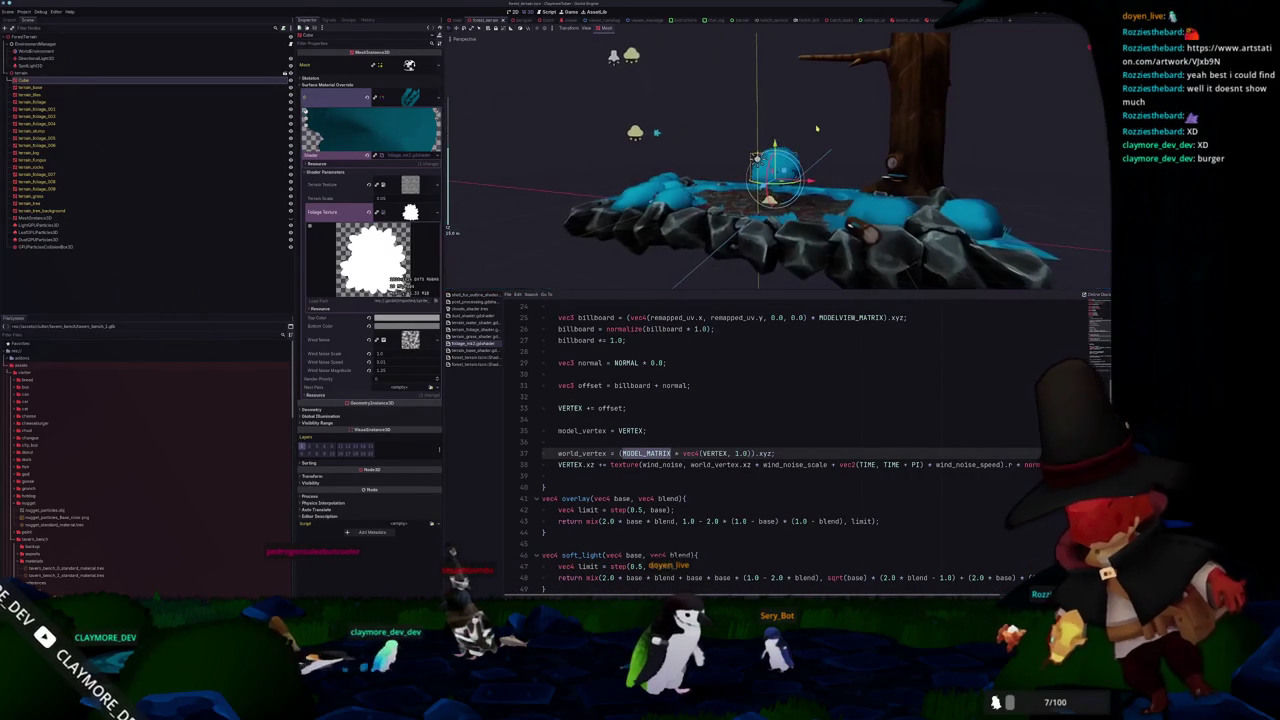
- Select the blue foliage bush mesh in the viewport
key(Escape)
click(780, 160)
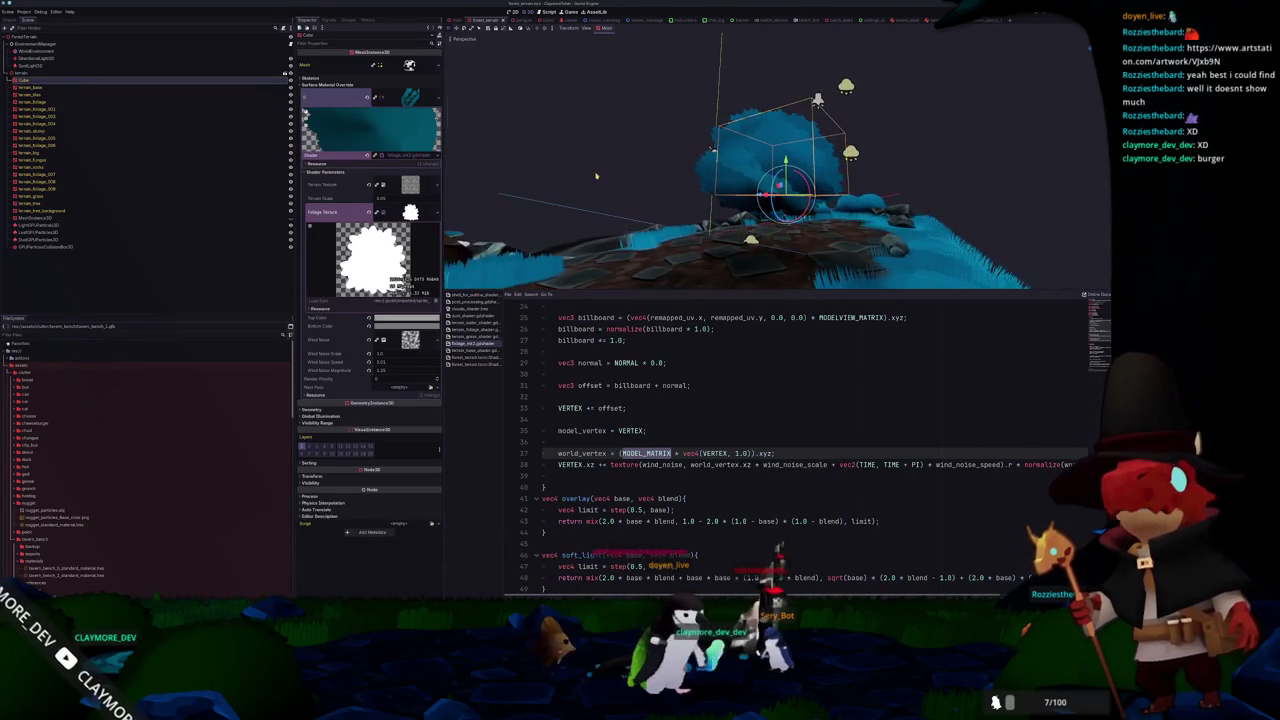
scroll(628, 441, down, 4)
scroll(628, 443, up, 5)
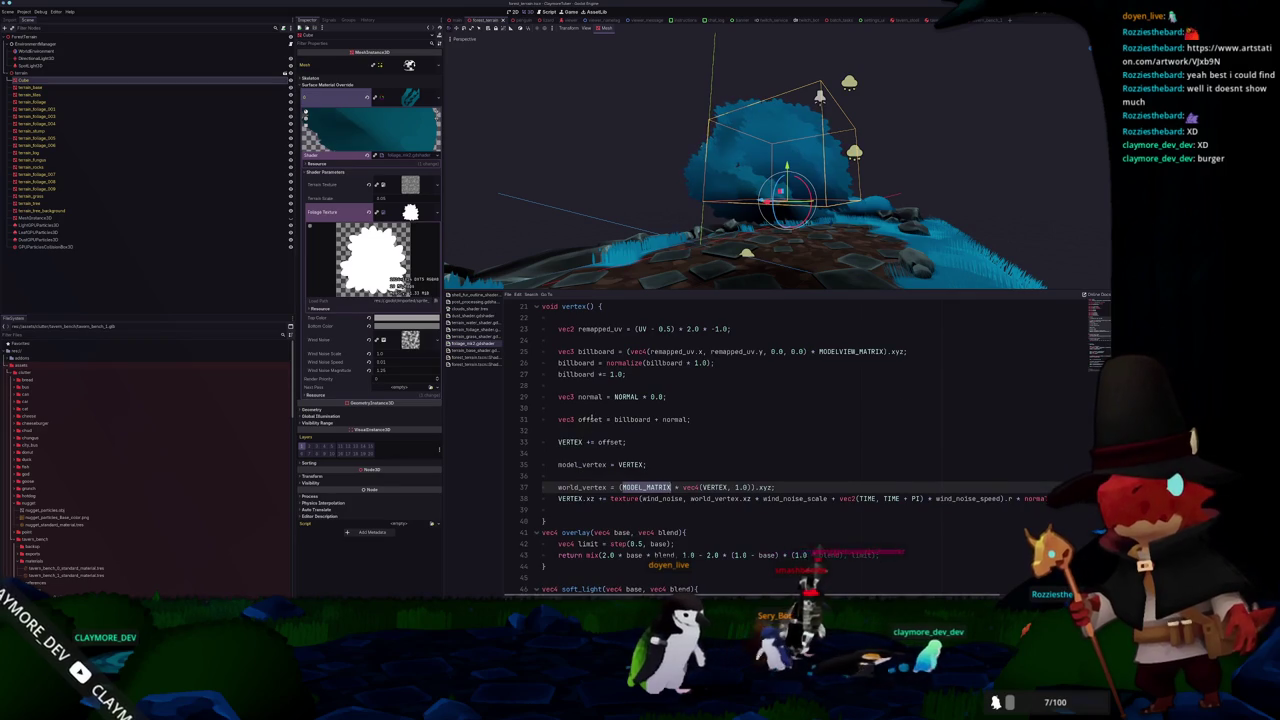
scroll(592, 419, up, 2)
- Set the billboard normalize factor to 1.0, the billboard offset to 1.5, and the NORMAL scale to 0.25
click(648, 420)
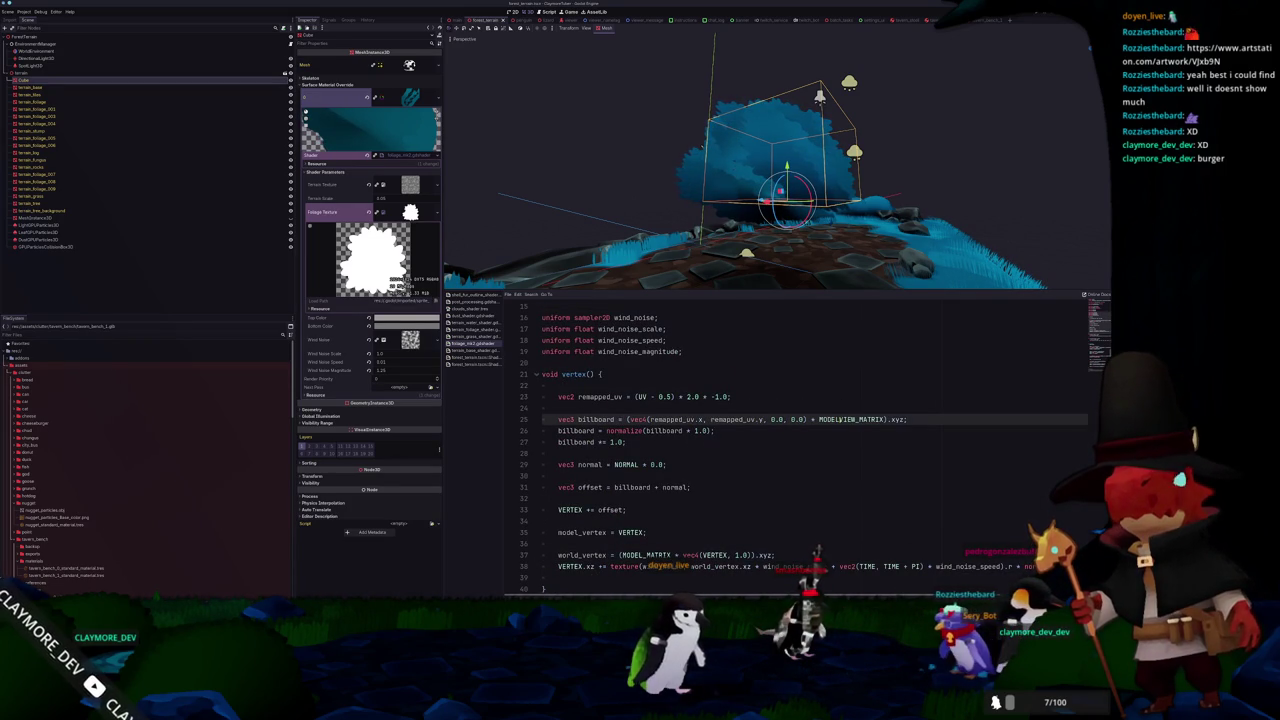
click(697, 430)
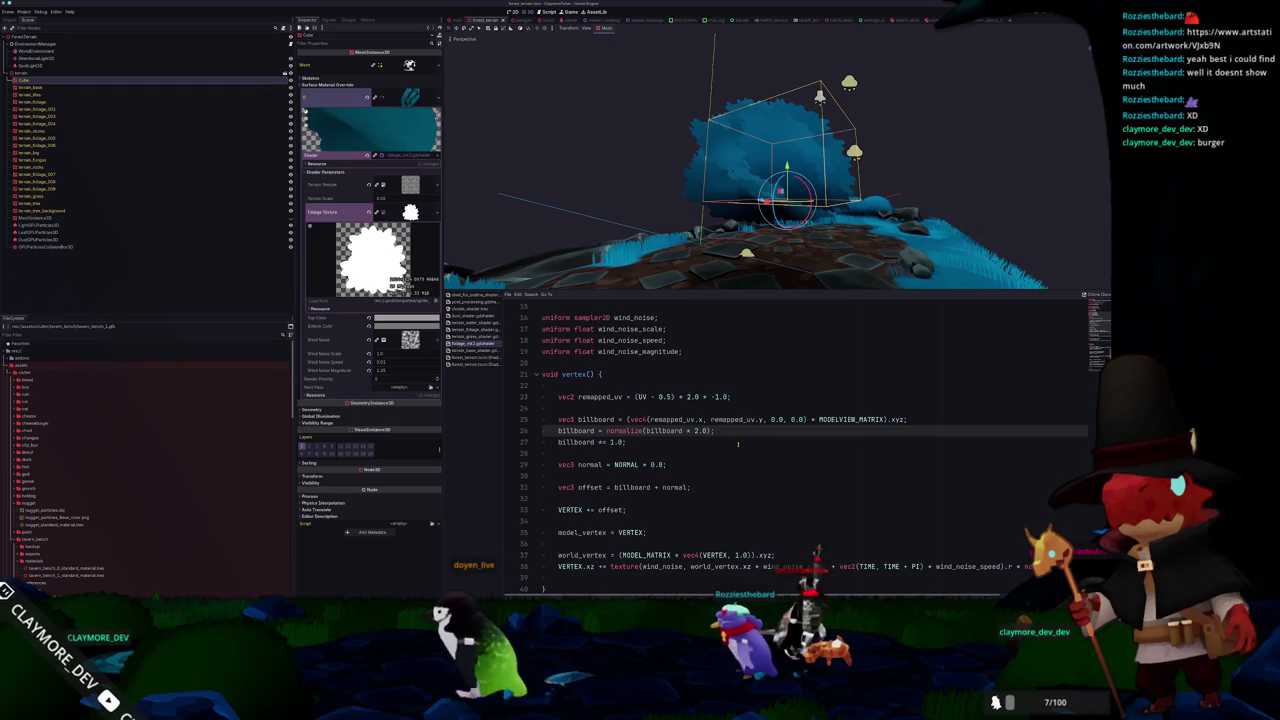
key(BackSpace)
text(1)
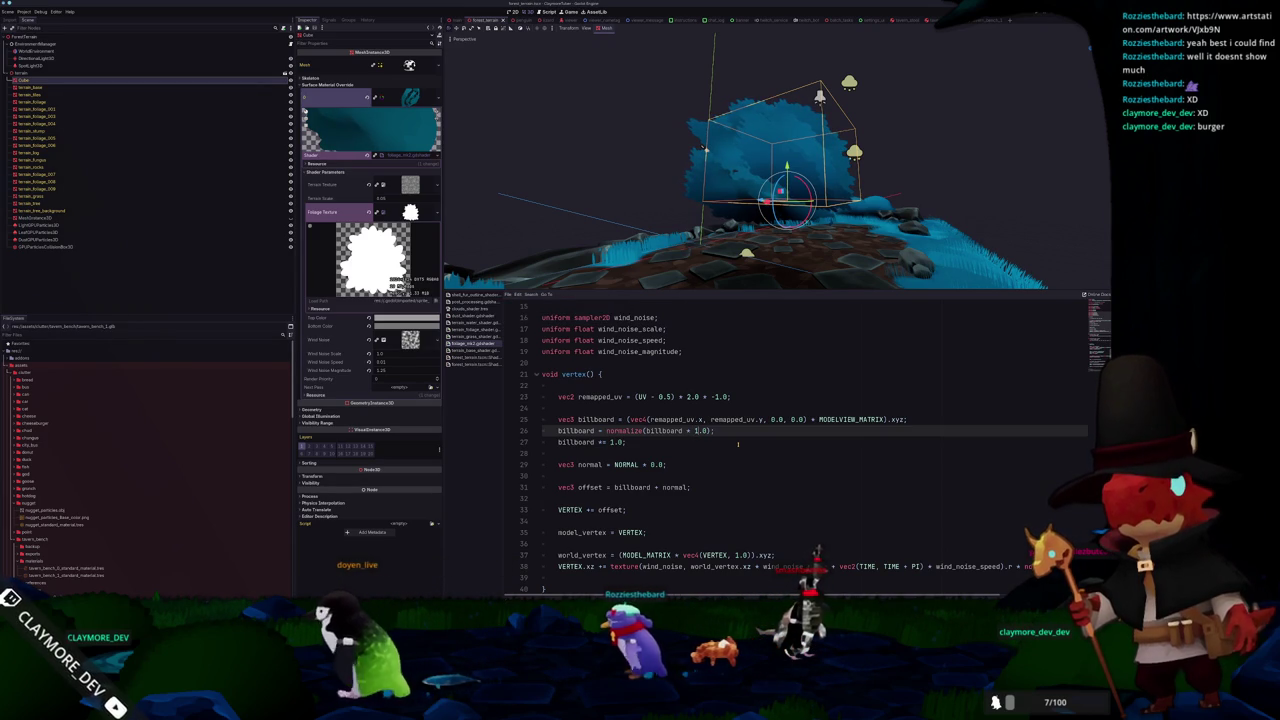
key(Down)
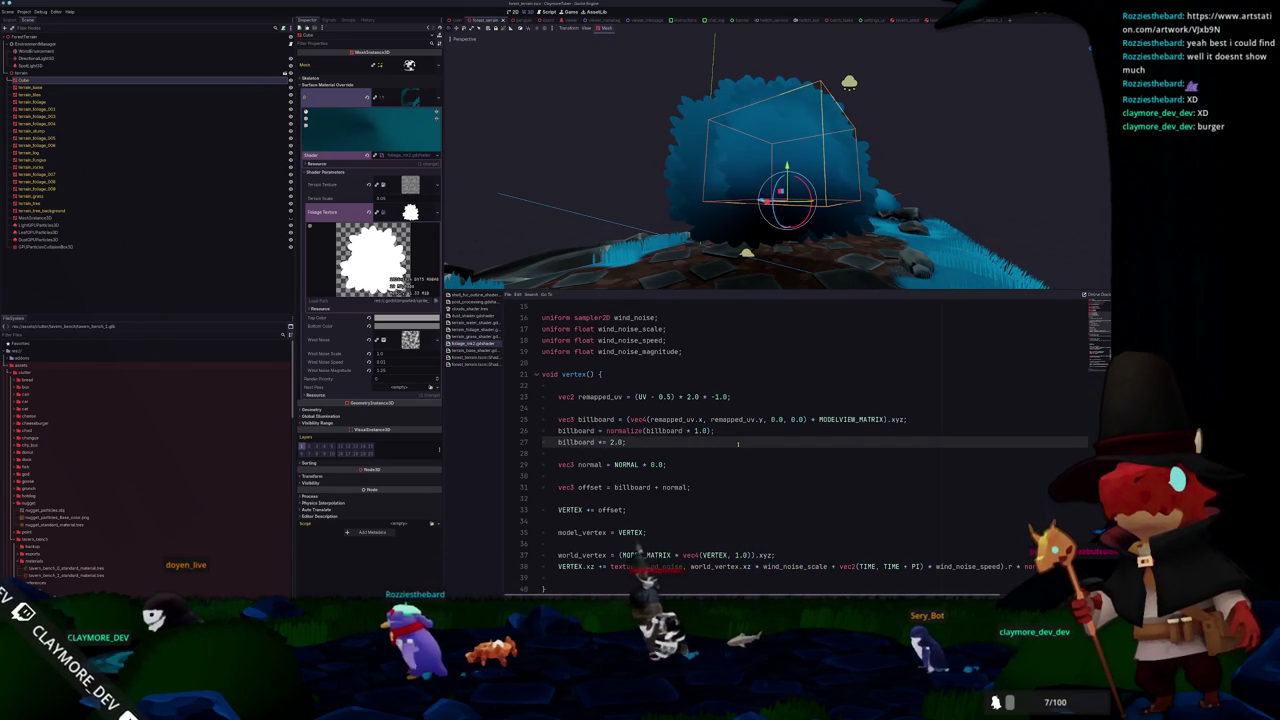
key(shift+Left)
key(shift+Left)
key(shift+Left)
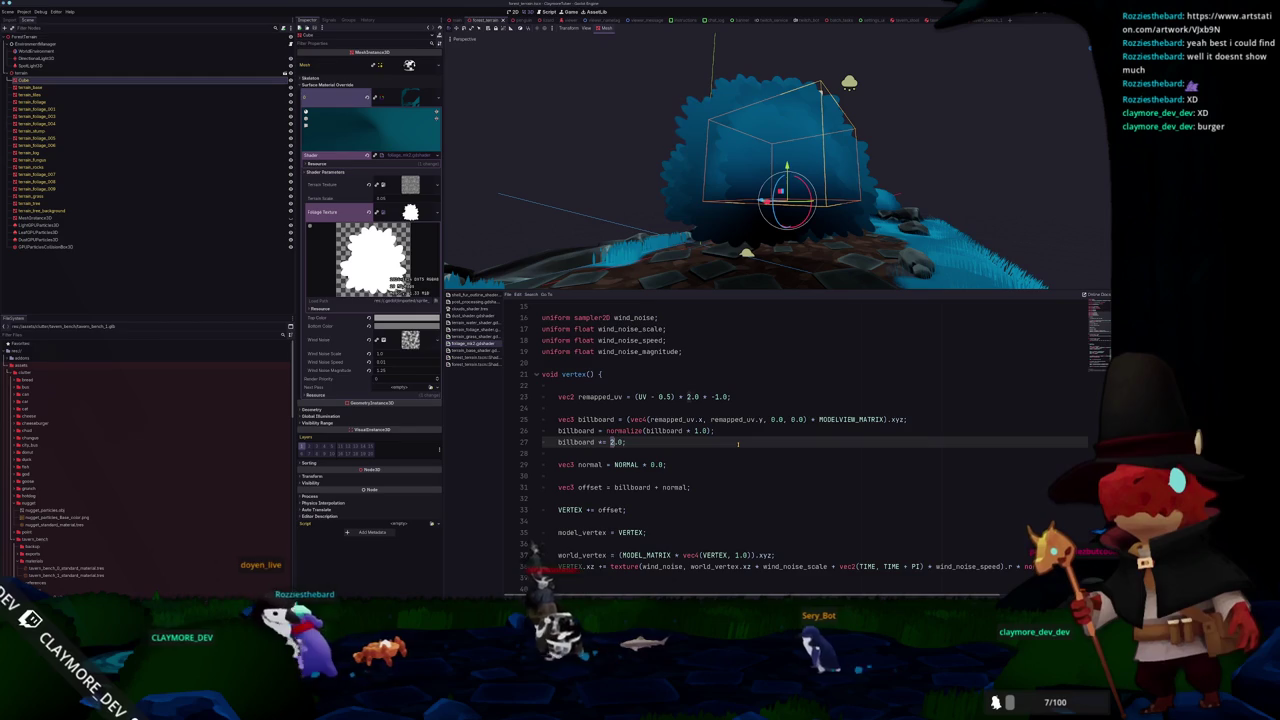
text(1.5)
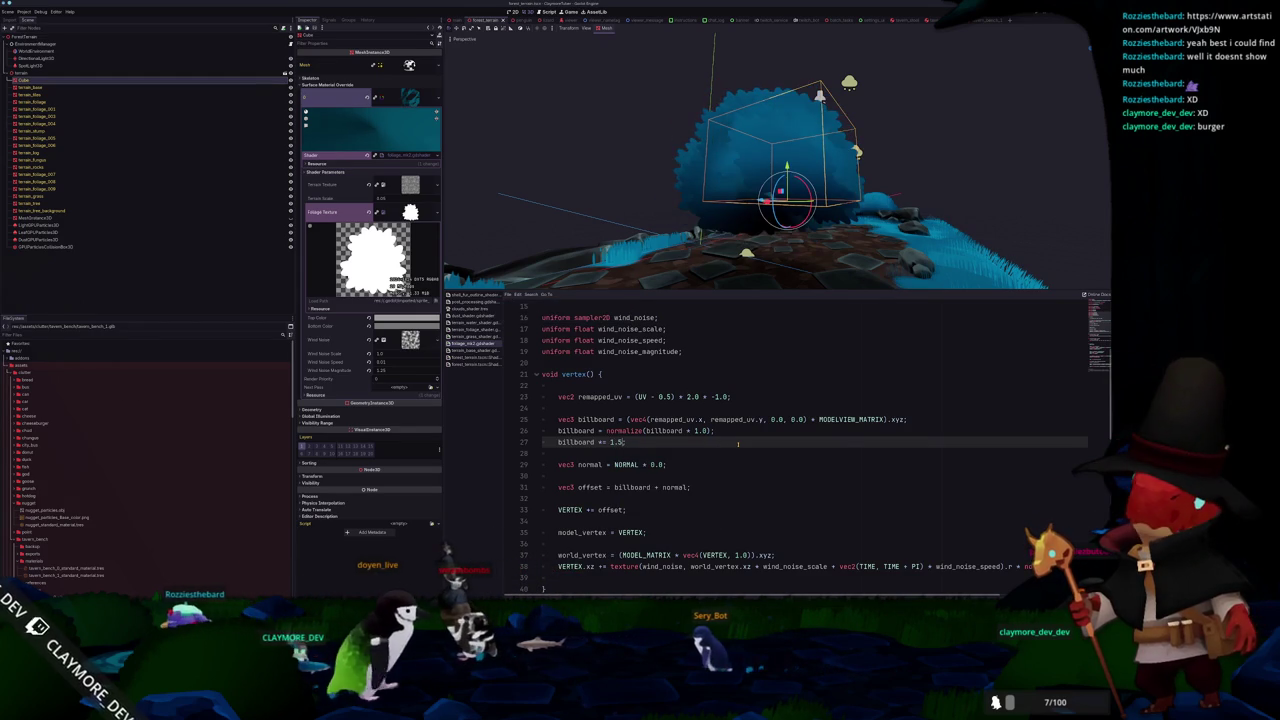
key(Down)
key(Down)
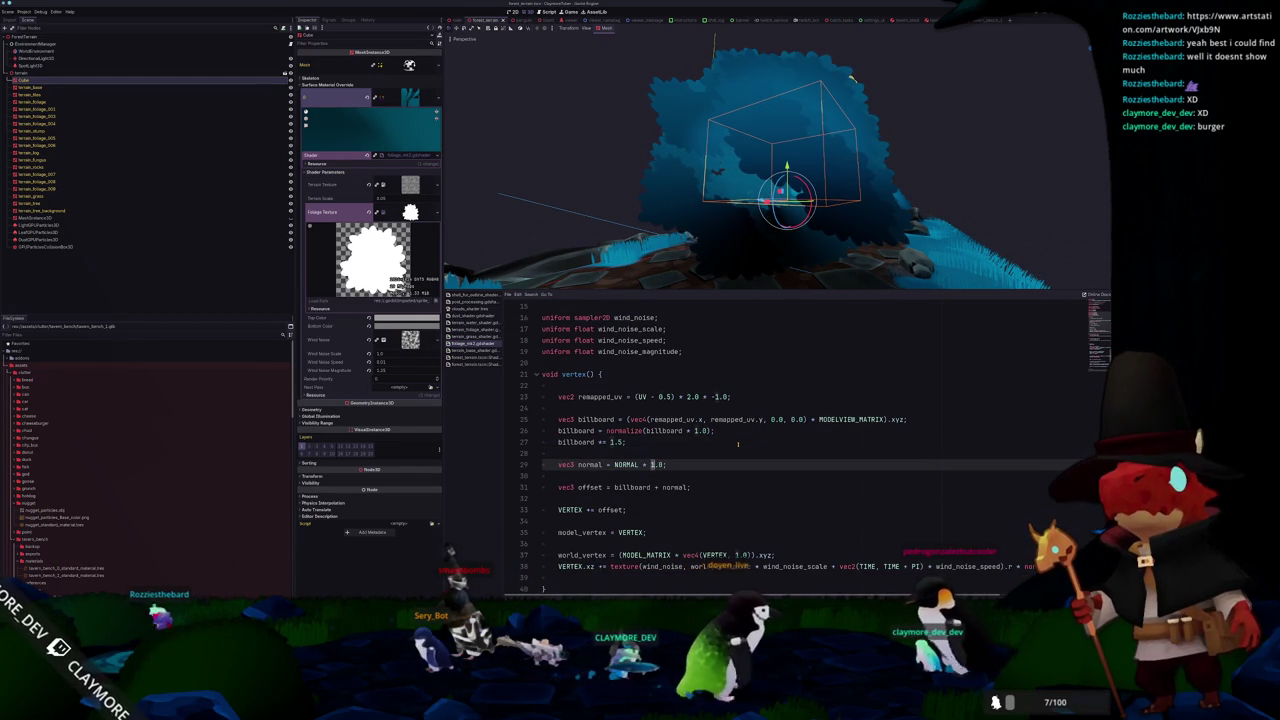
text(0.)
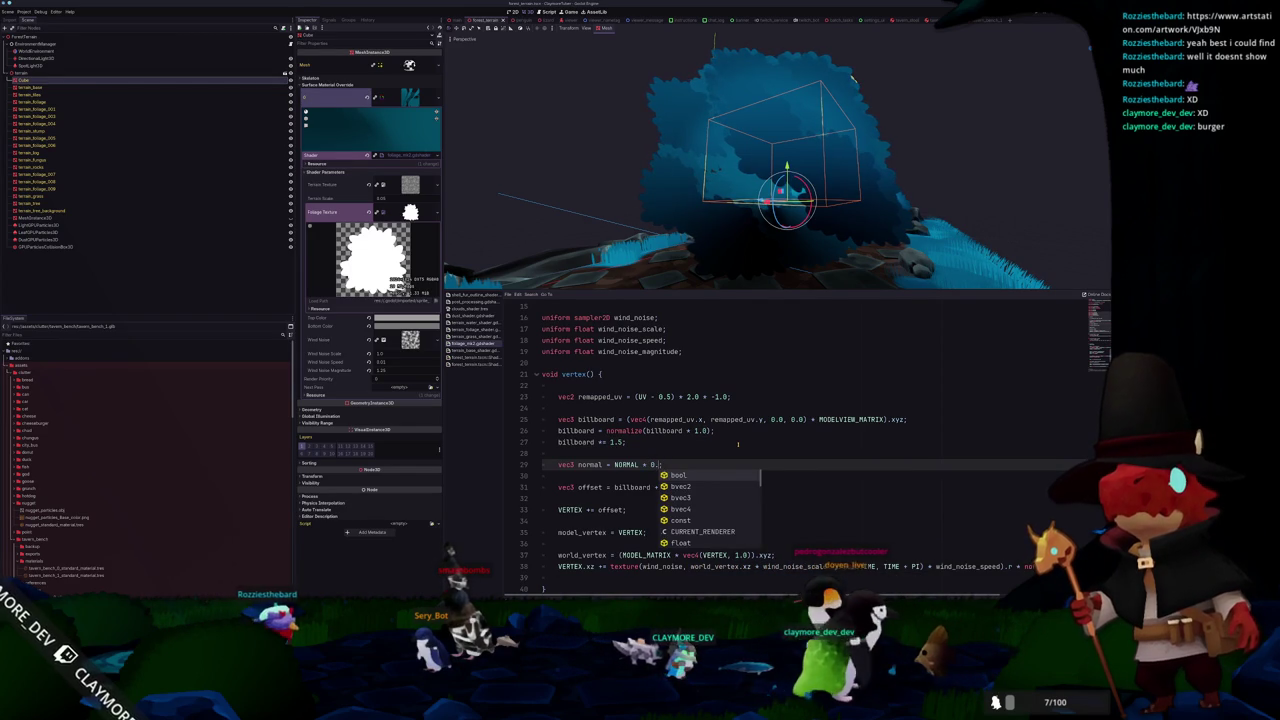
text(12)
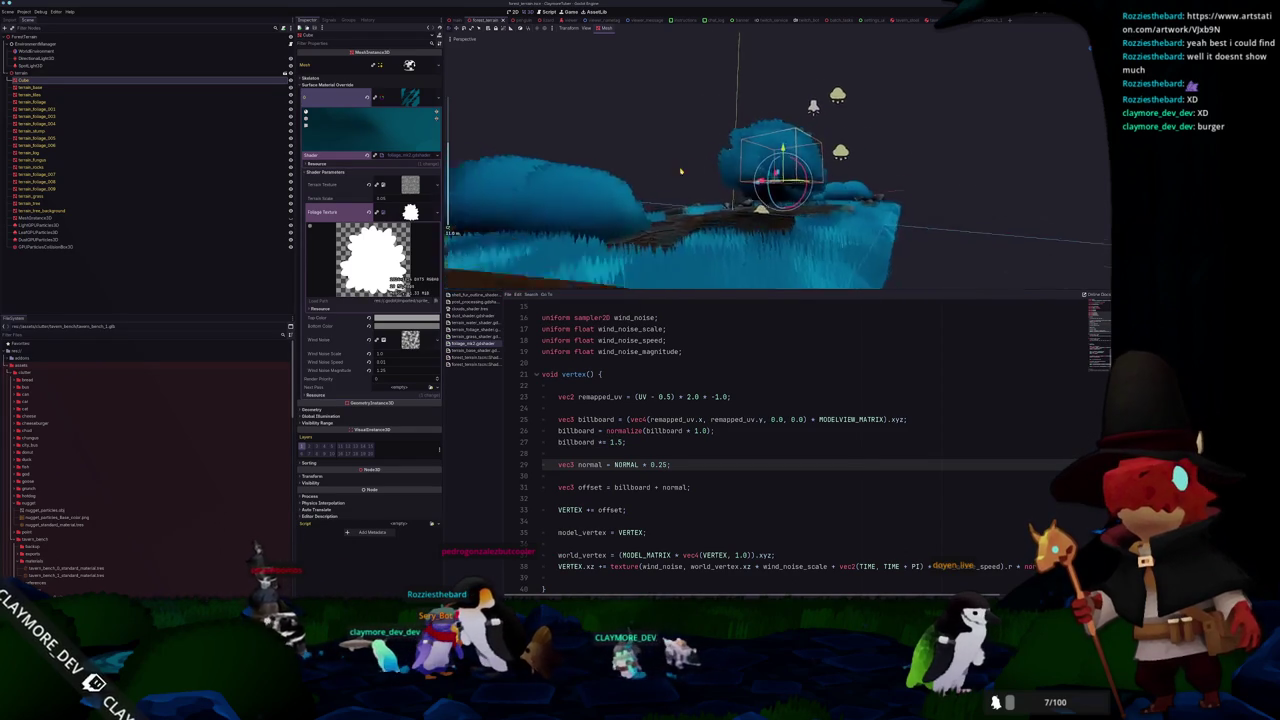
- Deselect the bush, orbit to bring the tree trunk into view, and select the terrain mesh
click(678, 160)
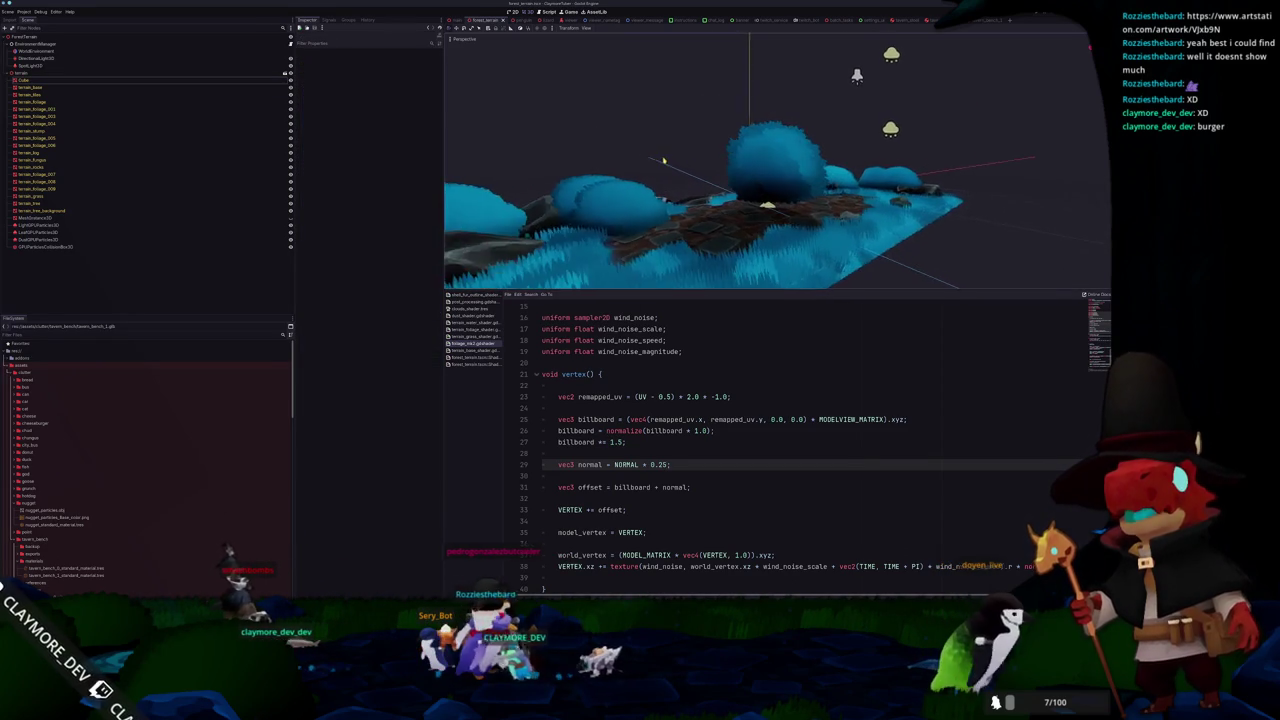
scroll(764, 172, up, 2)
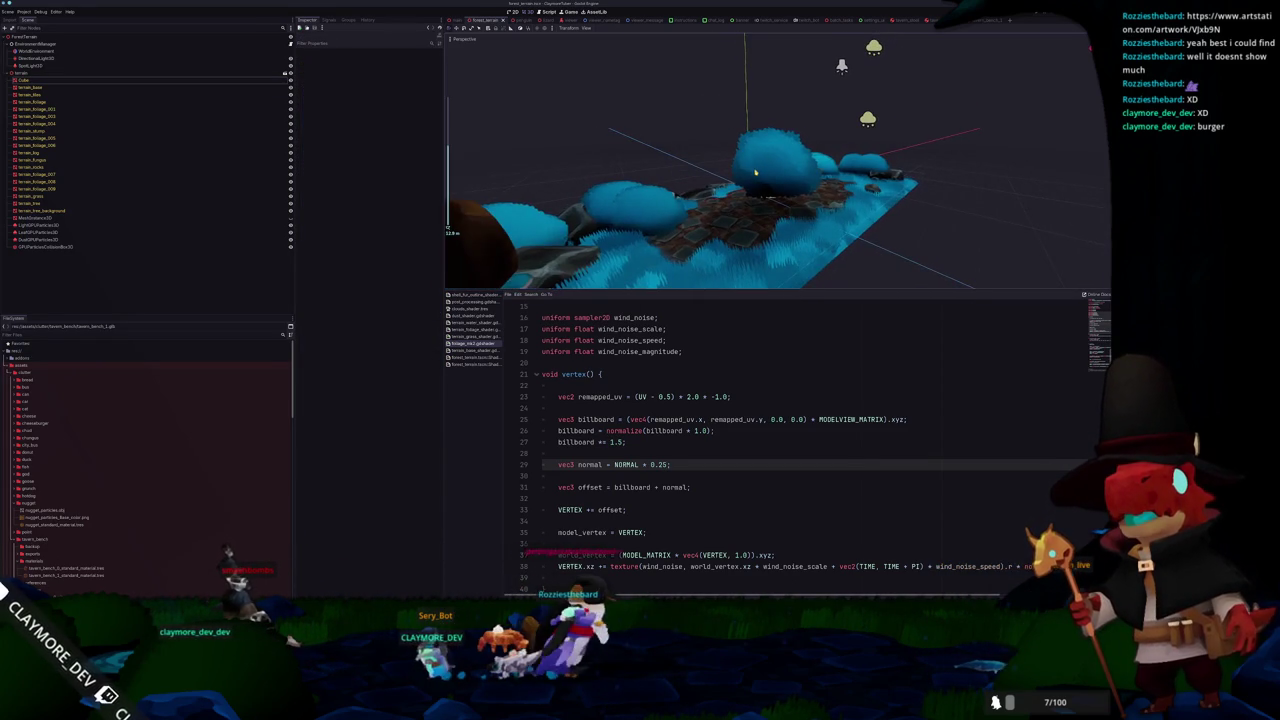
drag(755, 173, 835, 116)
click(740, 250)
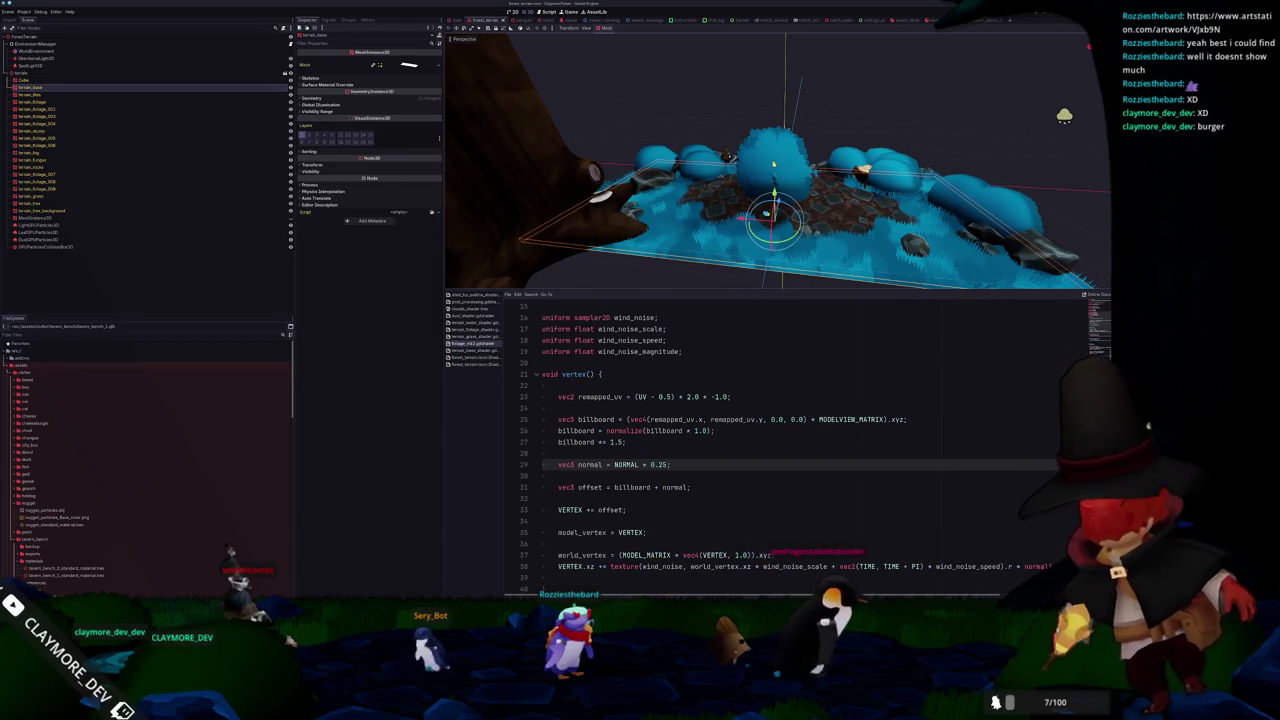
- Frame the blue bush with F and select the whole world_vertex line on line 37
click(775, 160)
key(f)
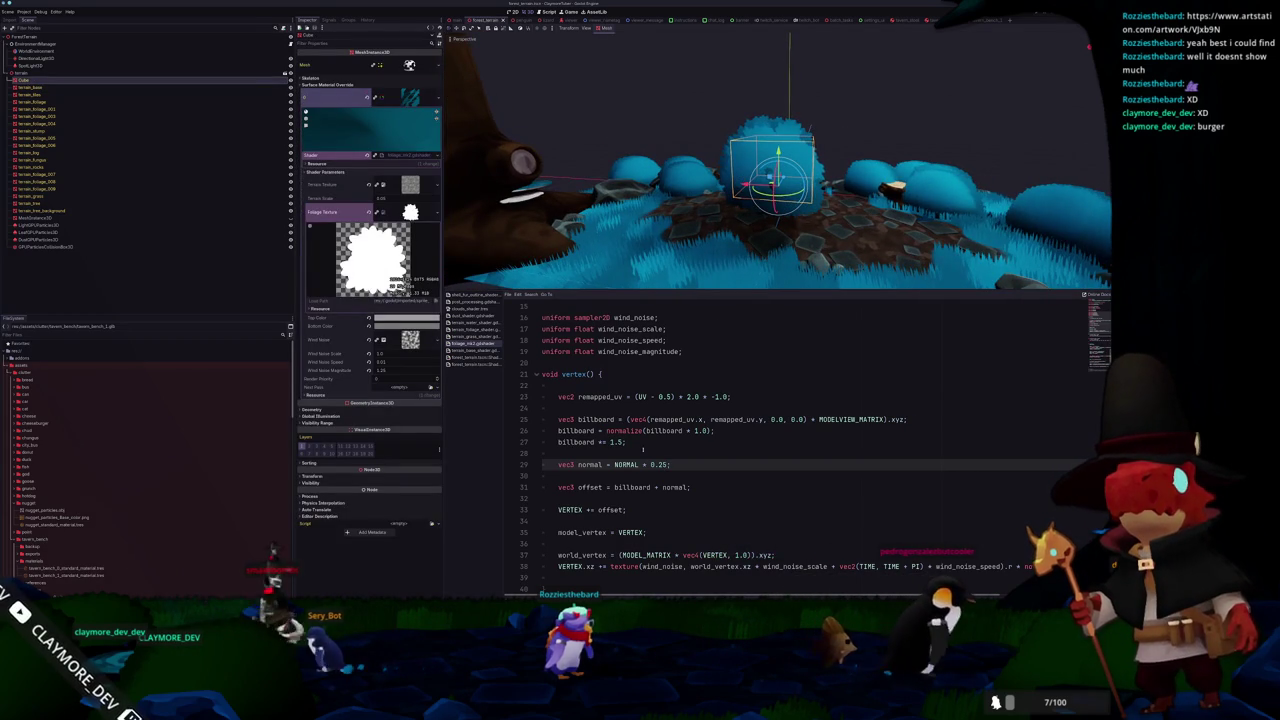
scroll(639, 466, down, 3)
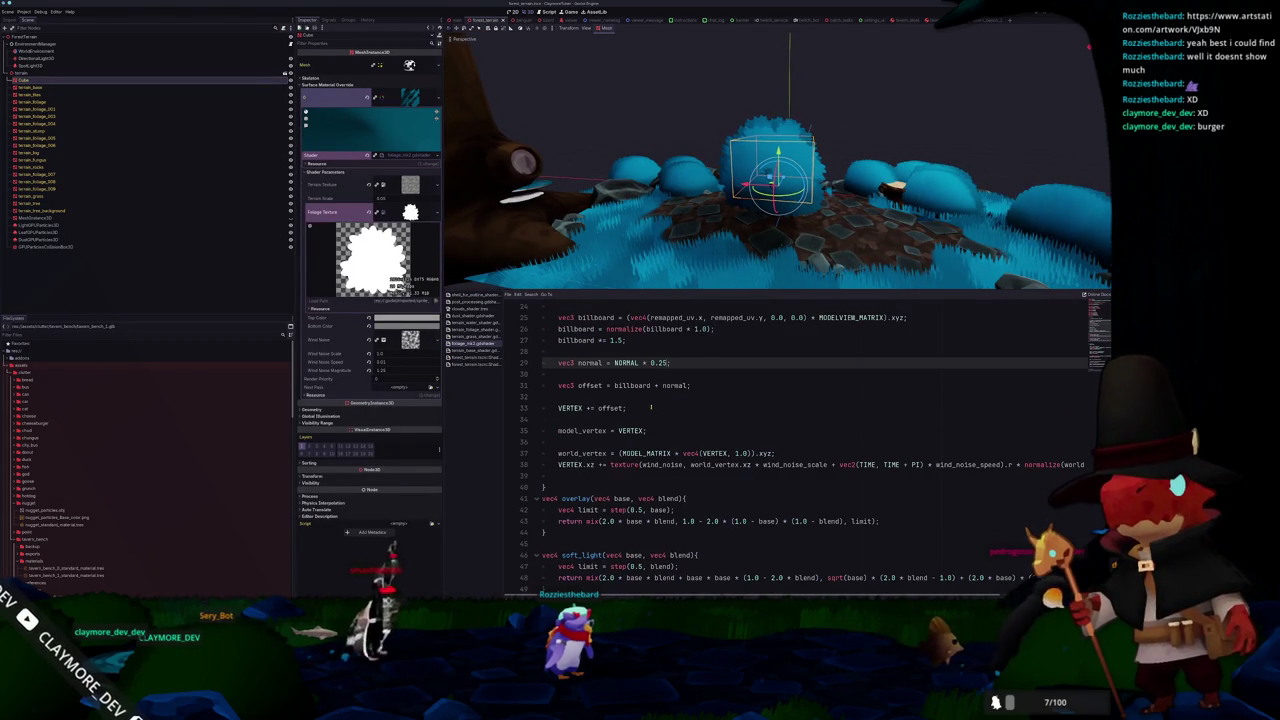
click(643, 396)
click(585, 419)
scroll(585, 420, down, 1)
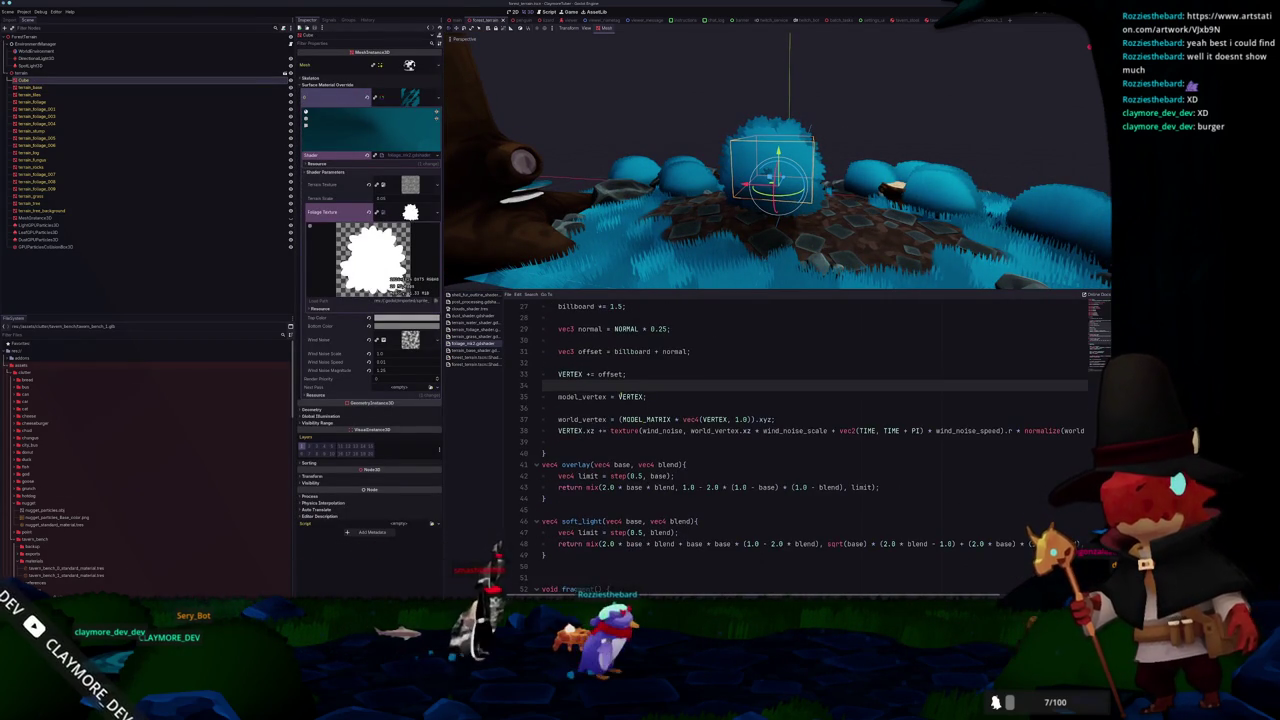
click(585, 419)
mouse_move(775, 419)
mouse_down()
mouse_move(550, 408)
mouse_move(557, 419)
mouse_up()
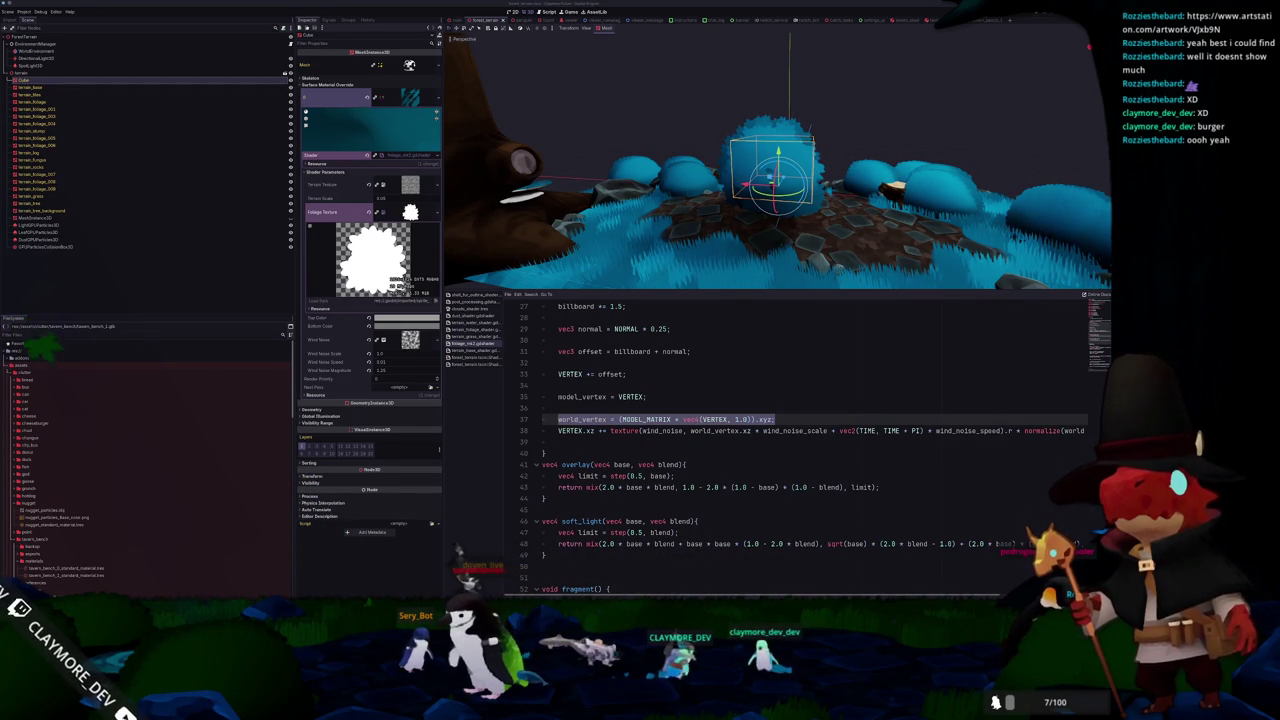
- Change the billboard scale value on line 27 to 1.25 and save the shader
scroll(867, 236, up, 3)
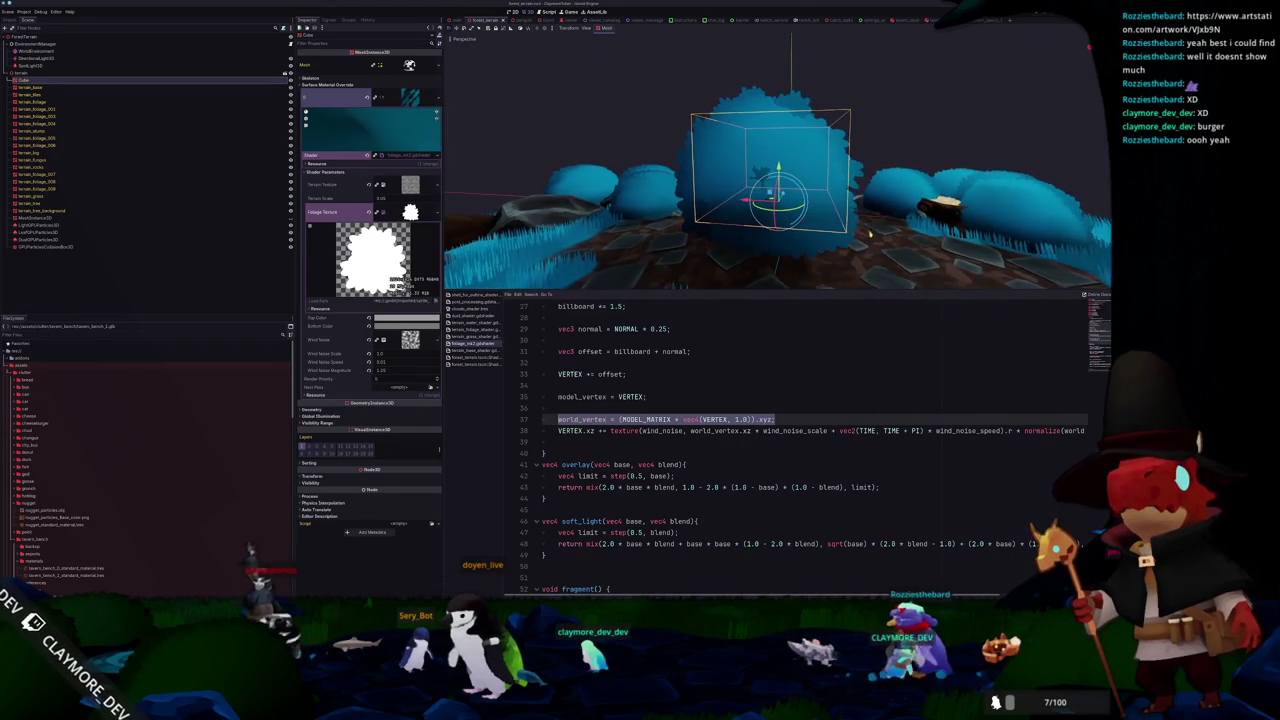
click(603, 427)
key(Up)
key(Up)
scroll(612, 420, up, 4)
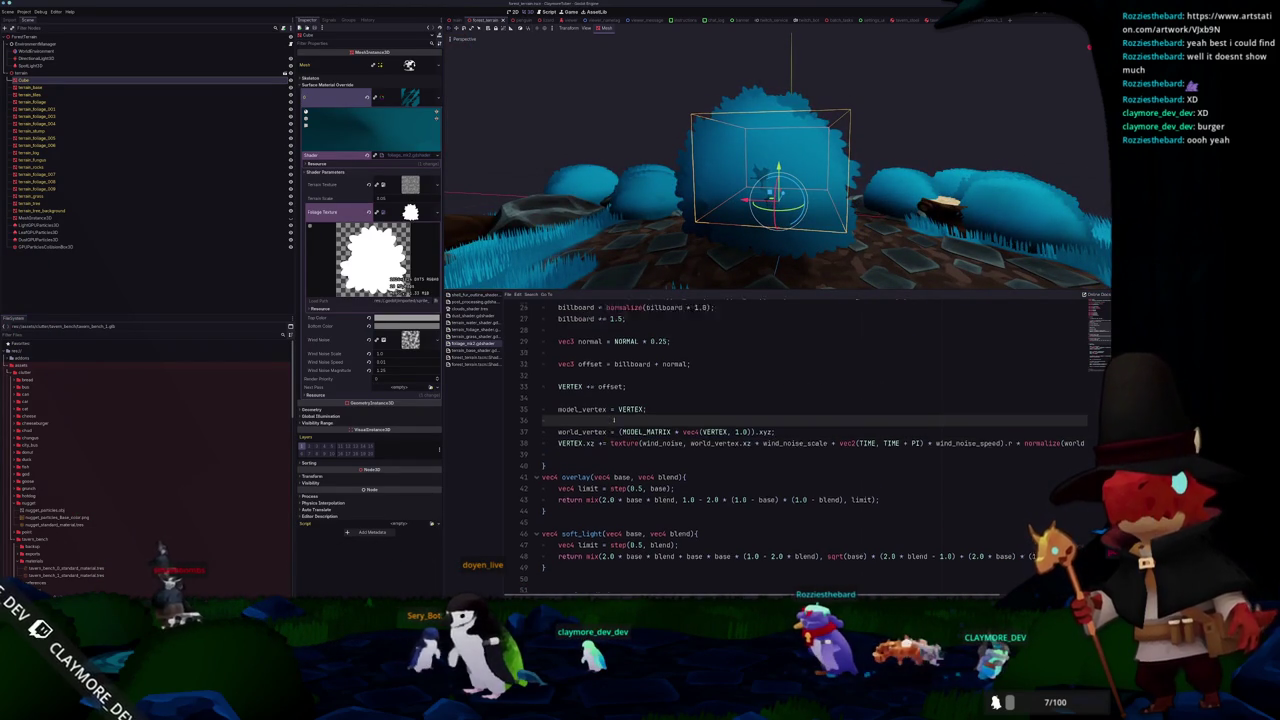
scroll(620, 413, down, 1)
scroll(651, 414, up, 2)
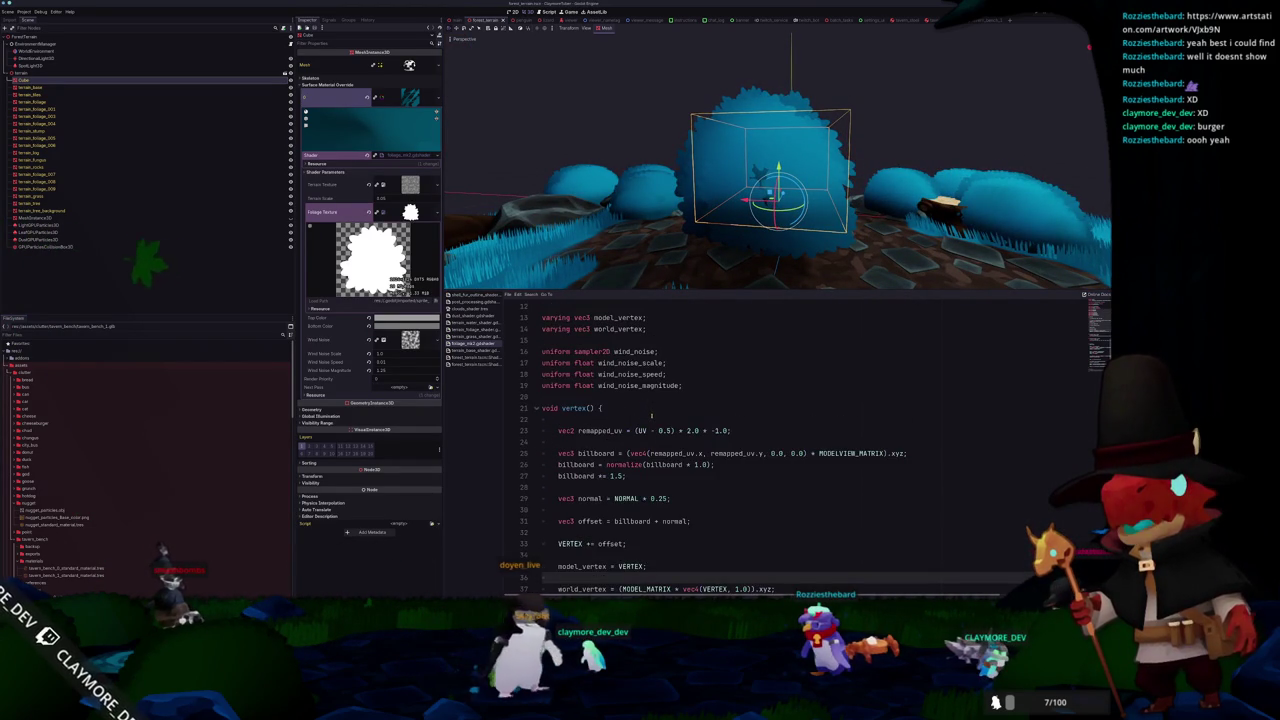
scroll(662, 440, down, 1)
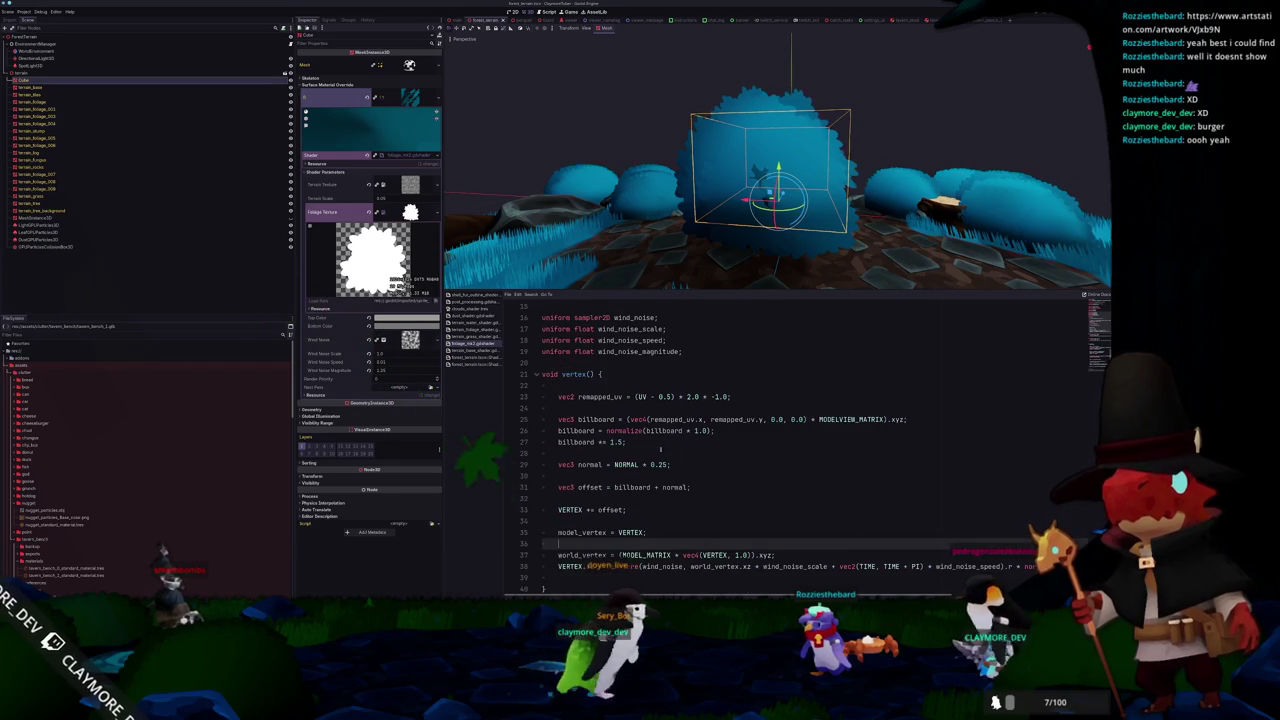
click(631, 452)
click(639, 443)
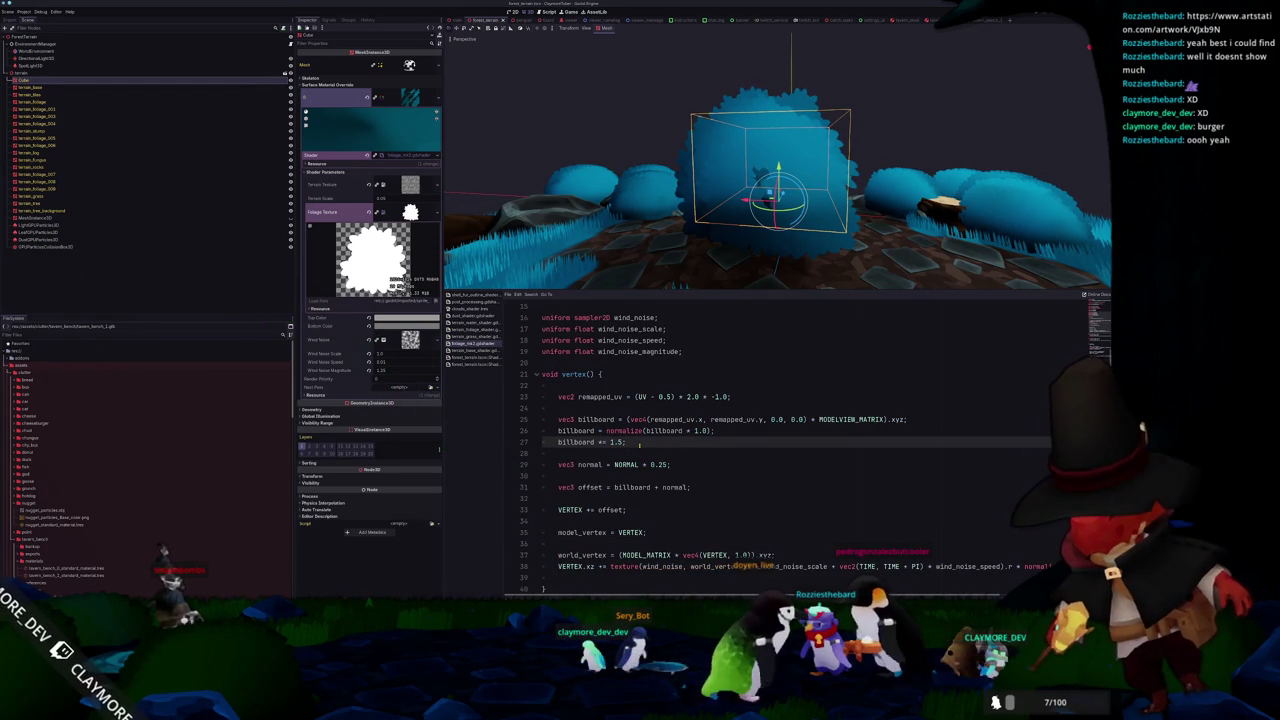
text(0)
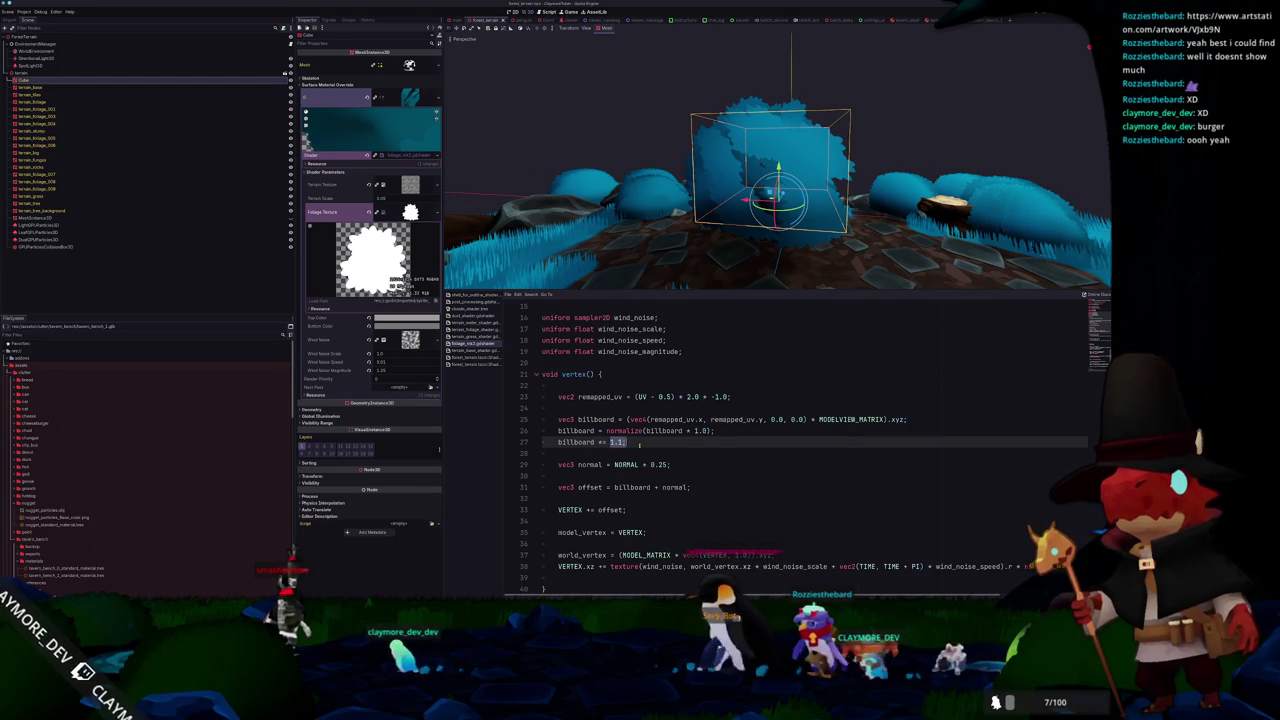
text(1.25)
key(ctrl+s)
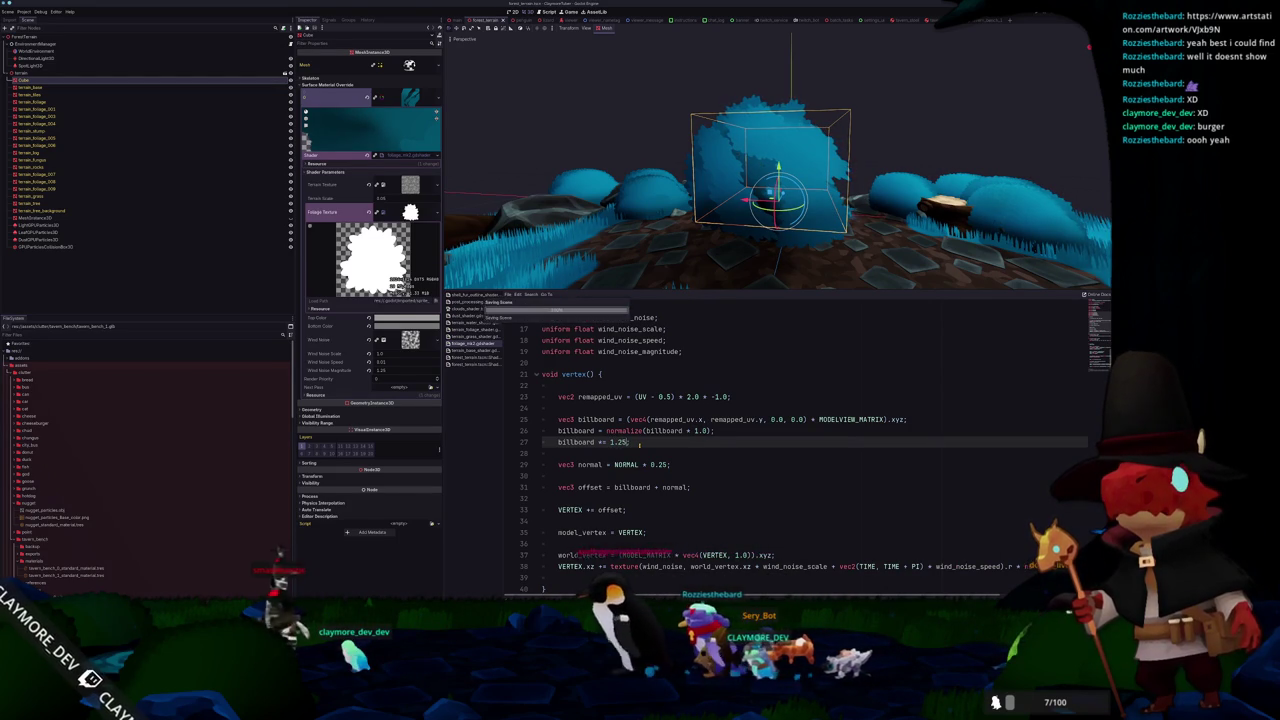
- Test a billboard scale of 2.0, undo it, and select line 29's NORMAL multiplier
double_click(636, 443)
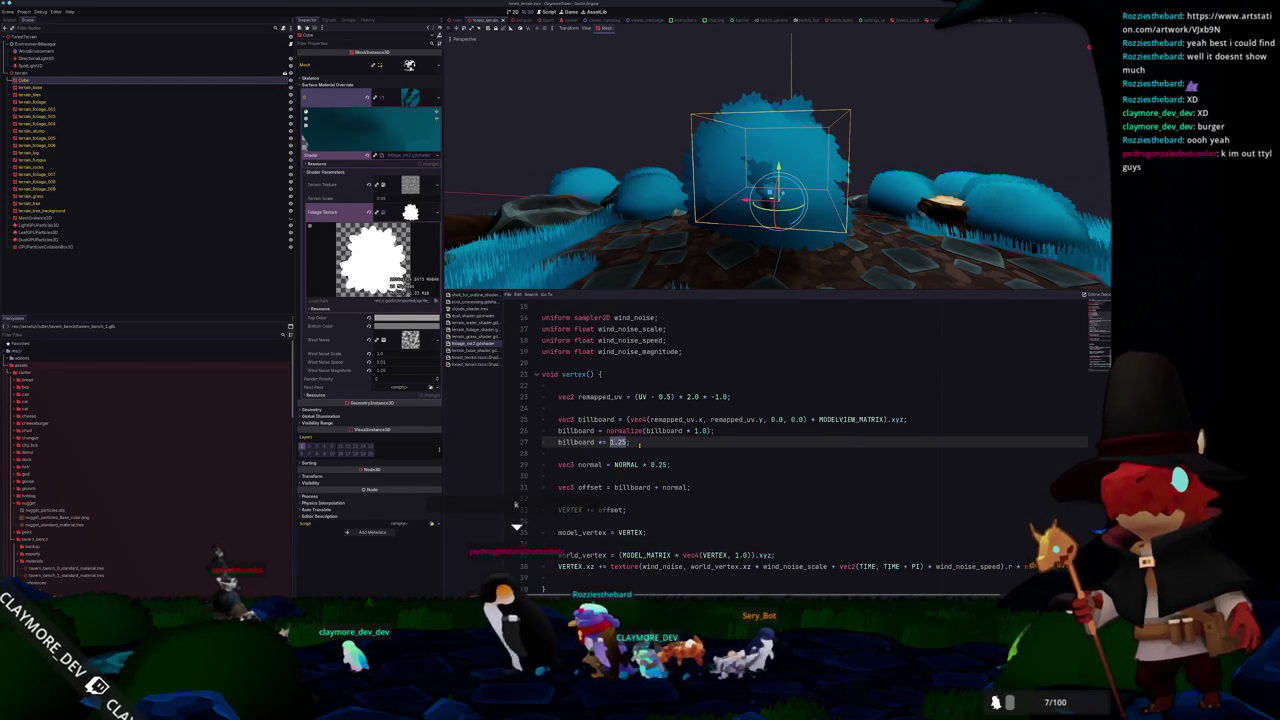
text(2.0)
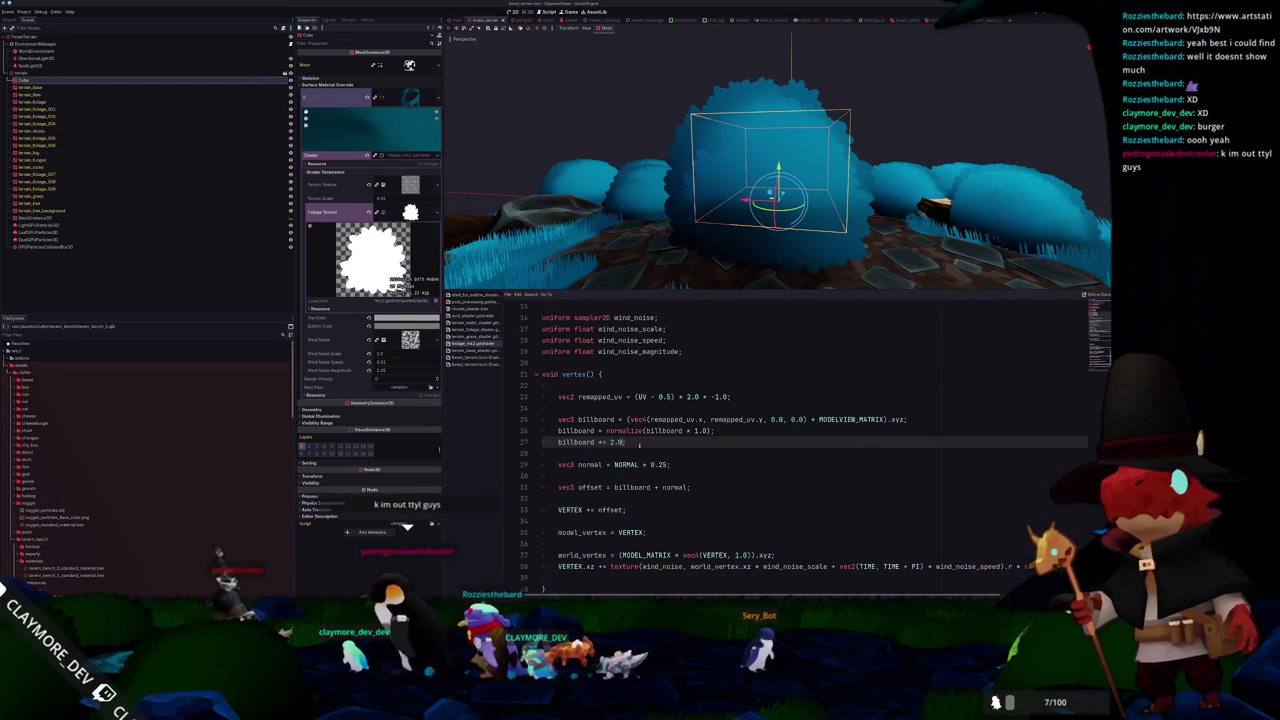
key(ctrl+z)
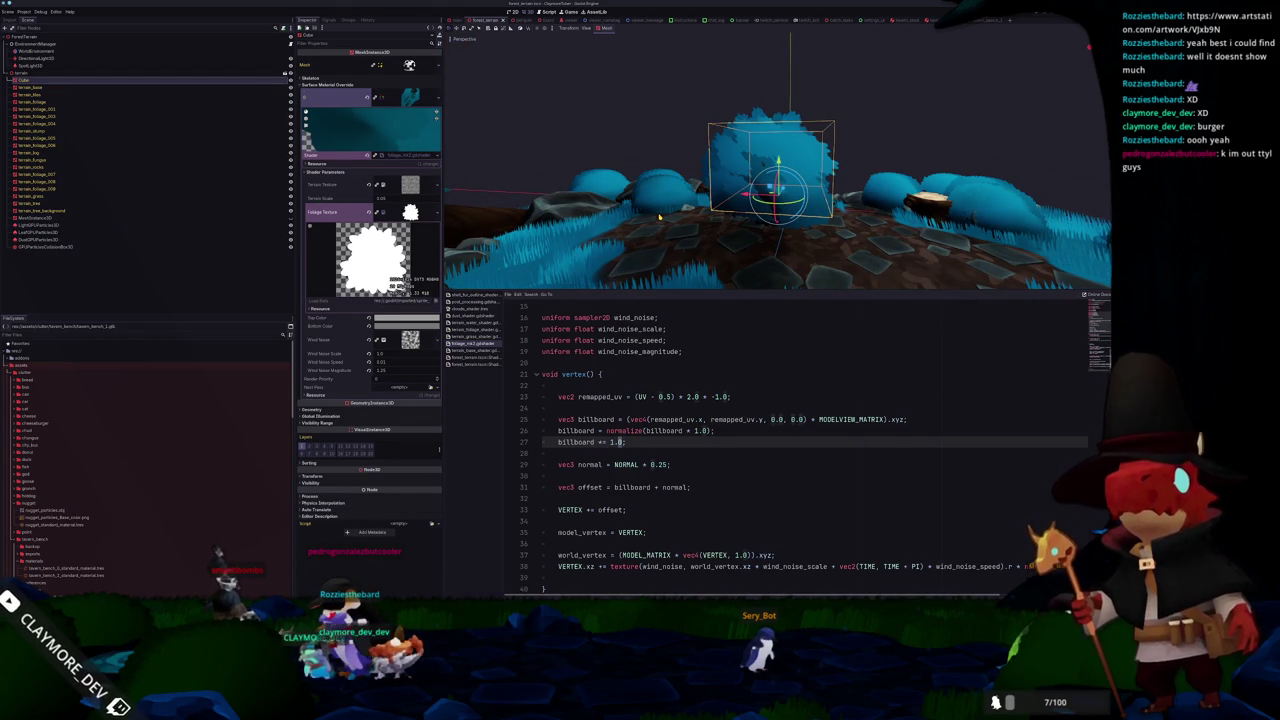
double_click(659, 464)
text(1.)
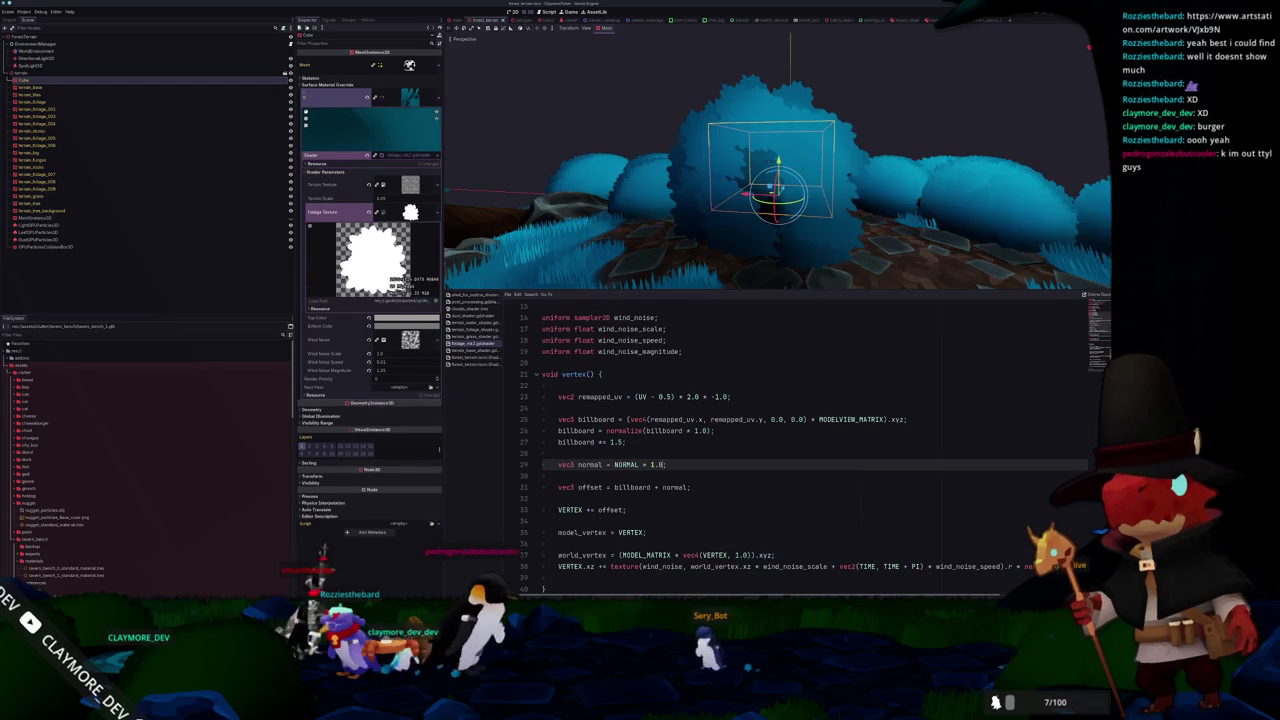
drag(717, 279, 702, 217)
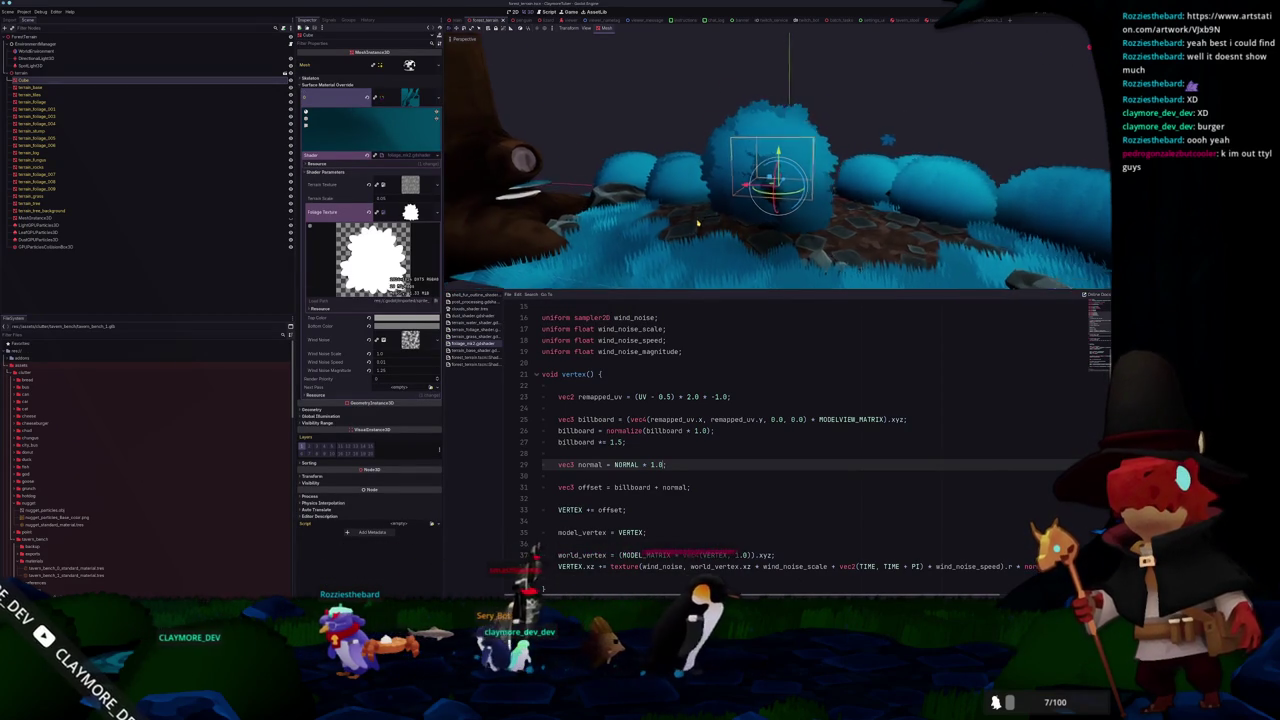
scroll(722, 461, down, 2)
scroll(722, 461, down, 2)
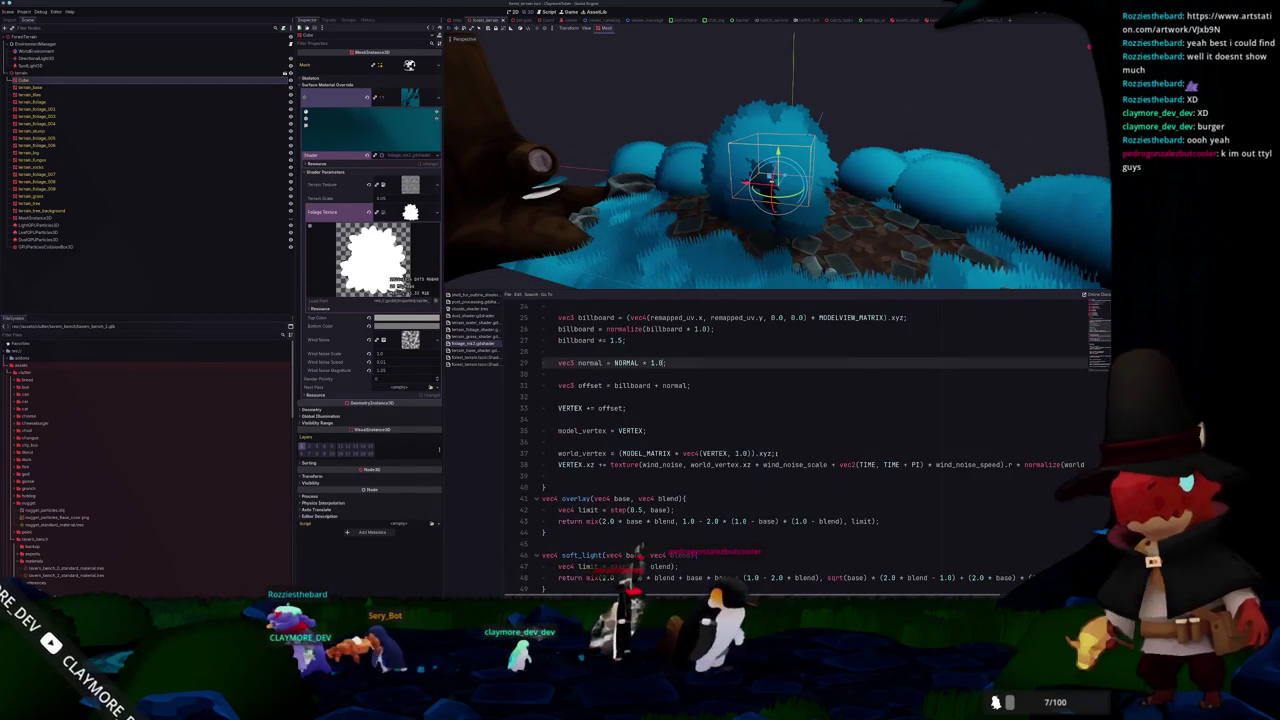
click(757, 453)
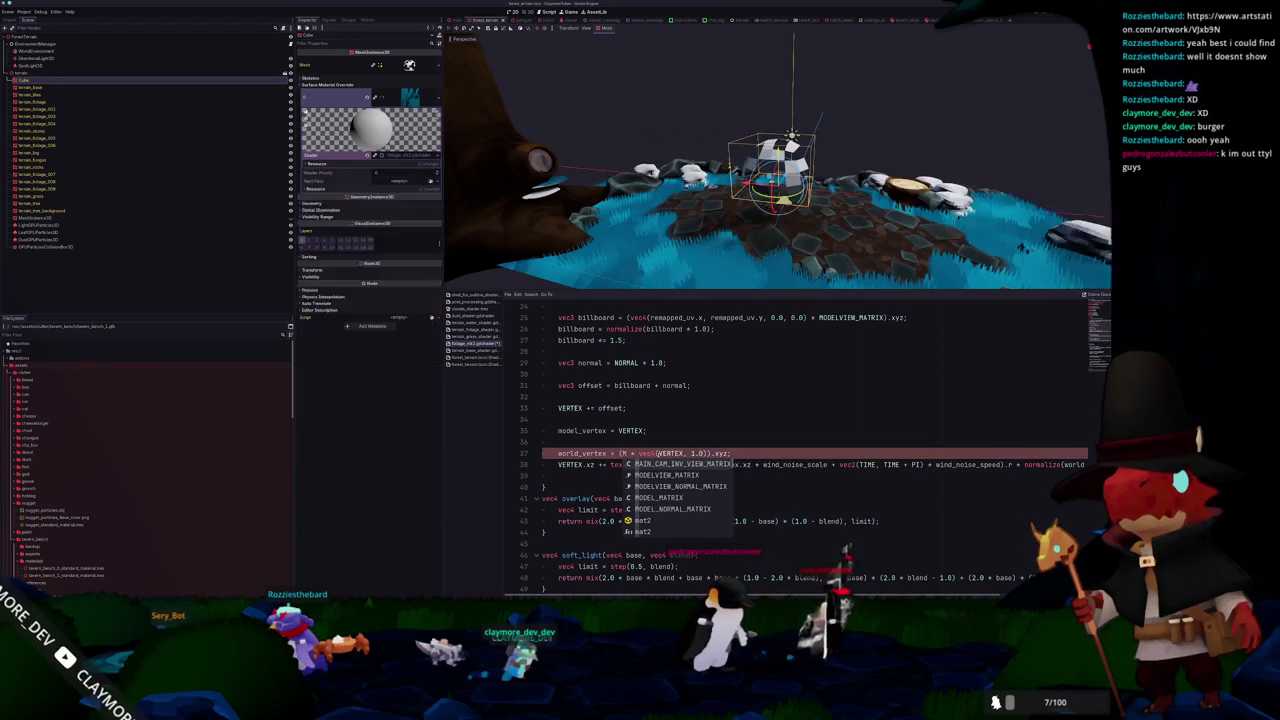
key(Down)
key(Return)
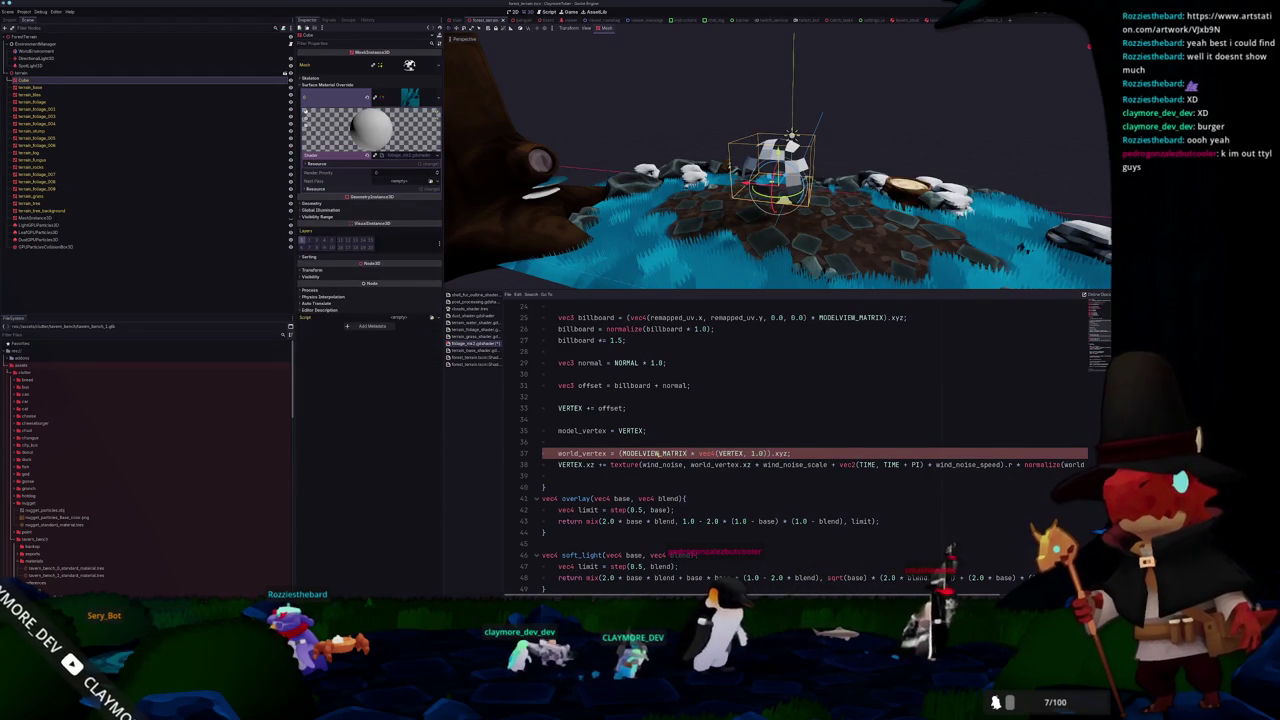
drag(720, 250, 728, 238)
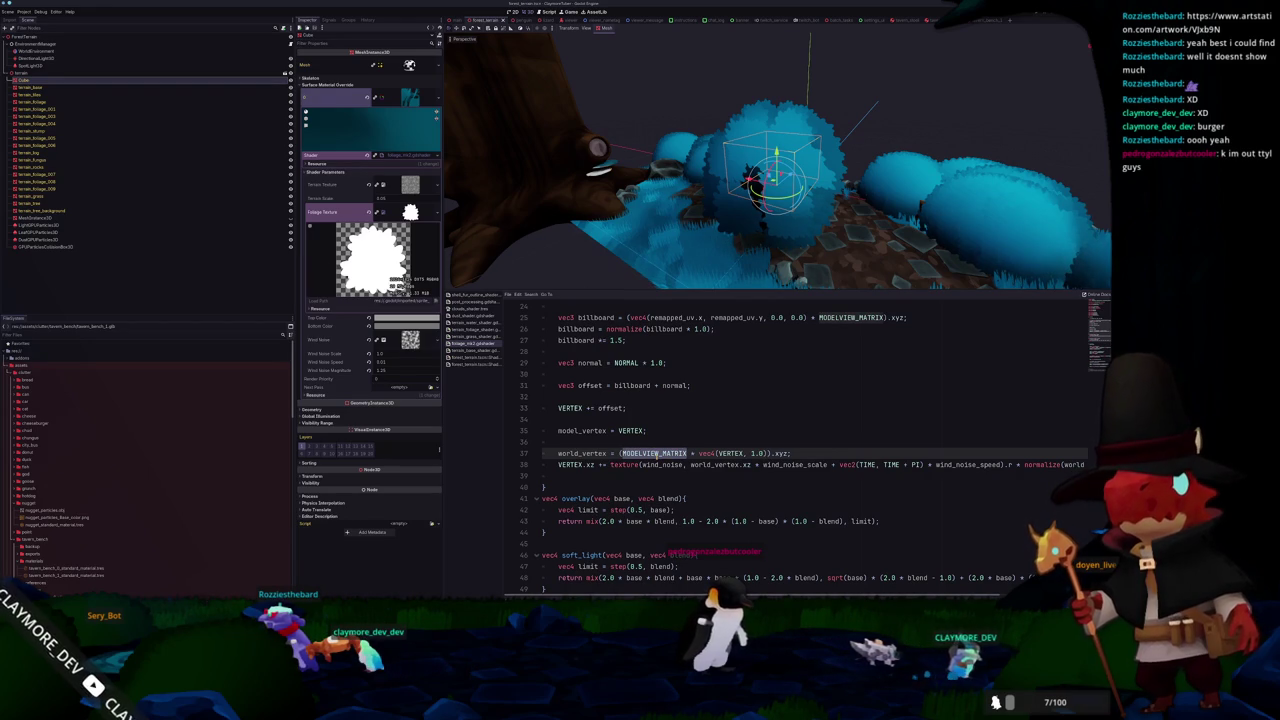
text(MA)
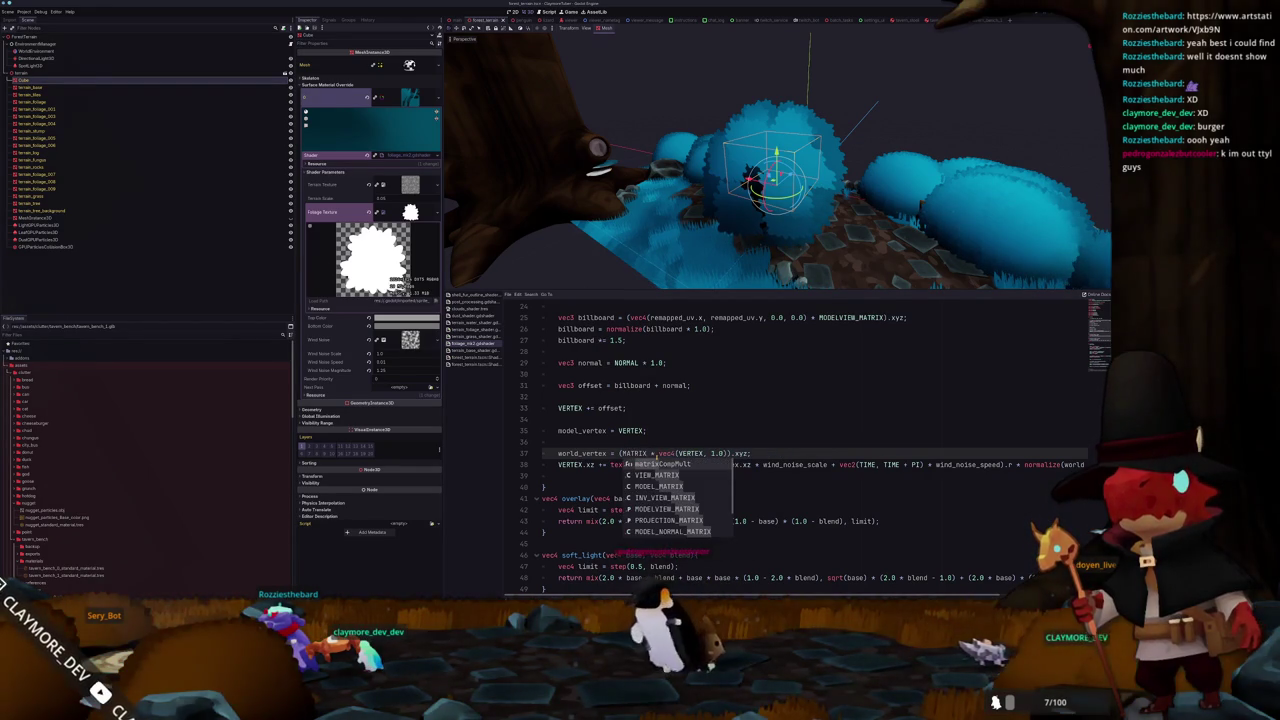
key(Return)
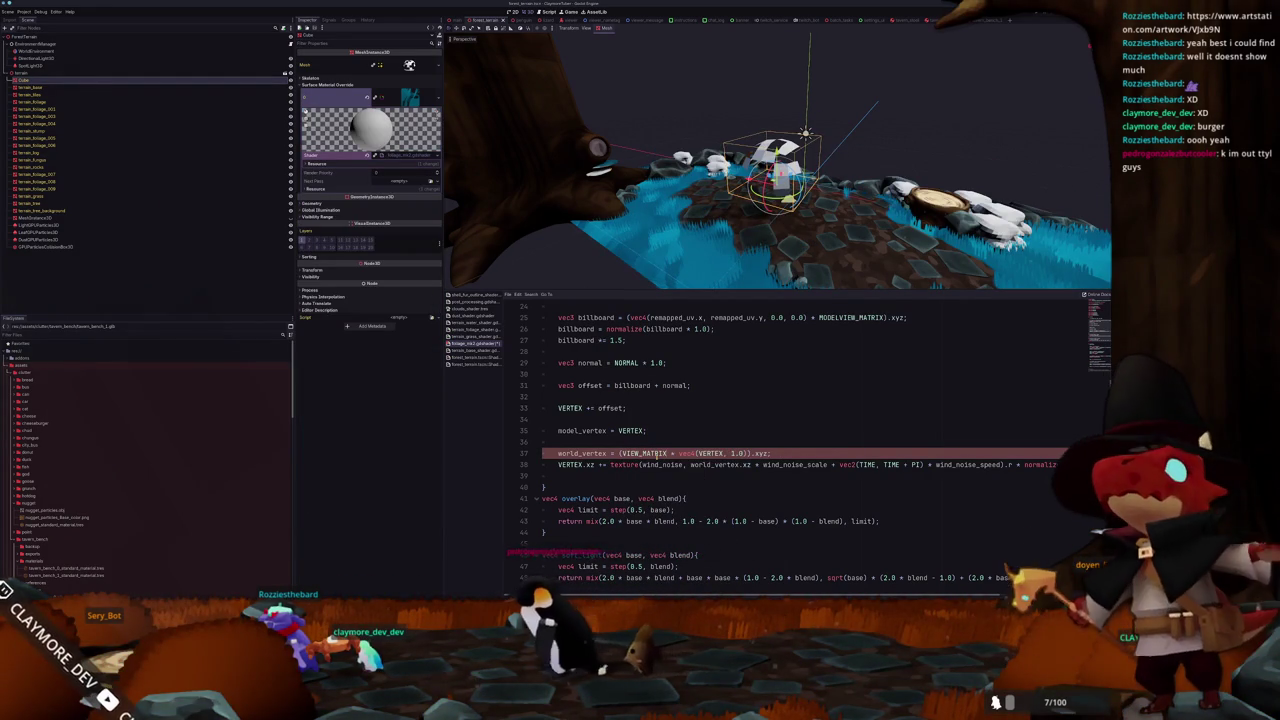
text(inverse()
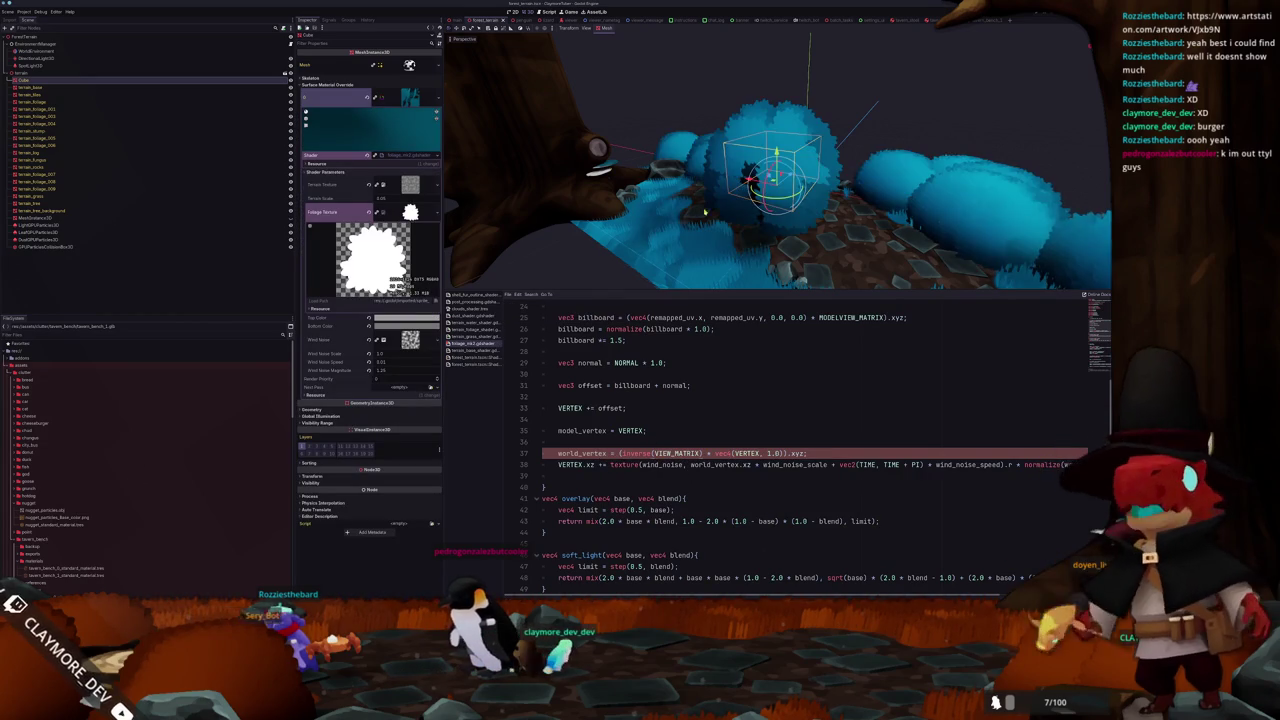
key(ctrl+z)
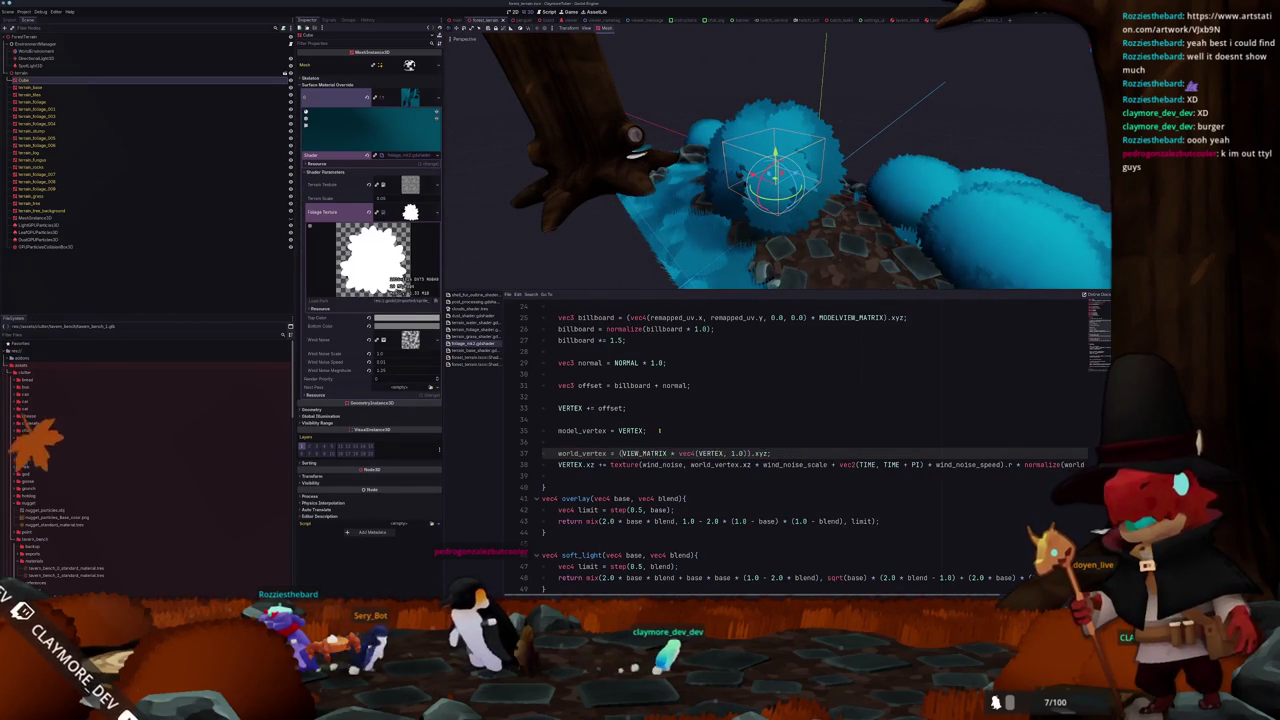
key(ctrl+z)
double_click(638, 453)
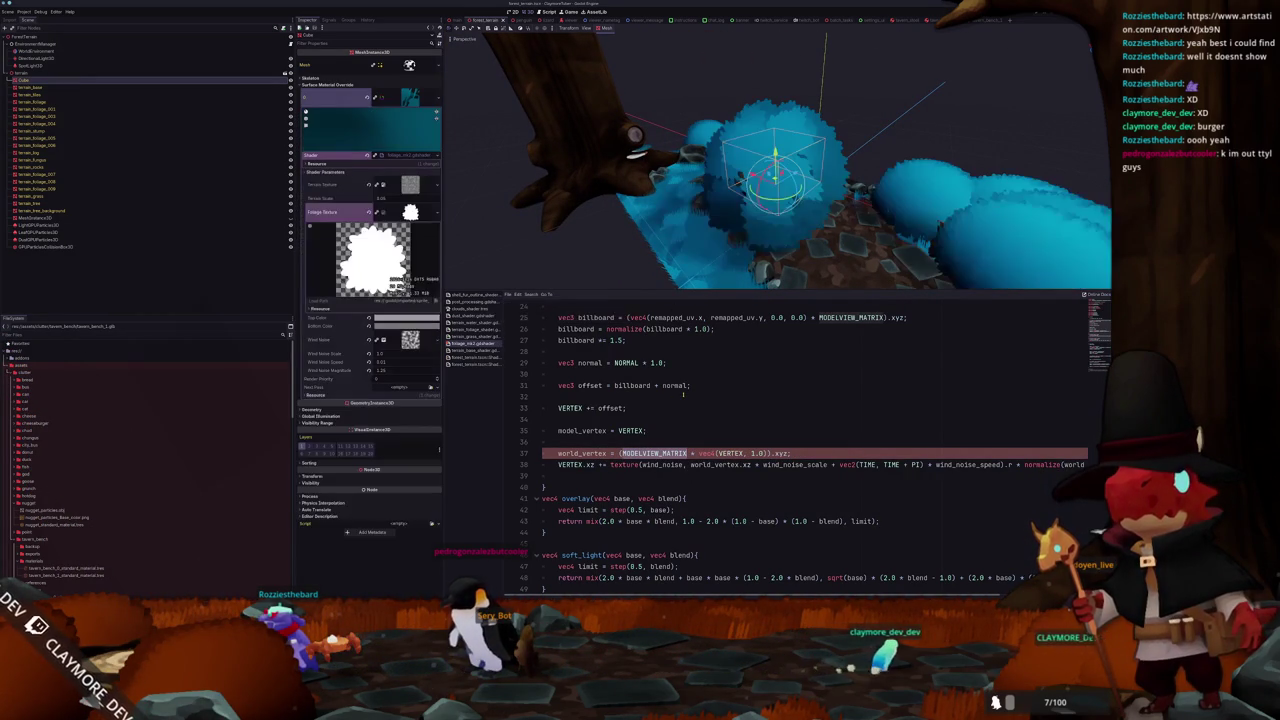
drag(679, 200, 663, 228)
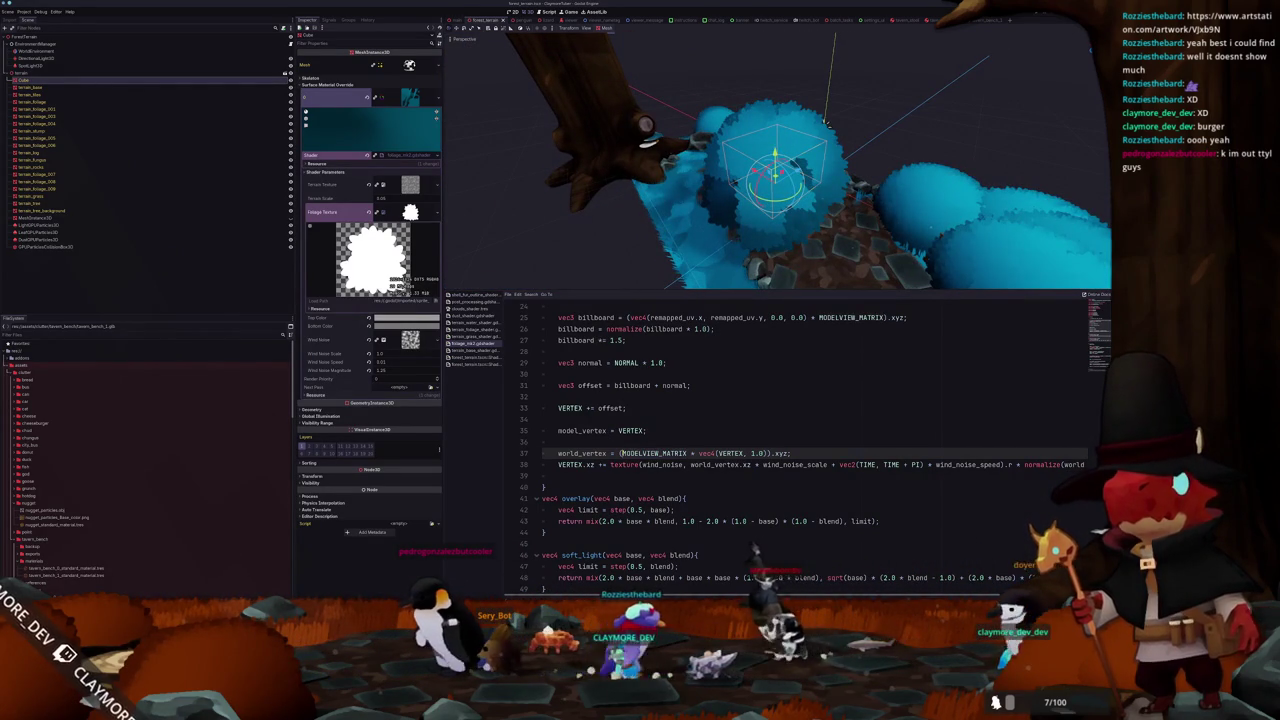
text(inverse)
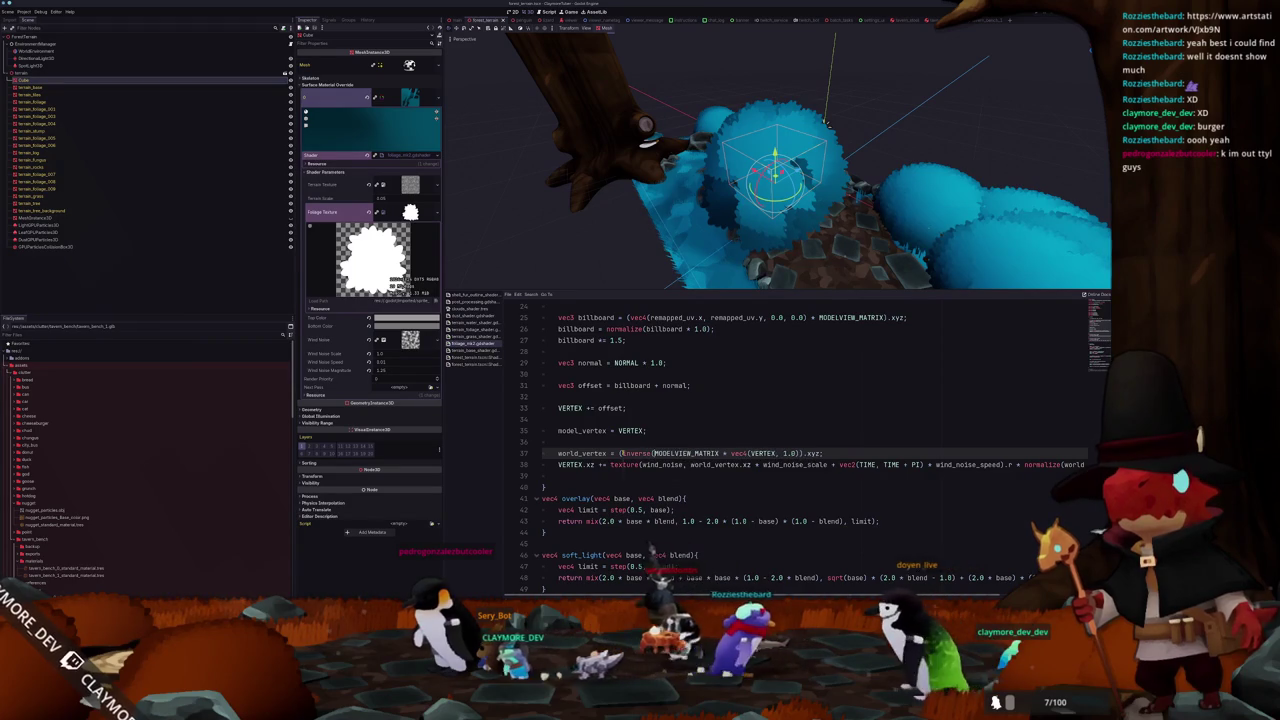
click(721, 453)
text())
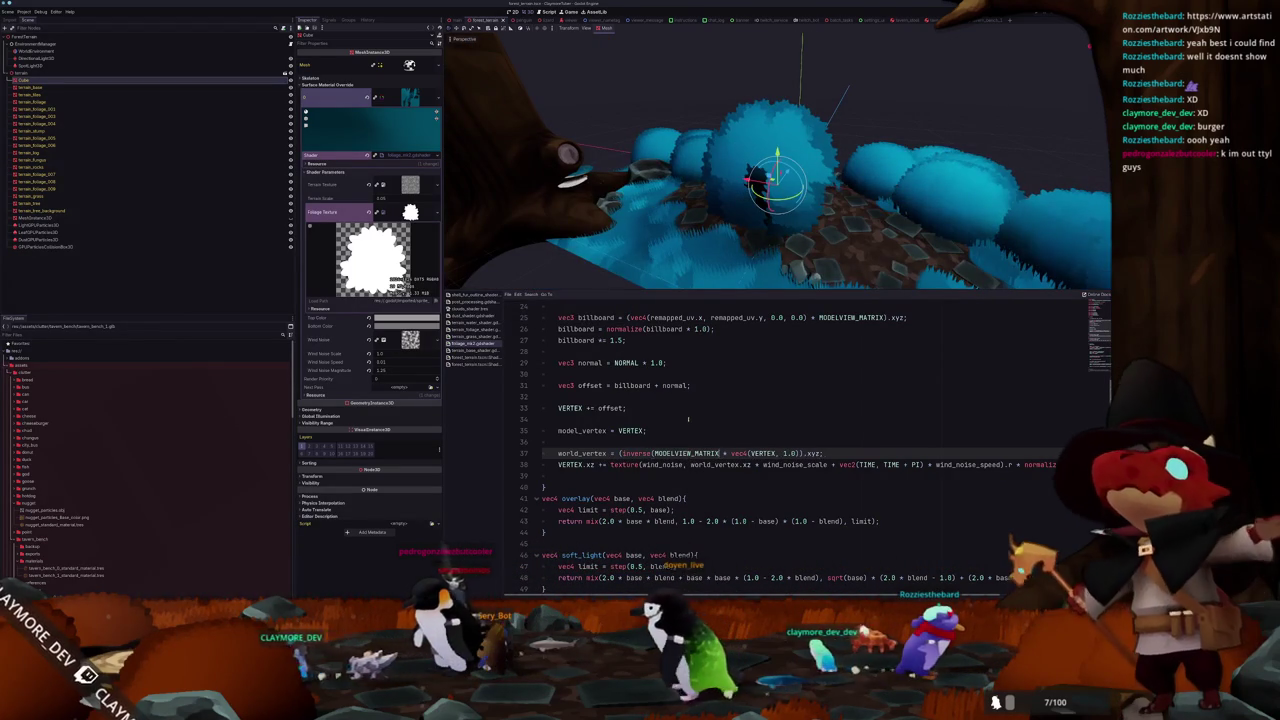
text(MODEL_MATRIX)
mouse_move(760, 270)
mouse_down()
mouse_move(800, 208)
mouse_move(686, 338)
mouse_up()
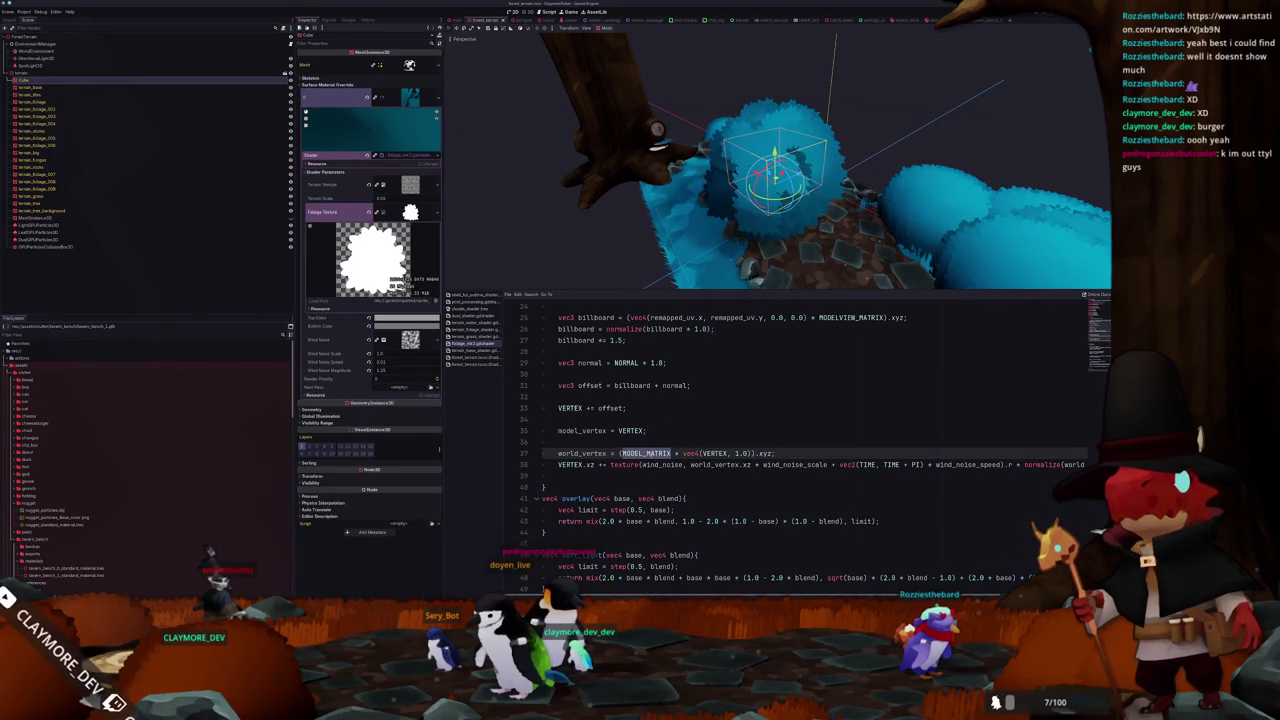
mouse_move(686, 338)
mouse_down()
mouse_move(691, 269)
mouse_move(663, 259)
mouse_up()
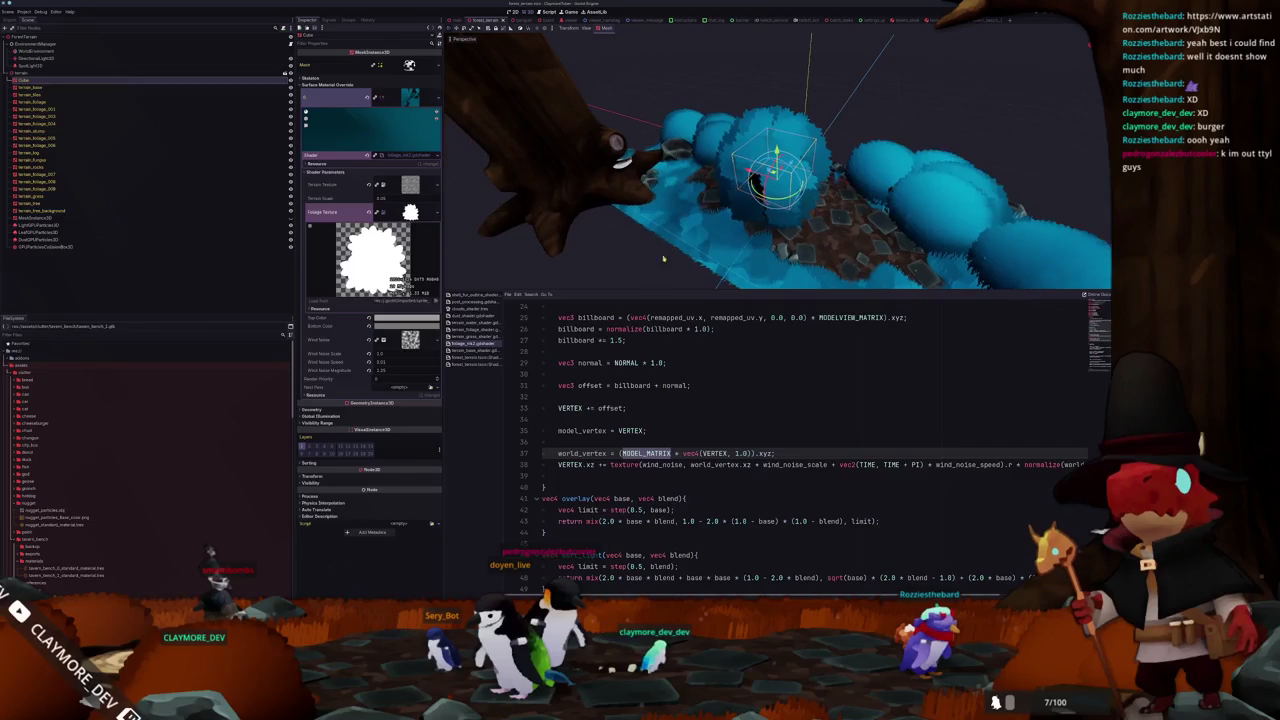
- Comment out the three view-space NORMAL transformation lines and save the shader
scroll(585, 438, down, 3)
scroll(575, 423, up, 3)
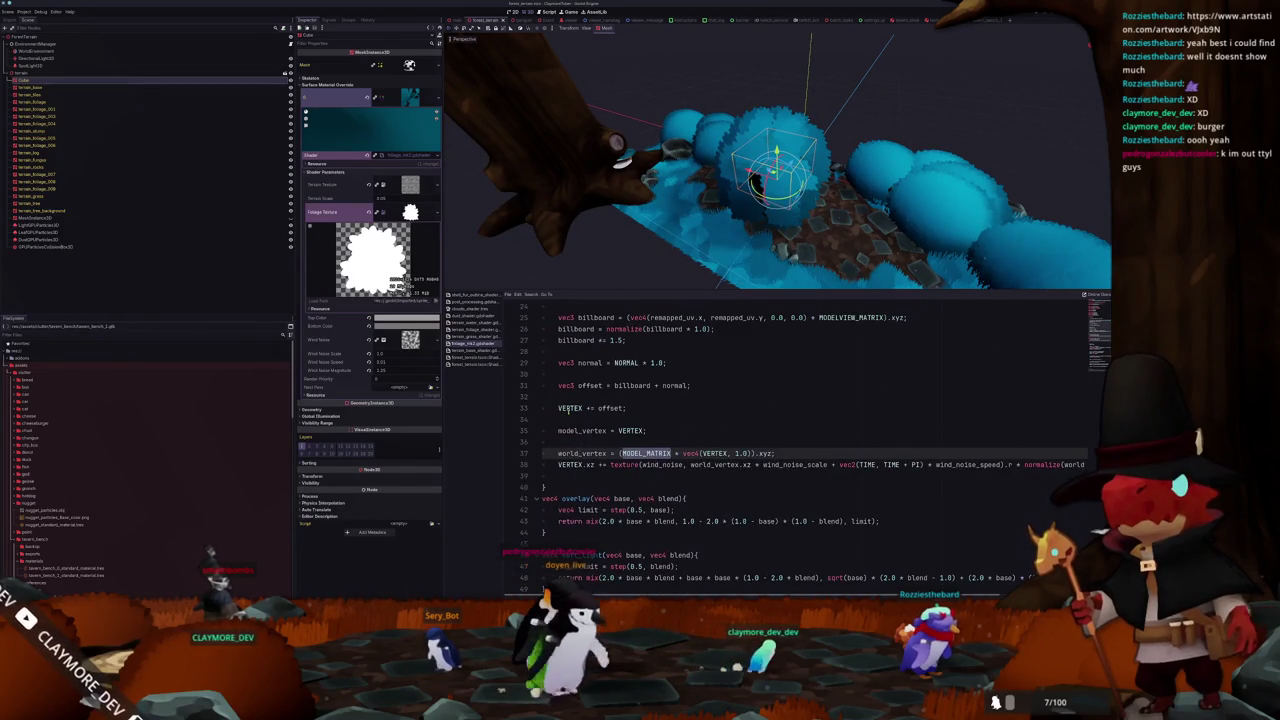
scroll(567, 409, down, 9)
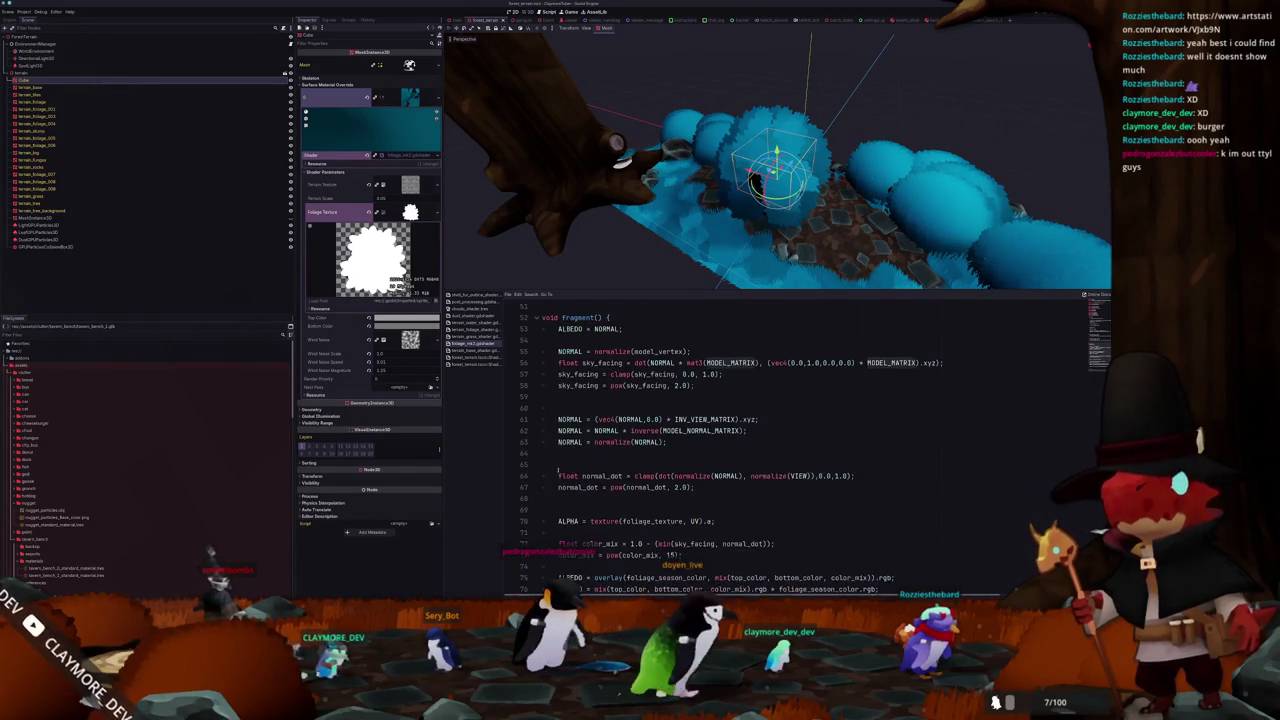
click(557, 442)
scroll(556, 445, down, 2)
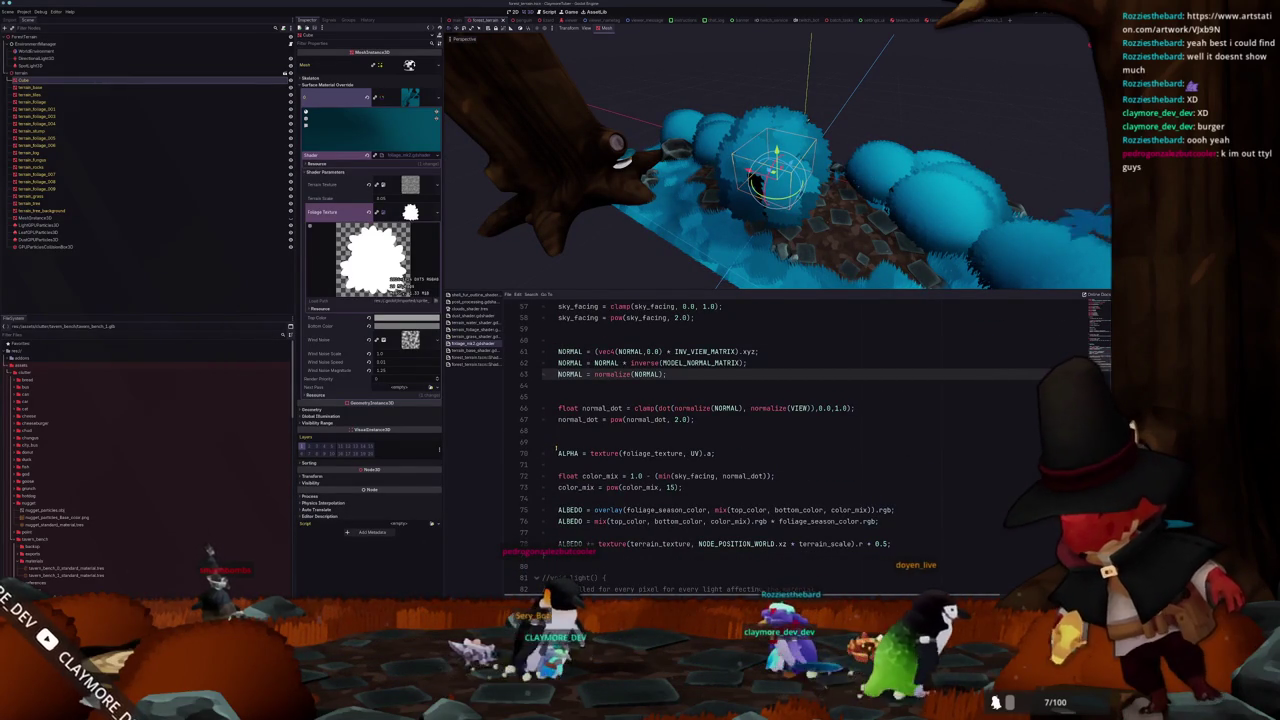
scroll(557, 435, up, 1)
key(ctrl+k)
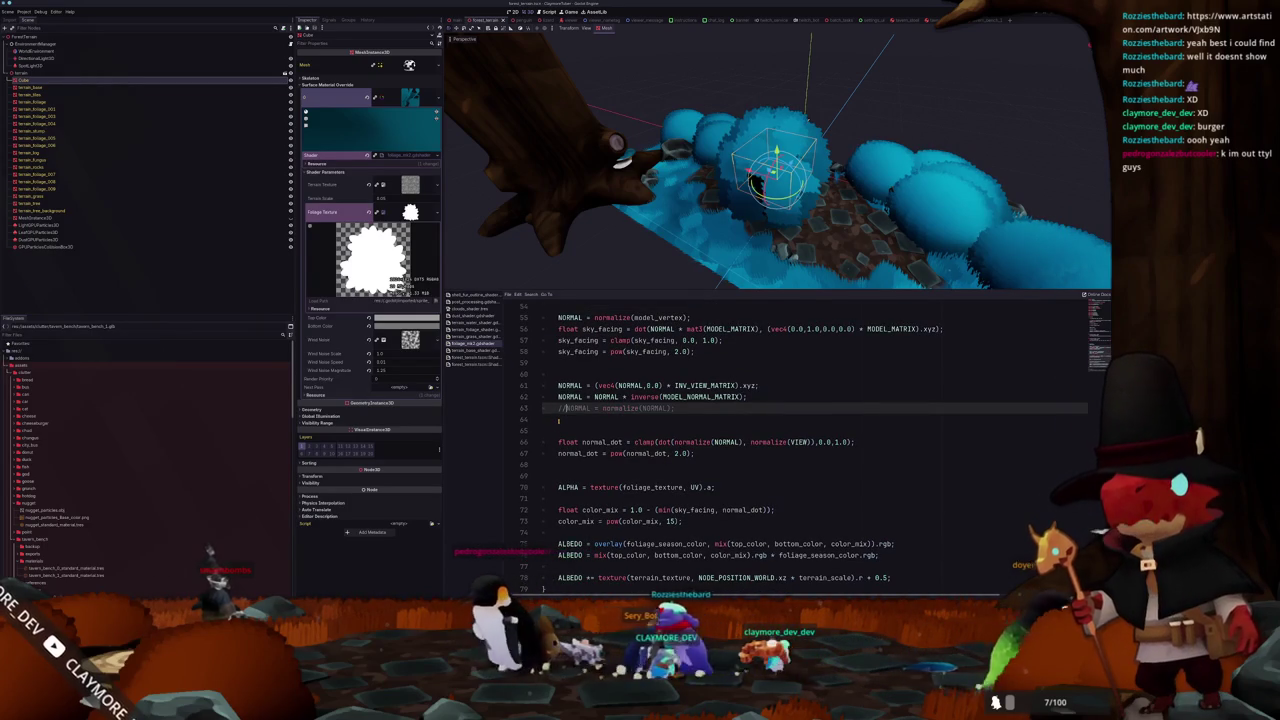
key(Up)
key(ctrl+k)
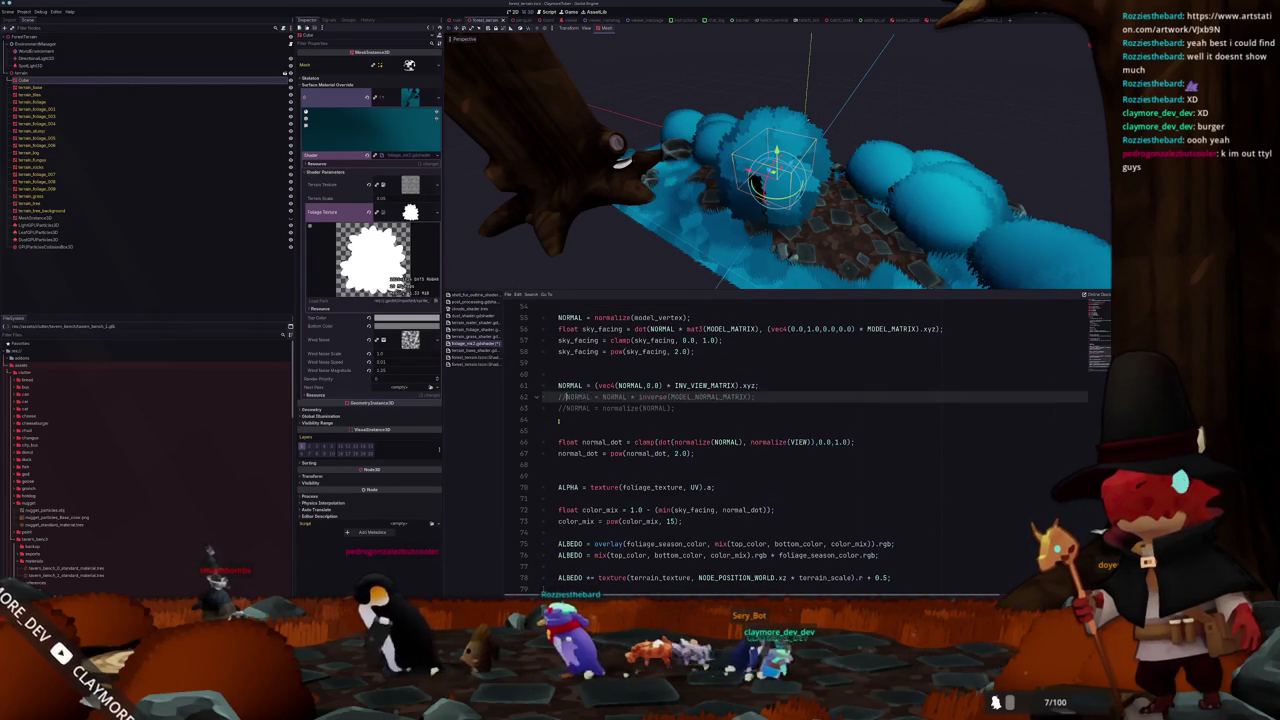
key(Up)
key(ctrl+k)
key(ctrl+s)
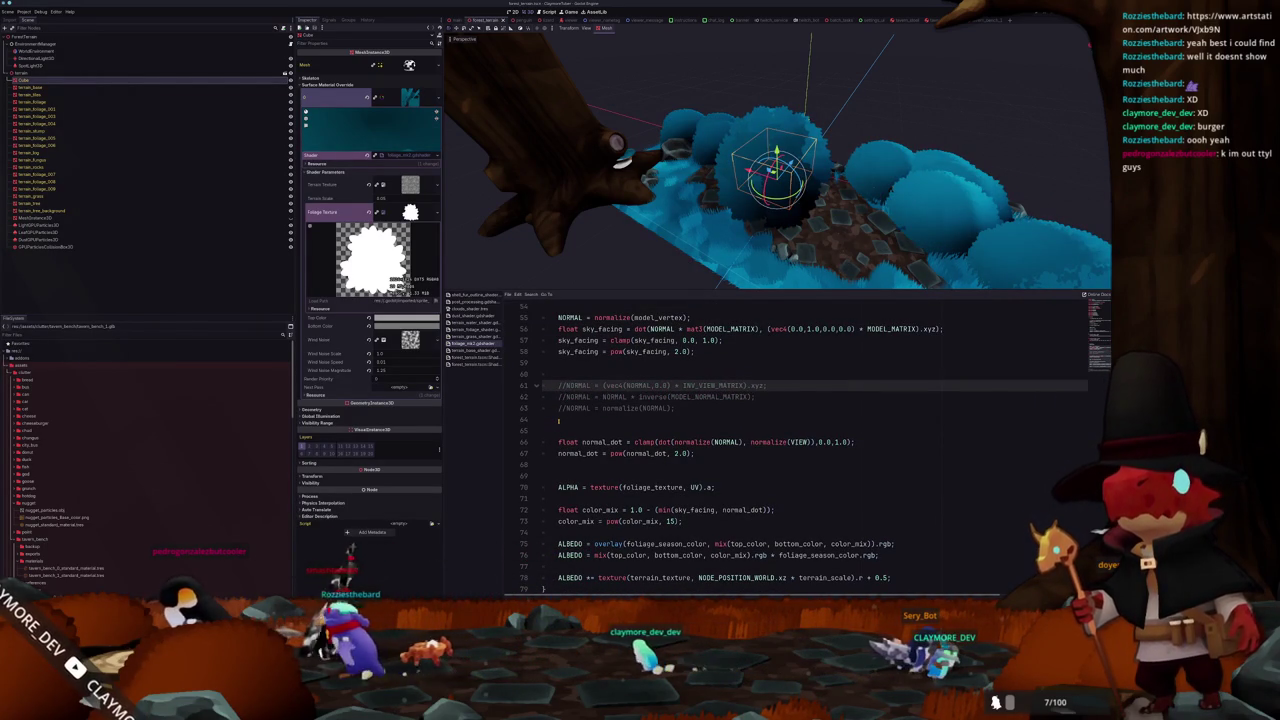
- Open an if (!FRONT_FACING) block on line 64 and begin a NORMAL line inside it
key(Down)
key(Down)
key(Down)
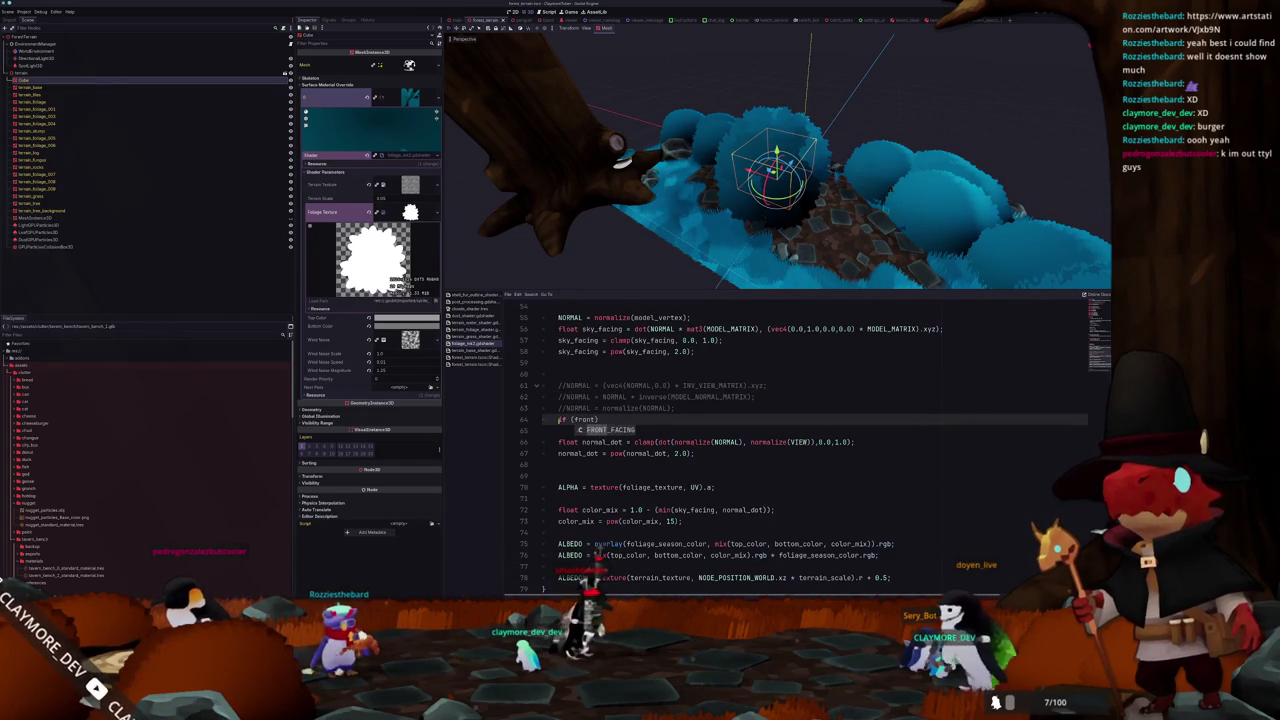
text(!FRONT_FACING)
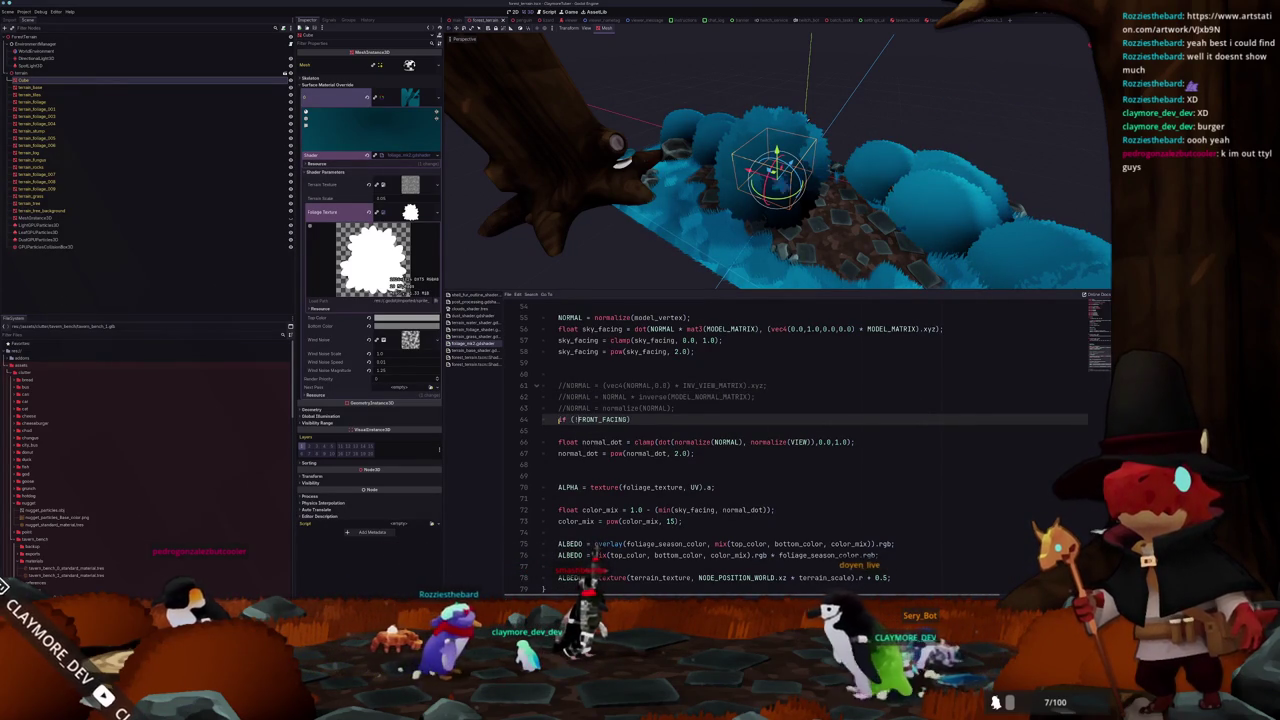
text() {)
key(Return)
text(normal)
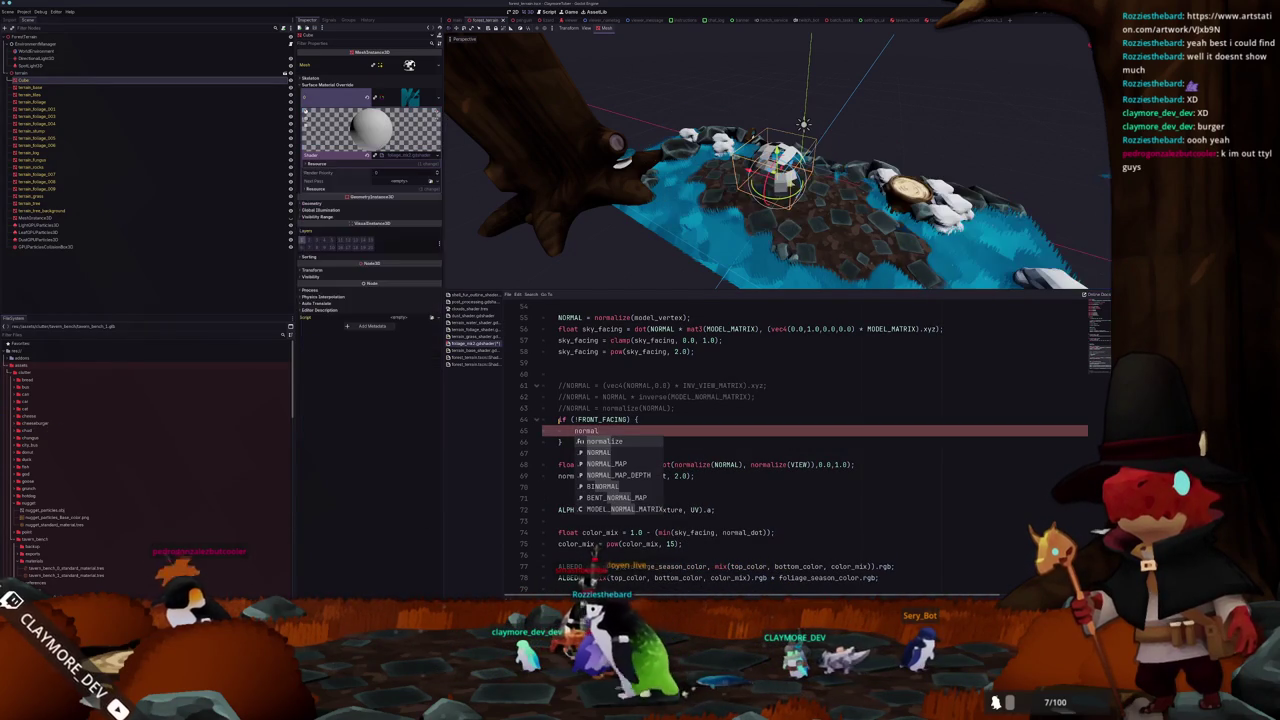
key(Down)
key(Return)
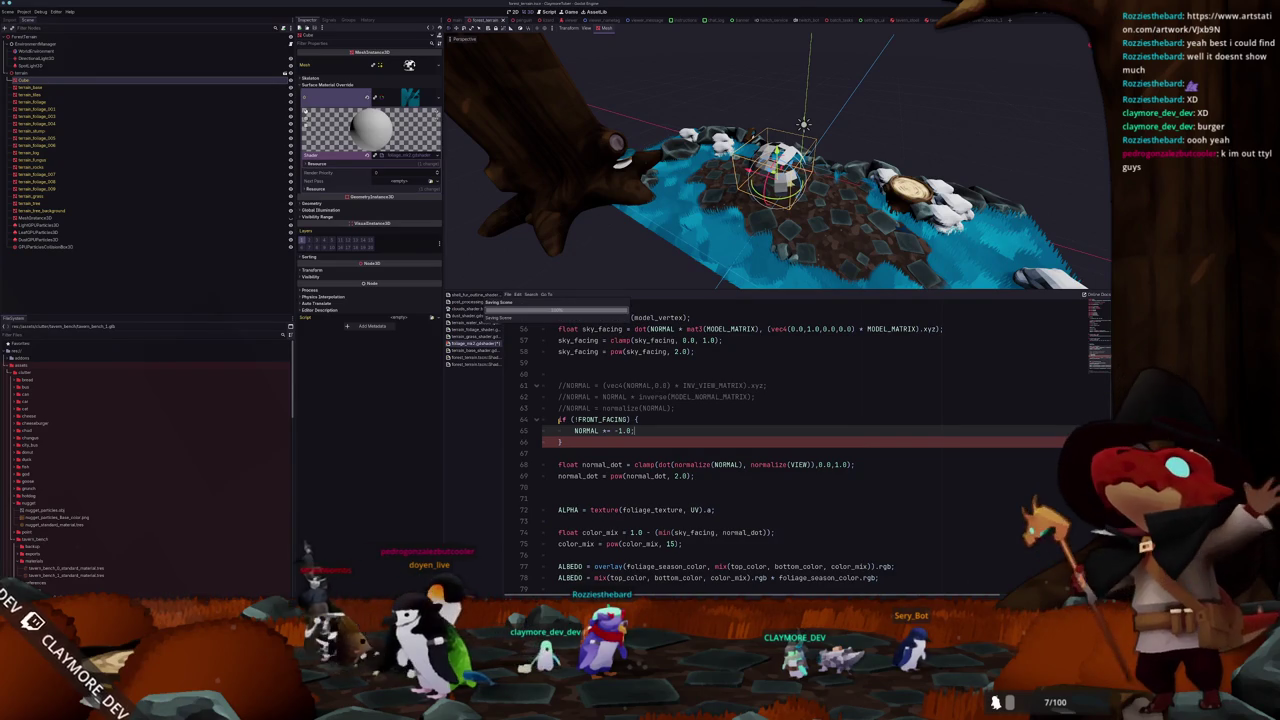
- Orbit down onto the foliage and trace where normal_dot feeds the color_mix and ALBEDO code
scroll(660, 170, up, 5)
mouse_move(660, 170)
mouse_down()
mouse_move(670, 265)
mouse_move(912, 262)
mouse_move(910, 276)
mouse_up()
scroll(700, 420, down, 1)
scroll(780, 359, down, 2)
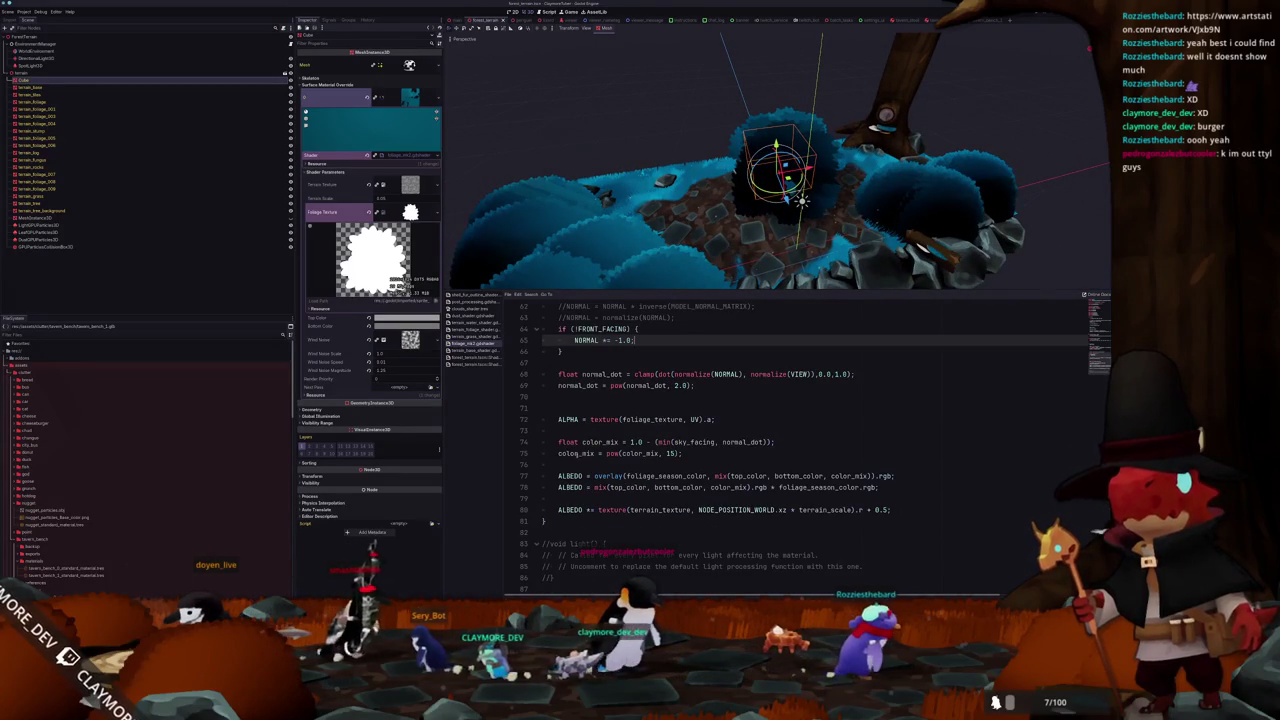
click(560, 498)
click(556, 487)
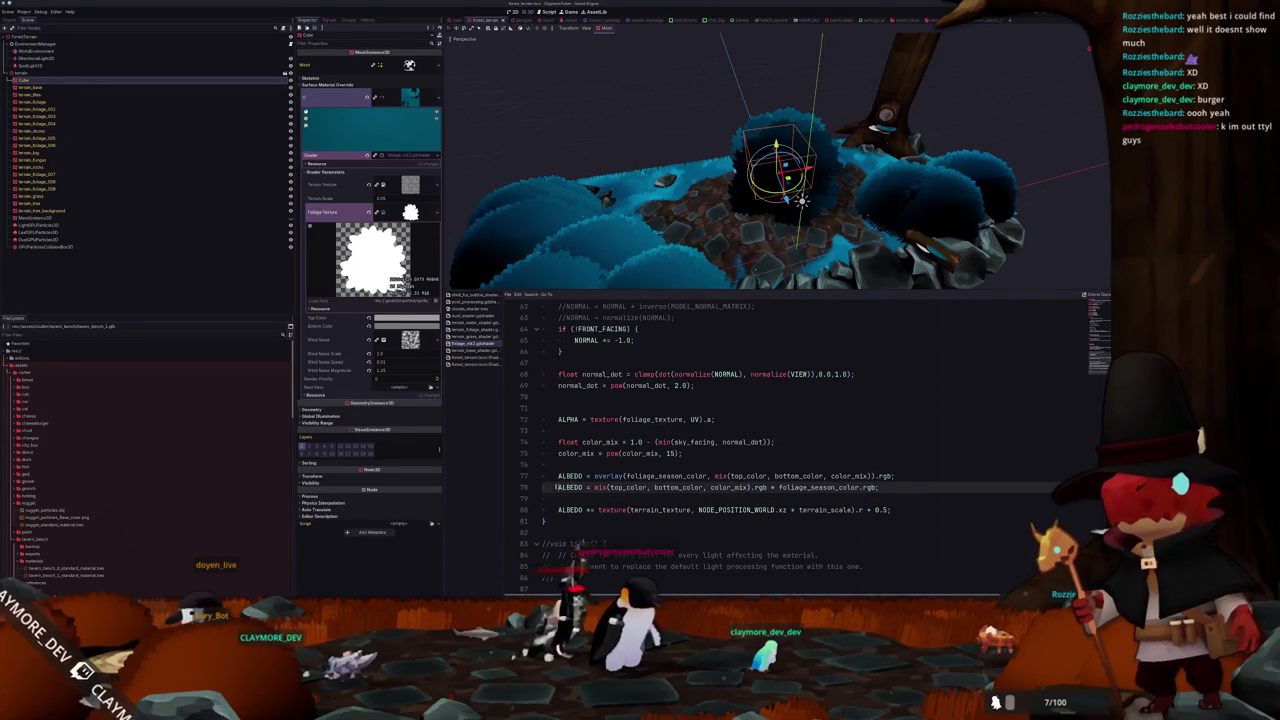
click(557, 476)
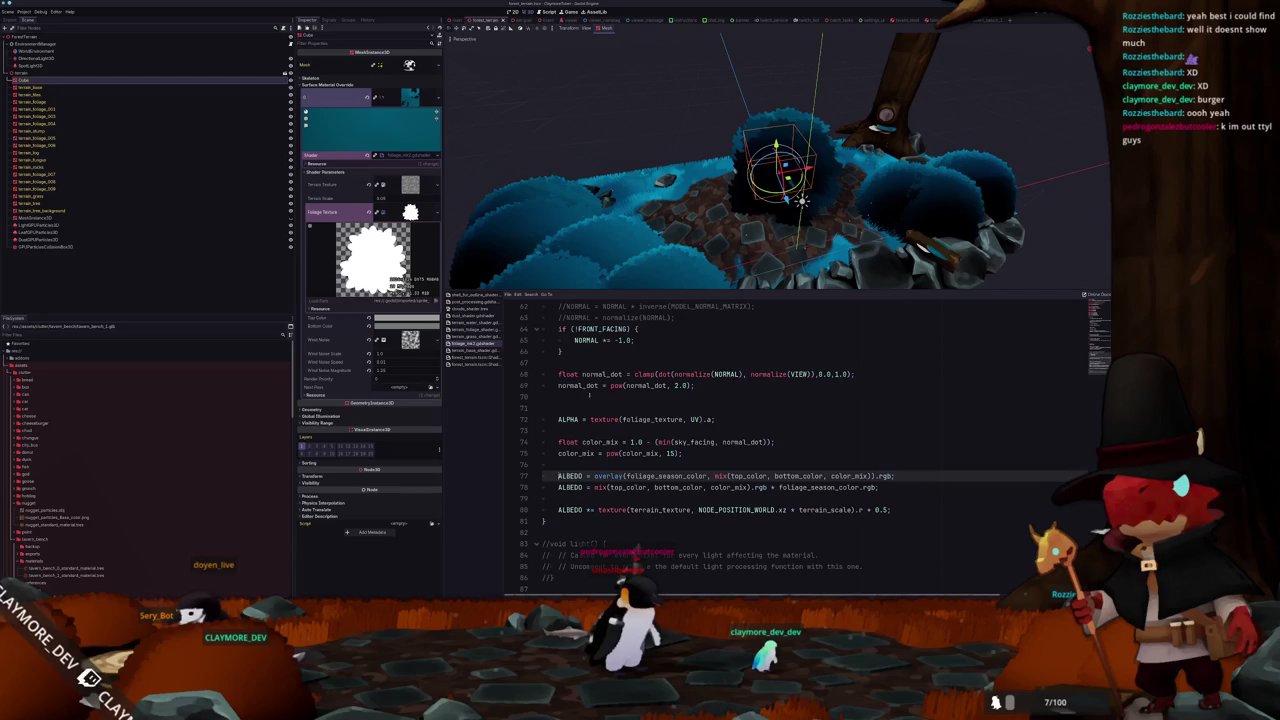
click(597, 340)
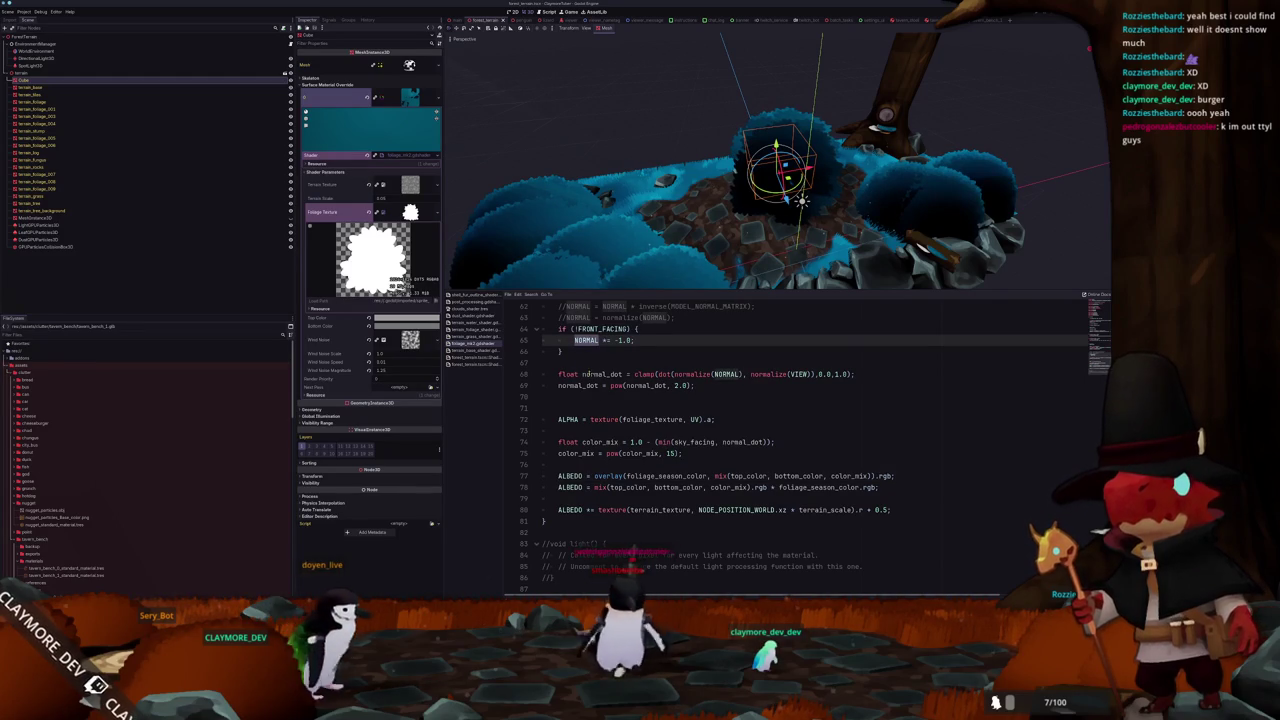
click(592, 374)
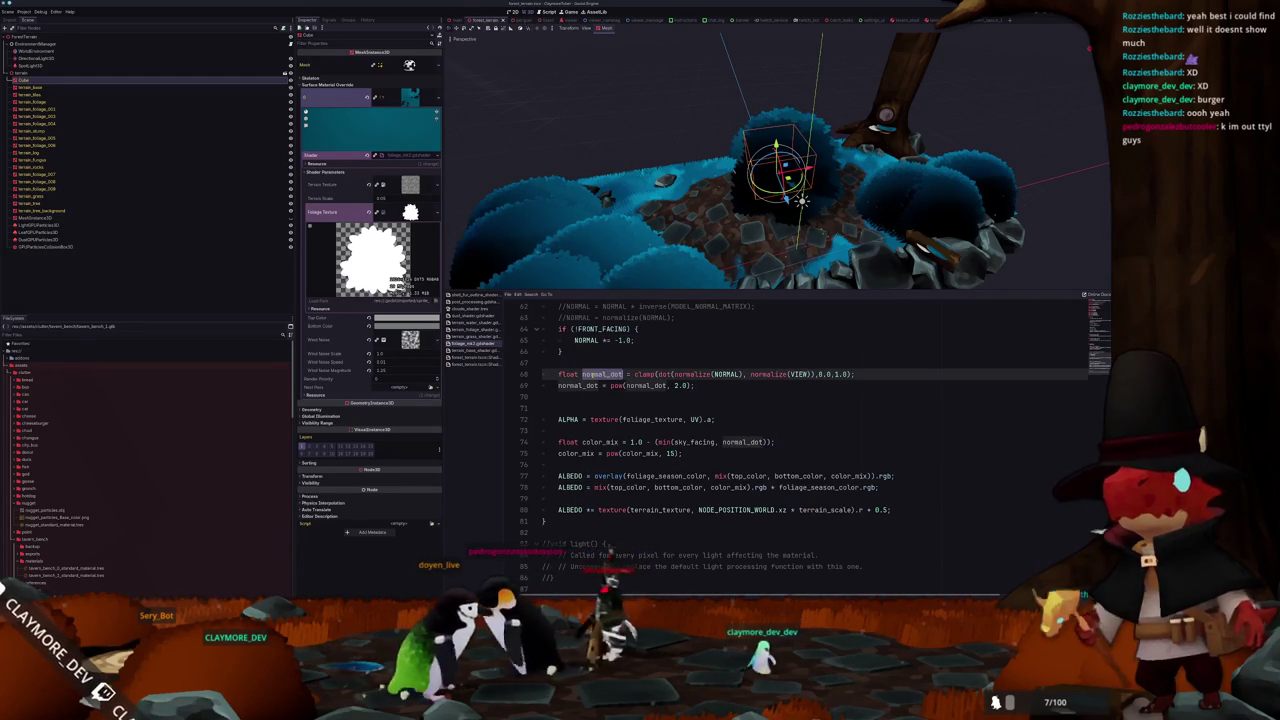
click(556, 441)
text(//)
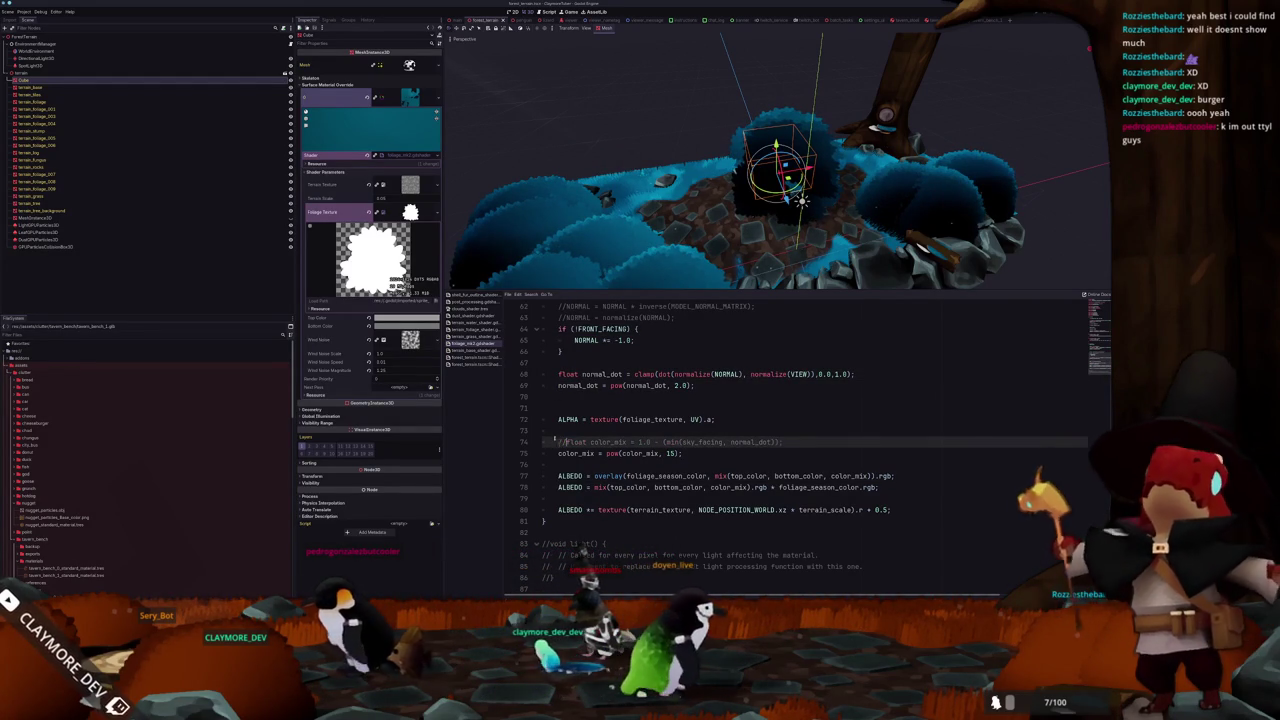
click(557, 385)
- Comment out the two normal_dot lines and the color_mix pow line
drag(557, 385, 557, 374)
key(ctrl+k)
click(558, 453)
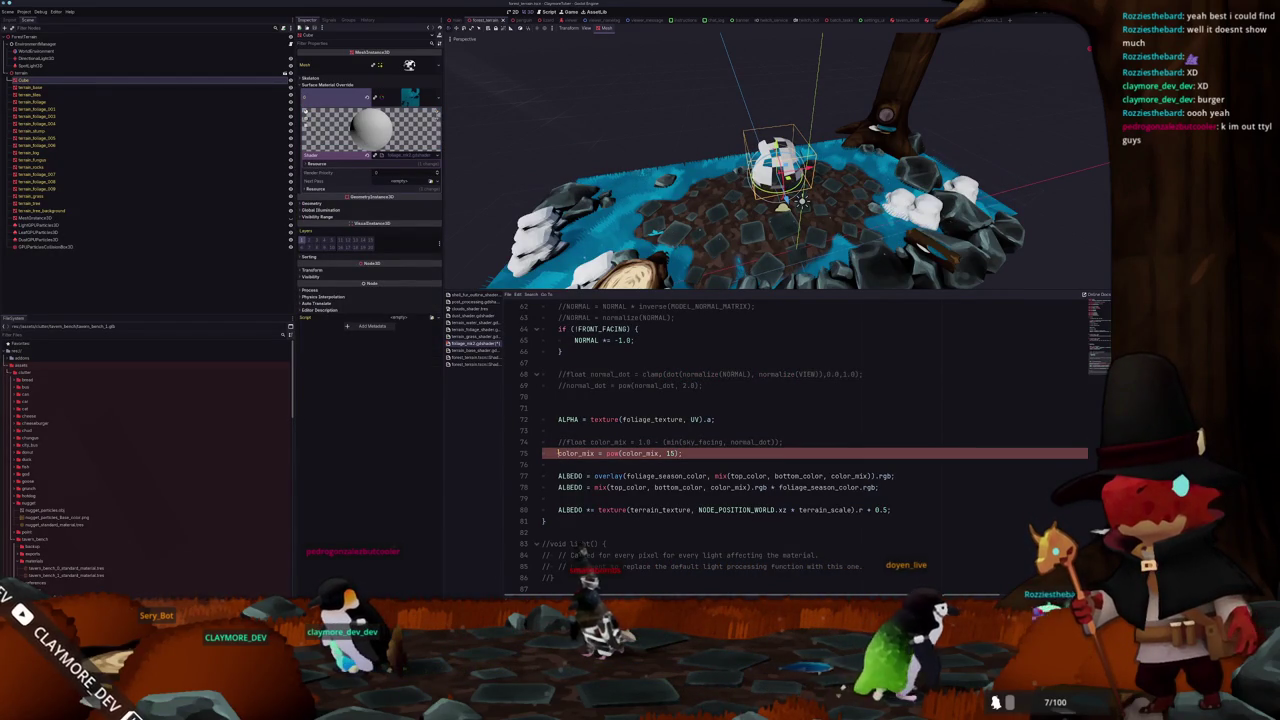
key(ctrl+k)
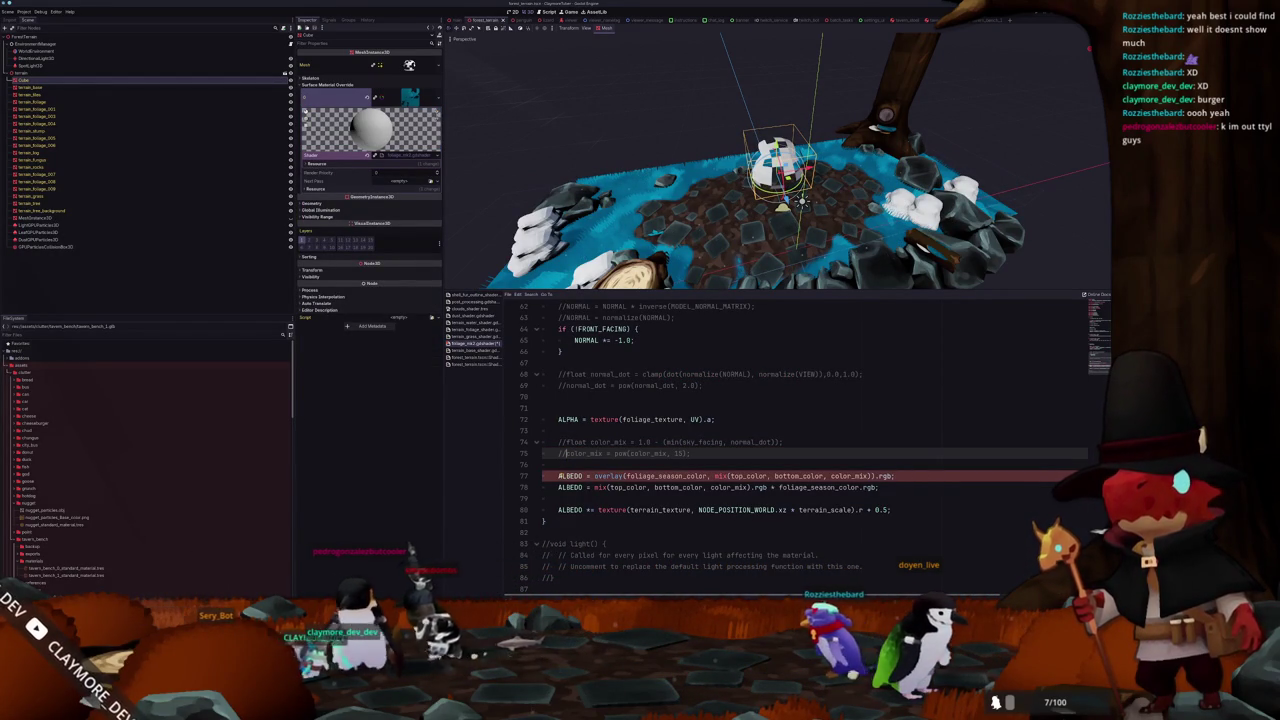
double_click(667, 476)
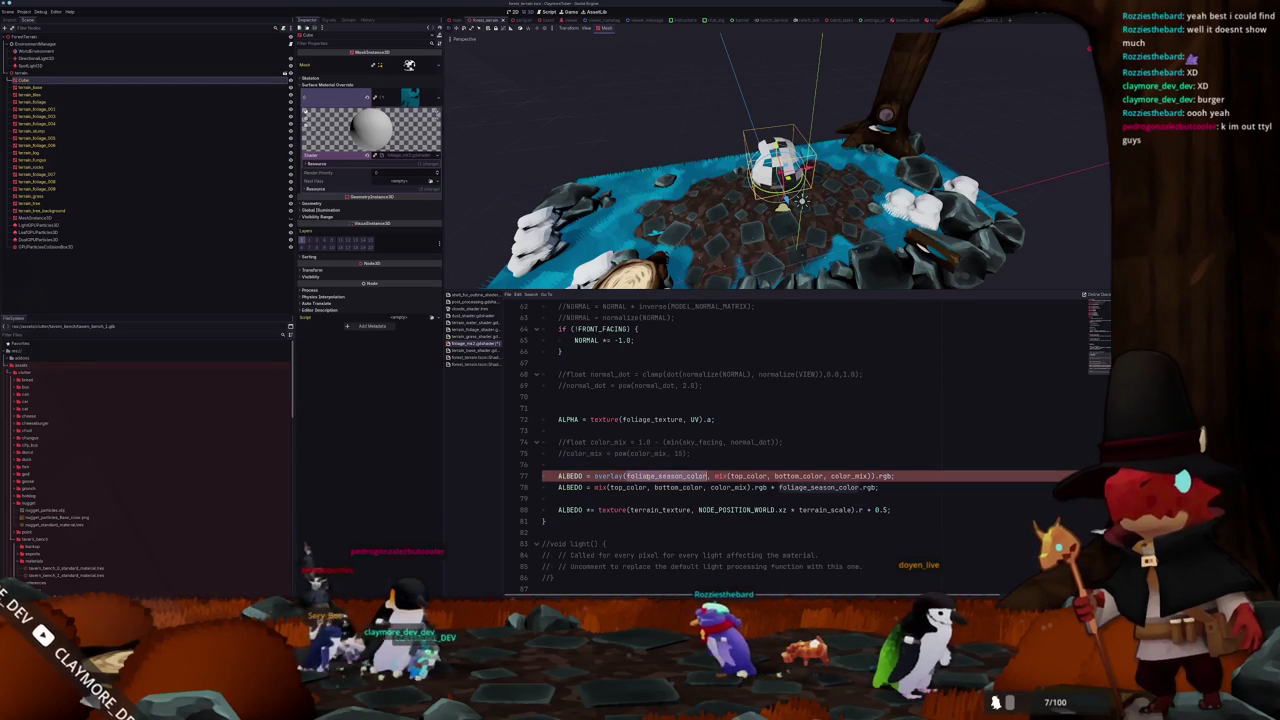
double_click(748, 476)
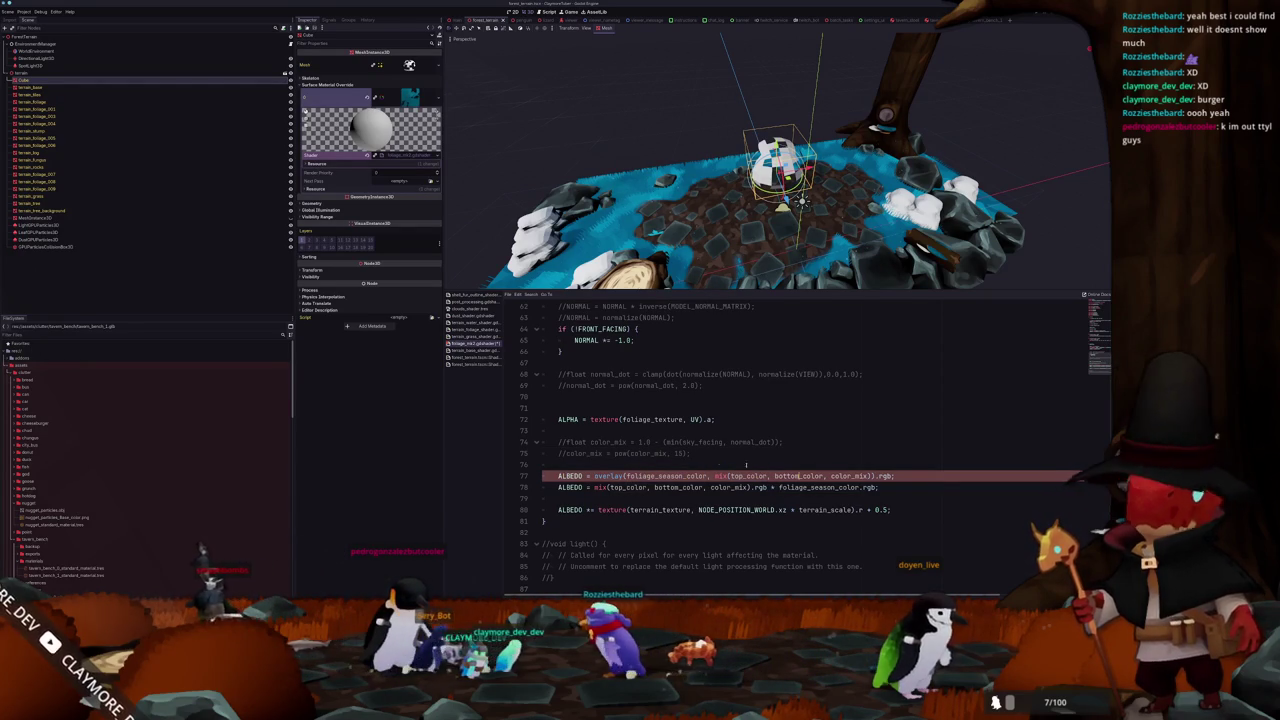
click(565, 465)
key(Return)
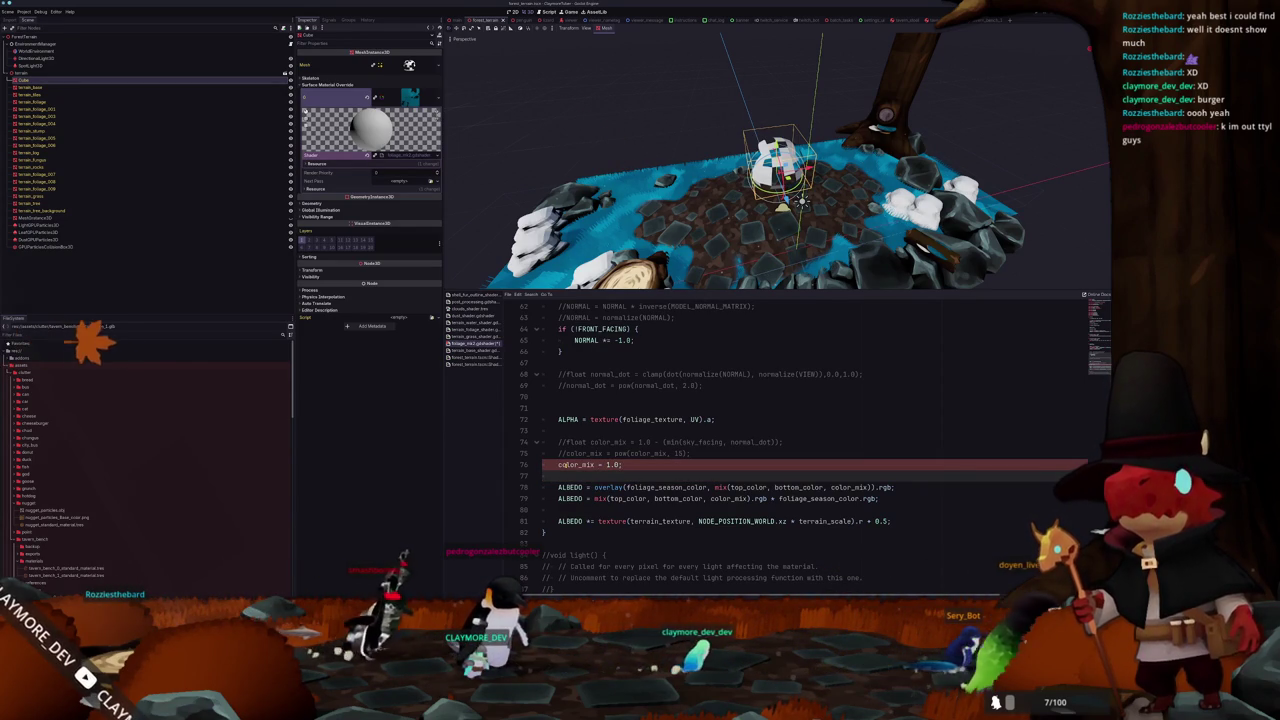
- Add 'float color_mix = 0.5;' above the ALBEDO code and save
text(float)
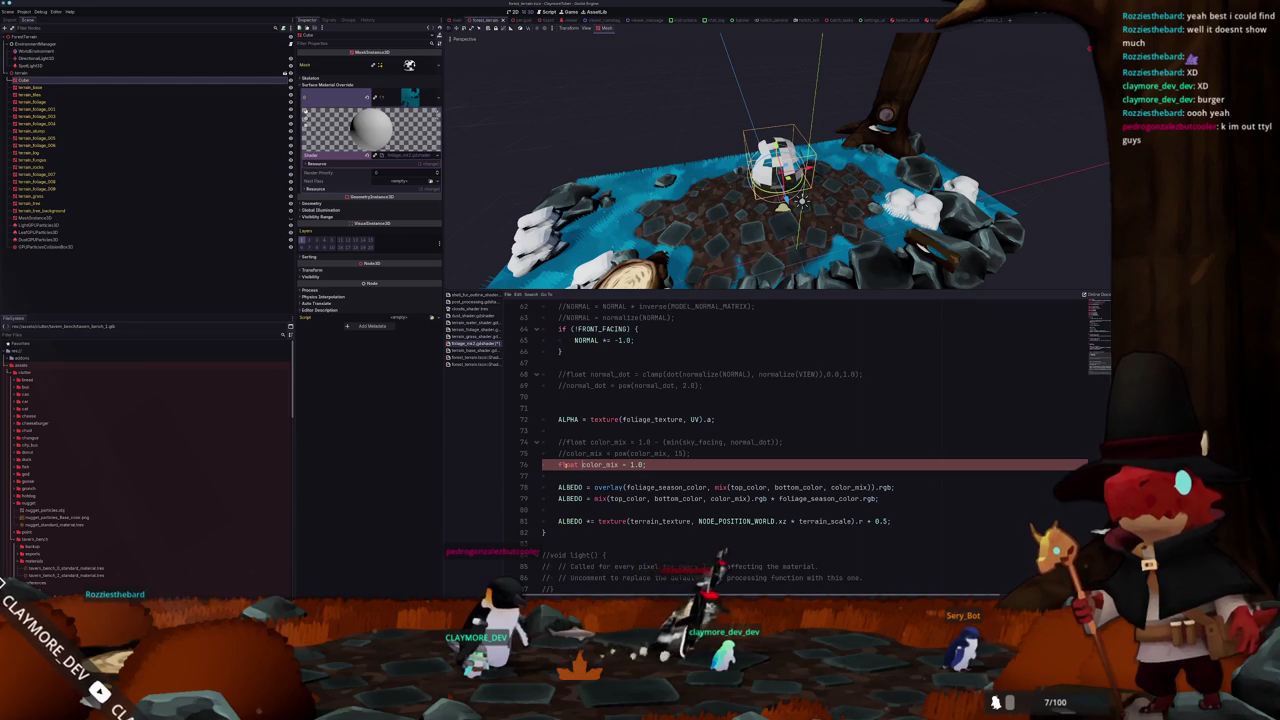
click(632, 464)
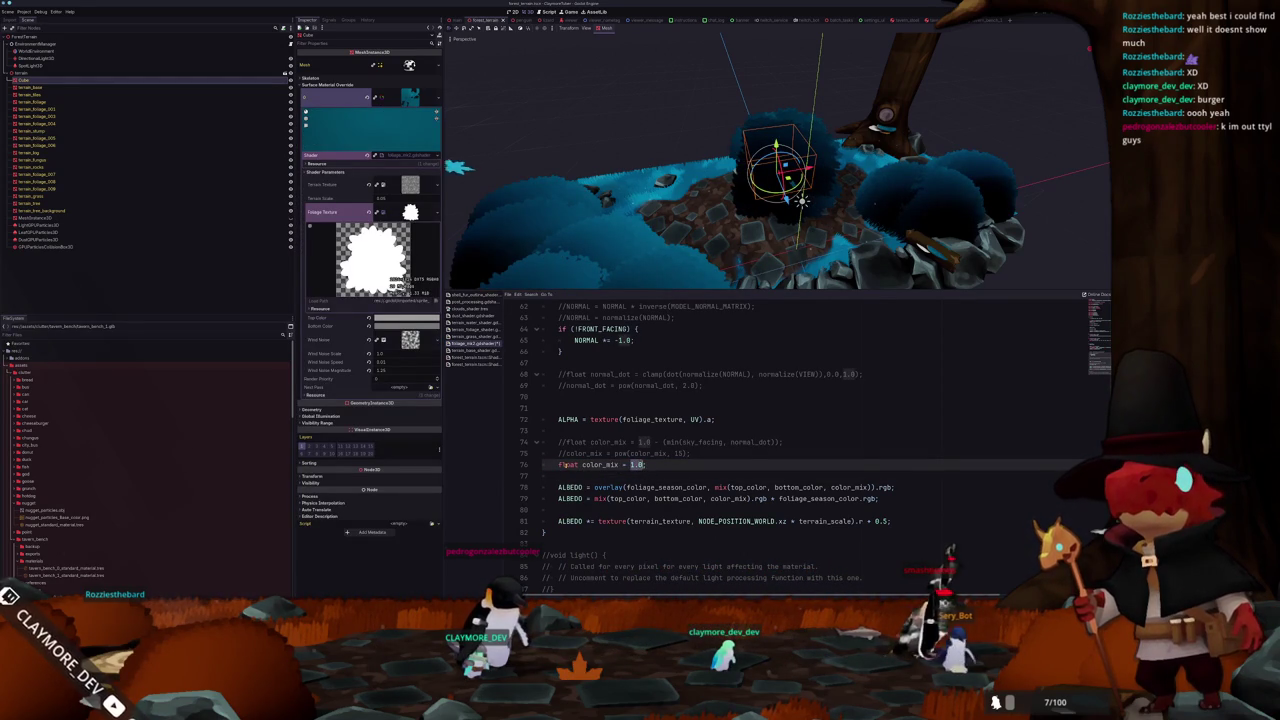
text(05)
key(ctrl+s)
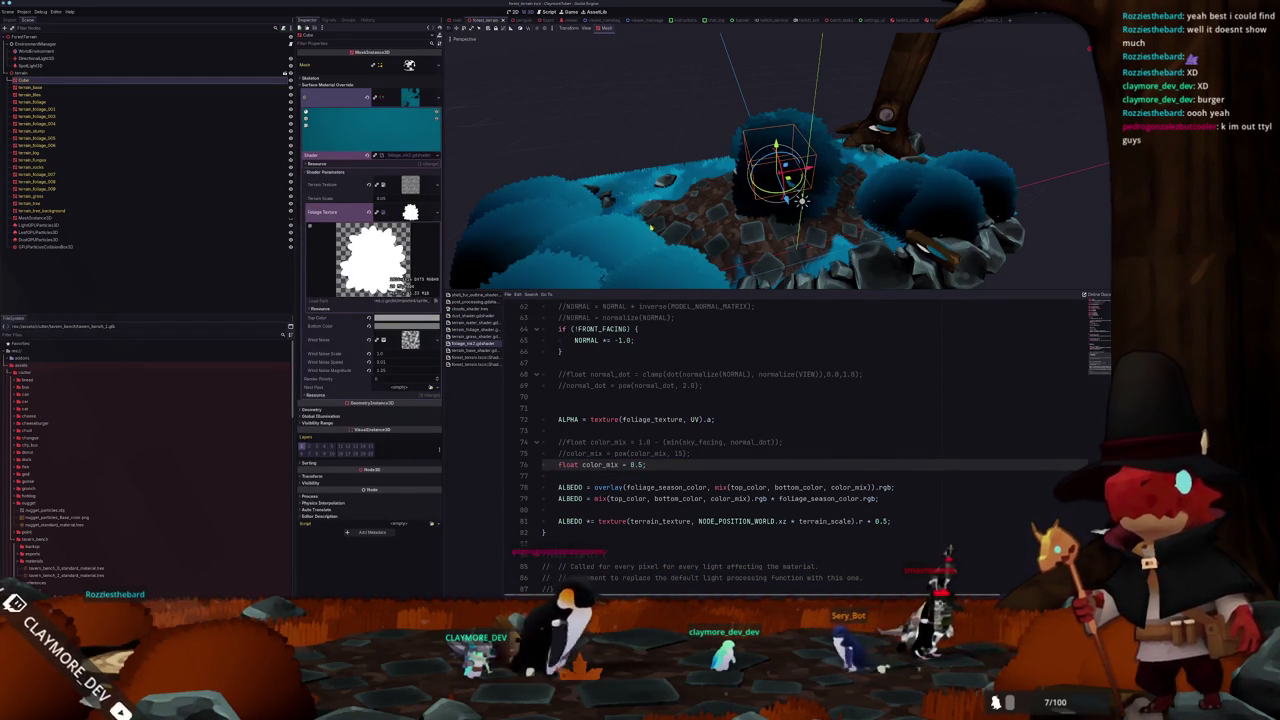
- Comment out both ALBEDO lines and orbit around the foliage to compare
click(558, 487)
key(ctrl+k)
key(Down)
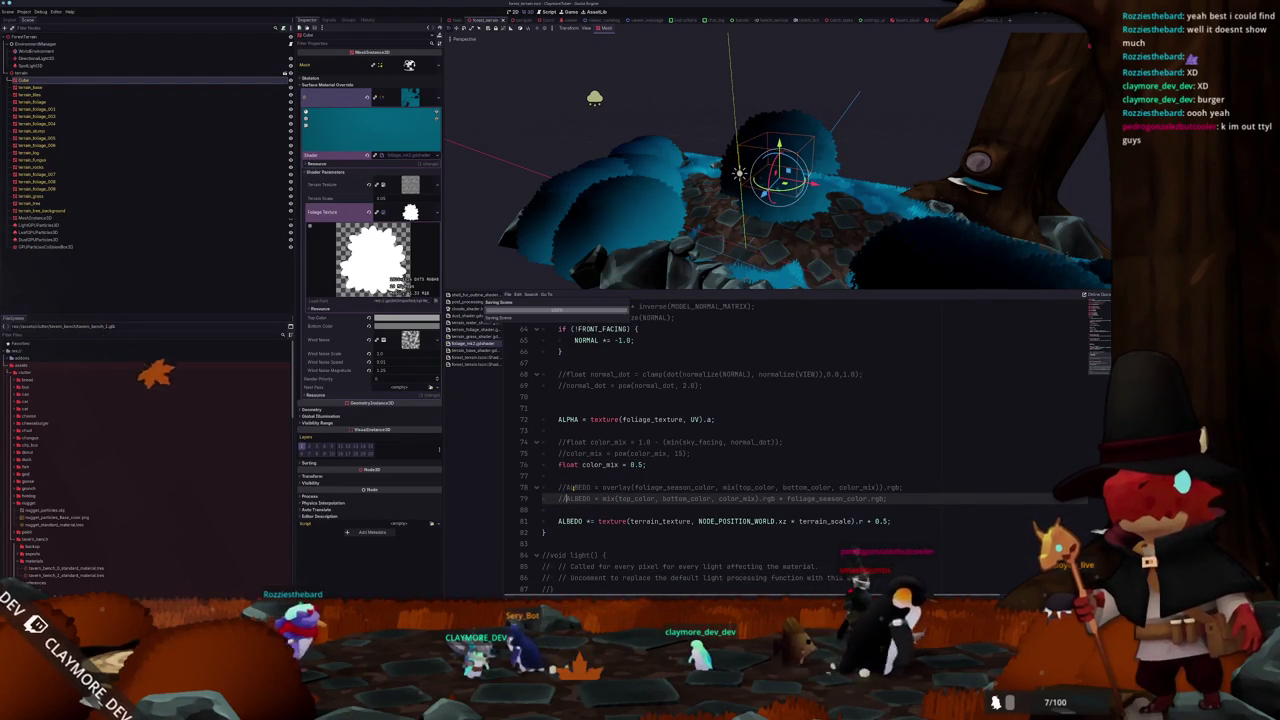
key(ctrl+k)
mouse_move(636, 234)
mouse_down()
mouse_move(605, 254)
mouse_move(674, 243)
mouse_move(661, 267)
mouse_move(605, 222)
mouse_move(880, 224)
mouse_up()
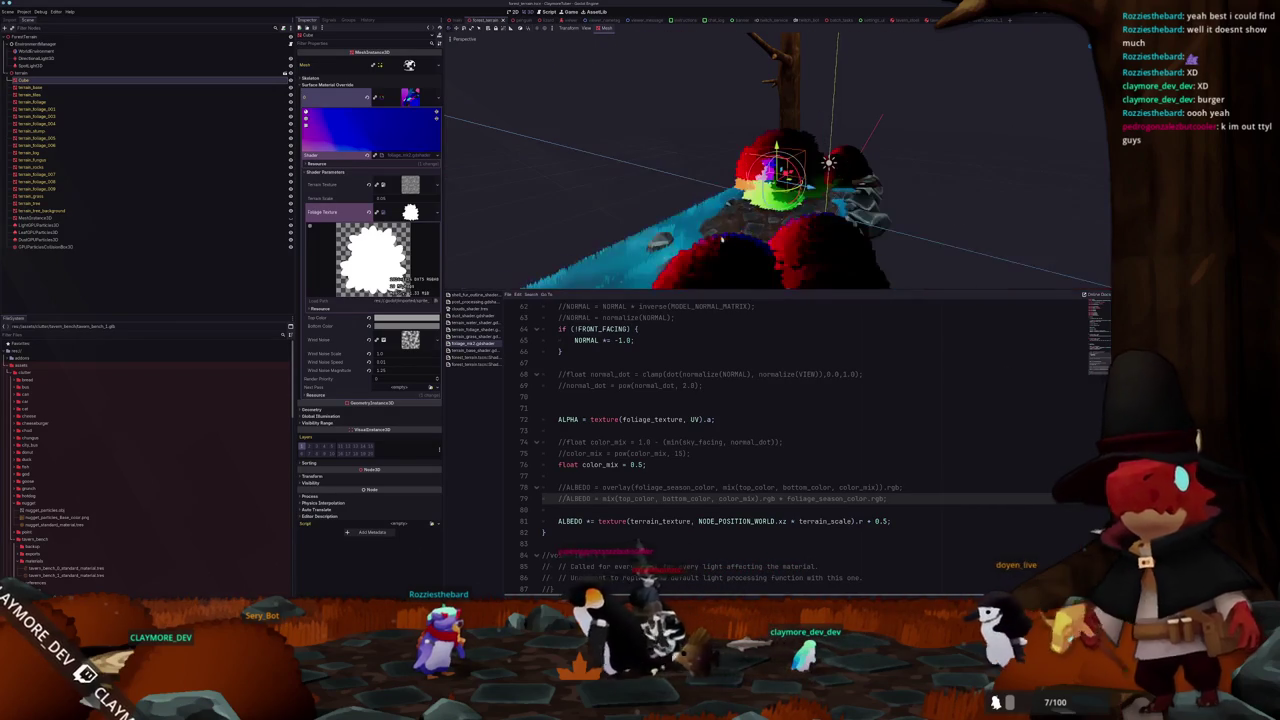
- Restore both ALBEDO lines and the color_mix calculation on line 74, removing the fixed test value
key(shift+Up)
key(ctrl+k)
click(596, 466)
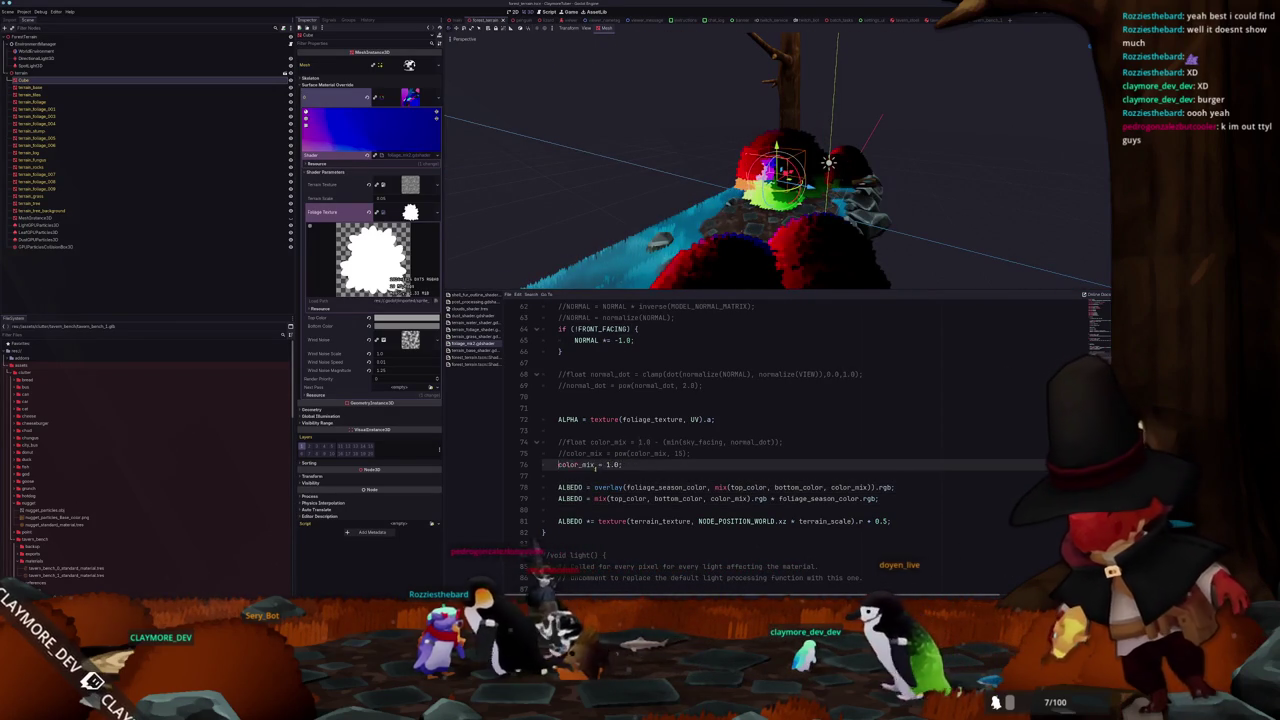
key(ctrl+shift+k)
key(Up)
key(ctrl+k)
key(Up)
key(Up)
key(Up)
key(shift+Up)
key(ctrl+k)
key(Down)
key(Down)
key(Down)
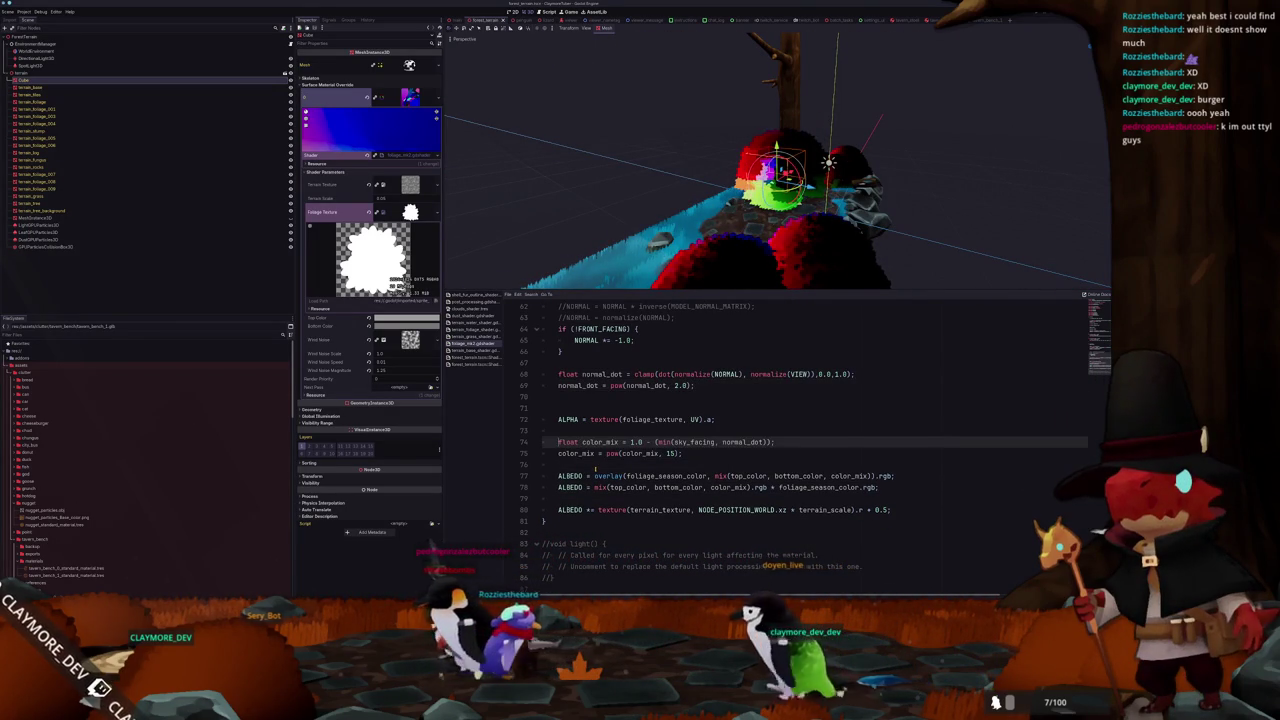
key(ctrl+k)
- Uncomment the view-space normal lines 61–63 and save
scroll(598, 464, up, 2)
scroll(598, 464, up, 2)
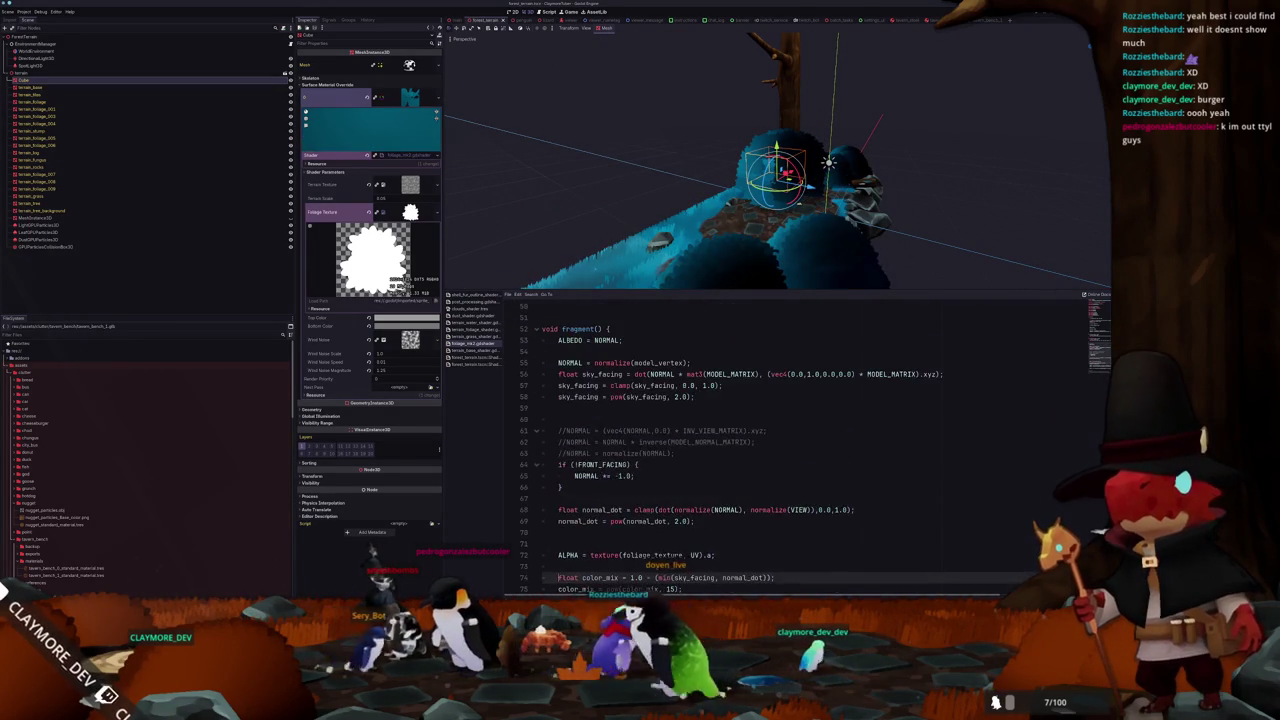
click(563, 455)
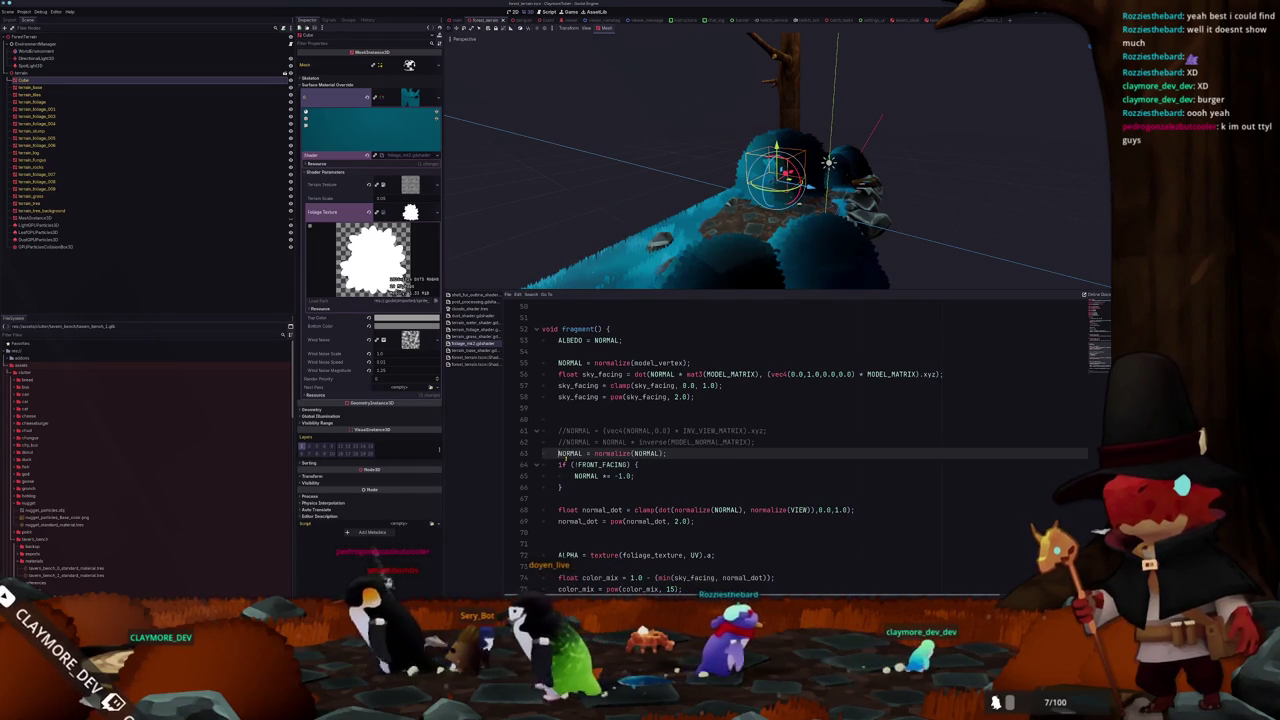
key(ctrl+k)
key(Up)
key(ctrl+k)
key(Up)
key(ctrl+k)
key(ctrl+s)
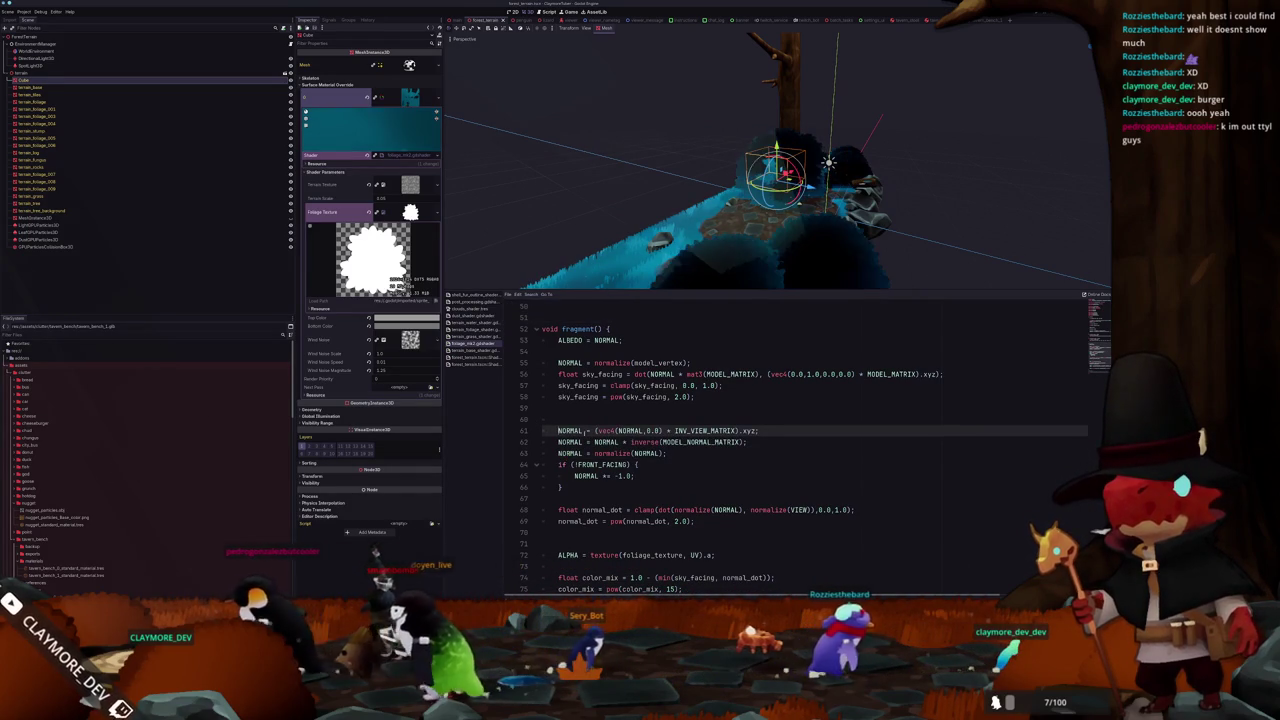
drag(681, 265, 638, 250)
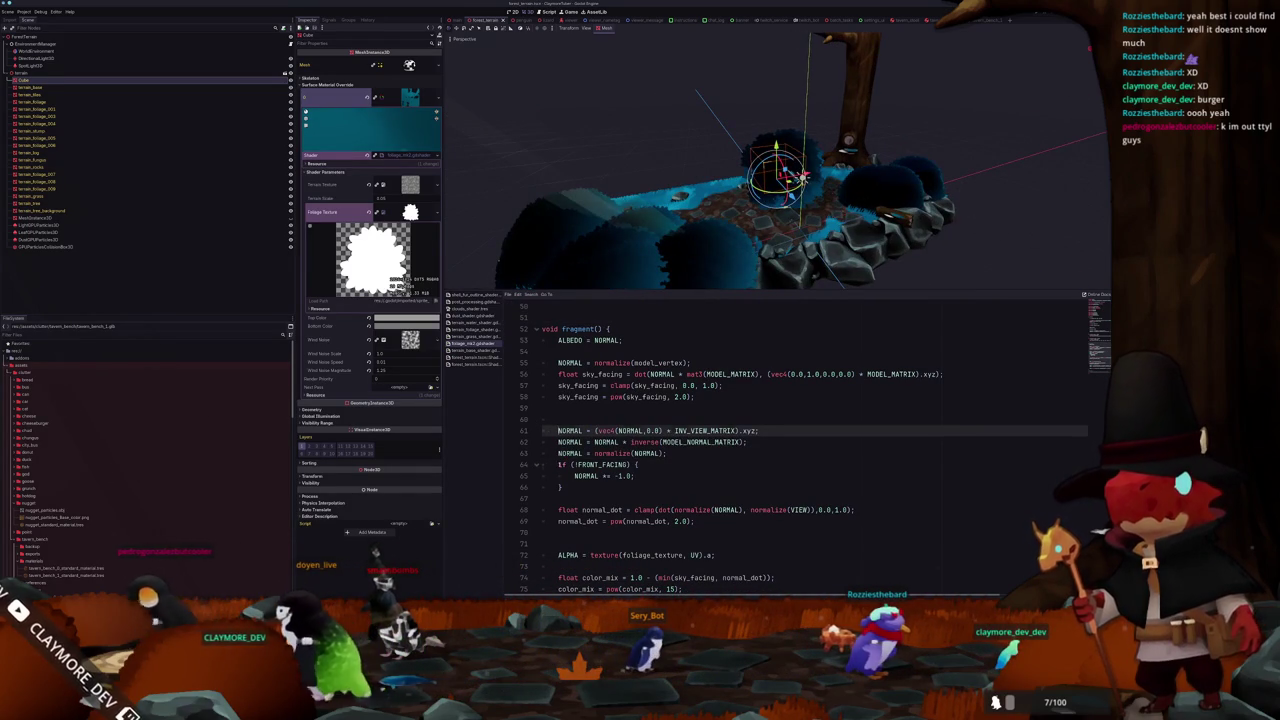
- Select the back-face normal flip block, then the world_vertex calculation on line 37
drag(545, 464, 586, 487)
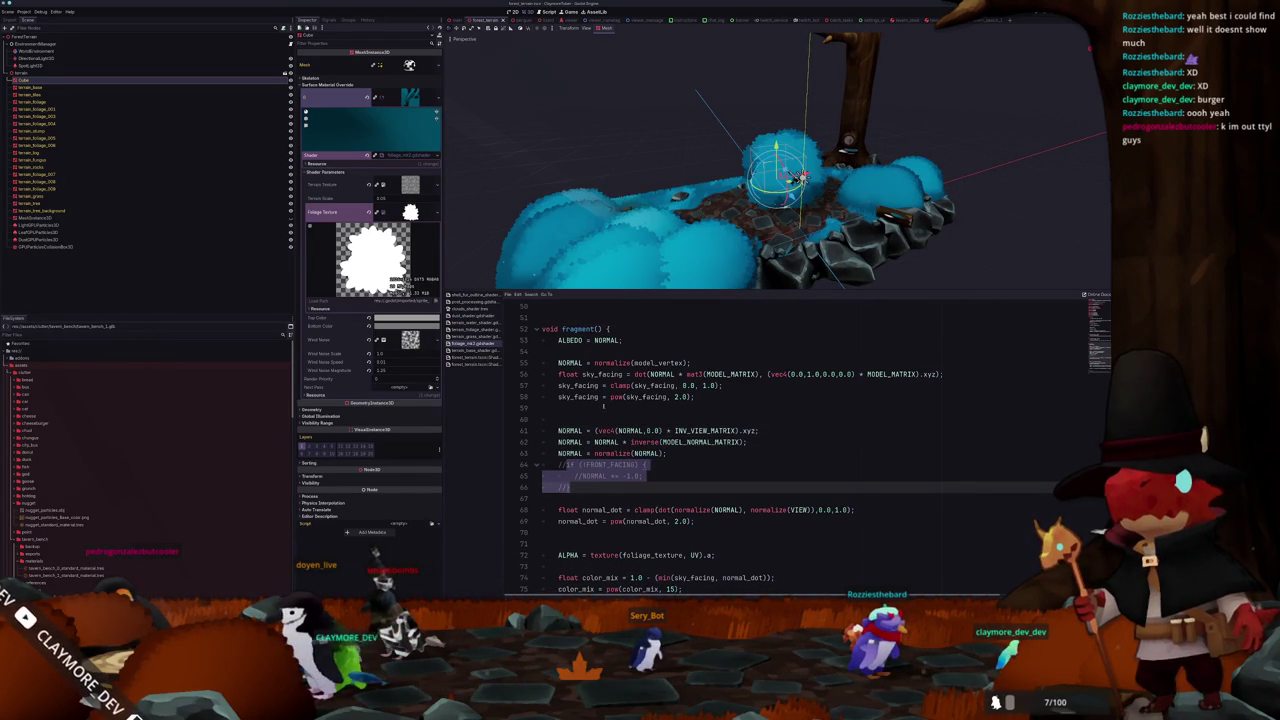
scroll(588, 480, up, 6)
scroll(590, 465, up, 4)
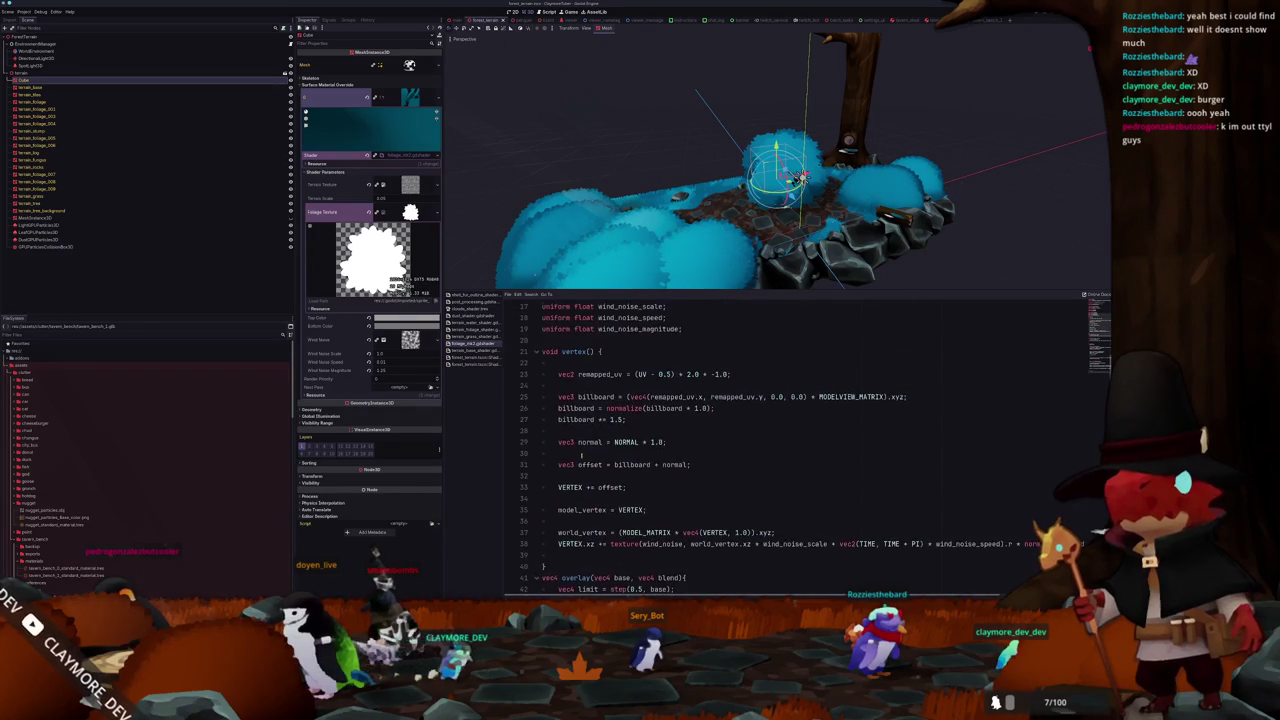
drag(790, 464, 727, 464)
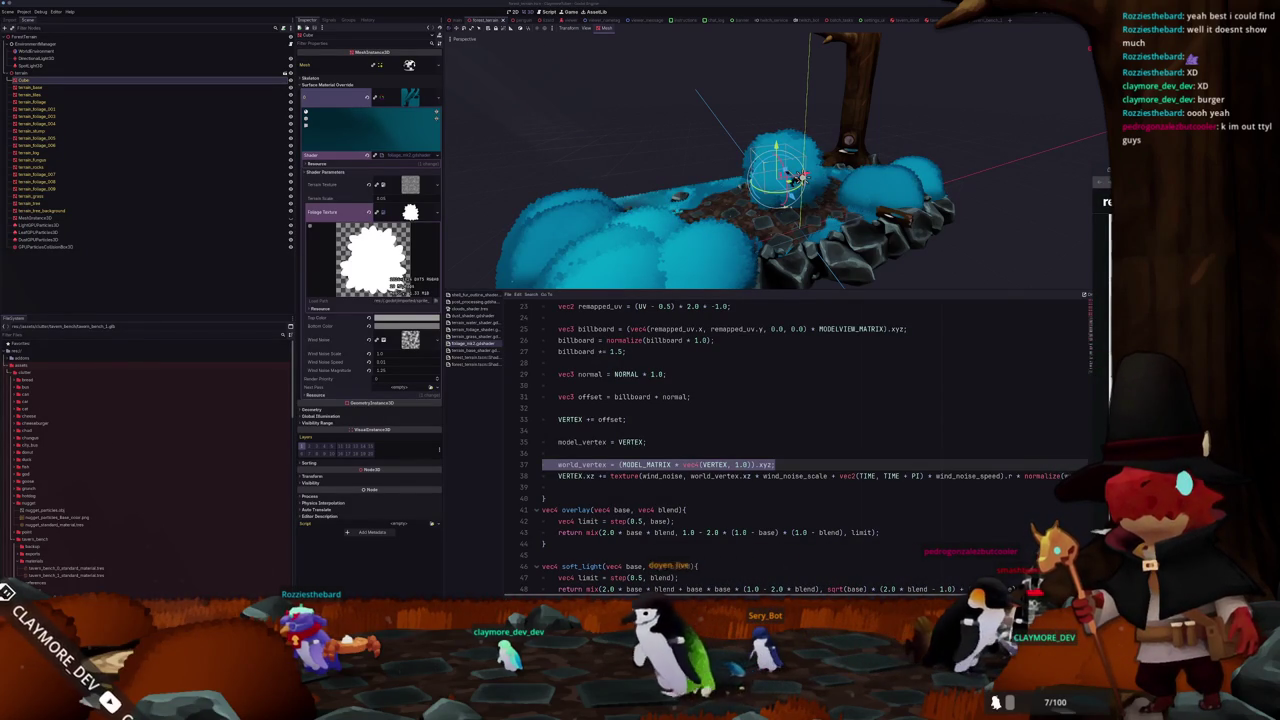
- Switch to the browser showing the Godot Shader Cheat Sheet
key(alt+Tab)
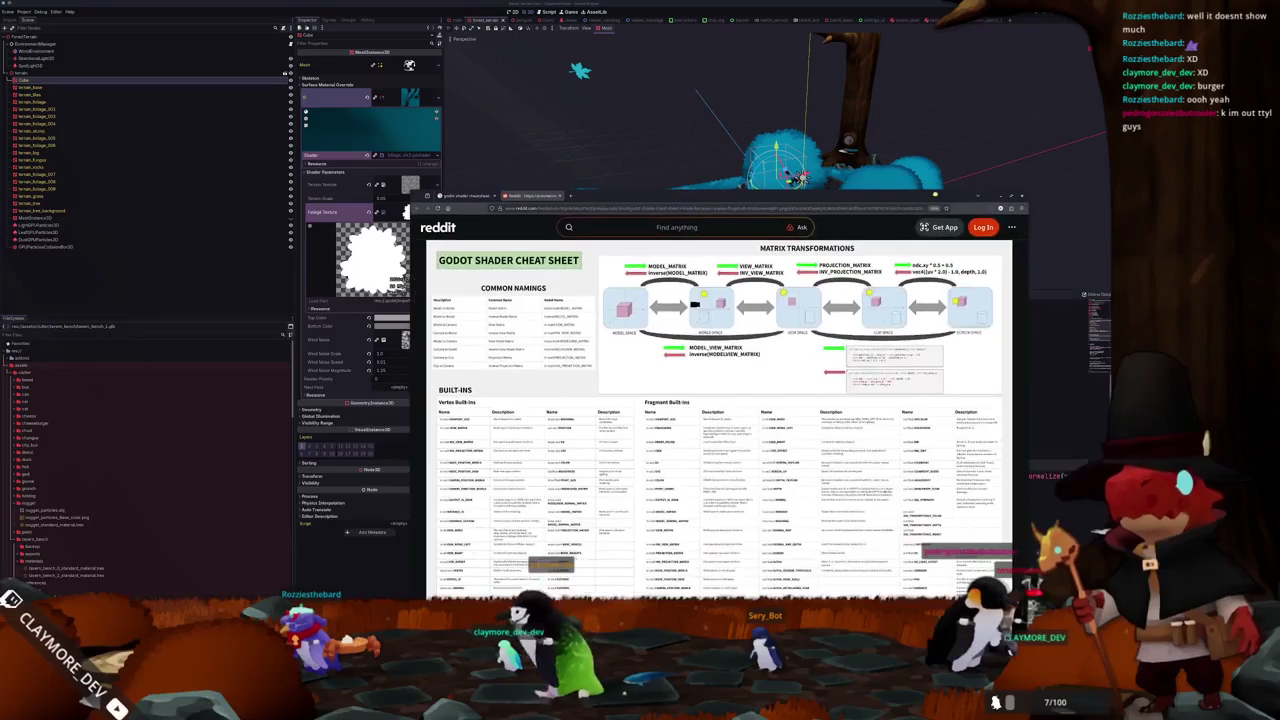
- Open the downloaded cheat sheet and zoom into its Matrix Transformations diagram
click(983, 207)
click(938, 228)
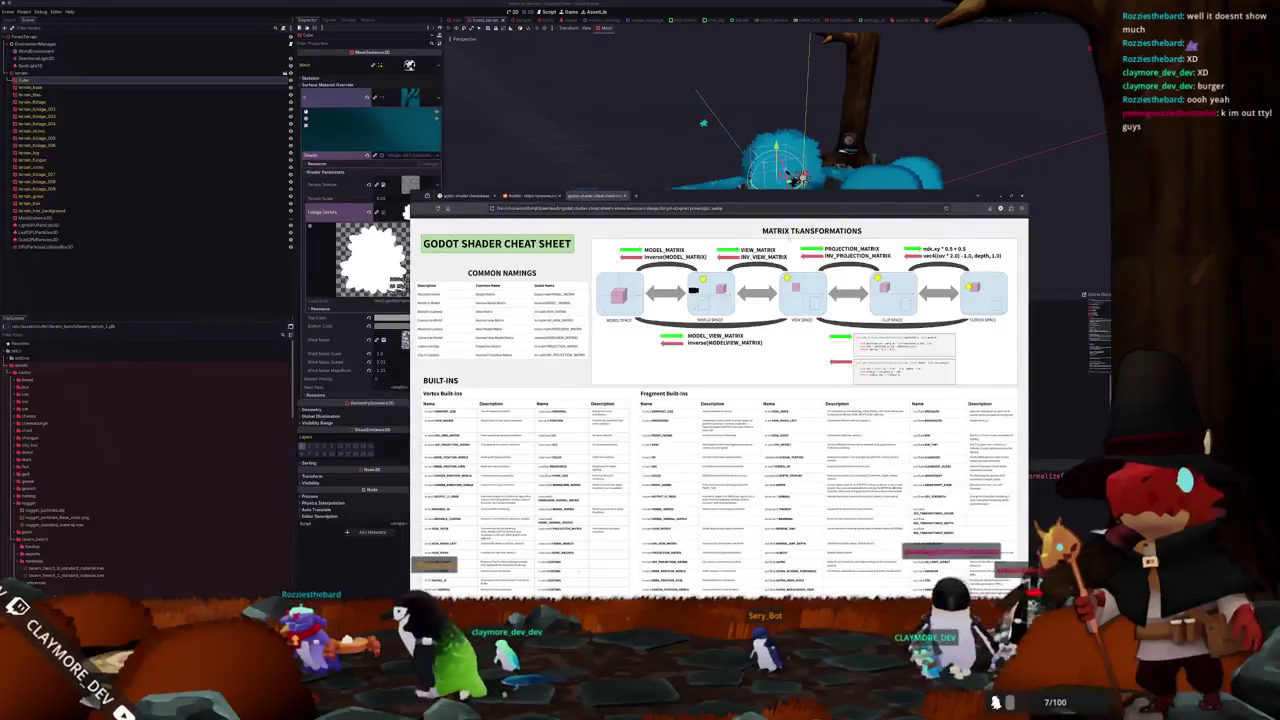
key(ctrl+plus)
key(ctrl+plus)
key(ctrl+plus)
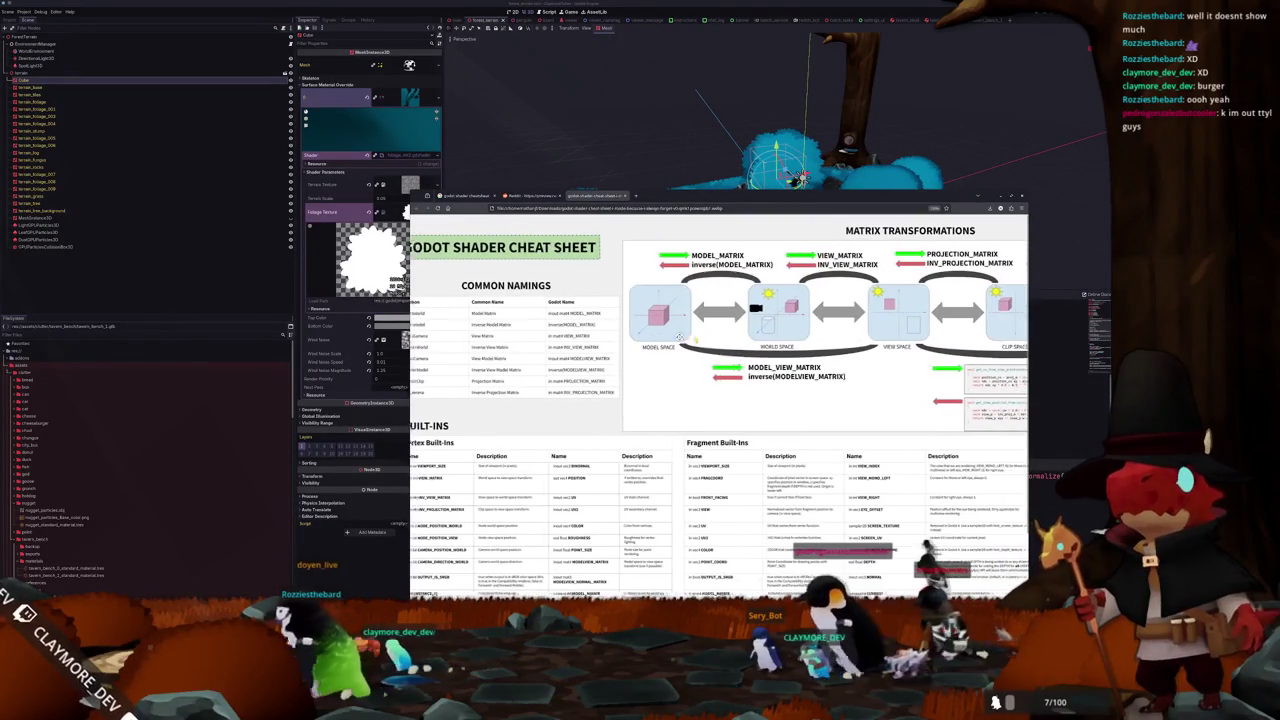
key(ctrl+plus)
key(ctrl+plus)
key(ctrl+plus)
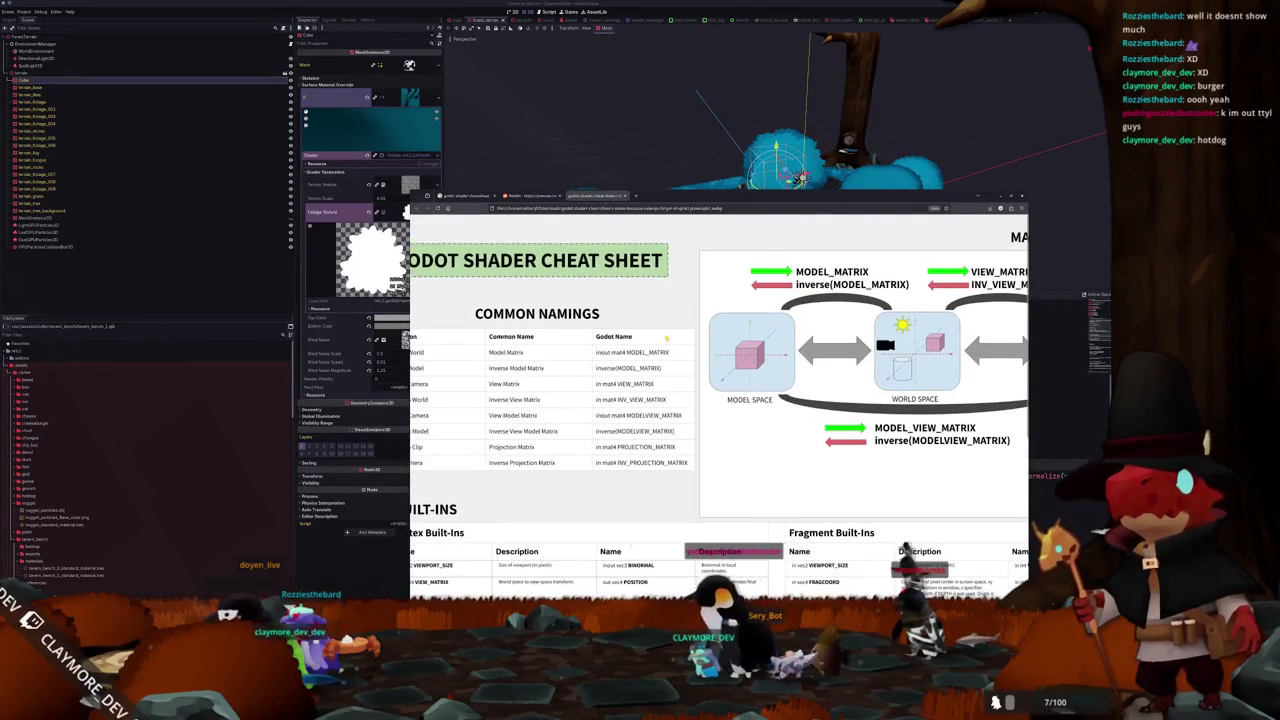
scroll(664, 335, right, 2)
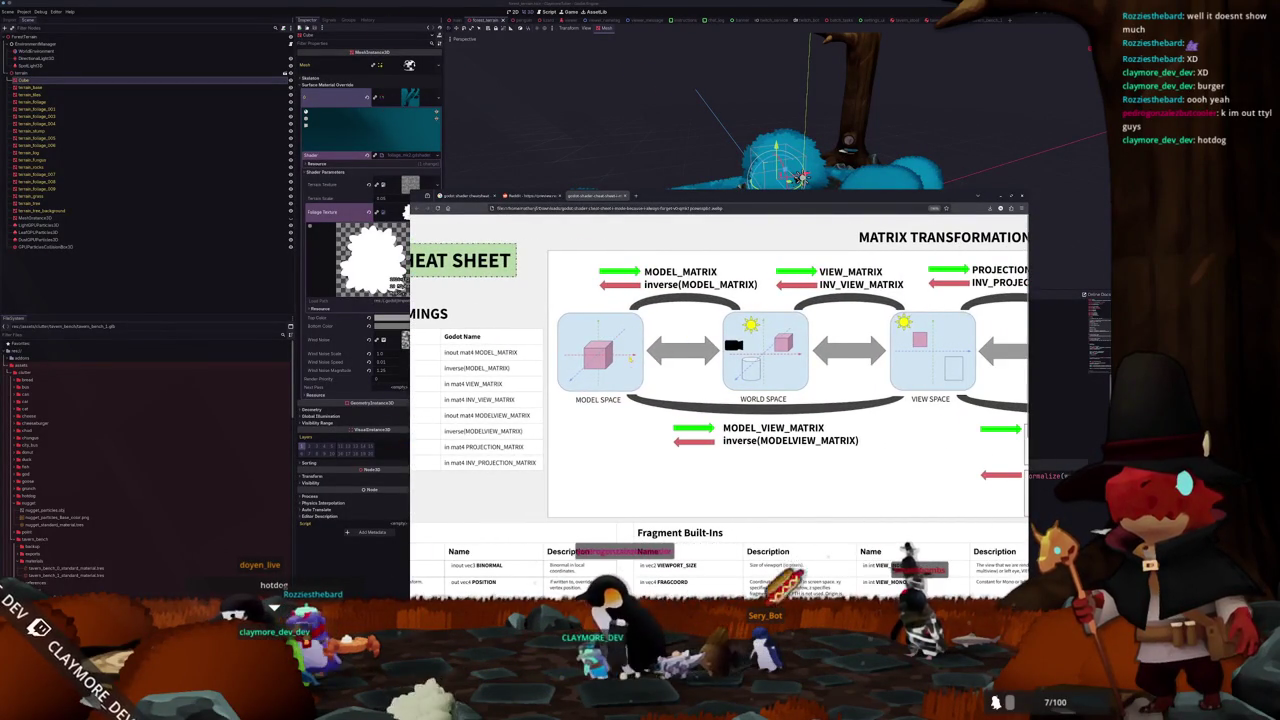
scroll(718, 380, right, 2)
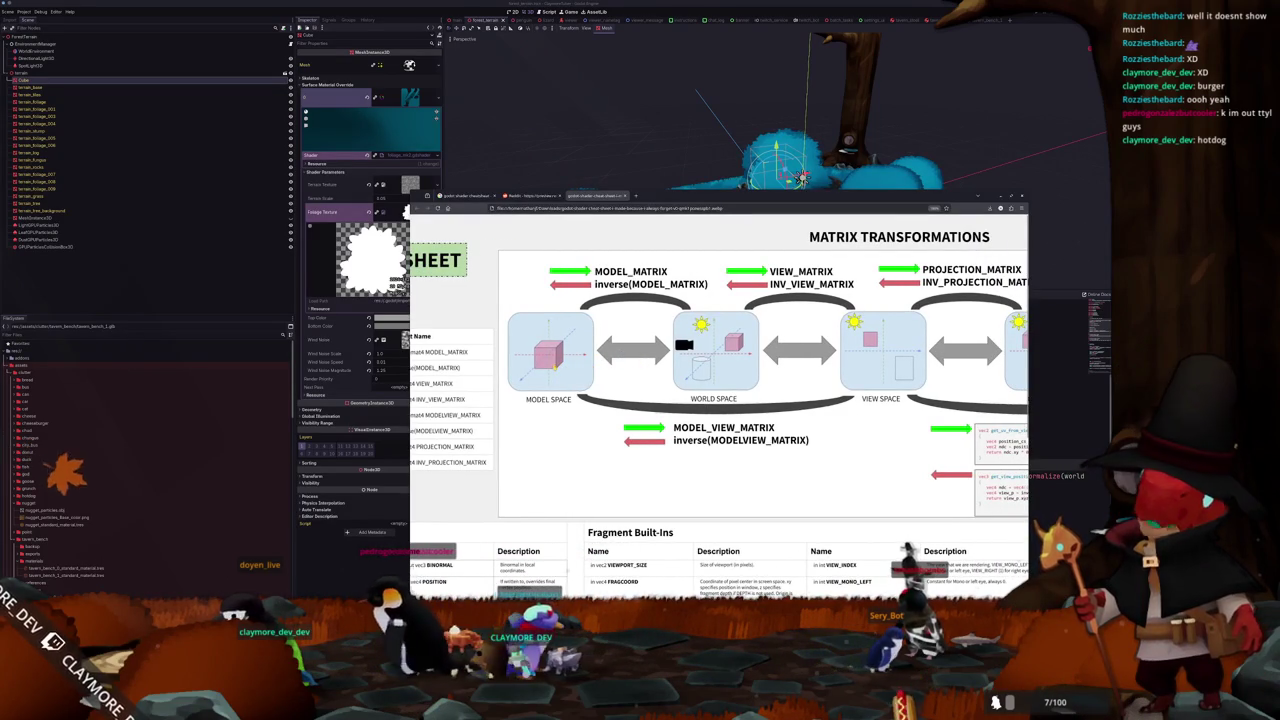
scroll(557, 371, right, 2)
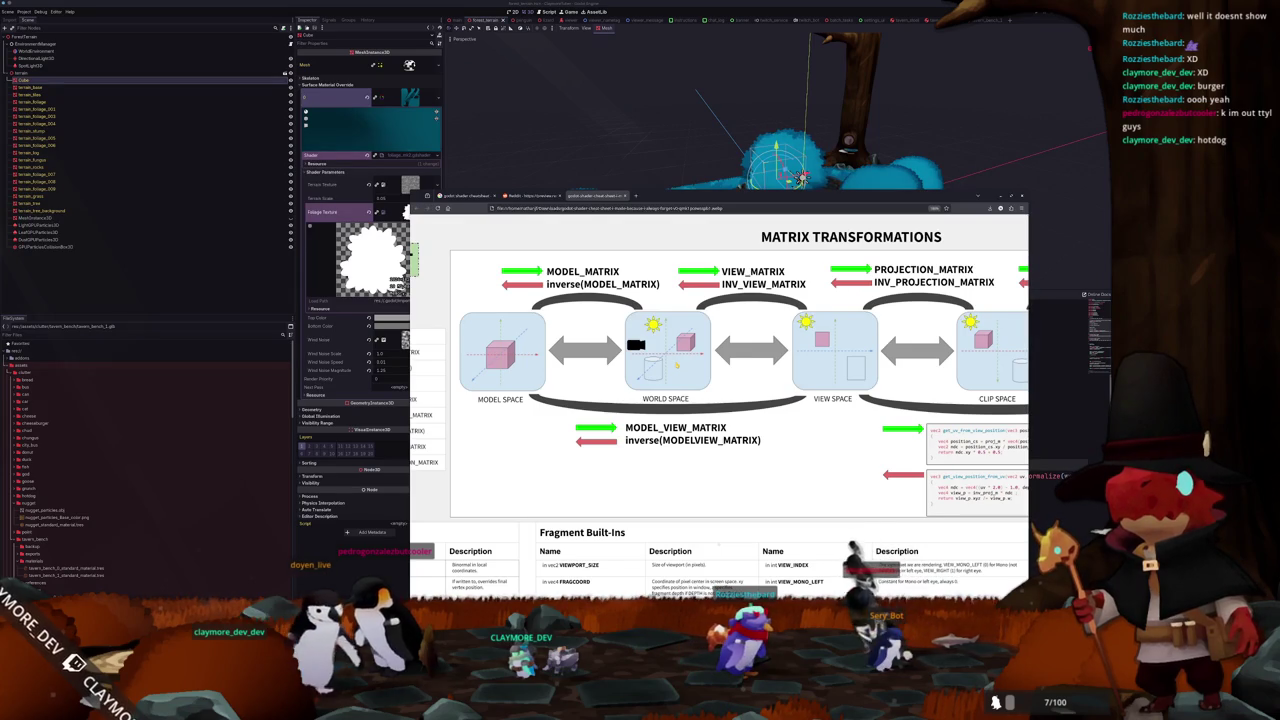
scroll(676, 365, down, 3)
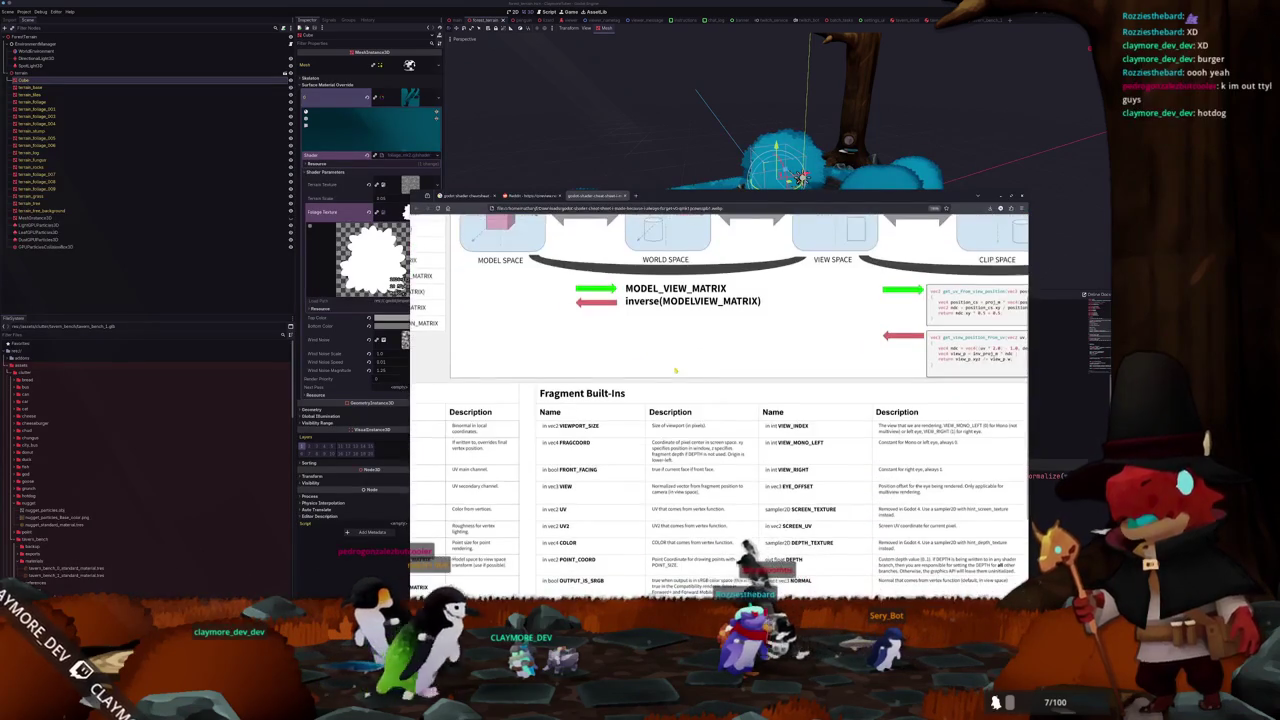
scroll(647, 374, up, 3)
scroll(655, 374, right, 4)
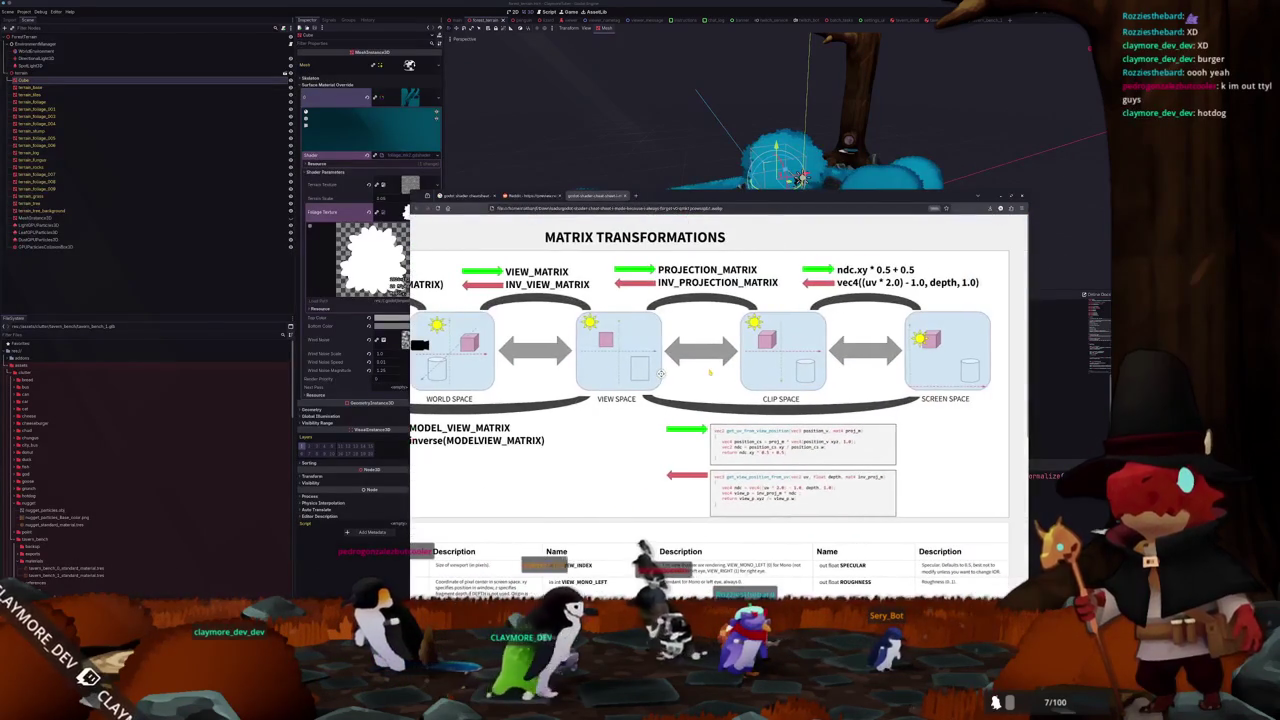
scroll(709, 372, left, 6)
scroll(697, 372, right, 3)
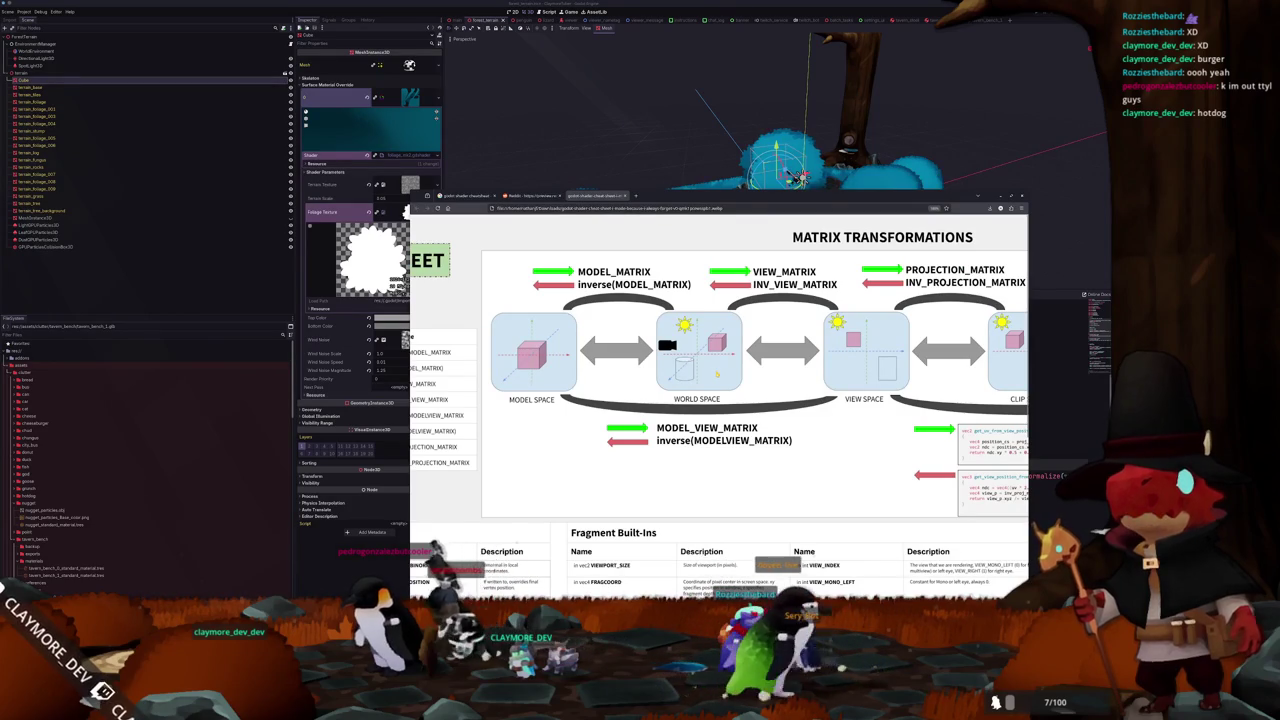
- Return to Godot and place the caret at the end of the render_mode line
click(1053, 452)
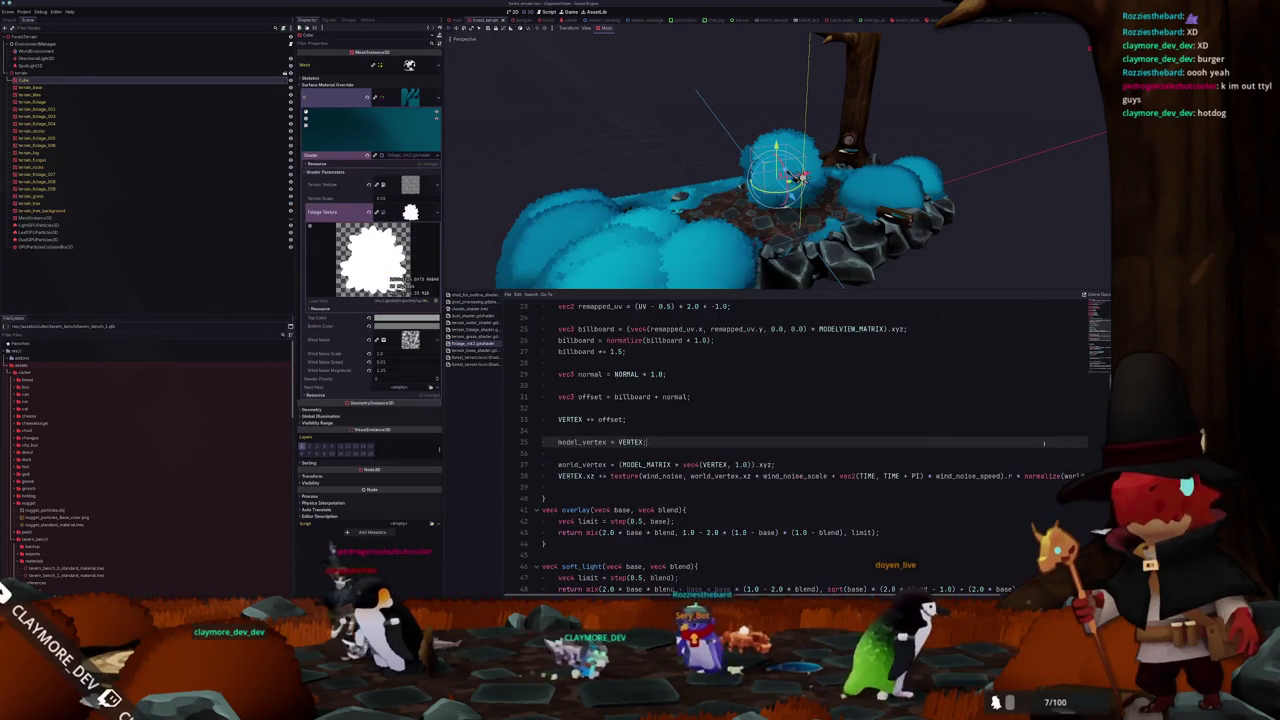
scroll(709, 330, up, 10)
click(709, 330)
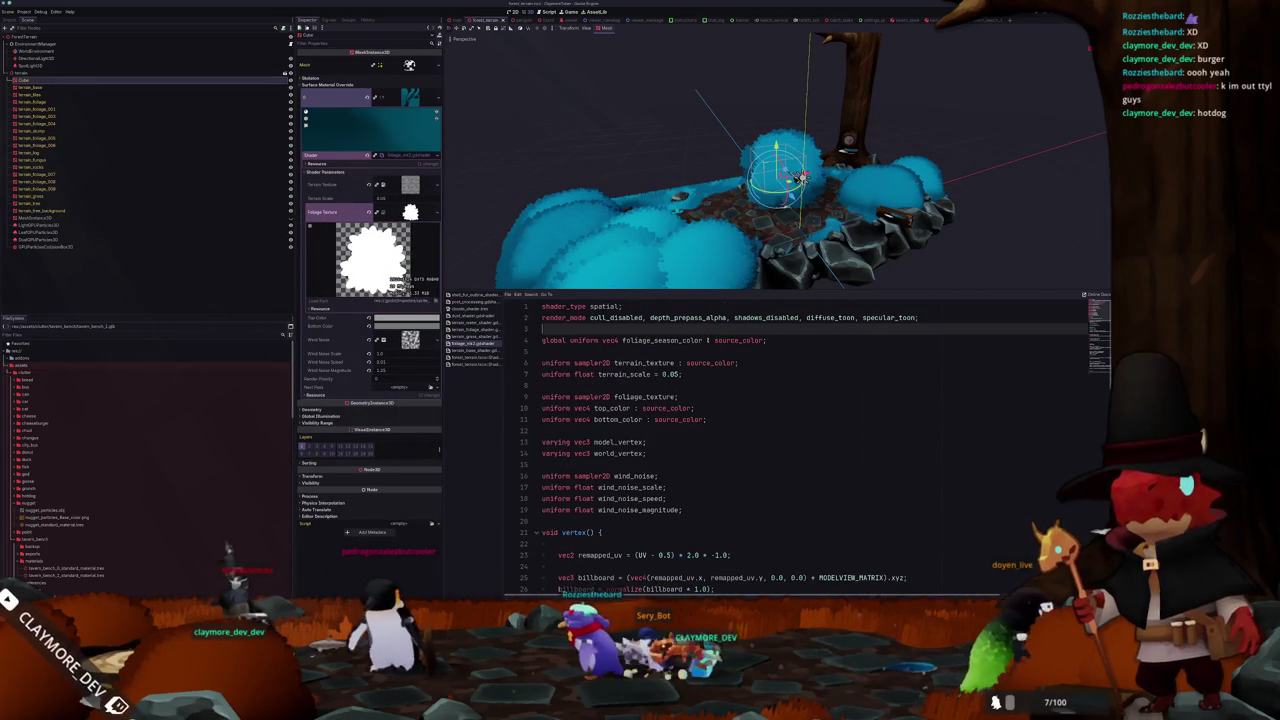
- Append ', world_vertex_coords' to the shader's render_mode line
click(917, 317)
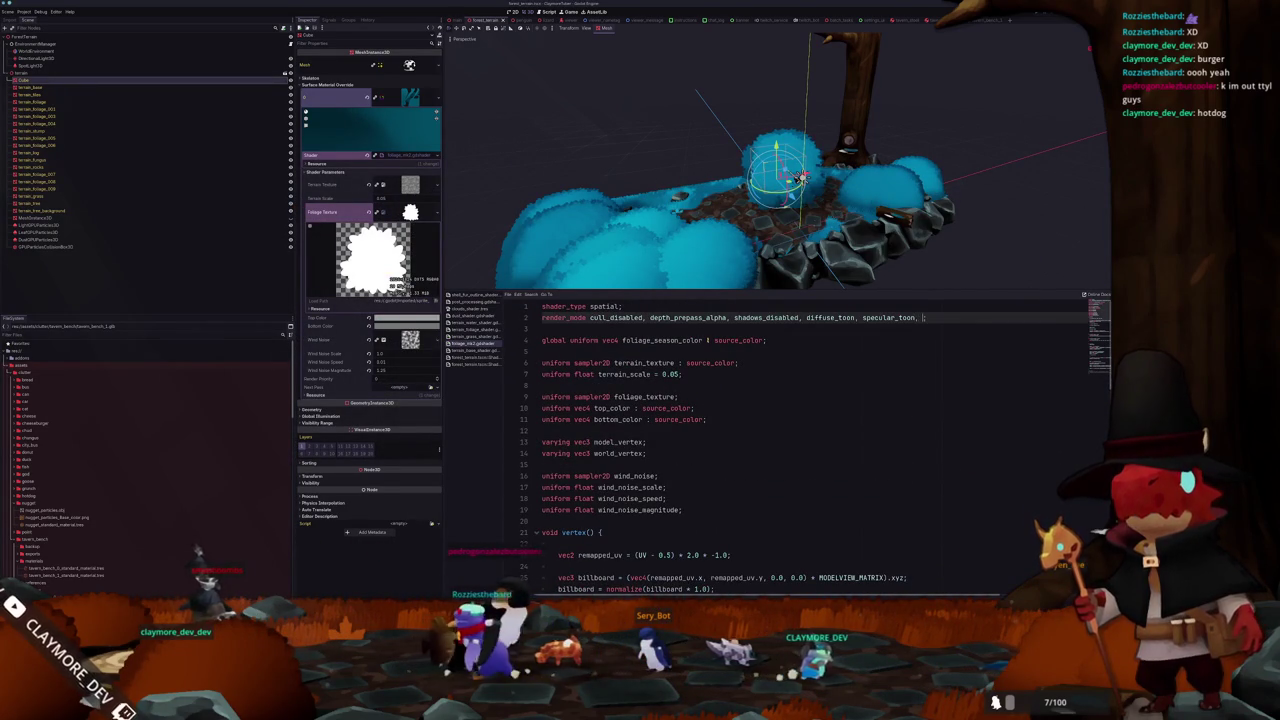
text(, world_vertex_coords)
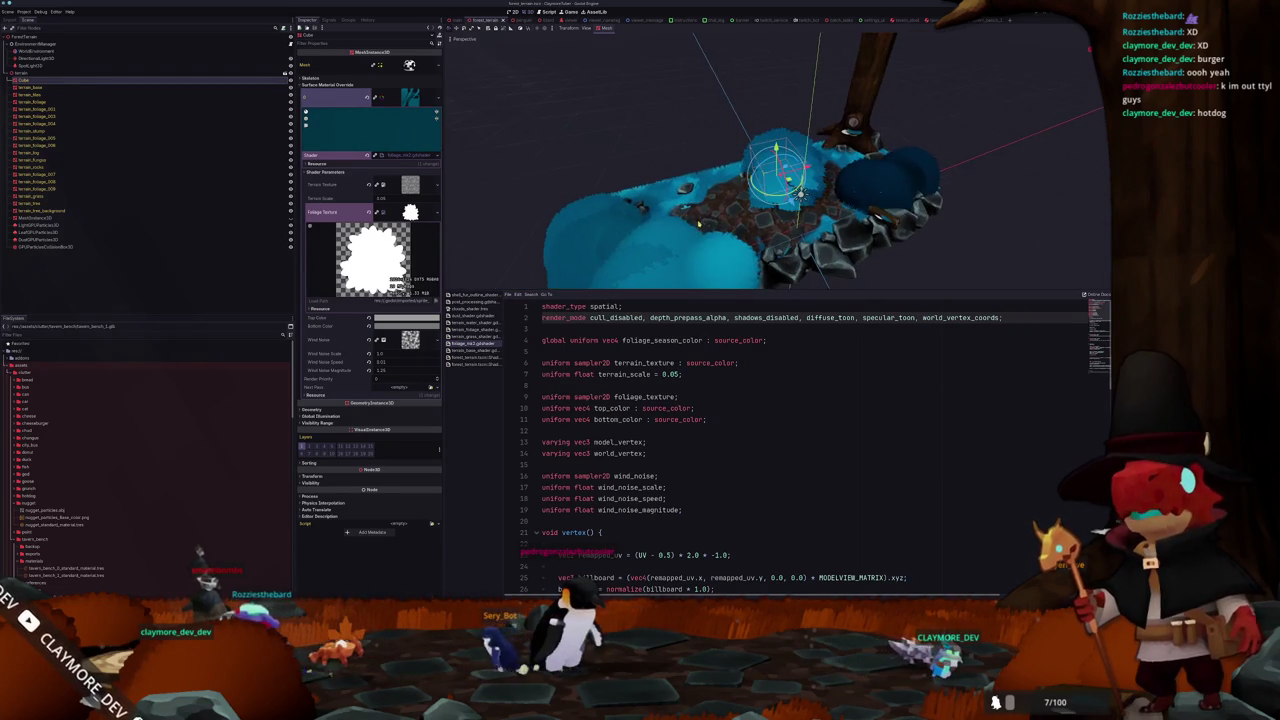
scroll(760, 440, down, 9)
scroll(570, 392, up, 1)
- Set world_vertex to plain VERTEX by commenting out the MODEL_MATRIX conversion on line 37, then save
click(558, 408)
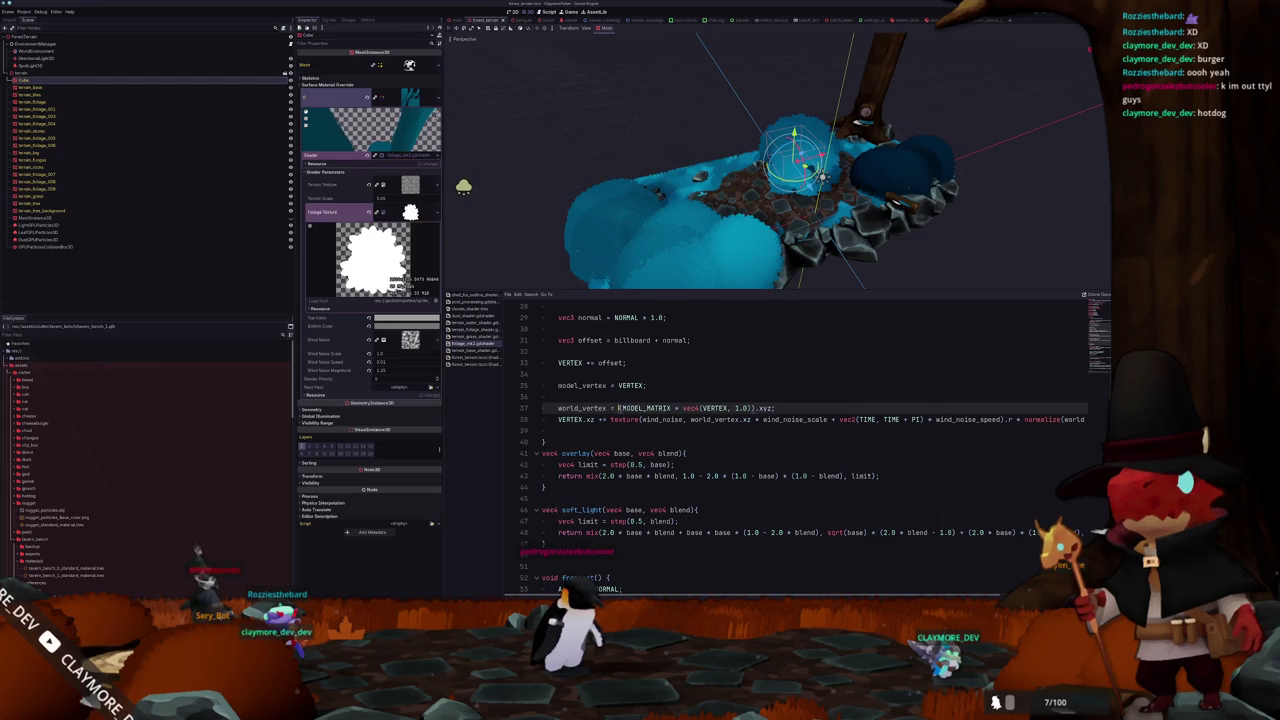
text(VERTEX;//)
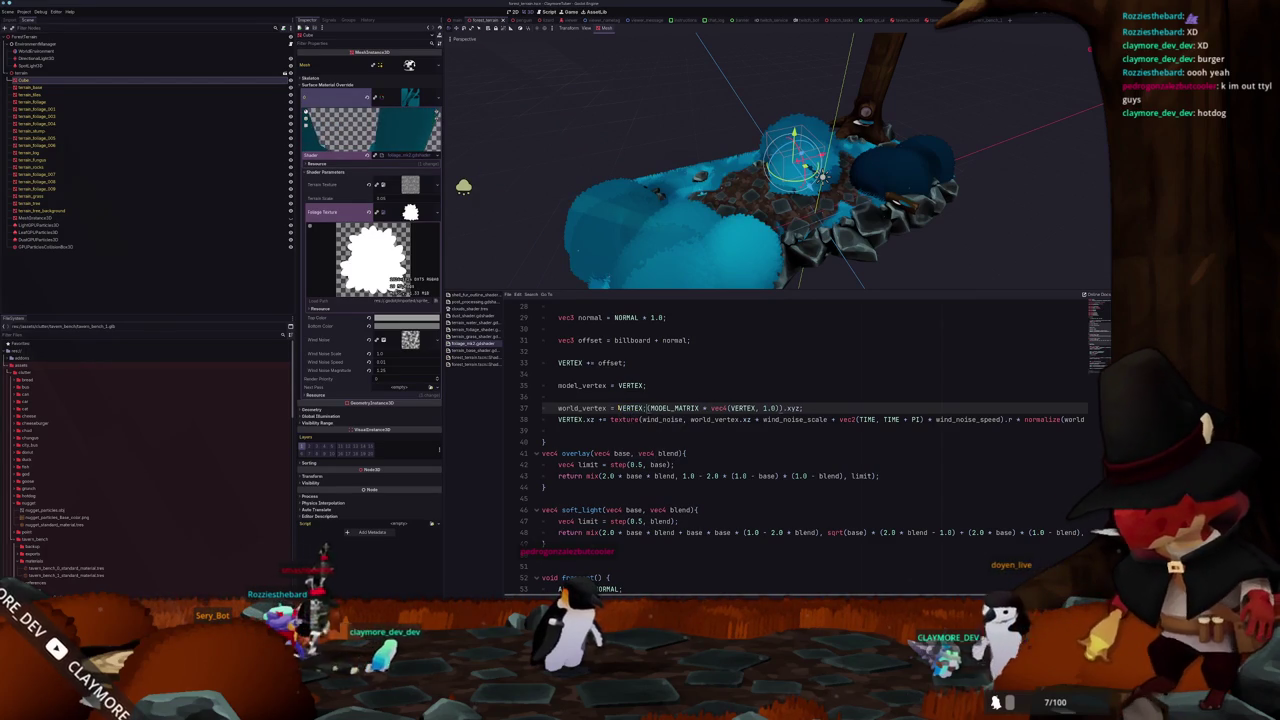
key(ctrl+s)
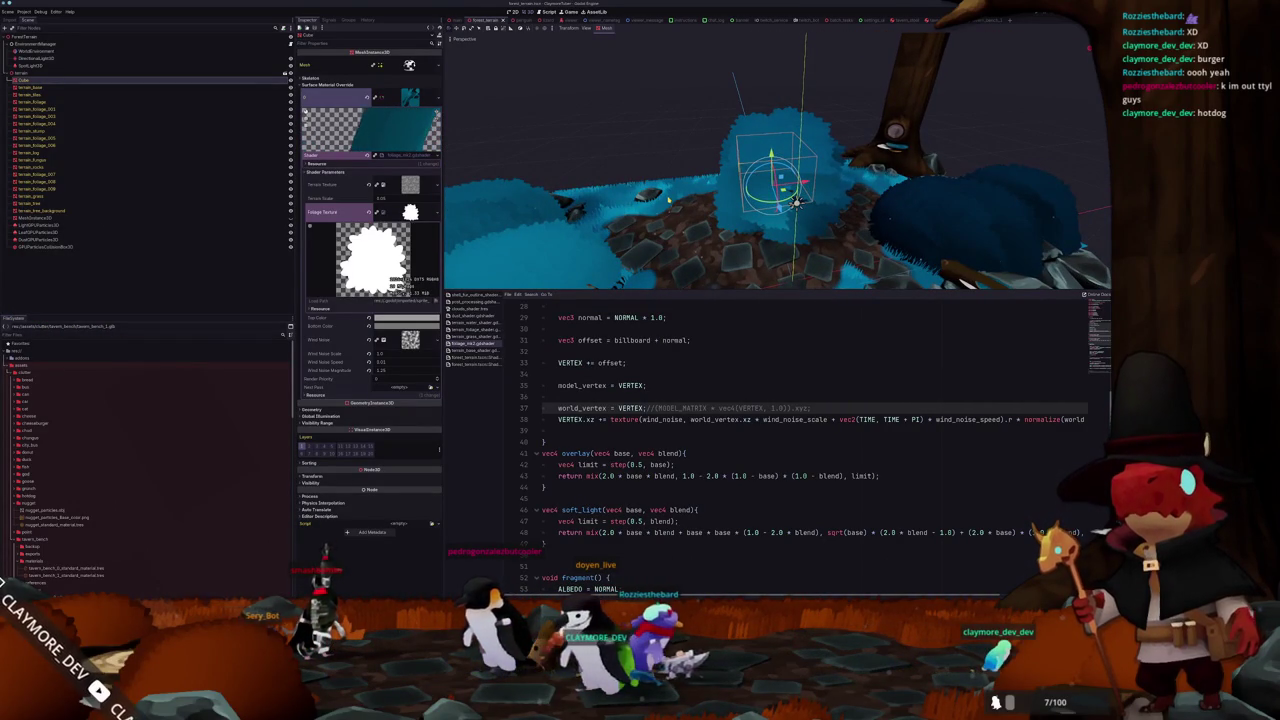
click(555, 421)
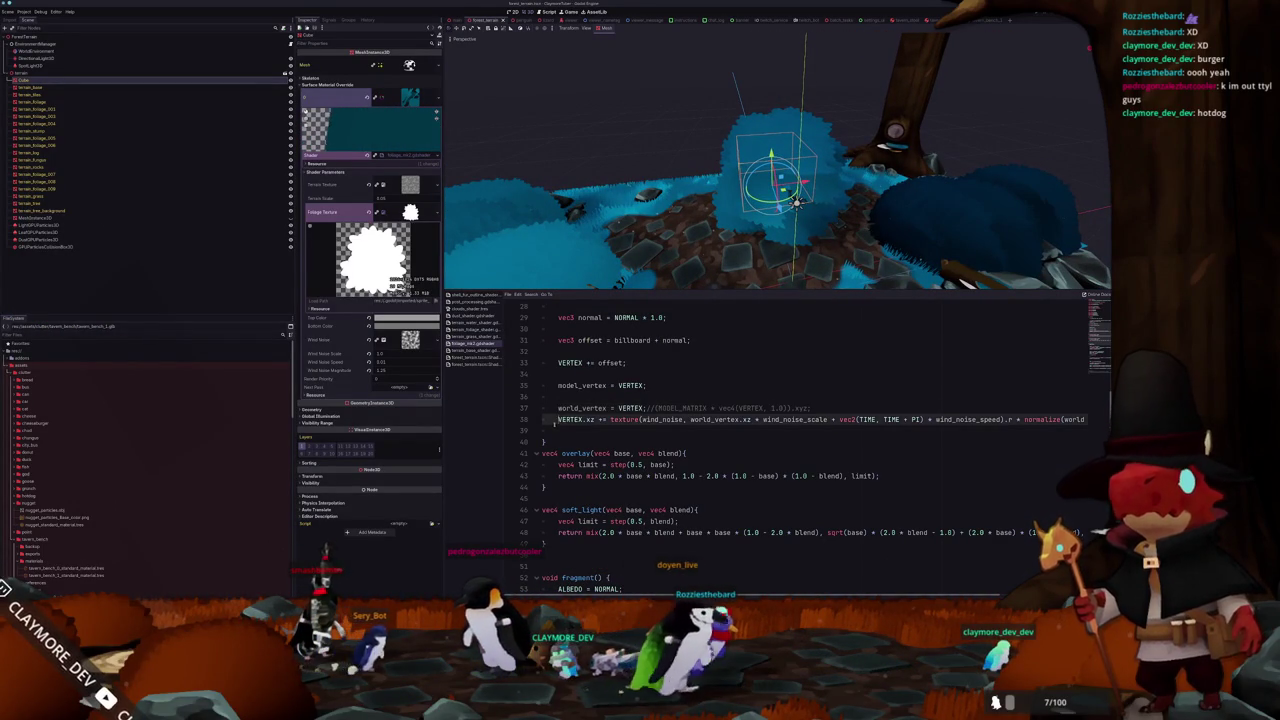
- Temporarily remove the normalize(world_vertex).y factor from the wind line, inspect the bushes, then restore it
key(End)
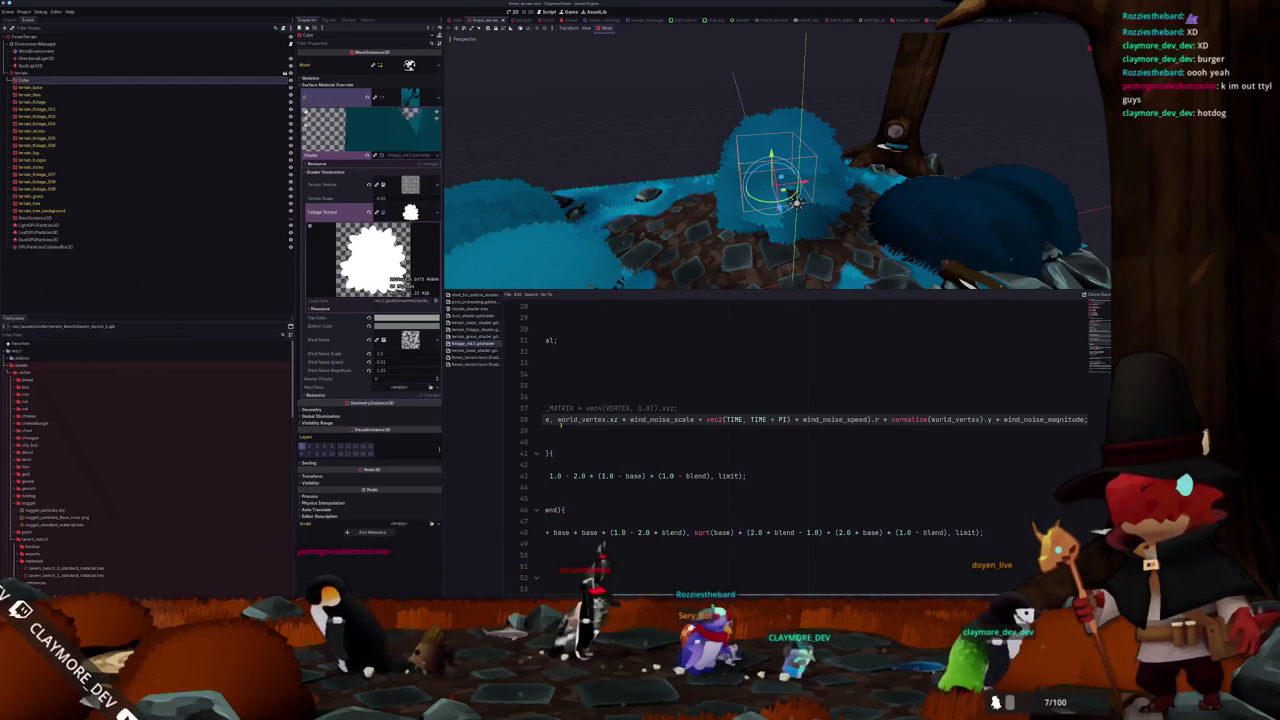
key(ctrl+shift+Left)
key(ctrl+shift+Left)
key(ctrl+shift+Left)
key(ctrl+c)
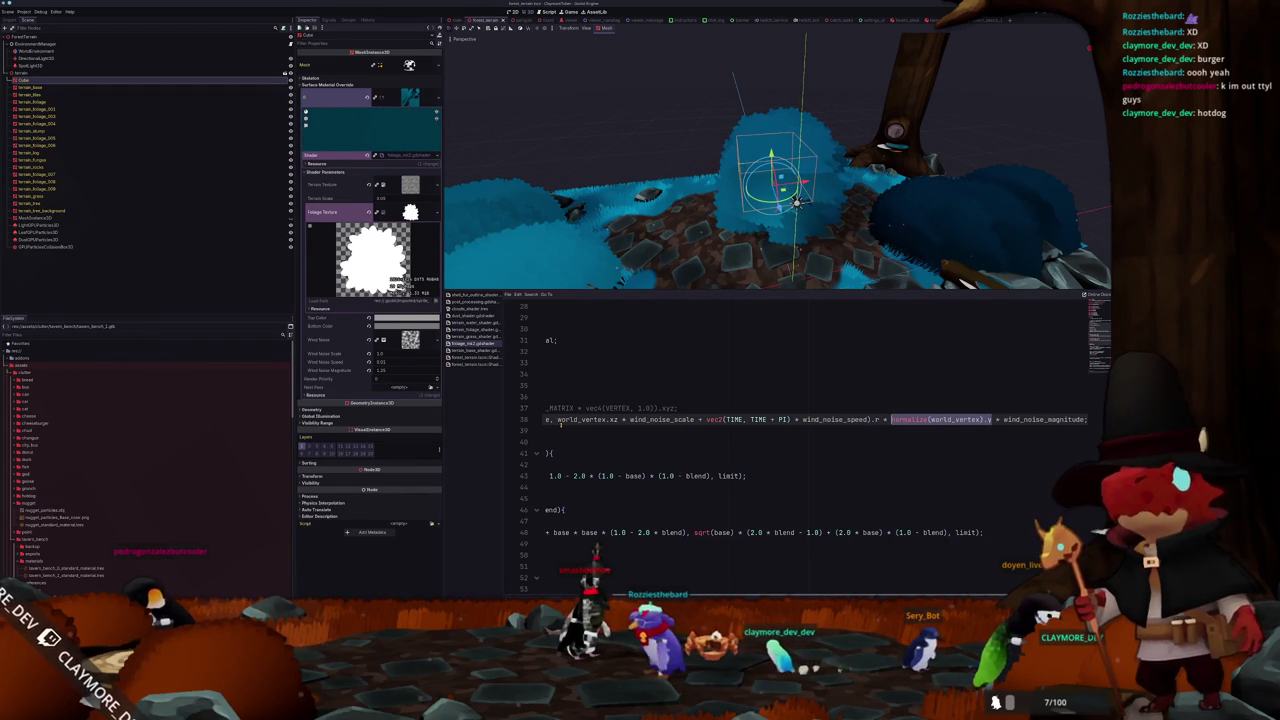
key(Delete)
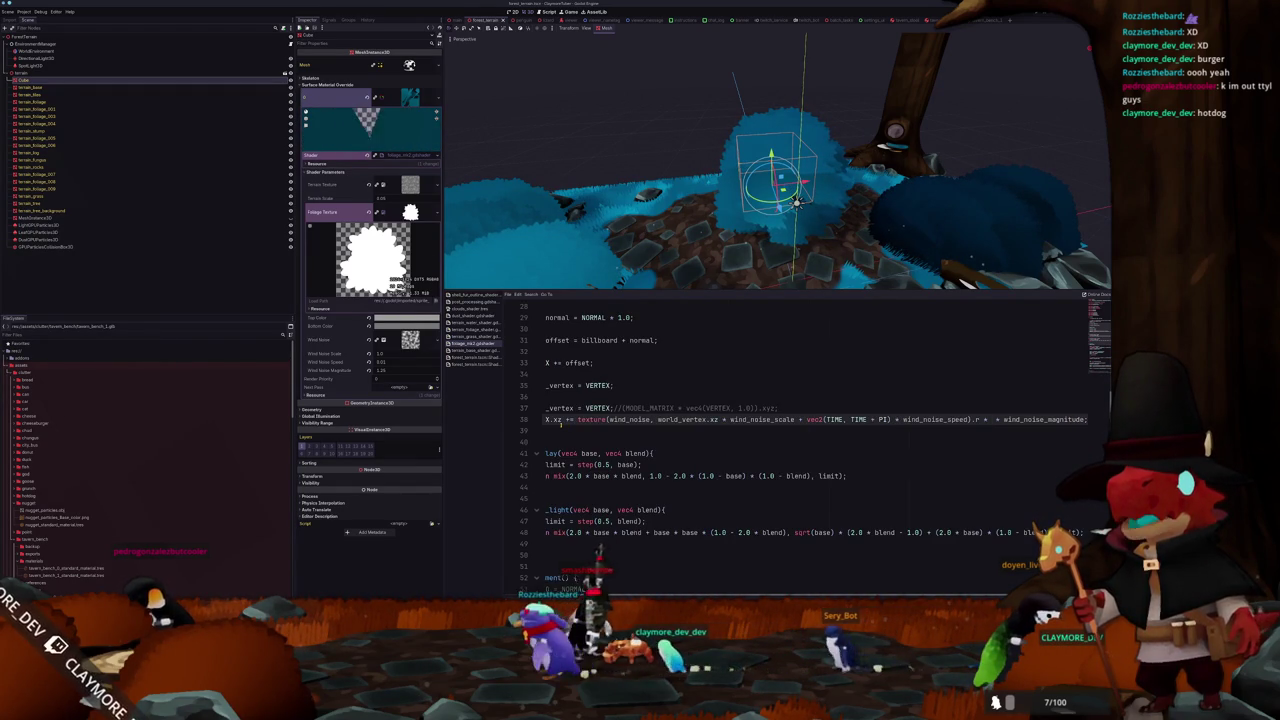
key(Delete)
key(Delete)
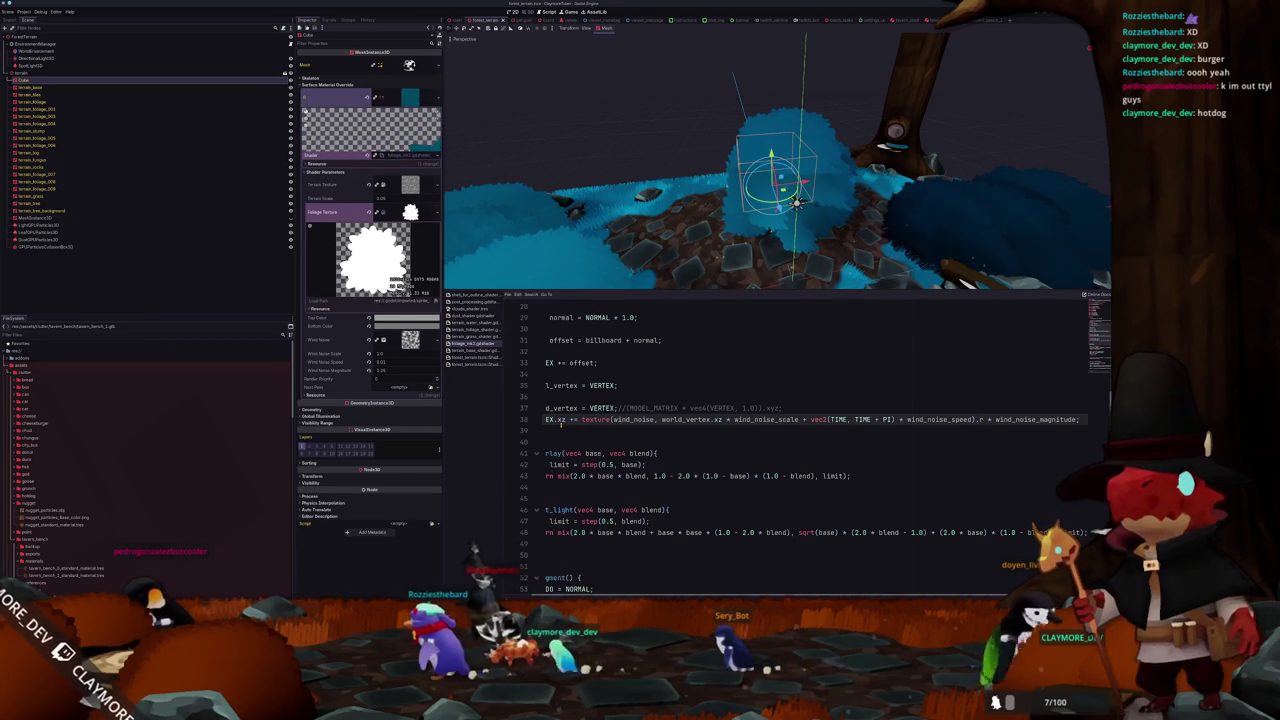
mouse_move(720, 200)
mouse_down()
mouse_move(655, 215)
mouse_move(608, 200)
mouse_move(632, 219)
mouse_up()
key(ctrl+v)
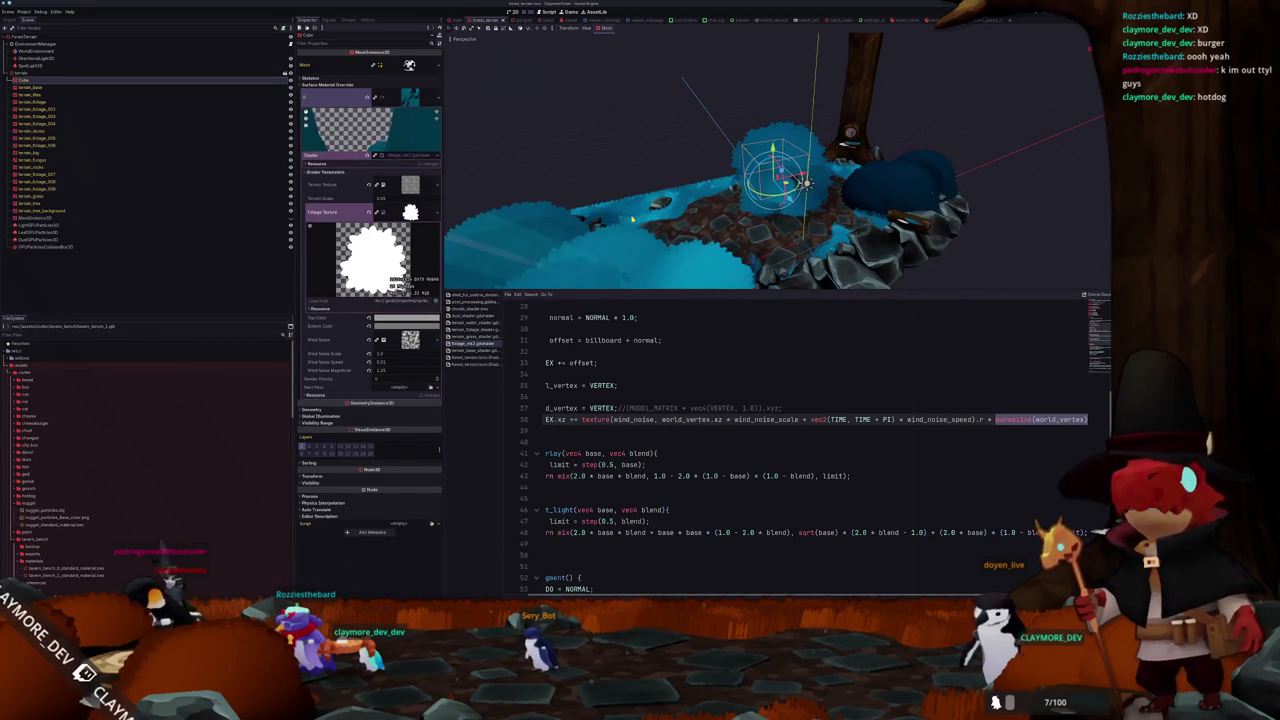
drag(632, 219, 660, 204)
- Select the 'world_vertex = VERTEX' assignment on line 37 and move up to line 22
key(Up)
key(Up)
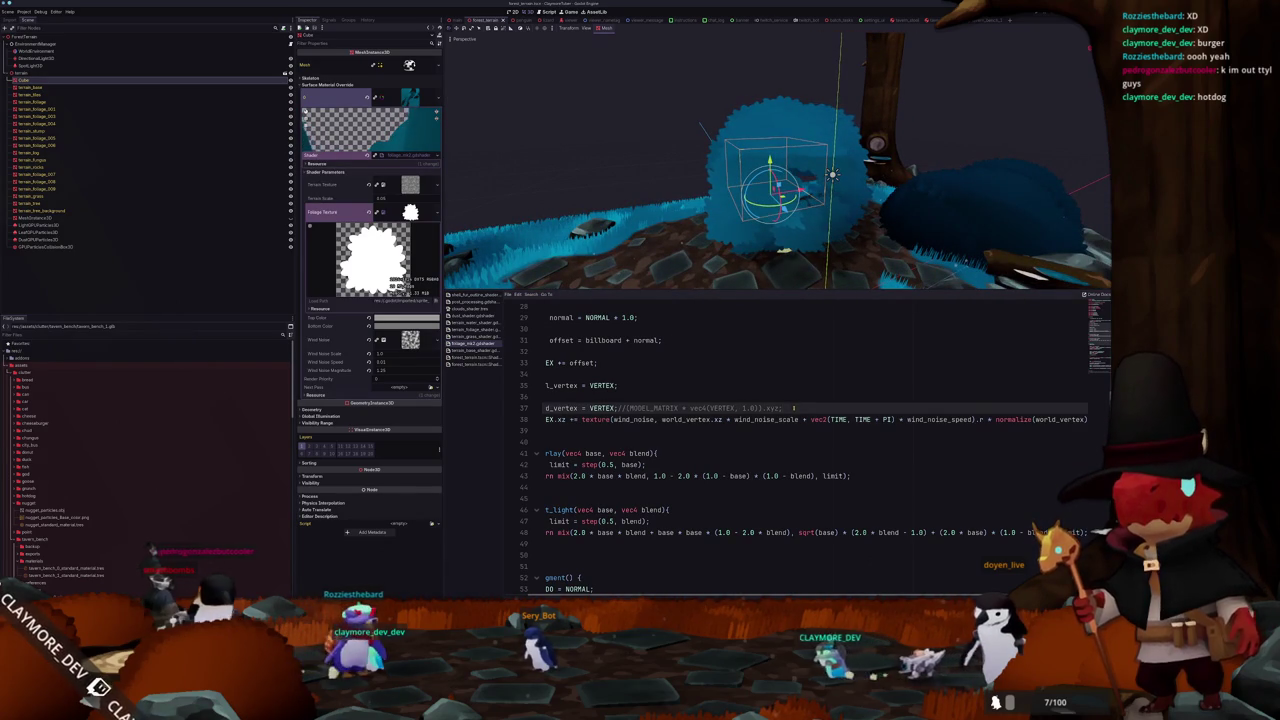
key(Down)
key(ctrl+shift+Right)
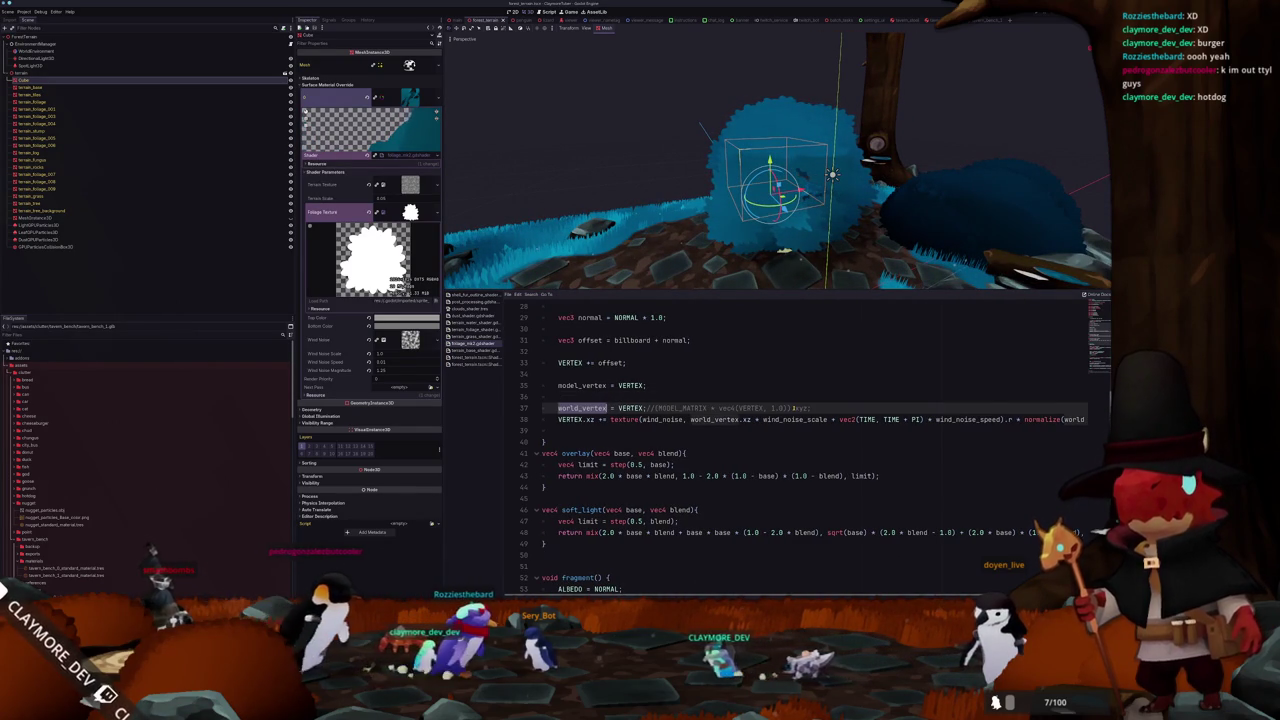
key(ctrl+shift+Right)
key(ctrl+shift+Right)
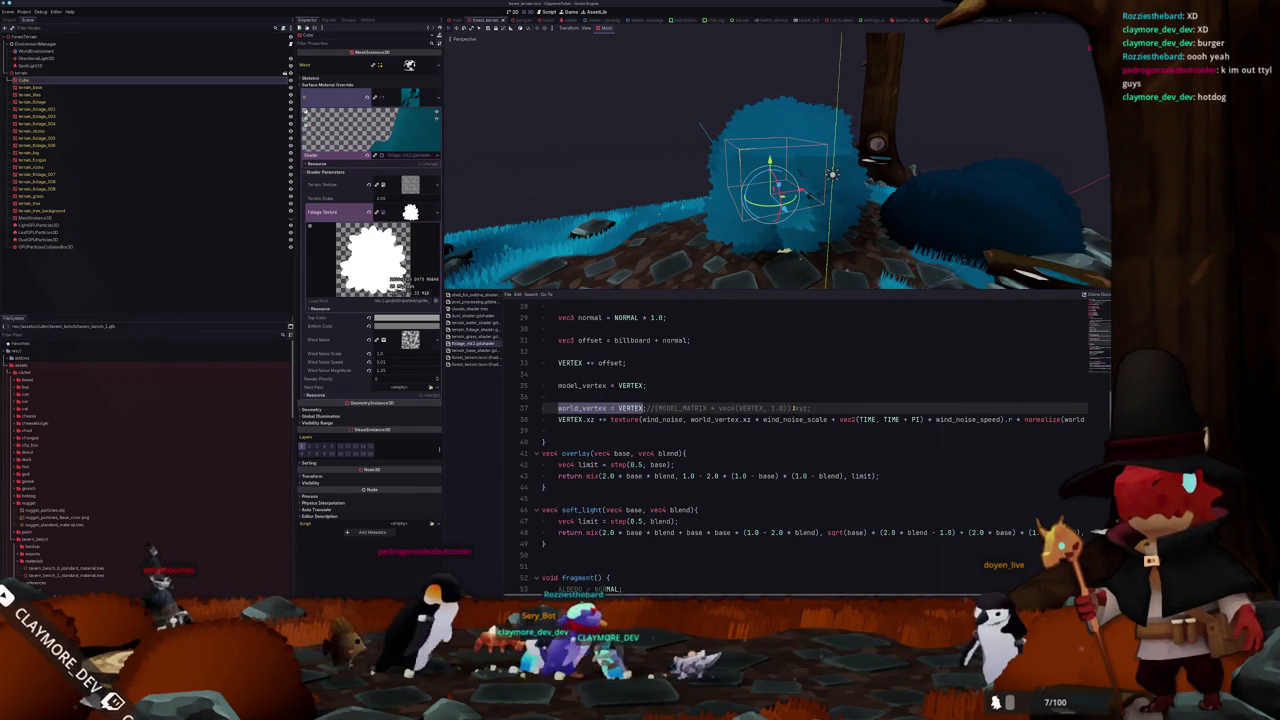
scroll(652, 463, up, 4)
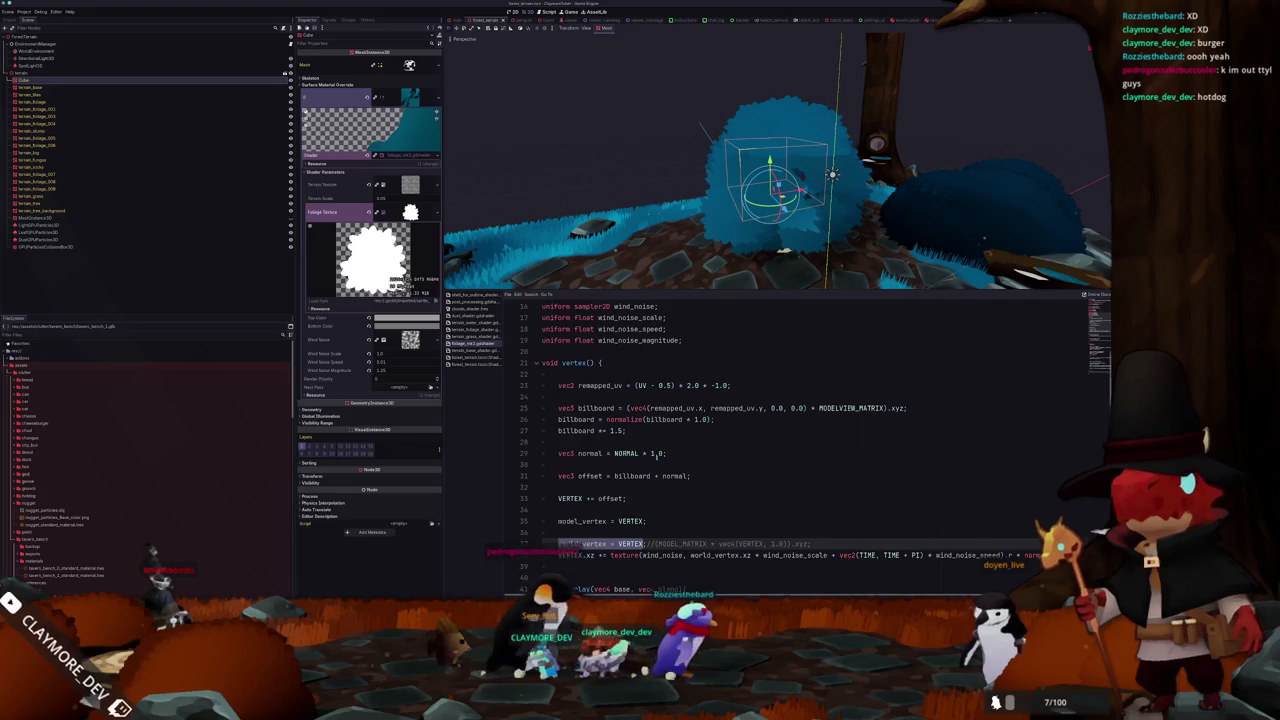
scroll(654, 452, up, 1)
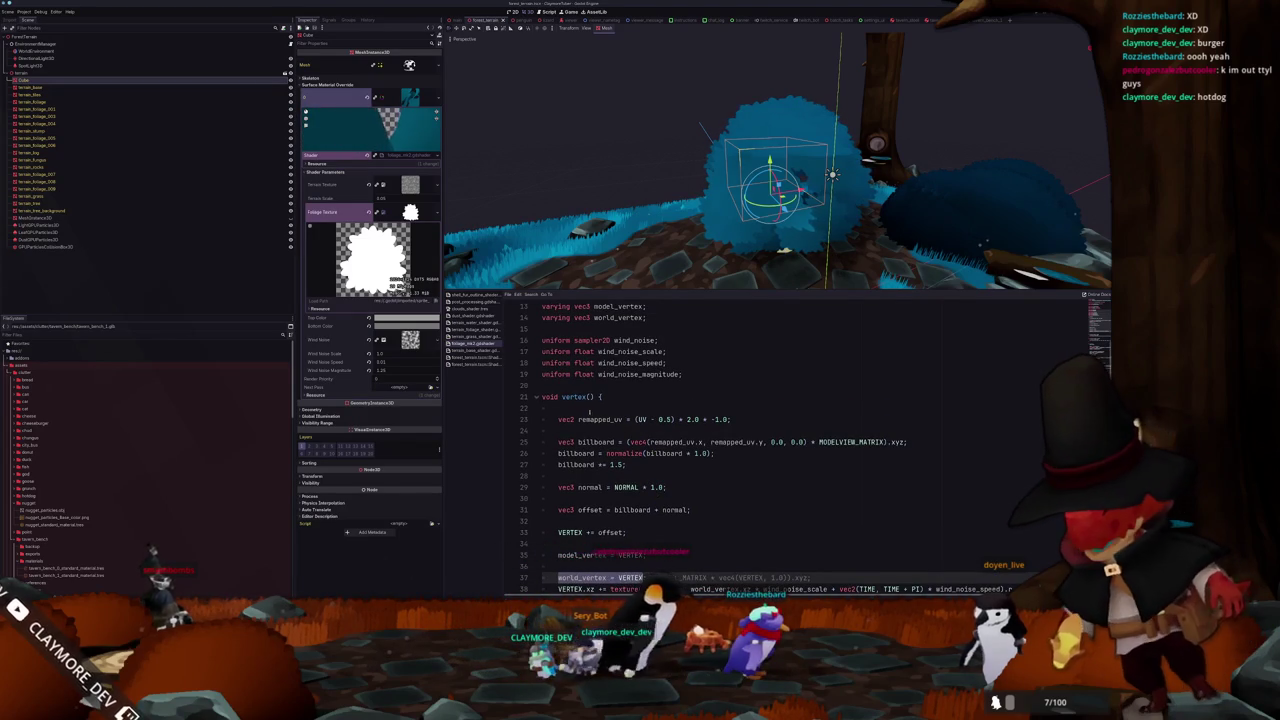
scroll(612, 480, down, 2)
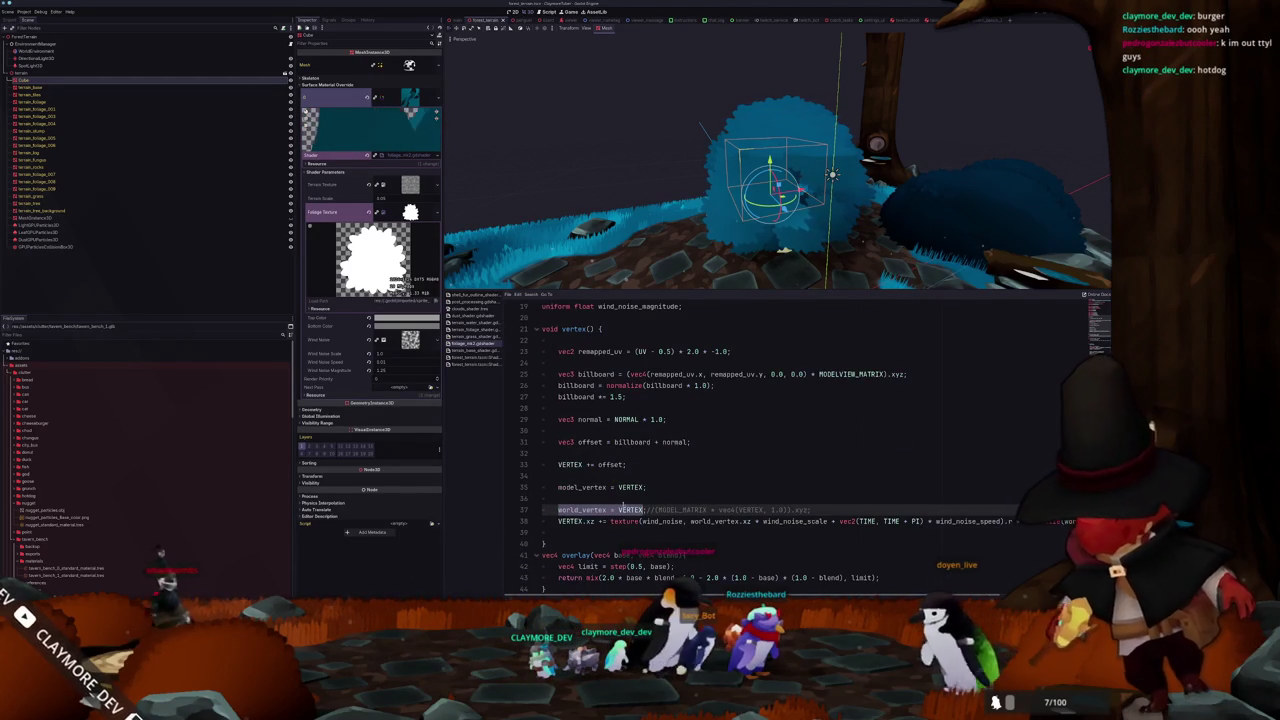
scroll(622, 480, up, 1)
click(595, 374)
- Add 'vec3 orig_vertex = VERTEX;' on a new line 22 at the start of vertex()
key(Return)
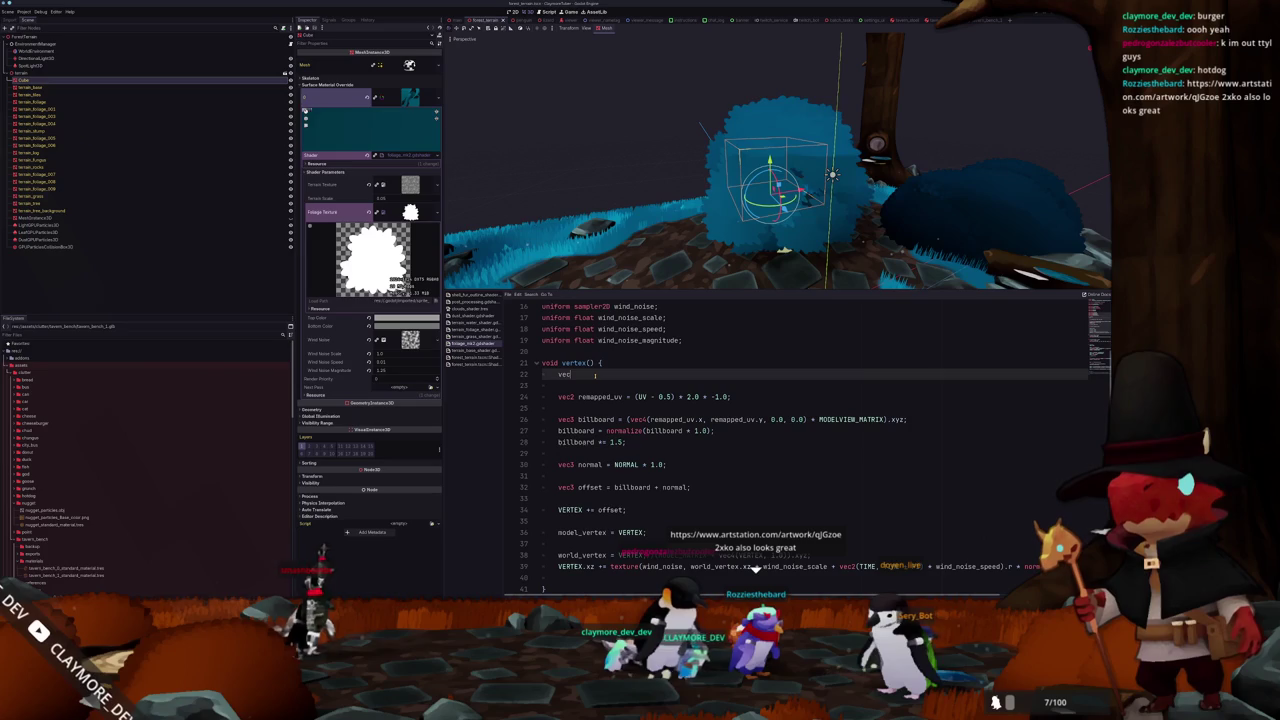
text(3 orig_vertex = VERTEX;)
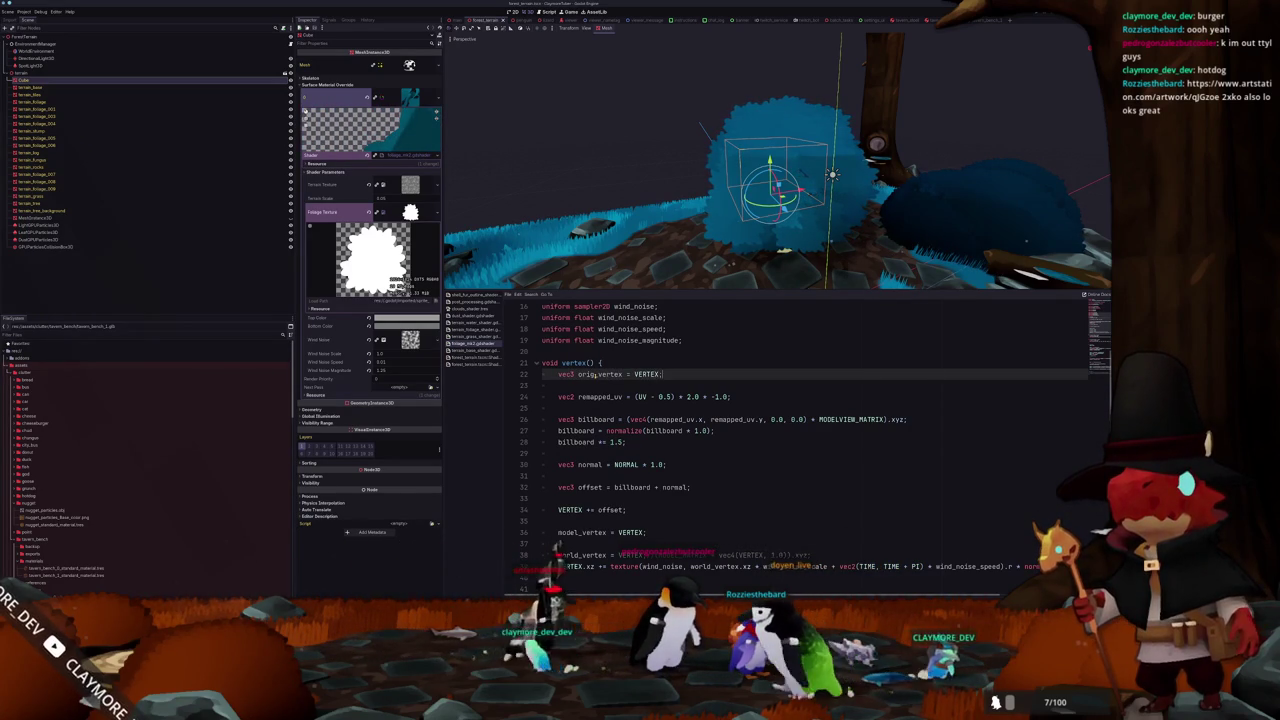
key(Home)
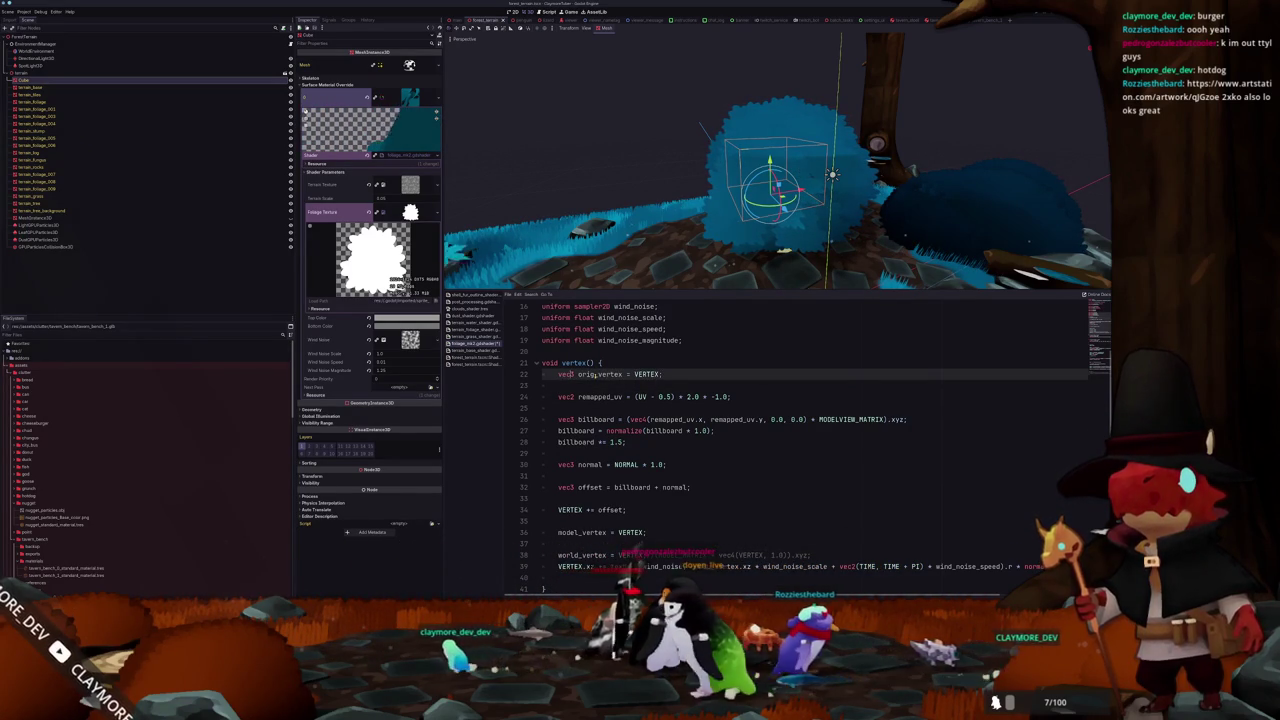
key(Down)
key(Down)
key(Down)
key(Down)
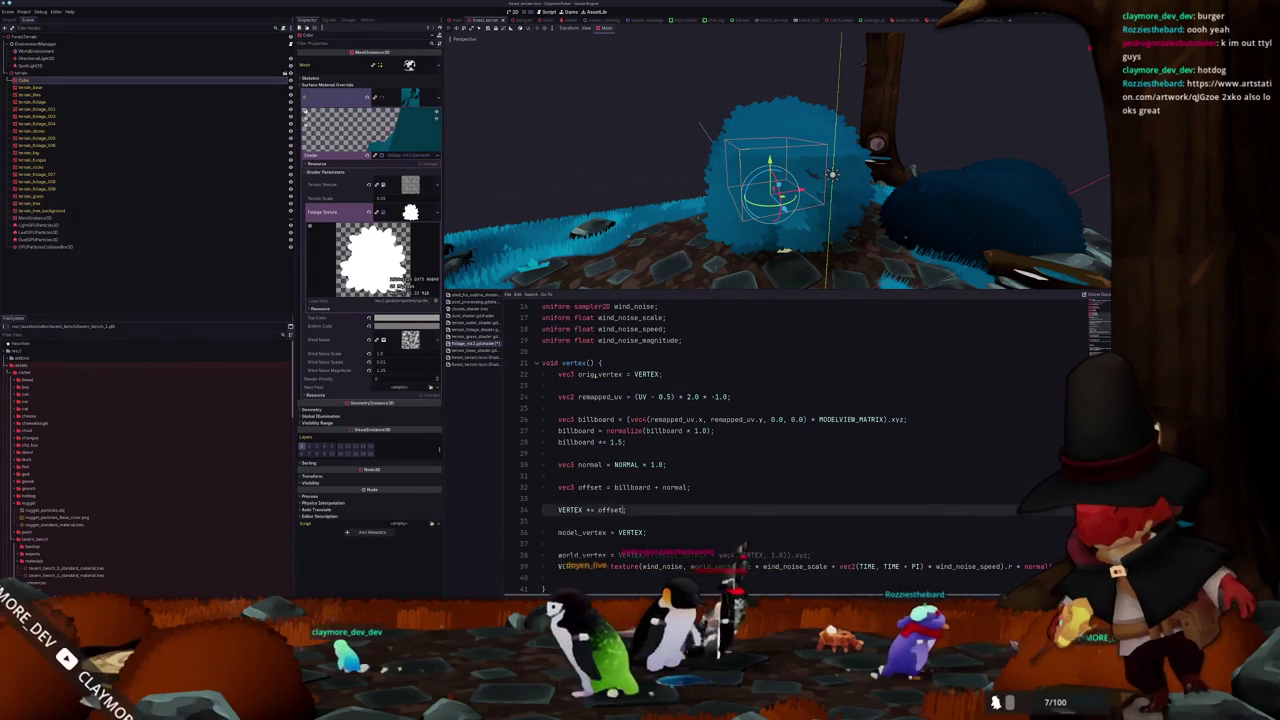
key(Down)
key(Down)
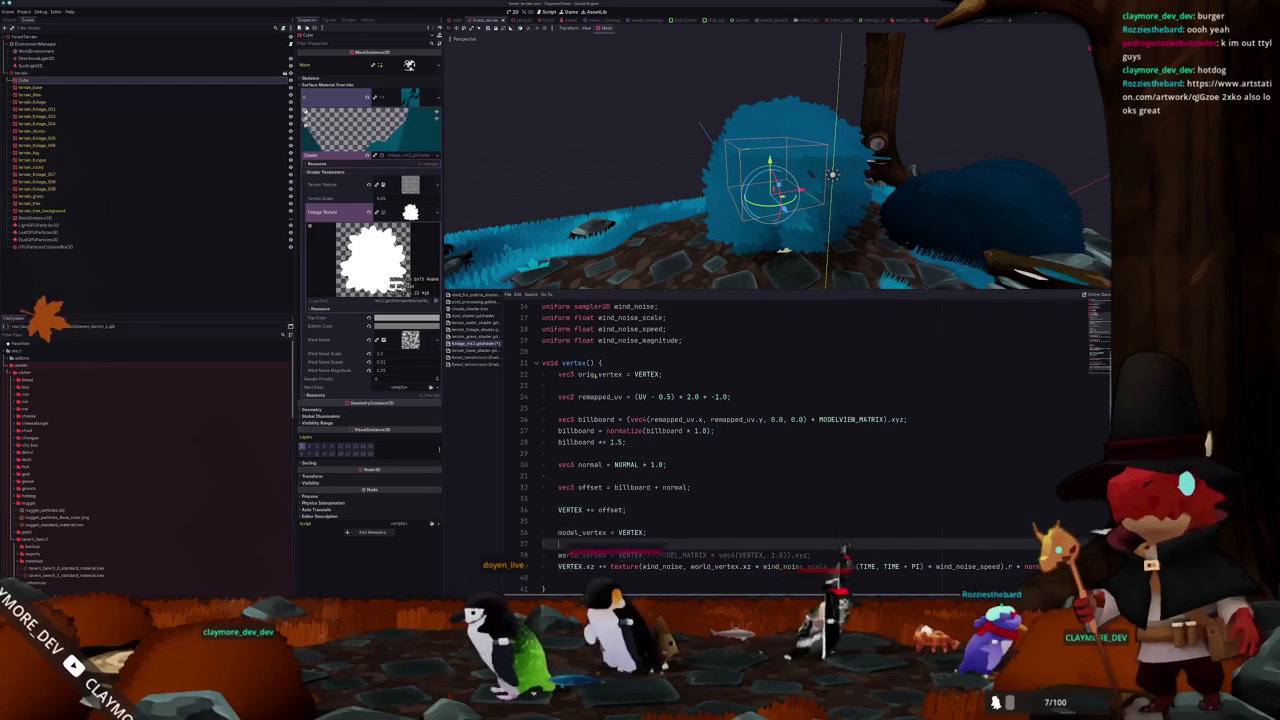
- Insert a blank line above world_vertex and assign it from orig_vertex
key(Up)
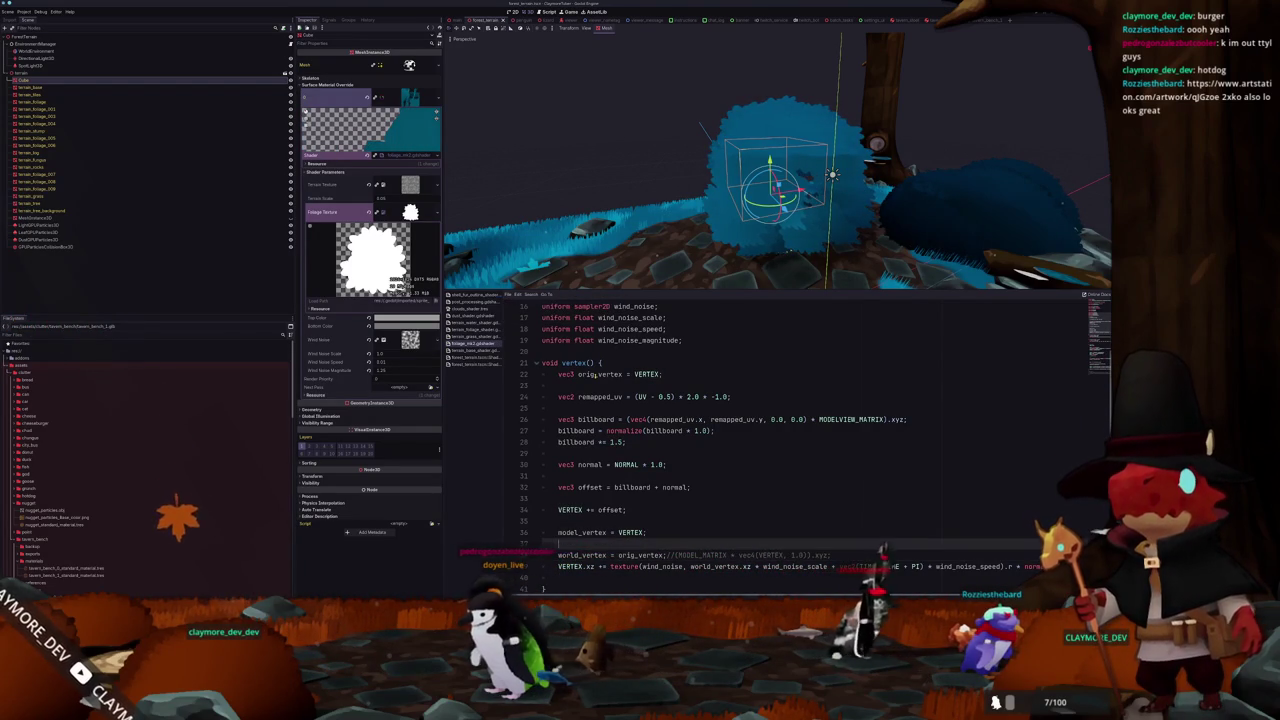
key(Return)
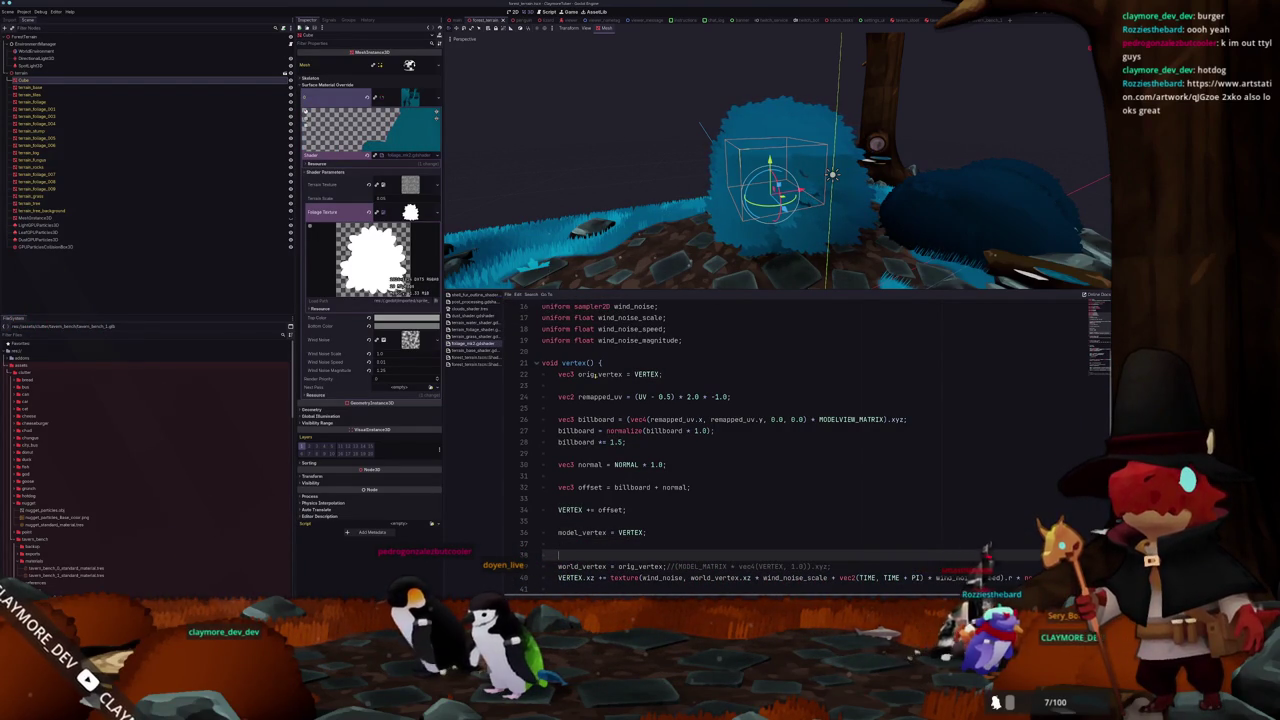
mouse_move(631, 173)
mouse_down()
mouse_move(810, 257)
mouse_move(857, 207)
mouse_move(845, 168)
mouse_move(841, 180)
mouse_up()
scroll(620, 362, up, 5)
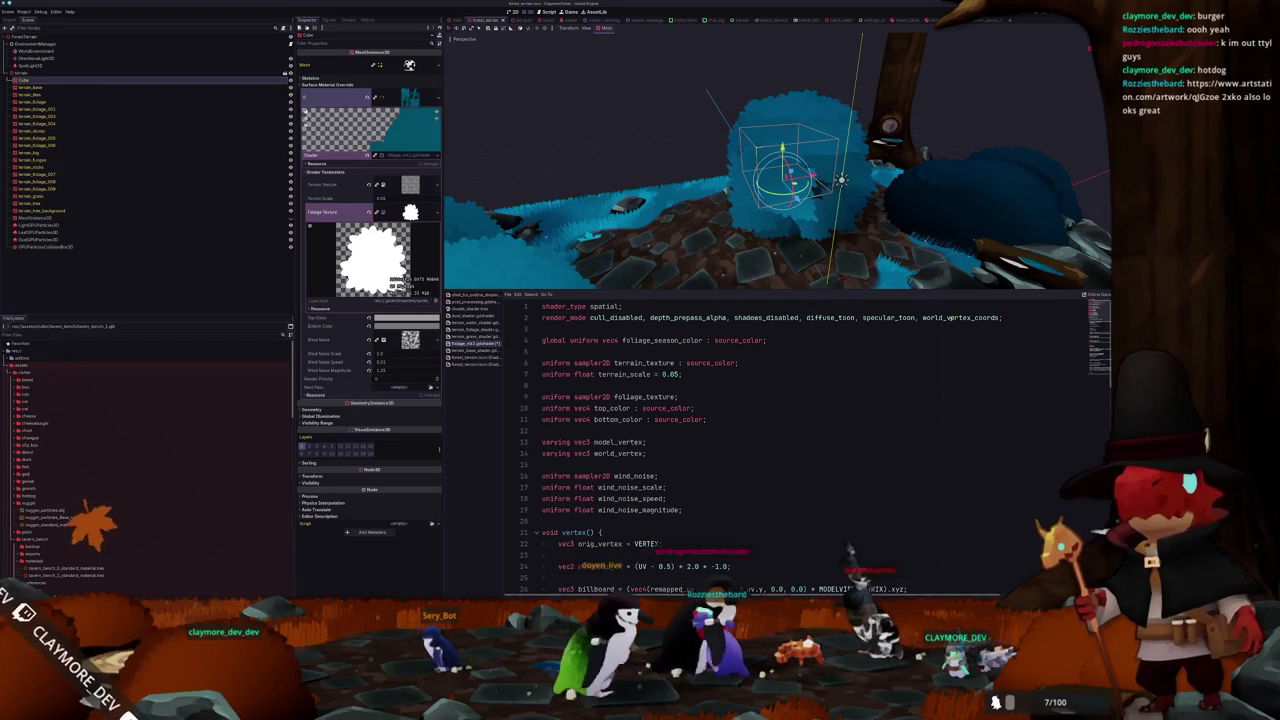
- Remove world_vertex_coords from the shader's render_mode
double_click(948, 318)
key(BackSpace)
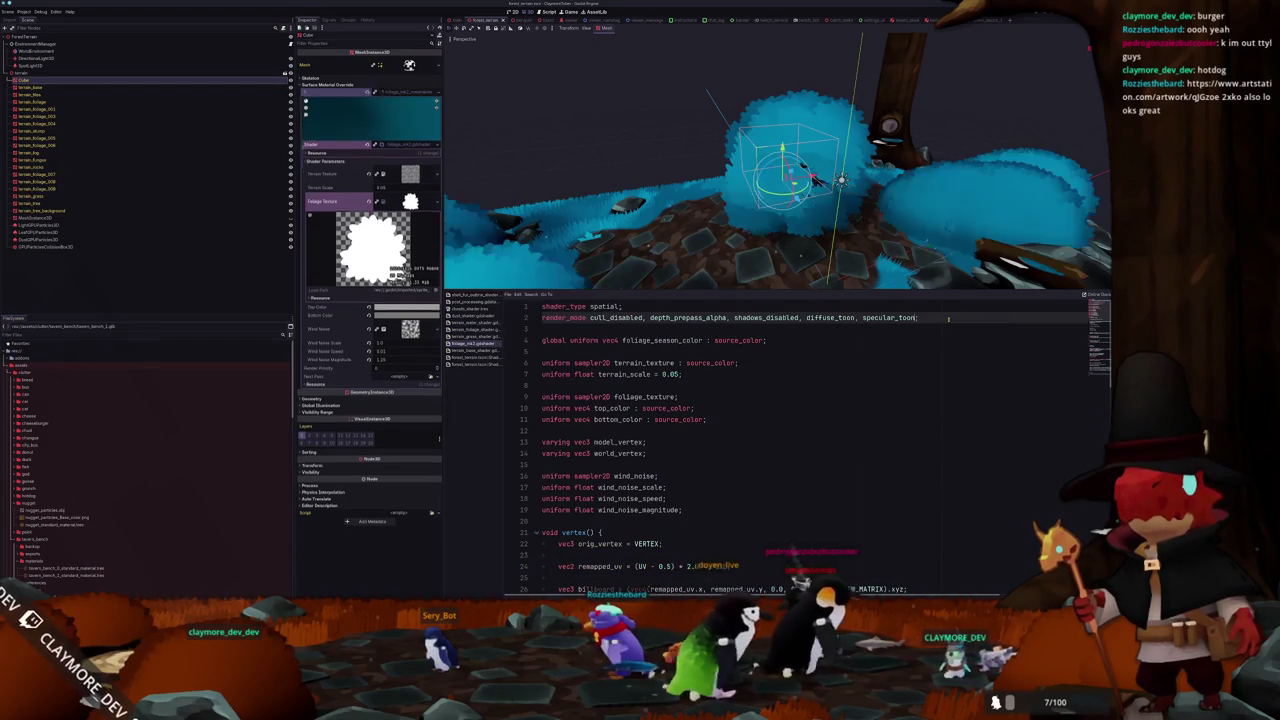
scroll(647, 449, down, 8)
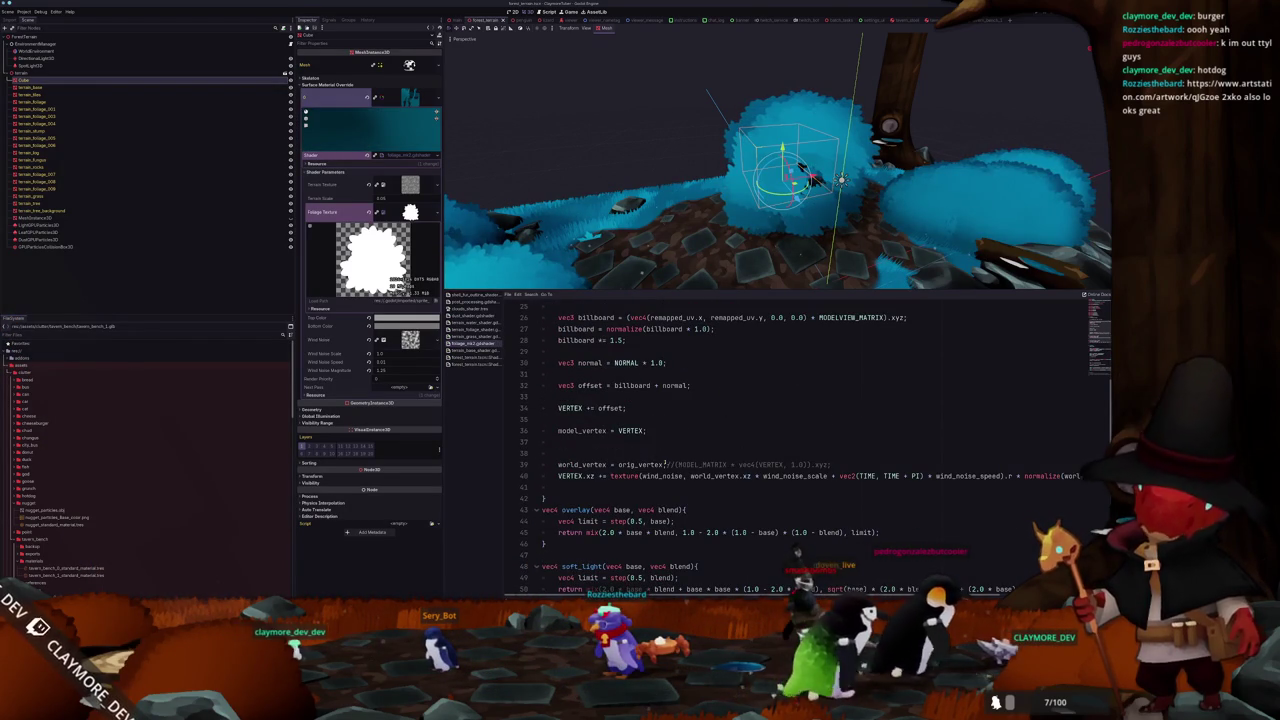
- Set world_vertex to (MODEL_MATRIX * vec4(orig_vertex, 1.0)).xyz, check the bush, then go to Blender
click(618, 464)
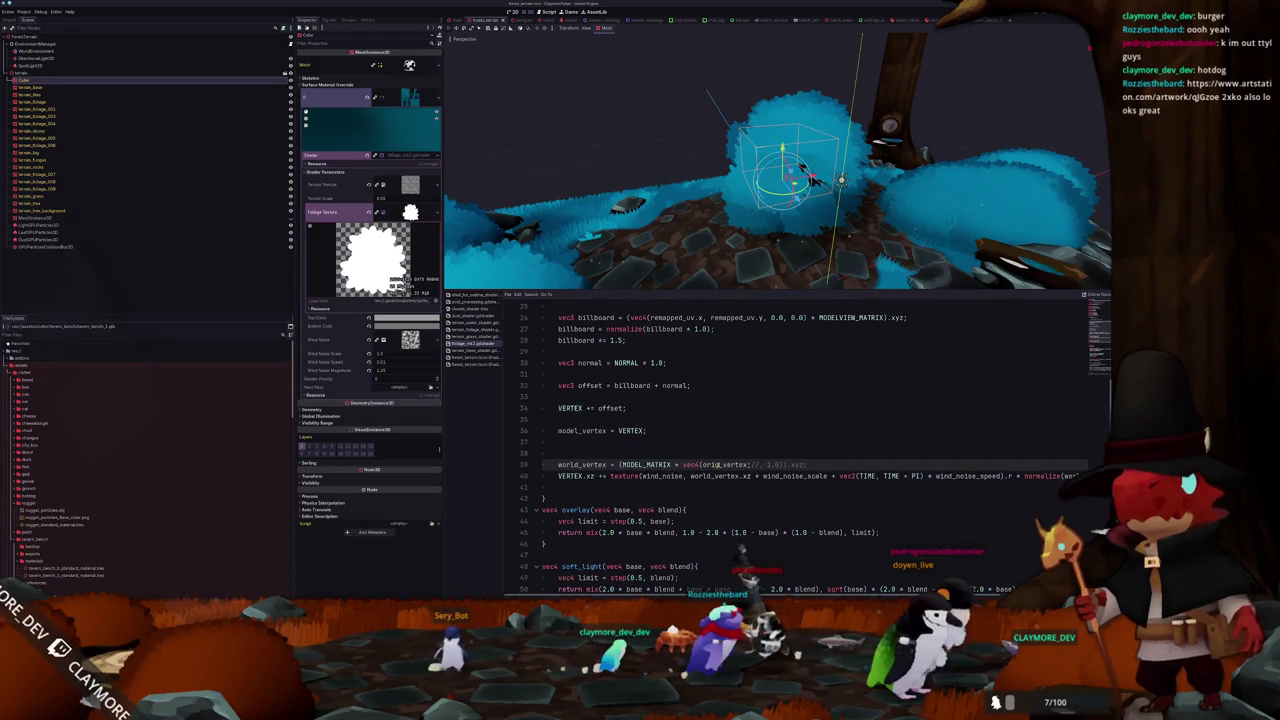
mouse_move(700, 232)
mouse_down()
mouse_move(730, 228)
mouse_move(651, 218)
mouse_up()
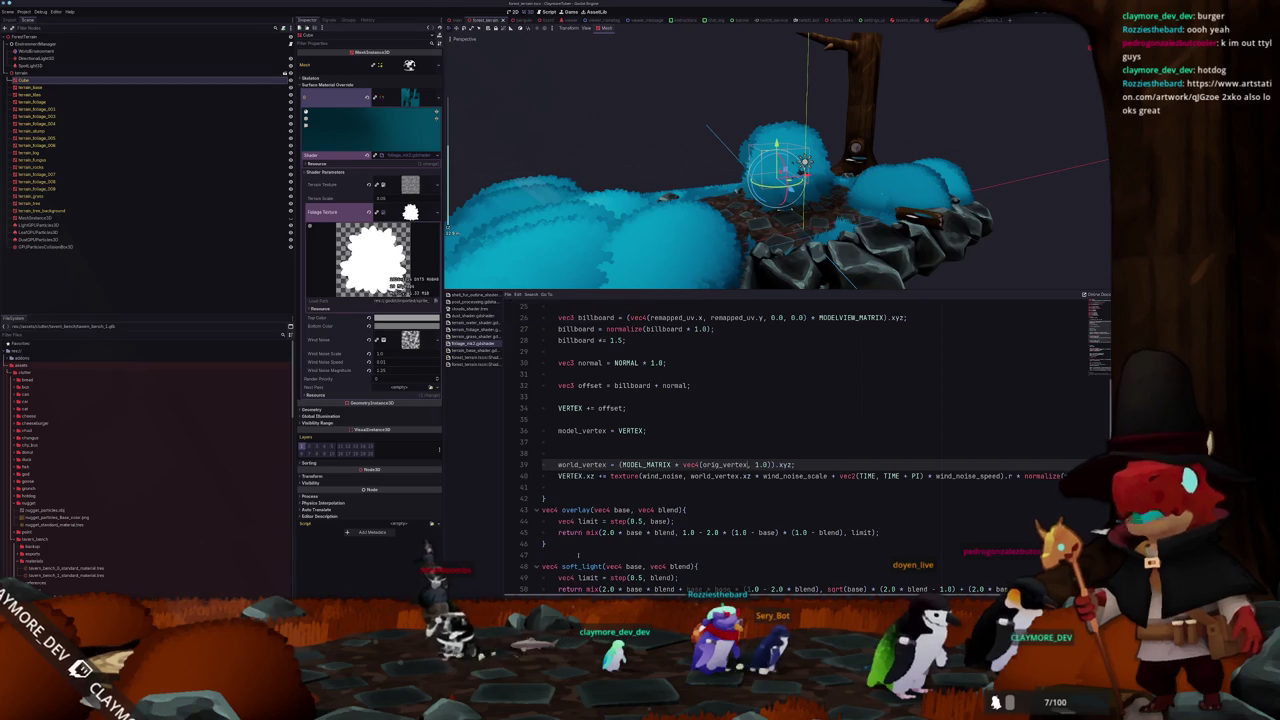
key(alt+Tab)
key(KP_Decimal)
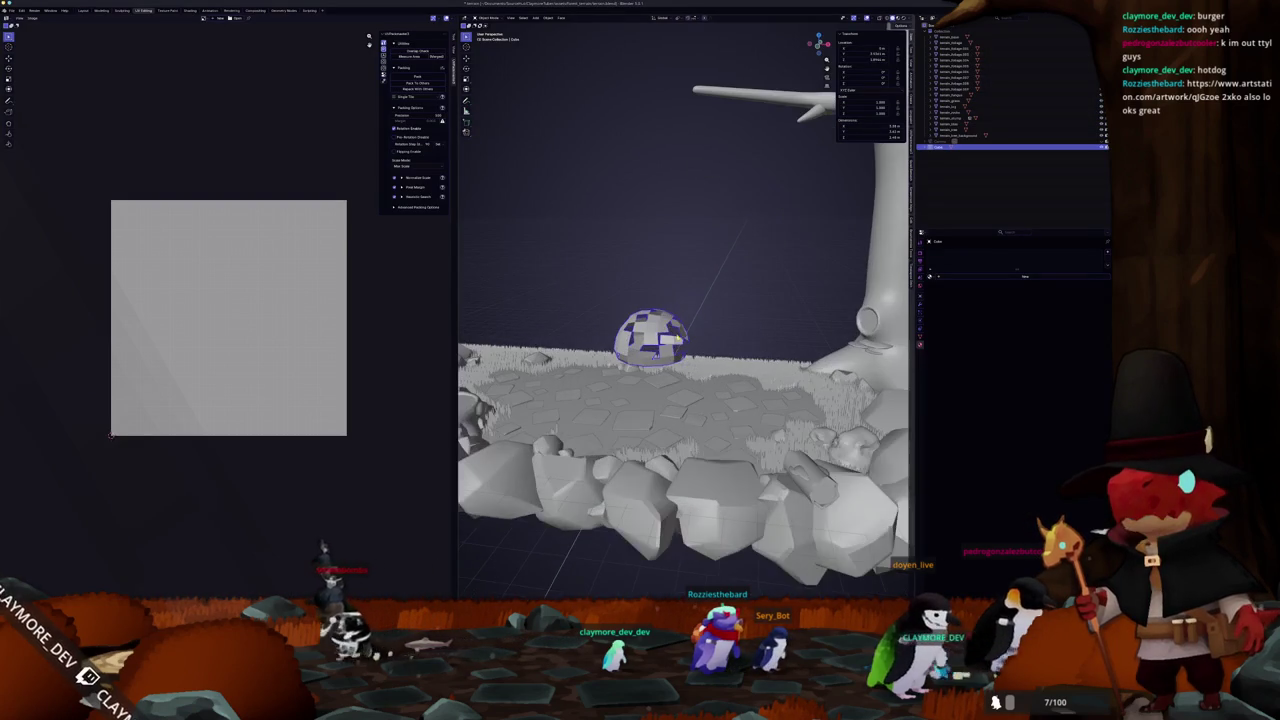
- Glance at the browser window, then come back to Blender
key(alt+Tab)
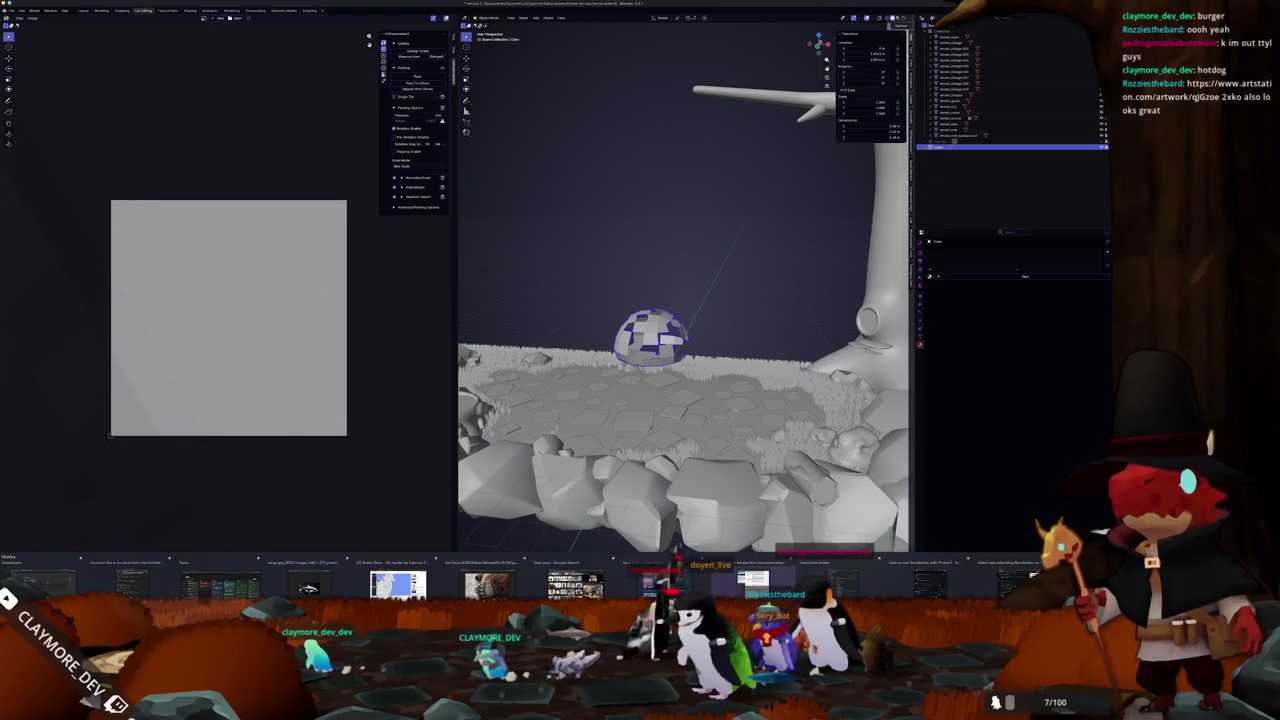
key(Tab)
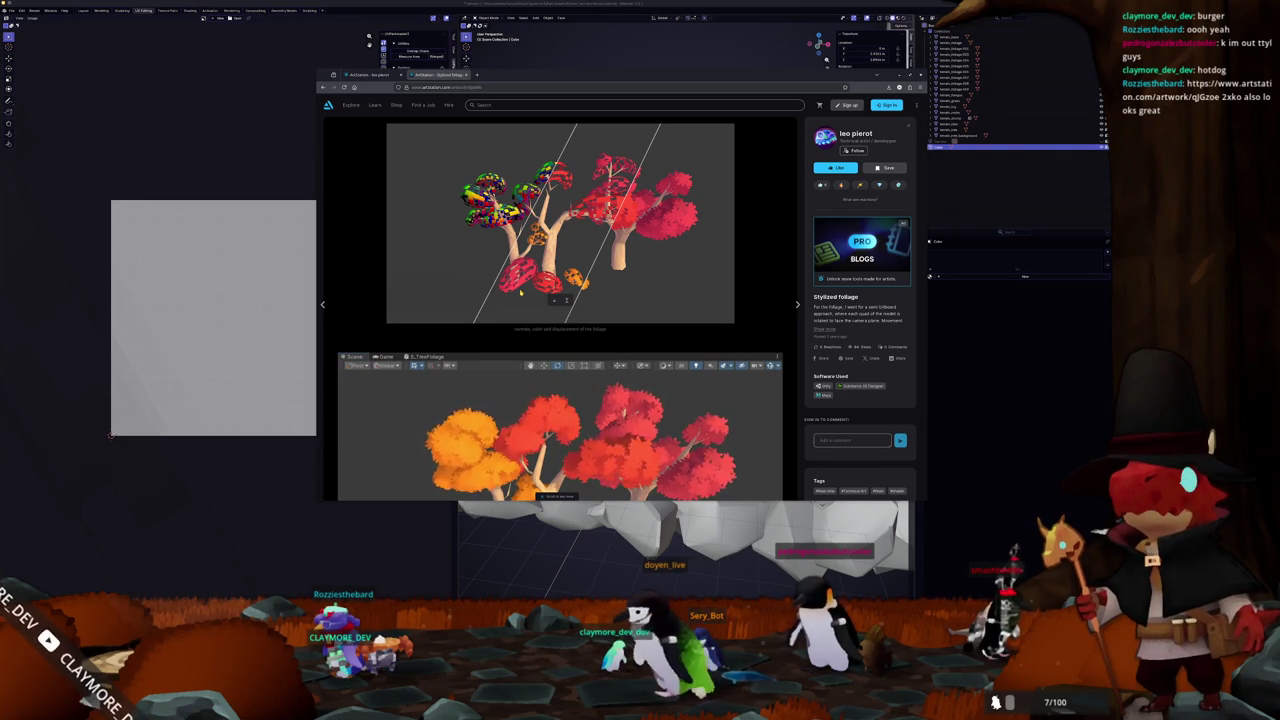
key(alt+Tab)
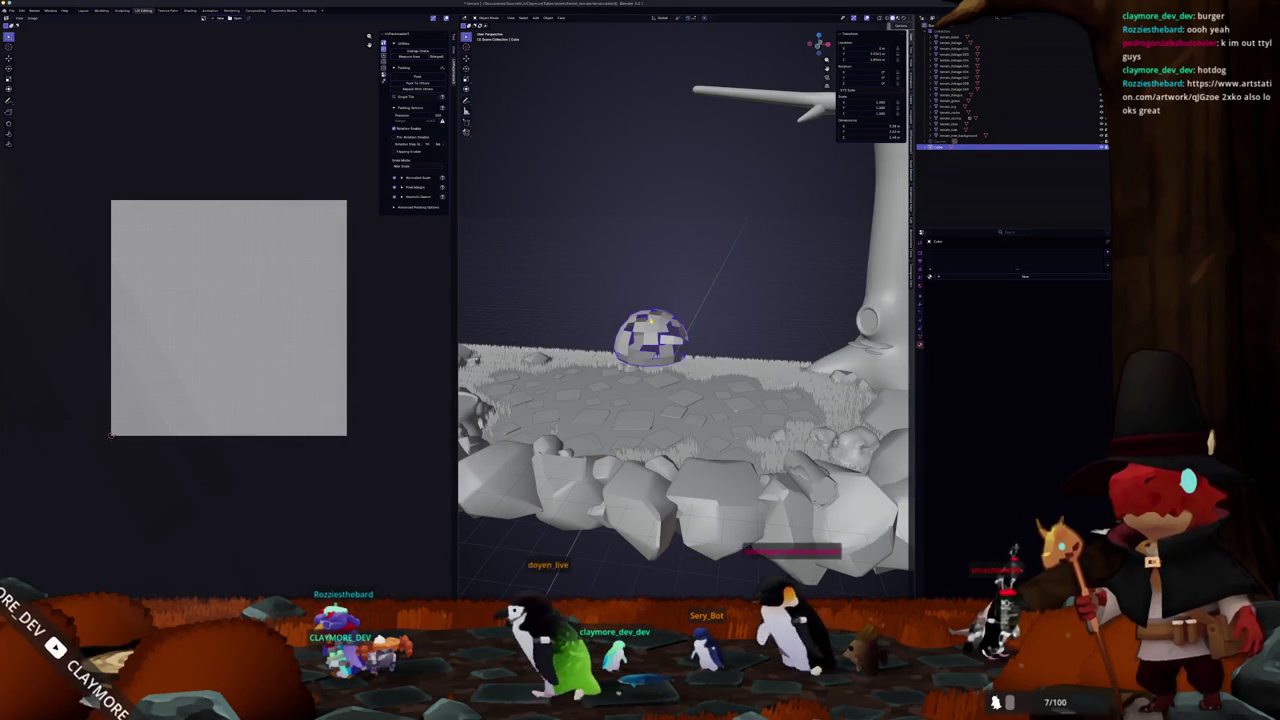
scroll(693, 343, up, 3)
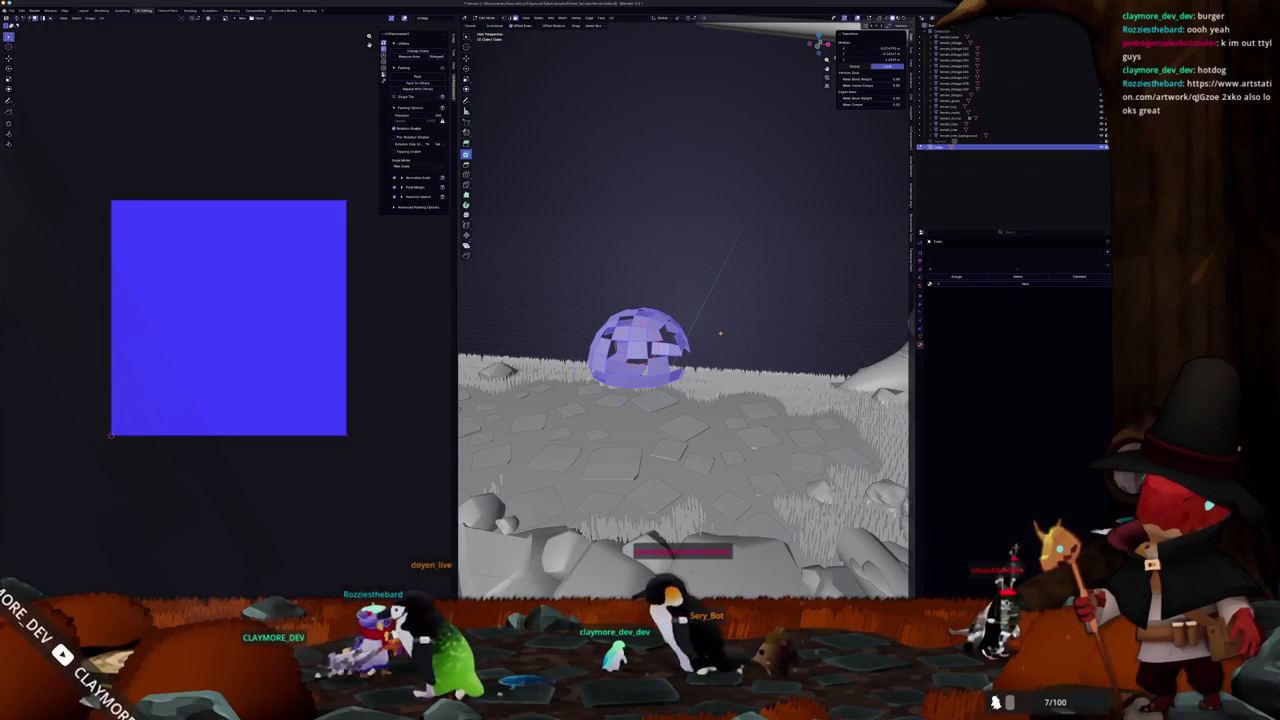
- Scale up the dome mesh in Edit Mode and apply its scale in Object Mode
key(s)
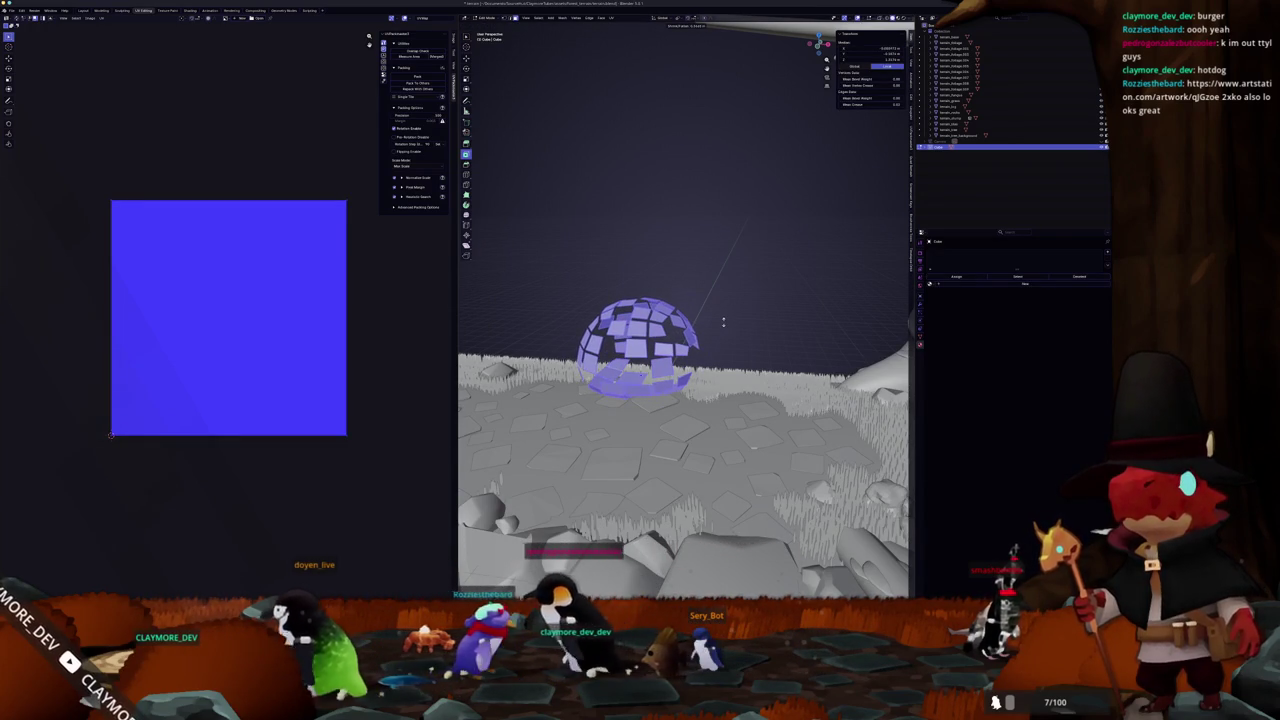
key(Tab)
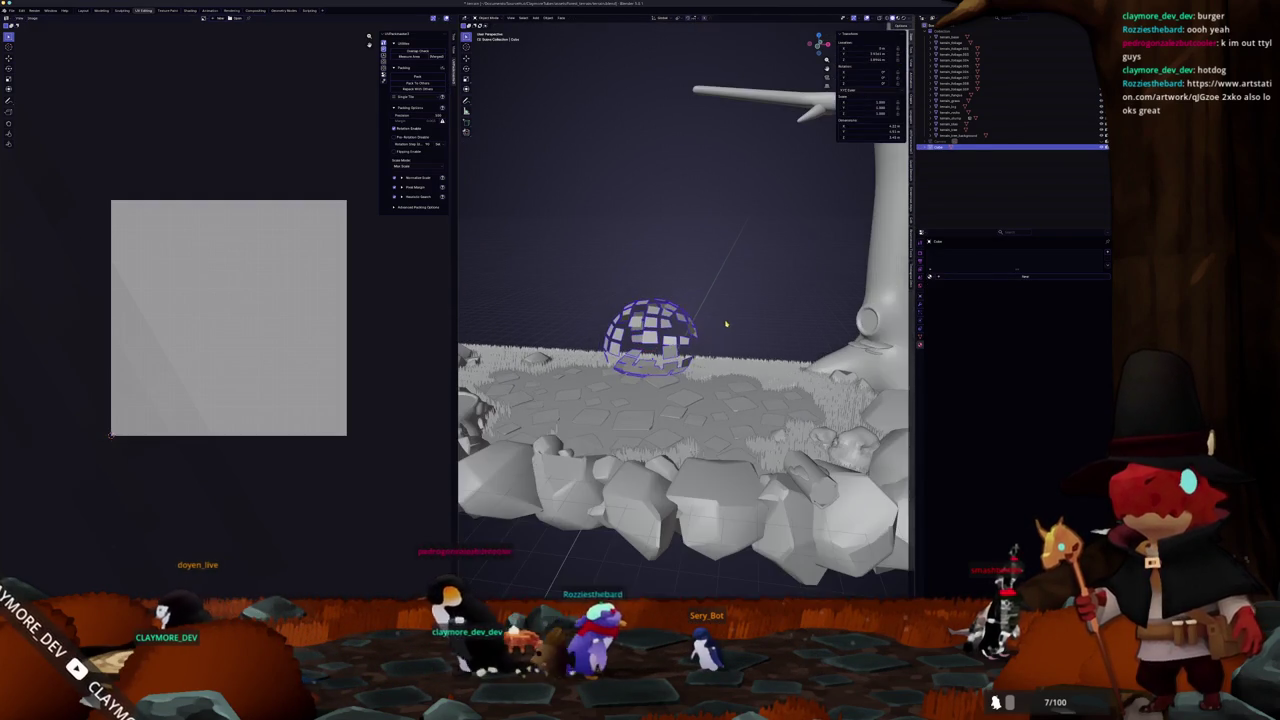
key(ctrl+a)
click(726, 322)
key(alt+Tab)
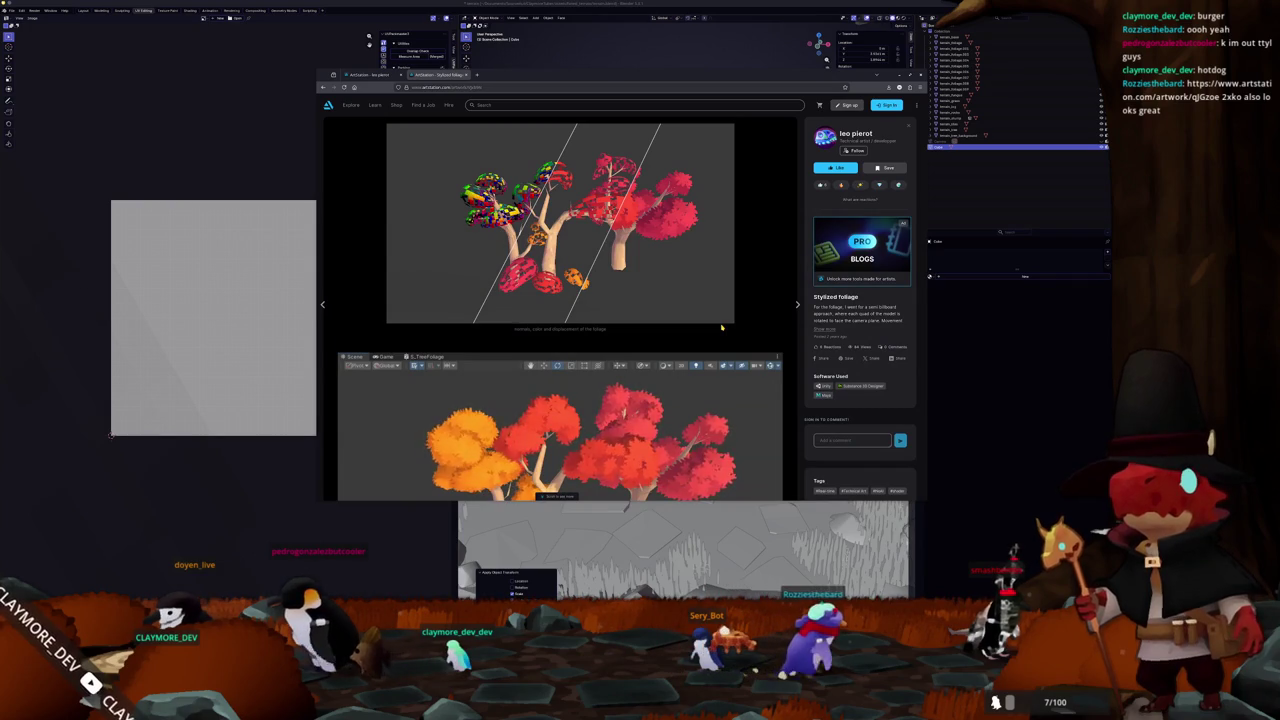
key(alt+Tab)
scroll(627, 240, down, 5)
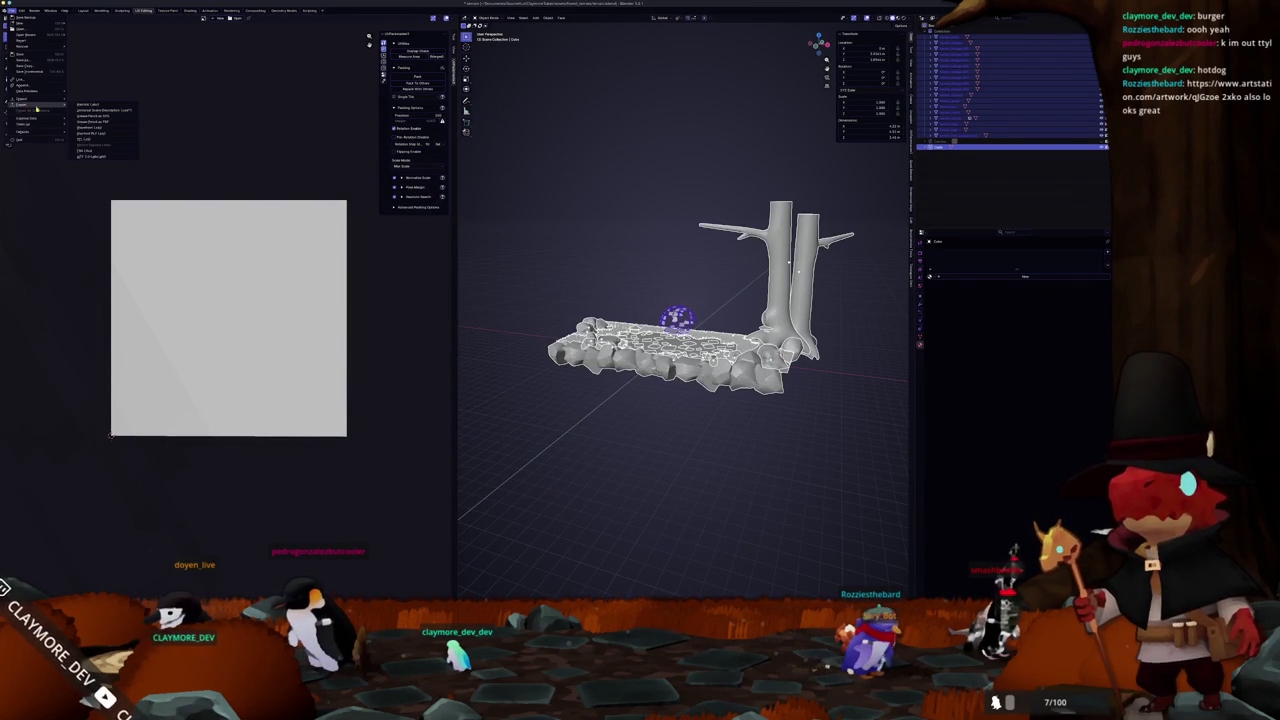
- Export the Blender scene as glTF 2.0 and inspect the updated bush back in Godot
click(86, 157)
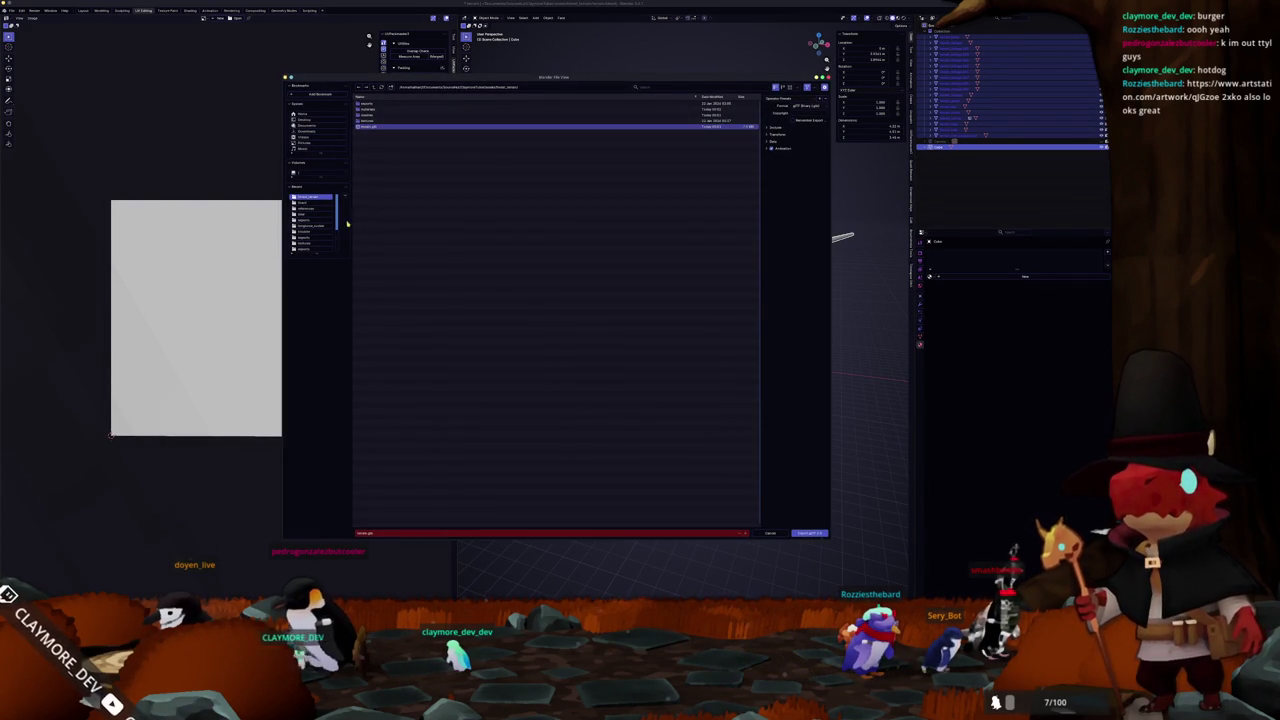
click(812, 533)
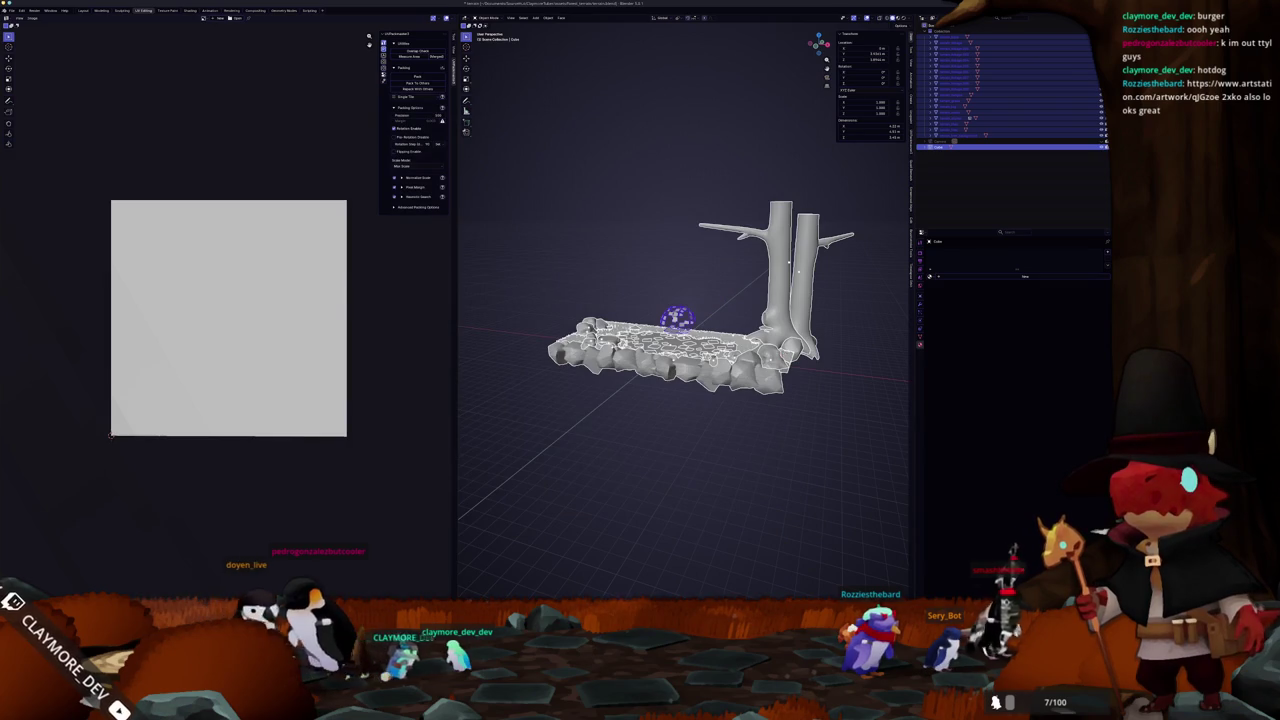
key(alt+Tab)
drag(707, 197, 600, 180)
- Comment out the INV_VIEW_MATRIX, inverse MODEL_NORMAL_MATRIX and normalize NORMAL lines 63–65 in fragment()
scroll(543, 465, down, 9)
click(554, 431)
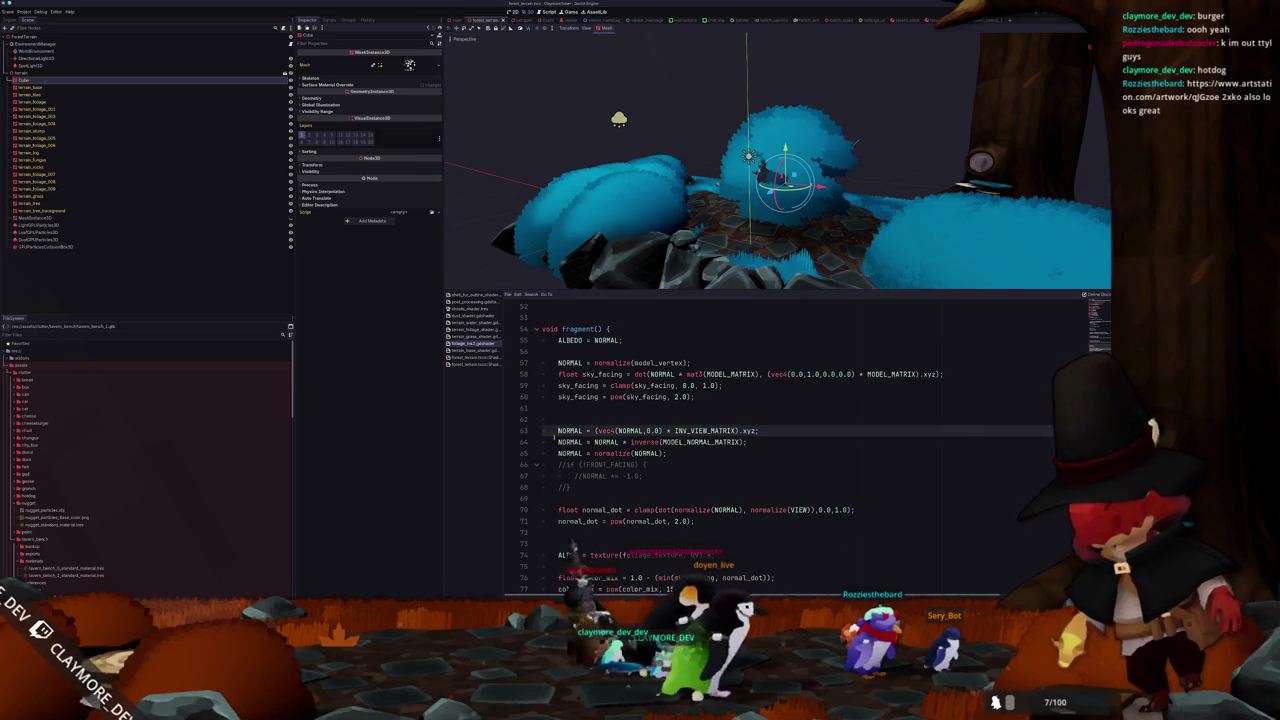
key(ctrl+k)
click(554, 441)
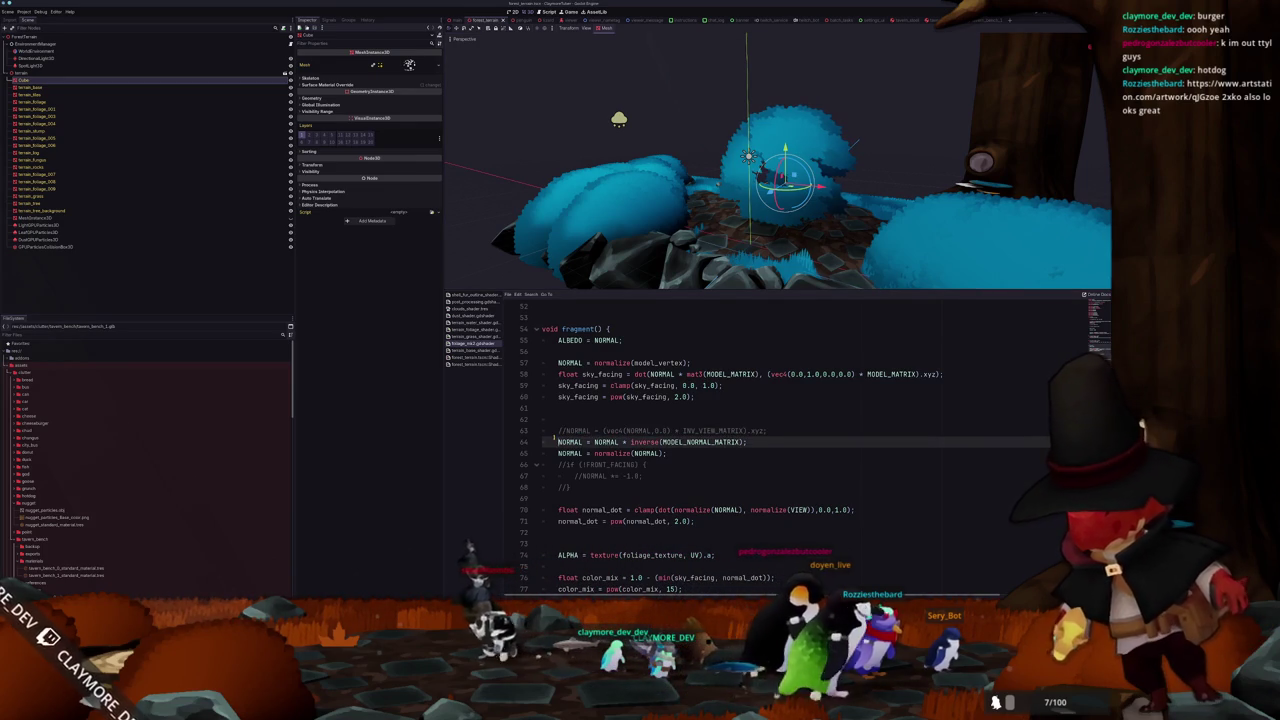
key(ctrl+k)
key(Down)
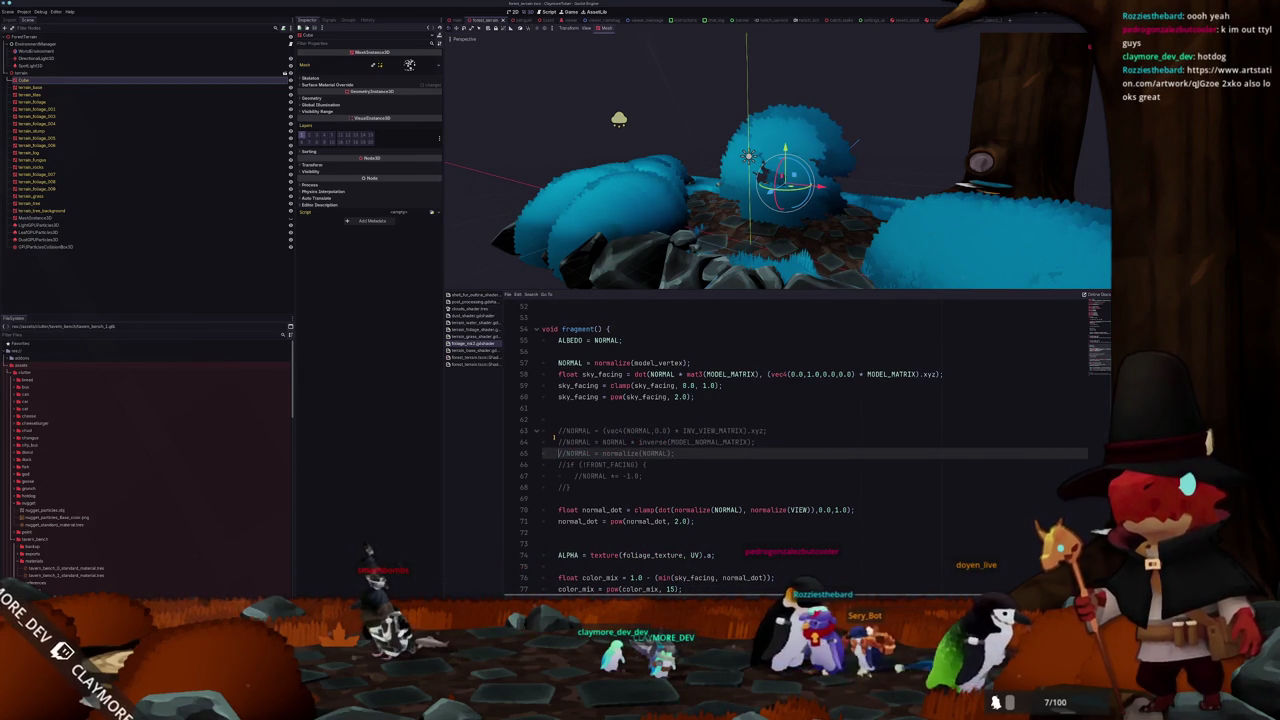
key(Down)
key(Down)
key(Down)
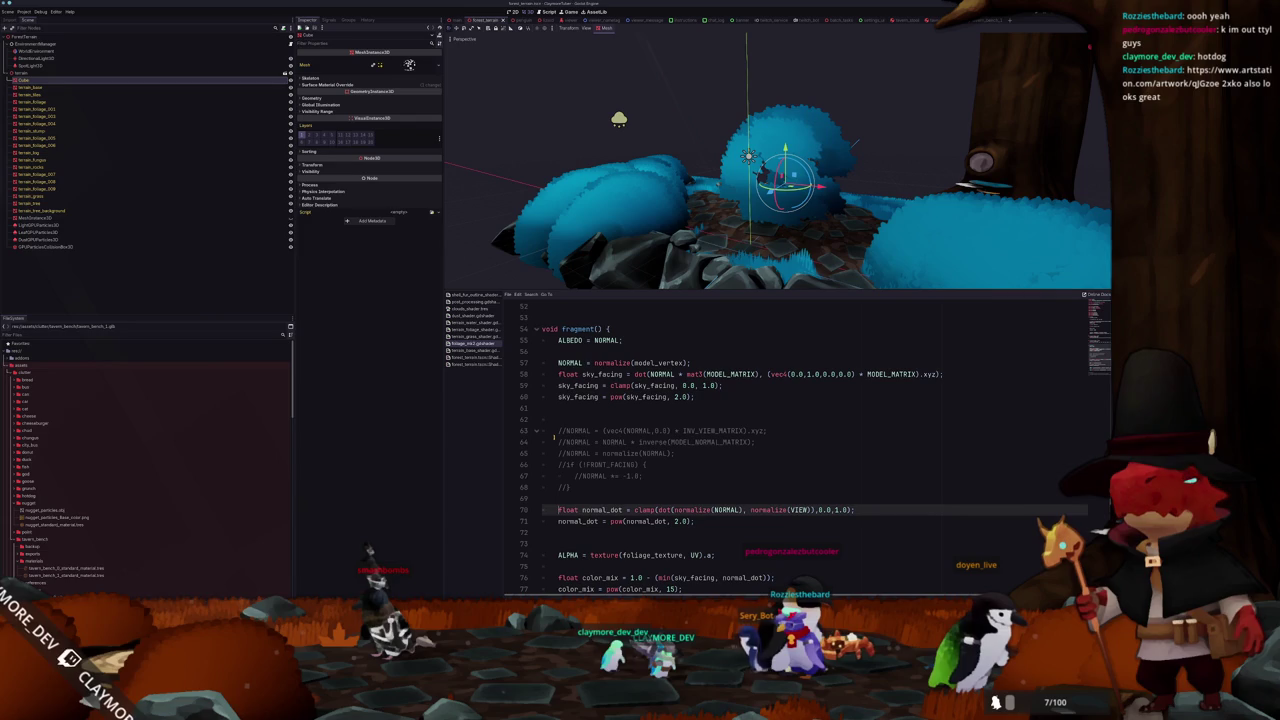